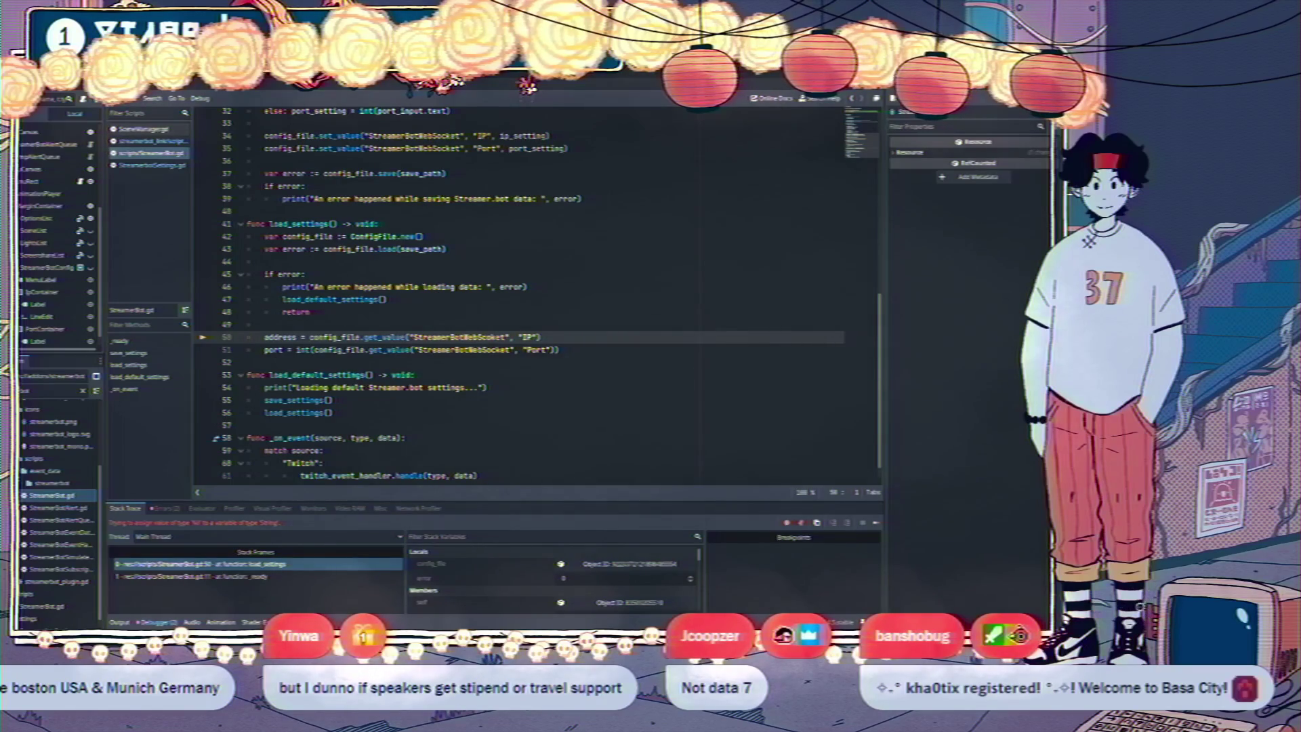
Step: Add 'await get_tree().create_timer(0.5).timeout' below save_settings() and run the project
left_click(333, 400)
key("Return")
type("await get_tree(")
key("Return")
type(".")
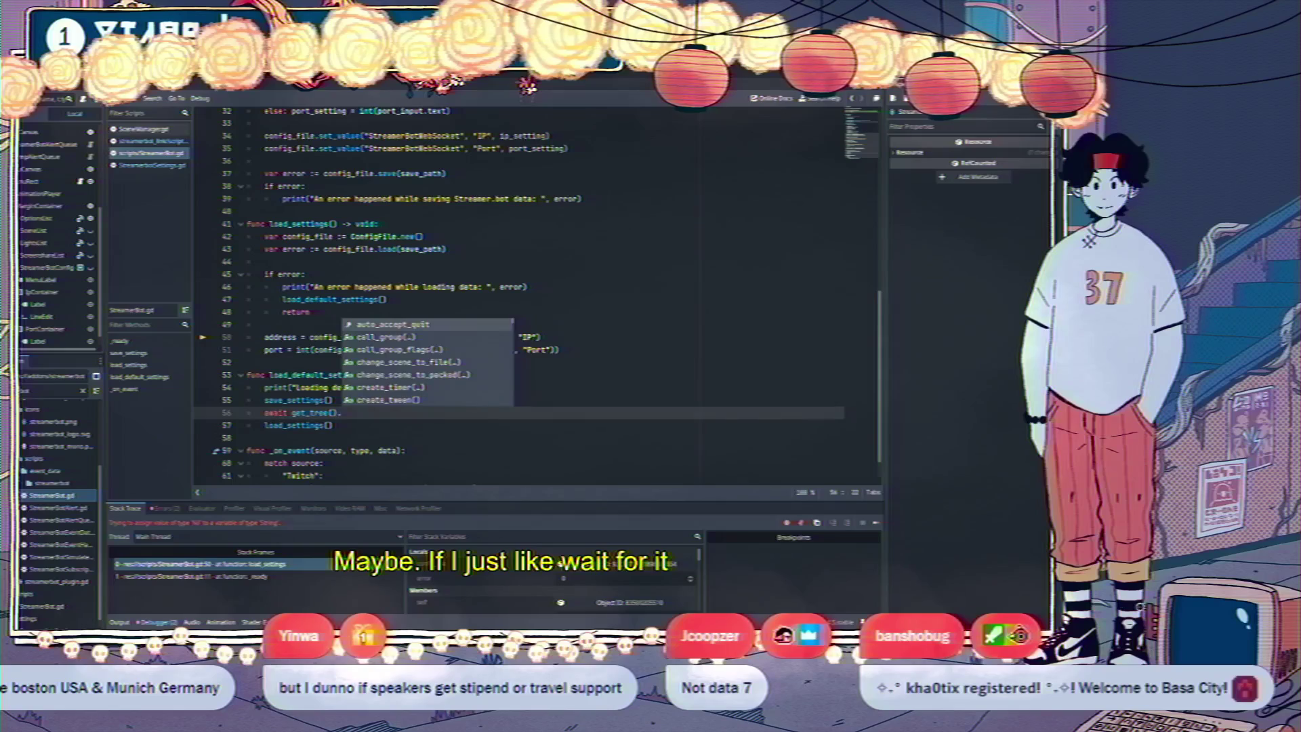
type("cr")
key("Return")
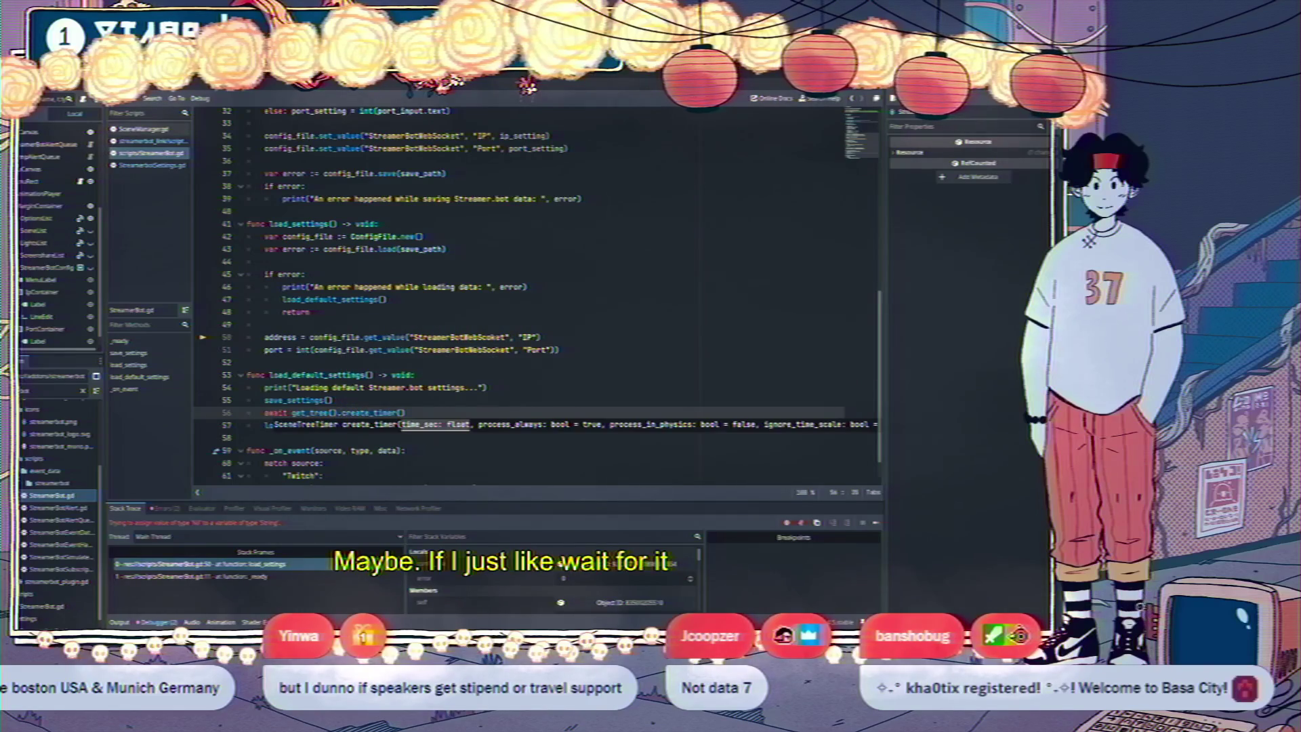
type("timeout")
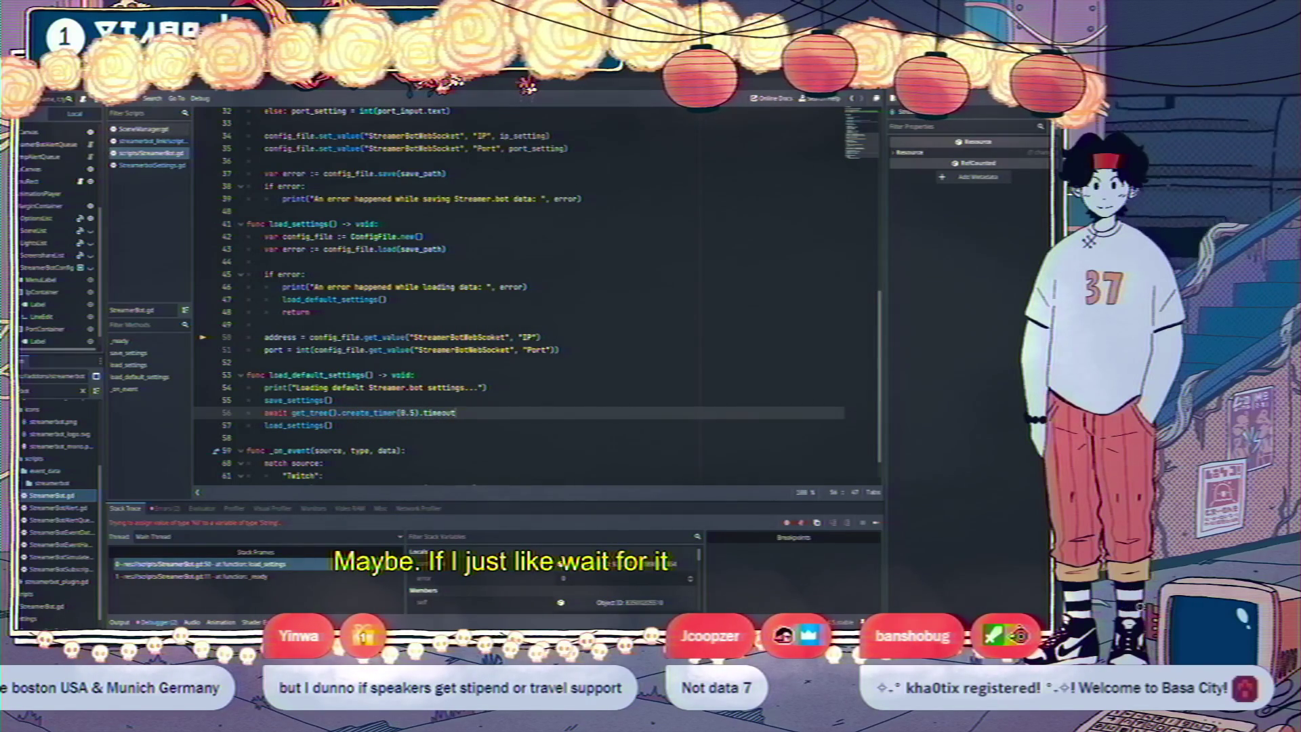
key("F5")
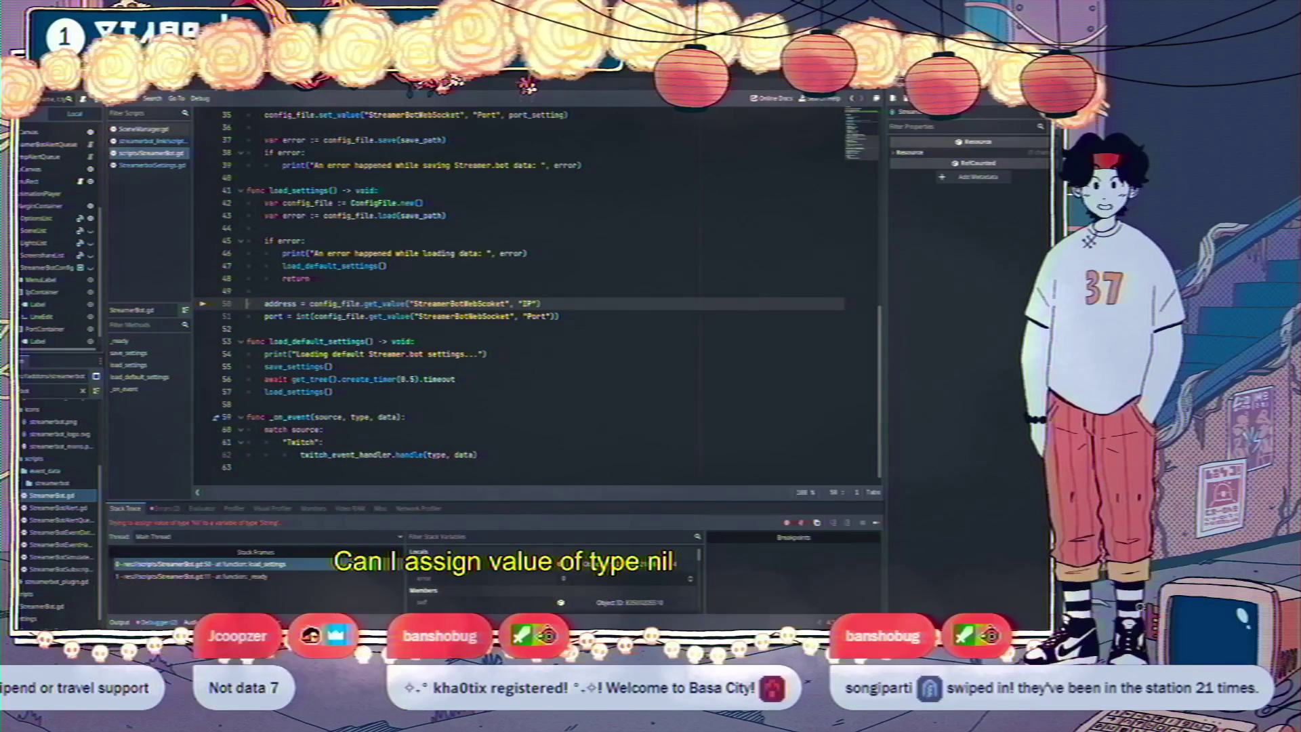
Step: Change the create_timer wait from 0.5 to 3 seconds and rerun the project
scroll(872, 133, "up", 6)
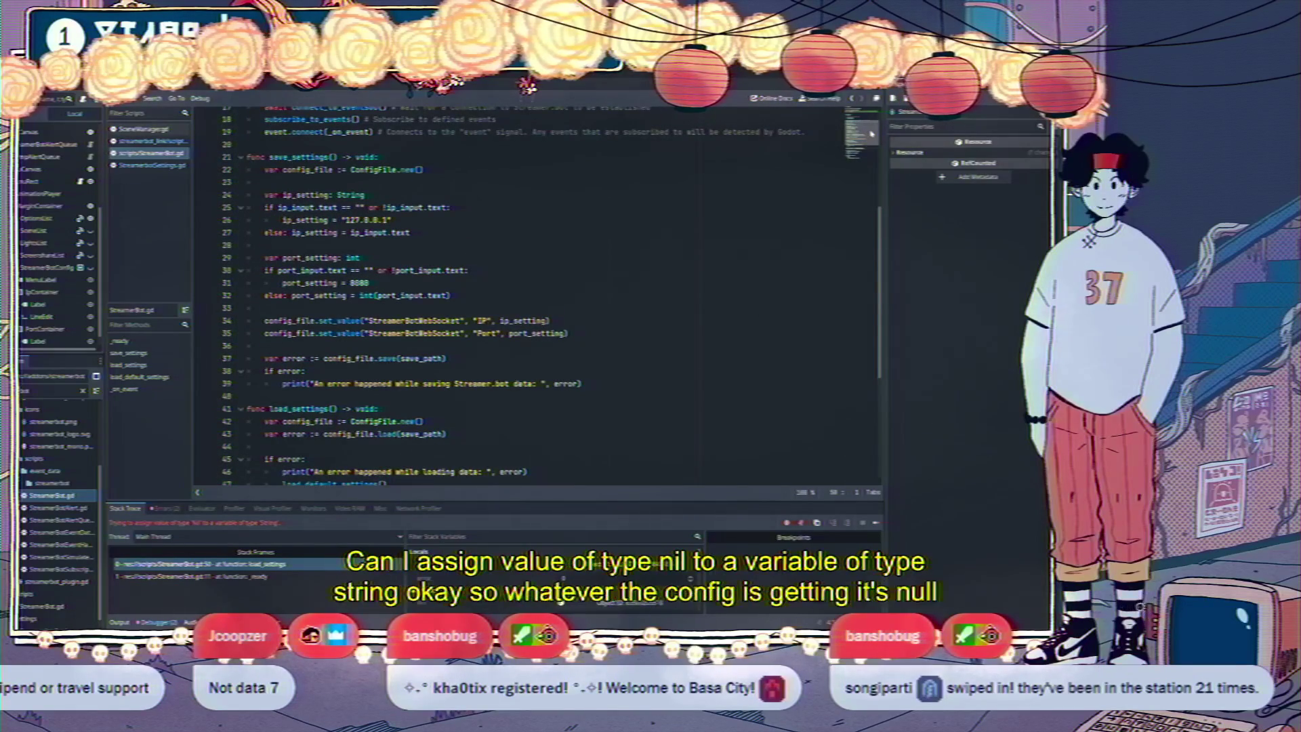
scroll(872, 133, "down", 1)
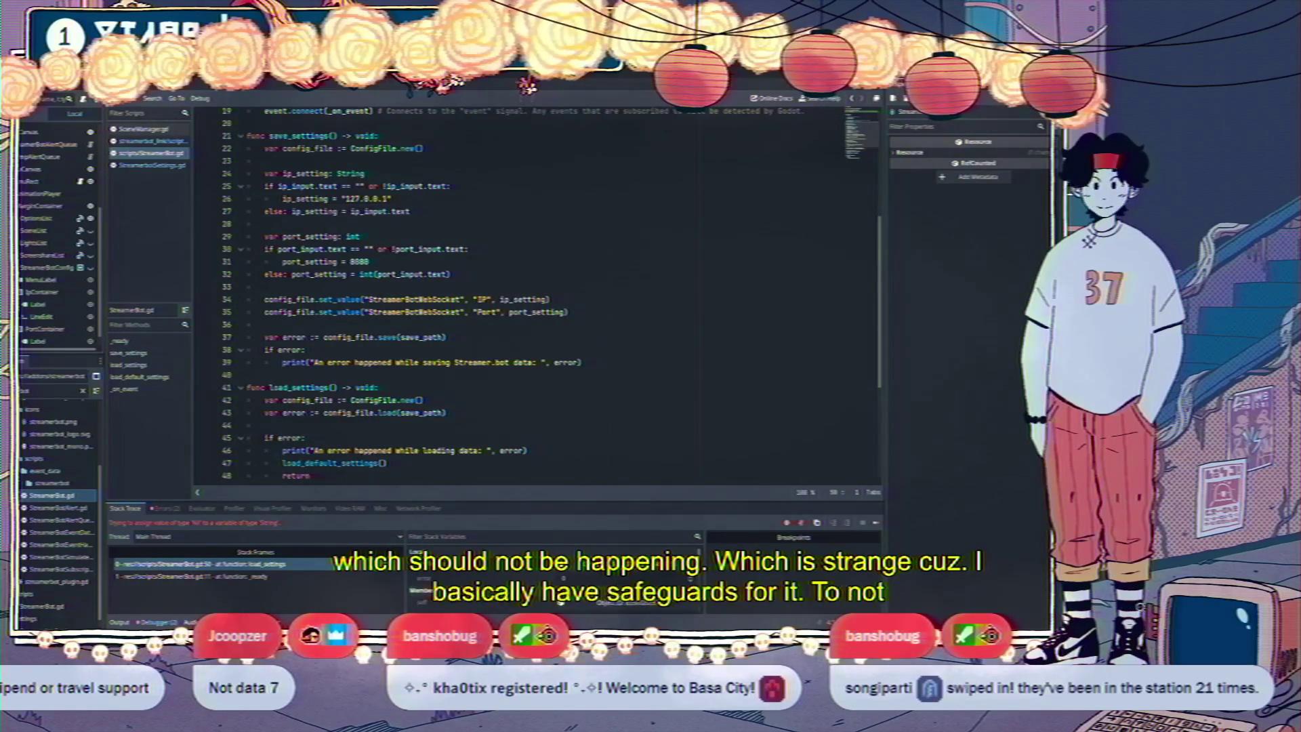
scroll(856, 148, "down", 2)
scroll(856, 148, "down", 4)
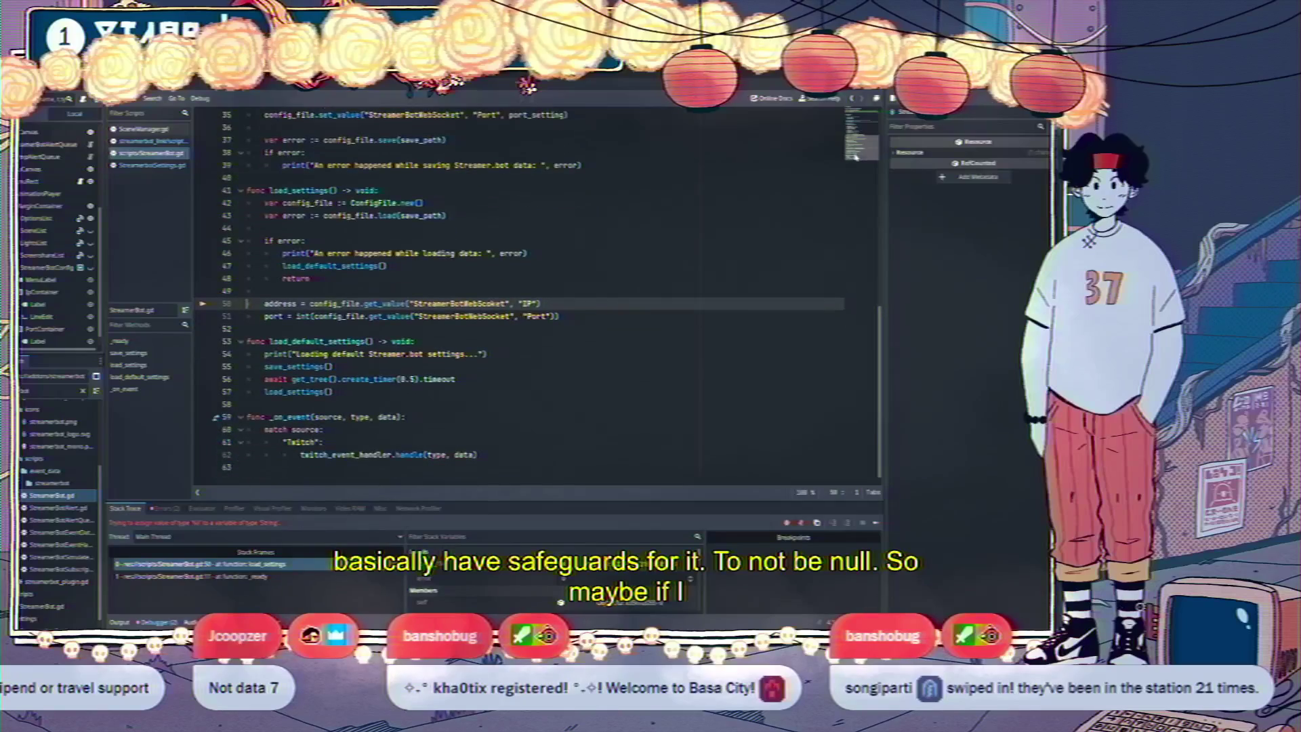
double_click(408, 379)
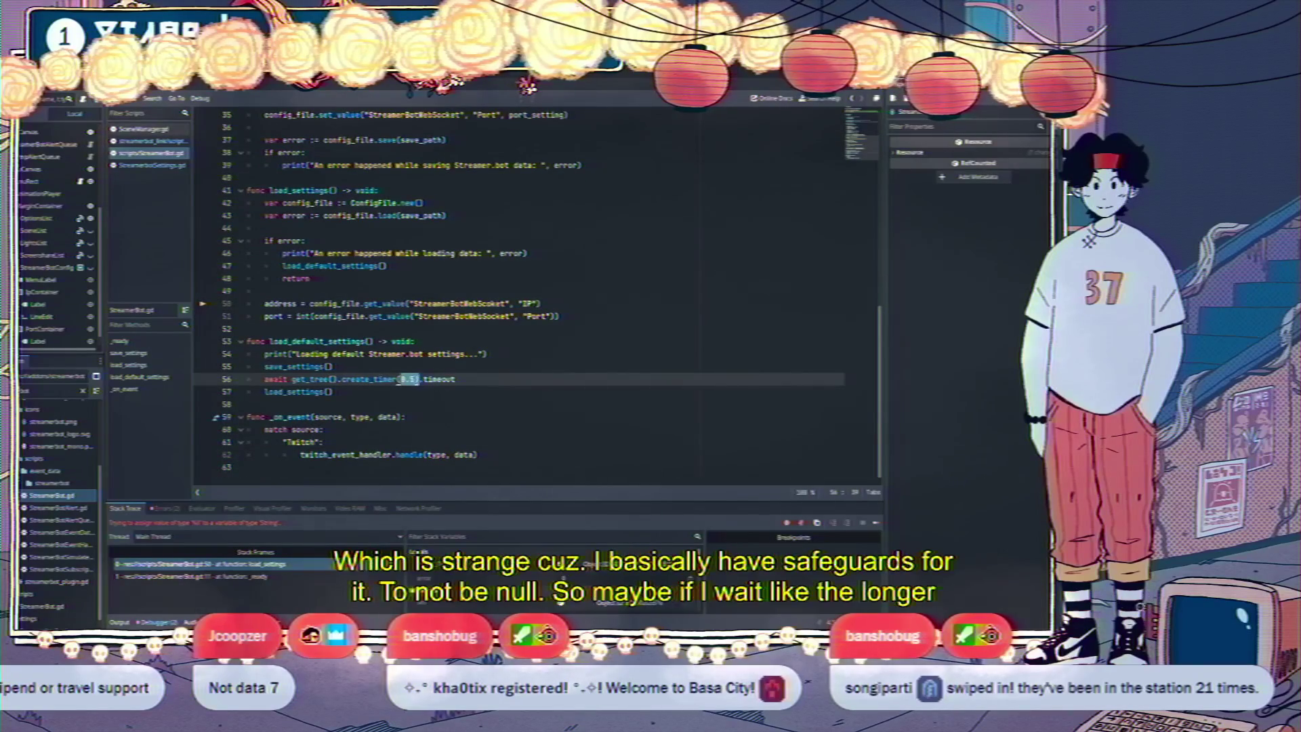
type("2")
key("F5")
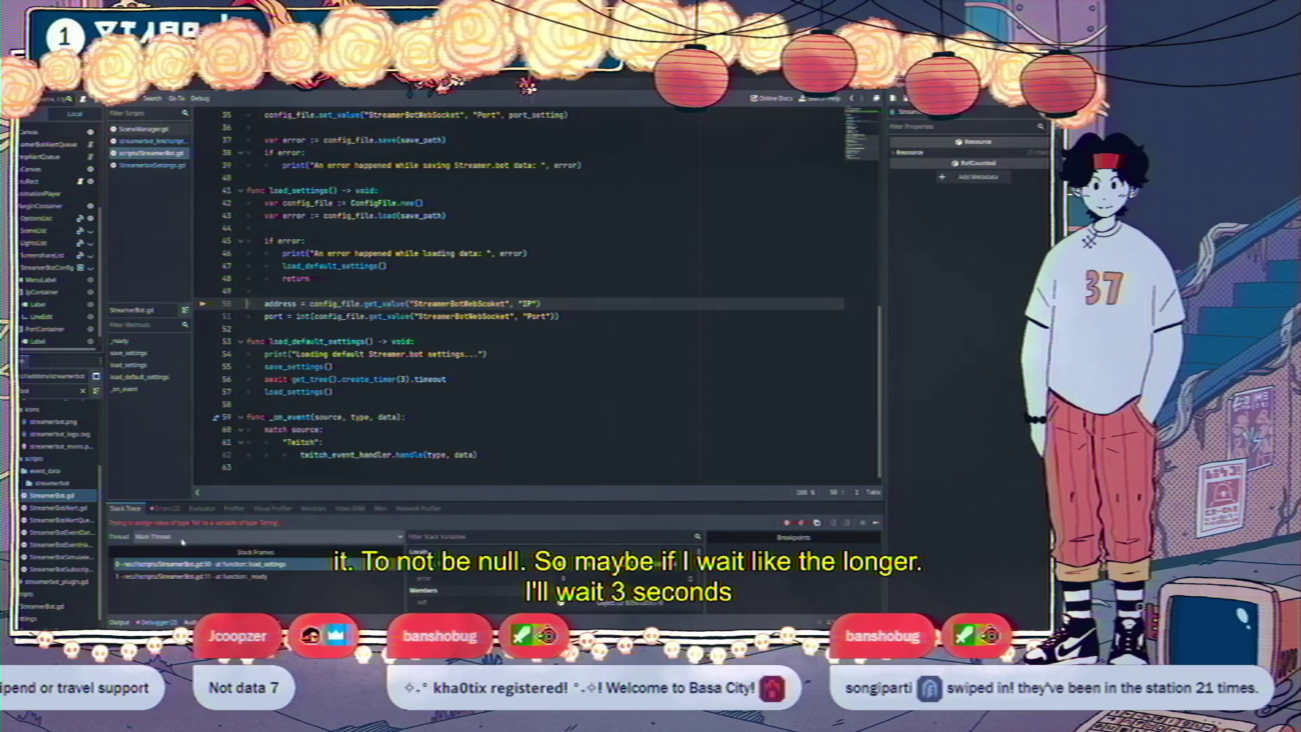
Step: Show the debugger's Errors list, then put the cursor in the IP get_value call
left_click(136, 619)
left_click(136, 619)
left_click(162, 508)
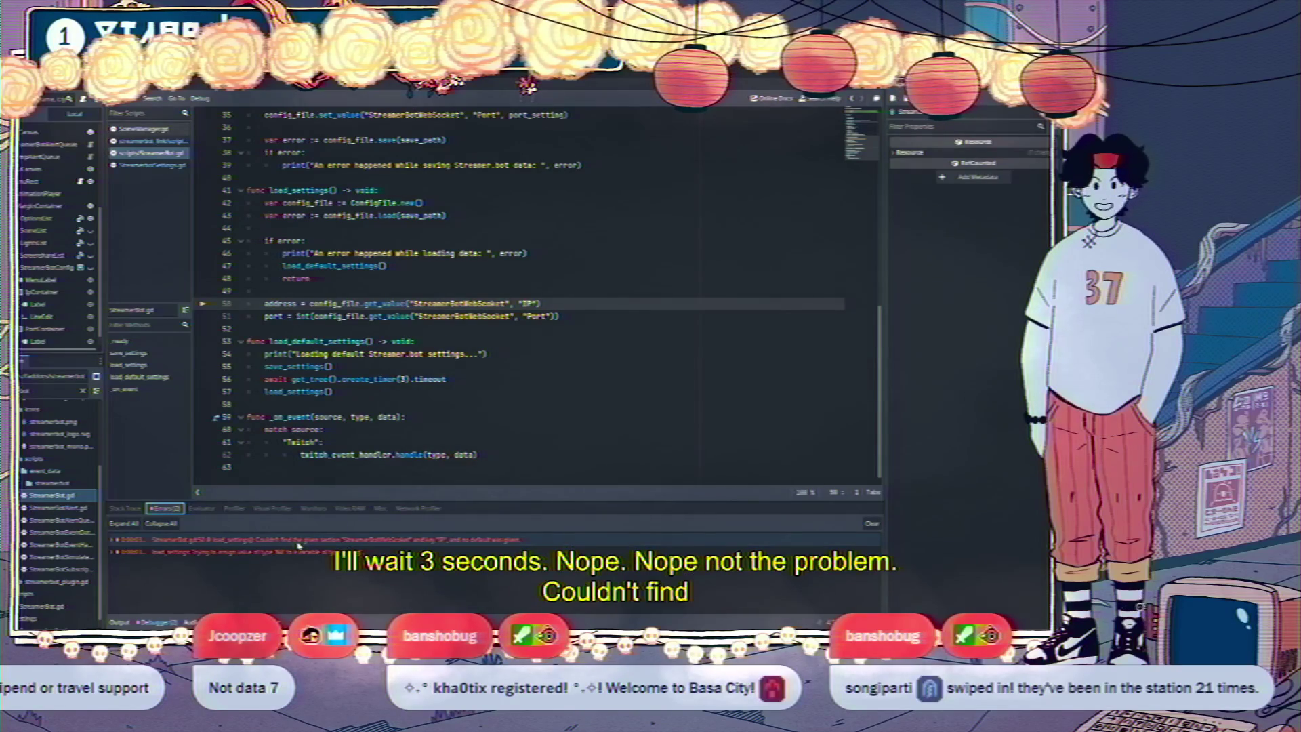
mouse_move(298, 546)
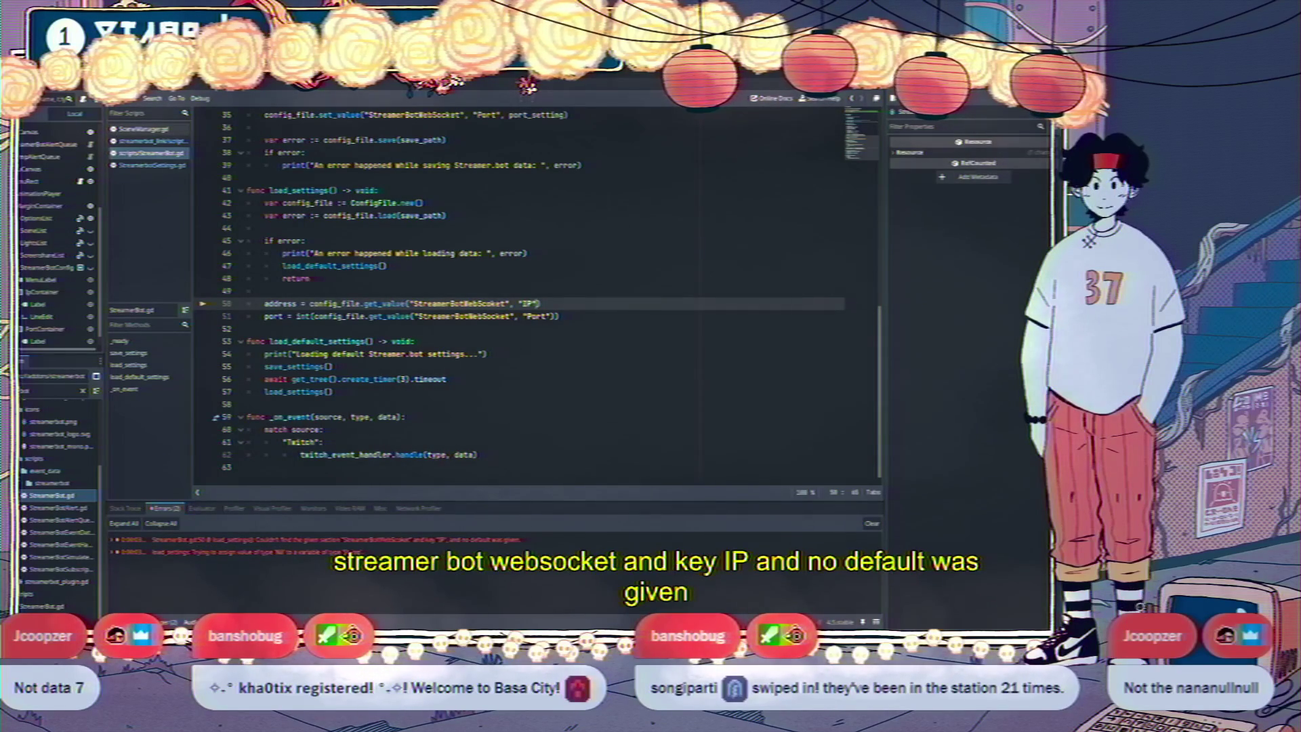
left_click(539, 304)
Step: Give the IP lookup default "127.0.0.1" and the Port lookup 8080, then run the project
type(", \"")
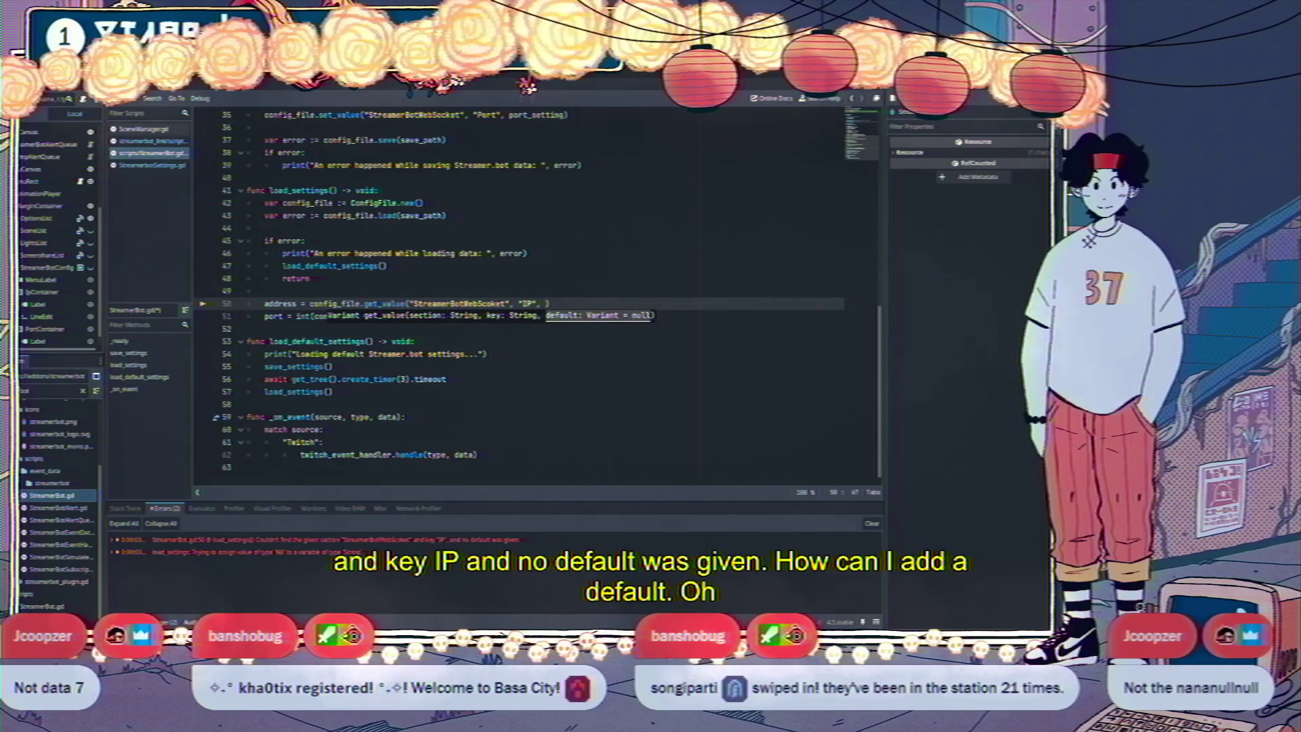
type("127.0.0.1")
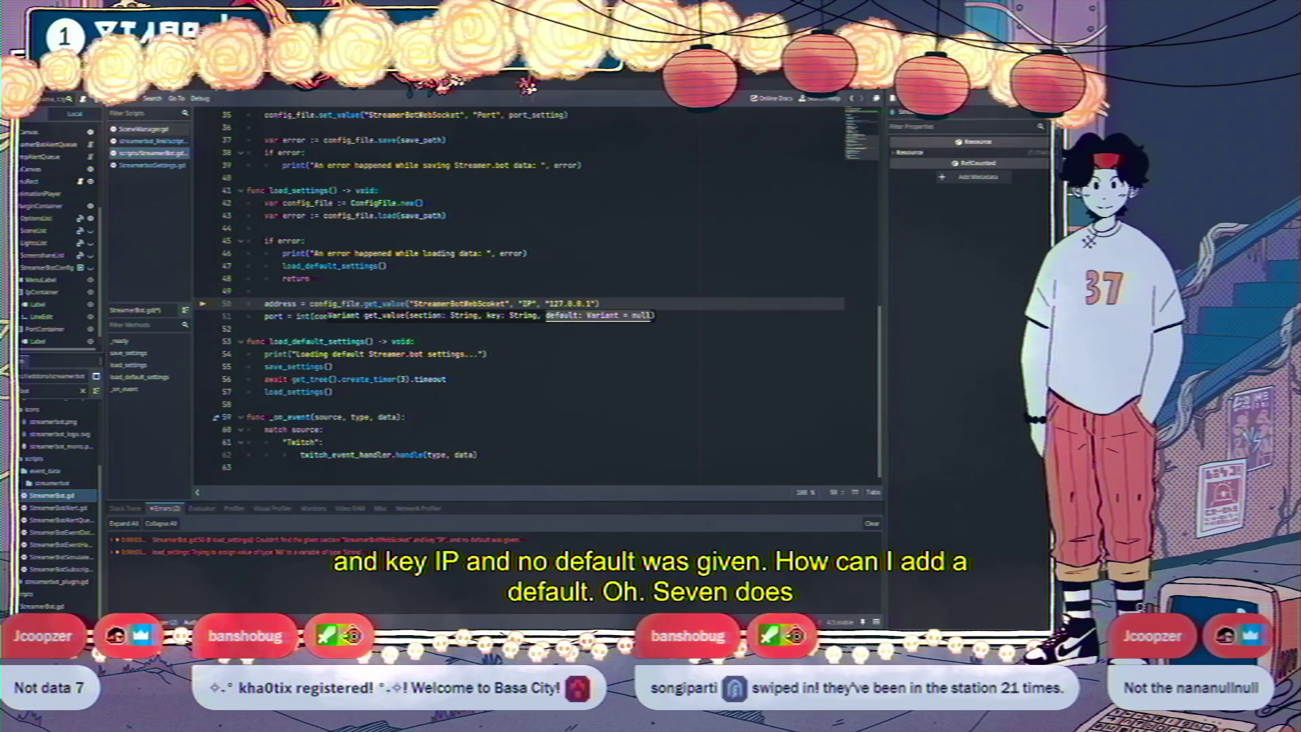
left_click(265, 291)
left_click(548, 316)
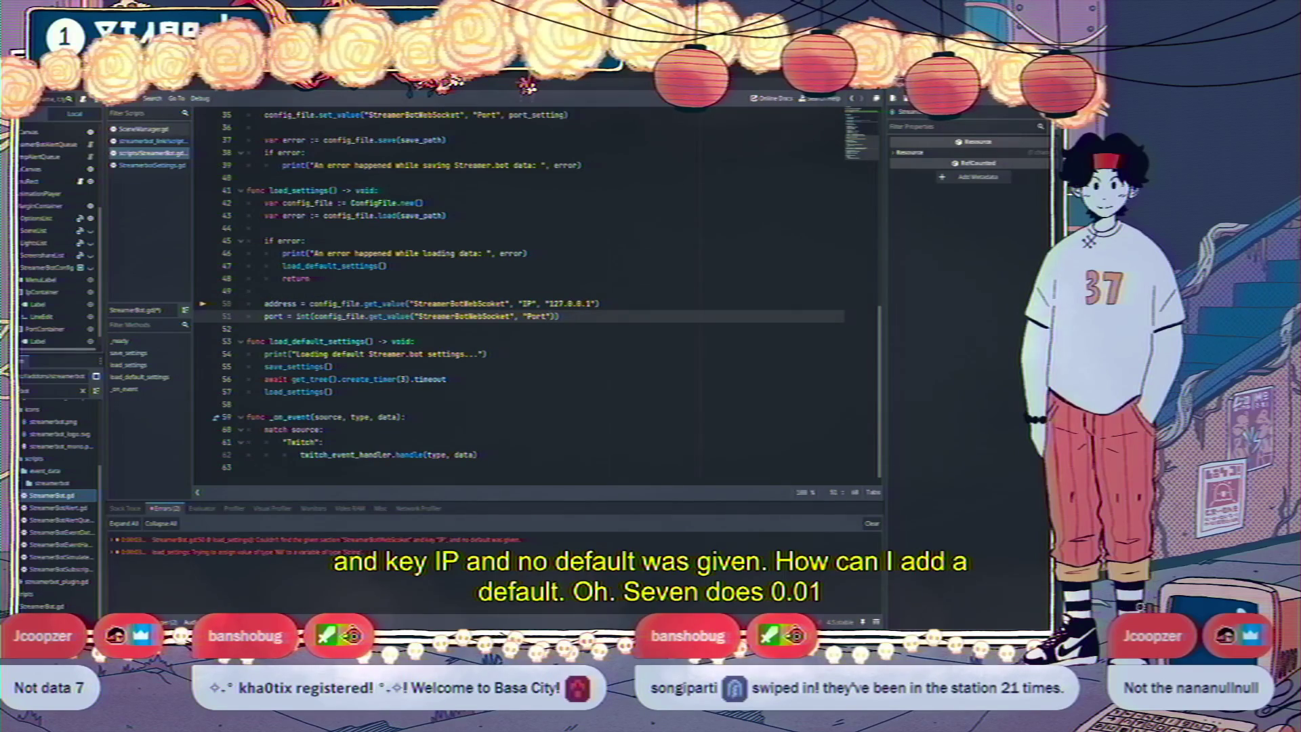
type("8080")
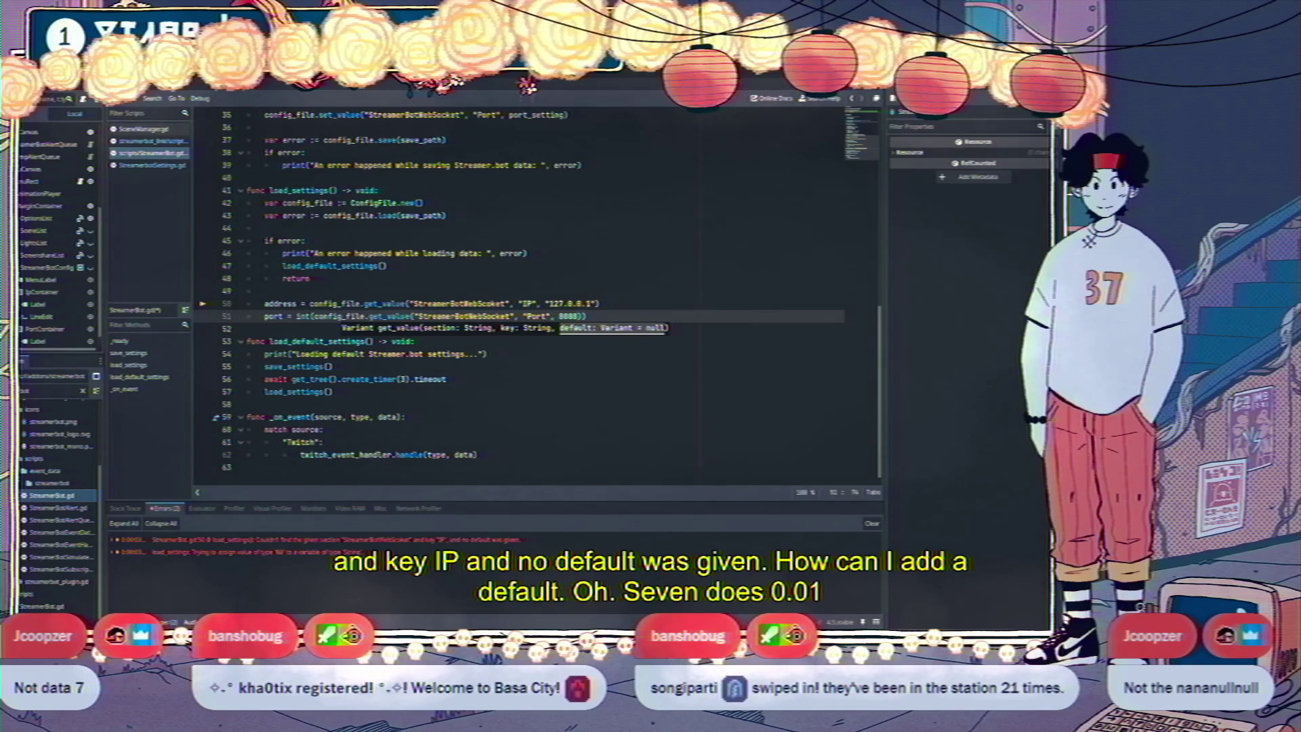
left_click(383, 265)
key("F5")
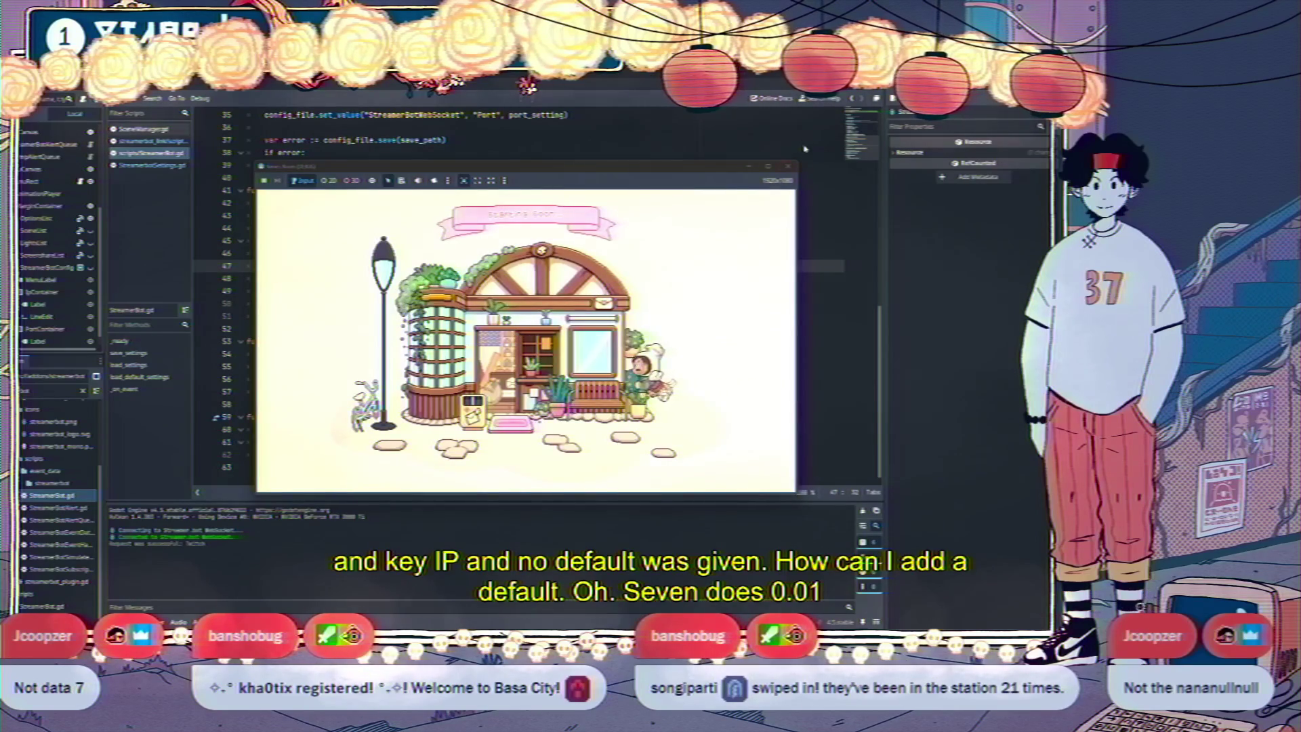
Step: Close the running game, review lines 47–51, and search Windows for %appdata%
left_click(790, 166)
left_click(339, 291)
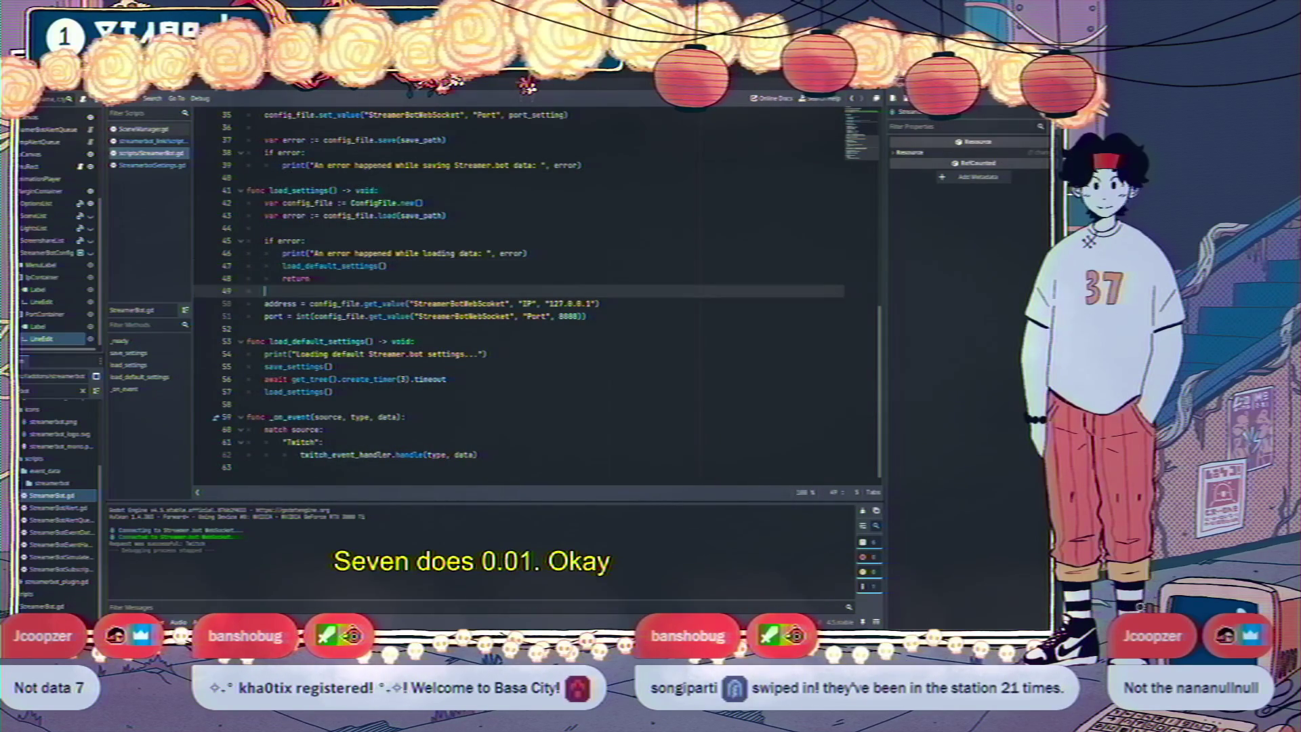
left_click(587, 317)
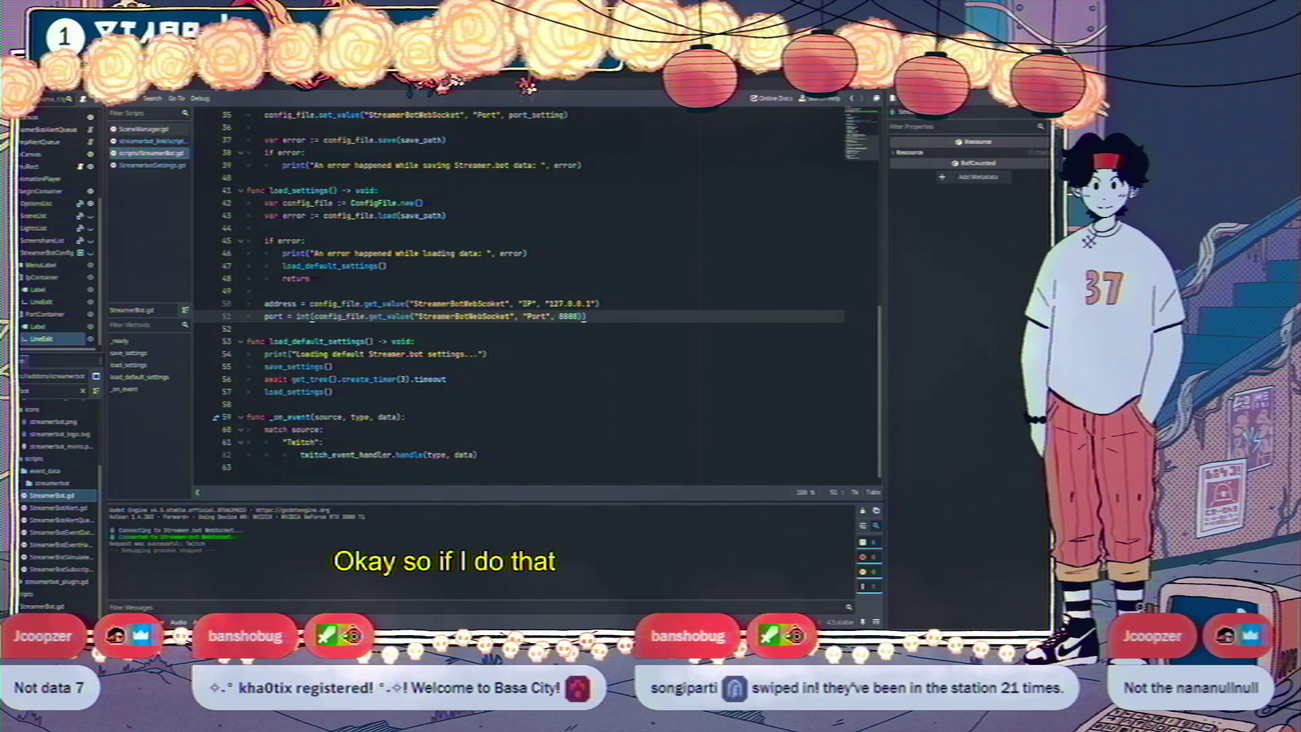
key("Up")
key("Up")
key("Up")
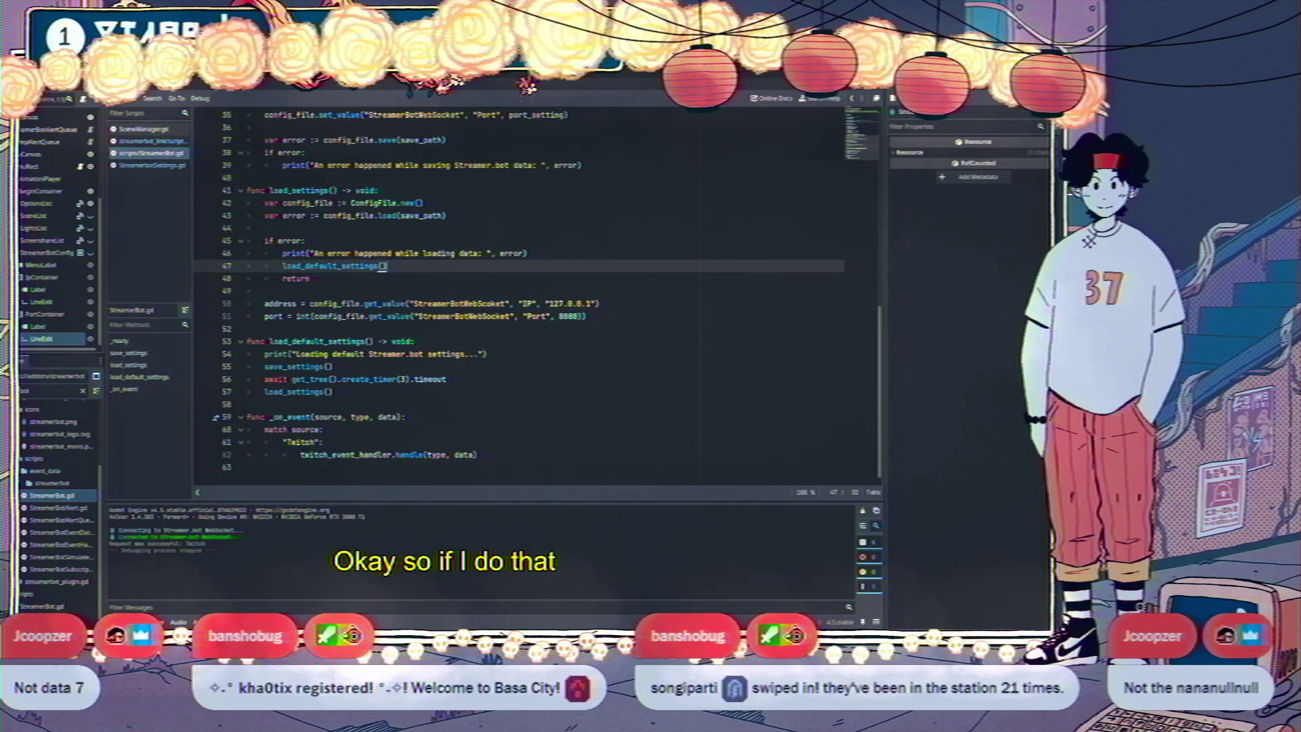
key("Down")
key("Down")
key("Down")
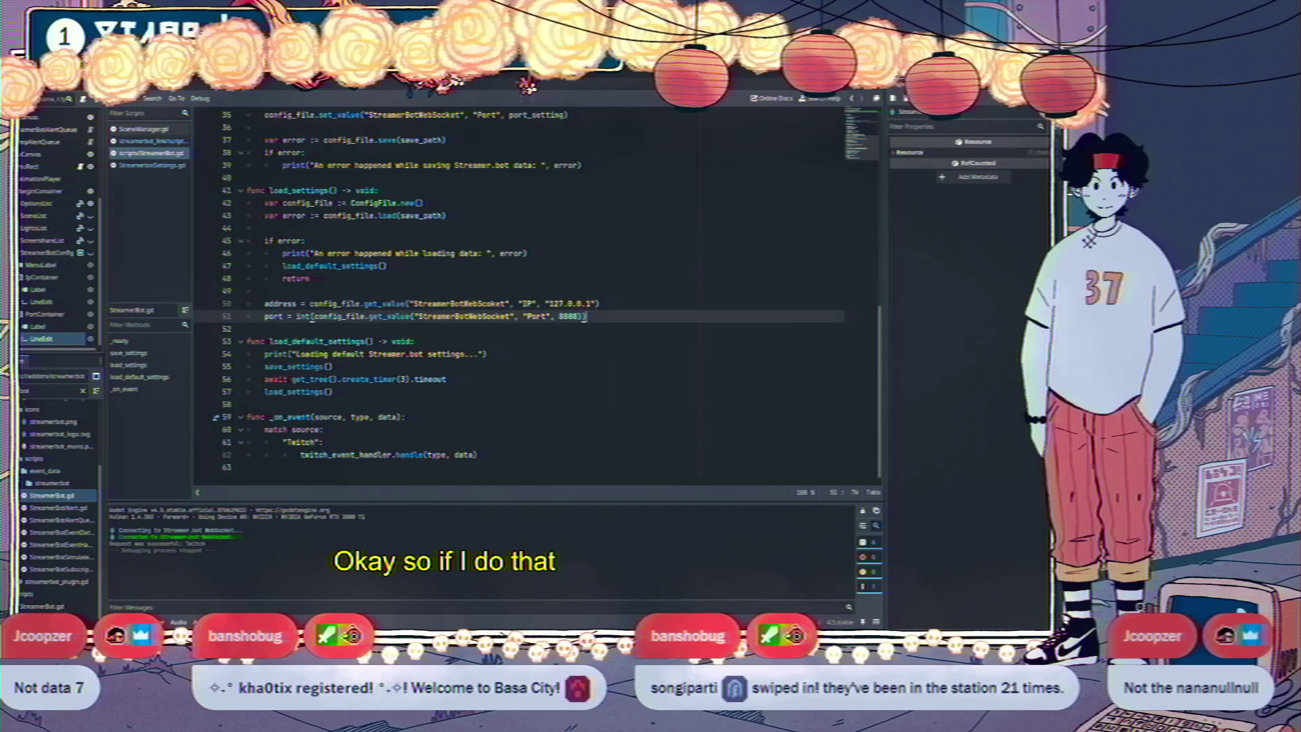
key("Up")
key("Up")
key("Up")
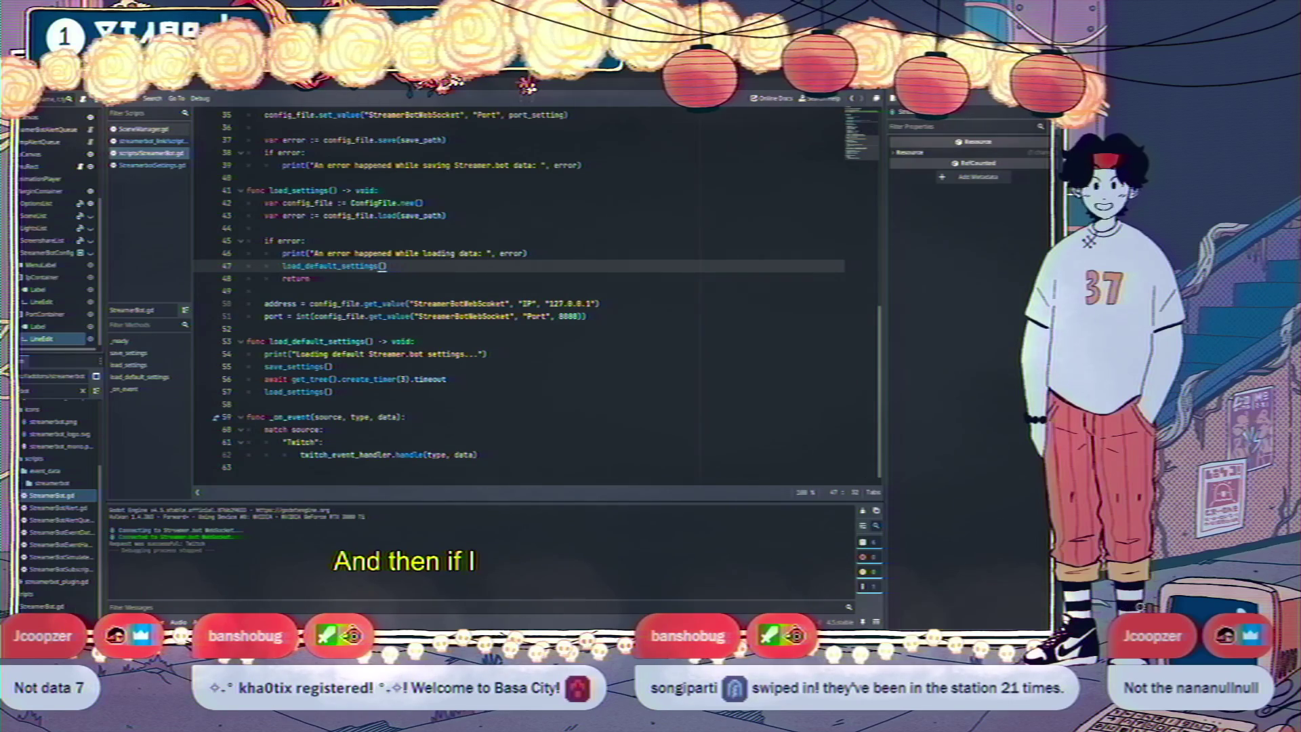
key("super")
type("%appdata%")
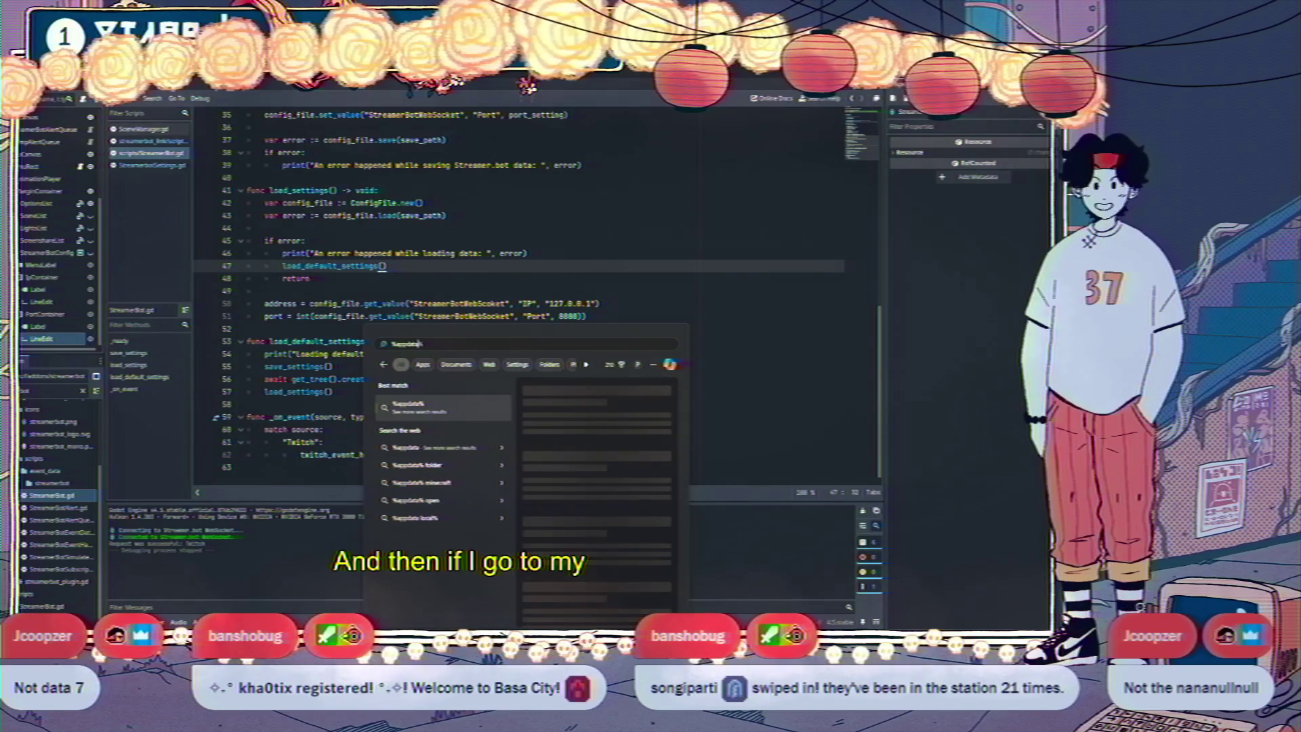
key("Return")
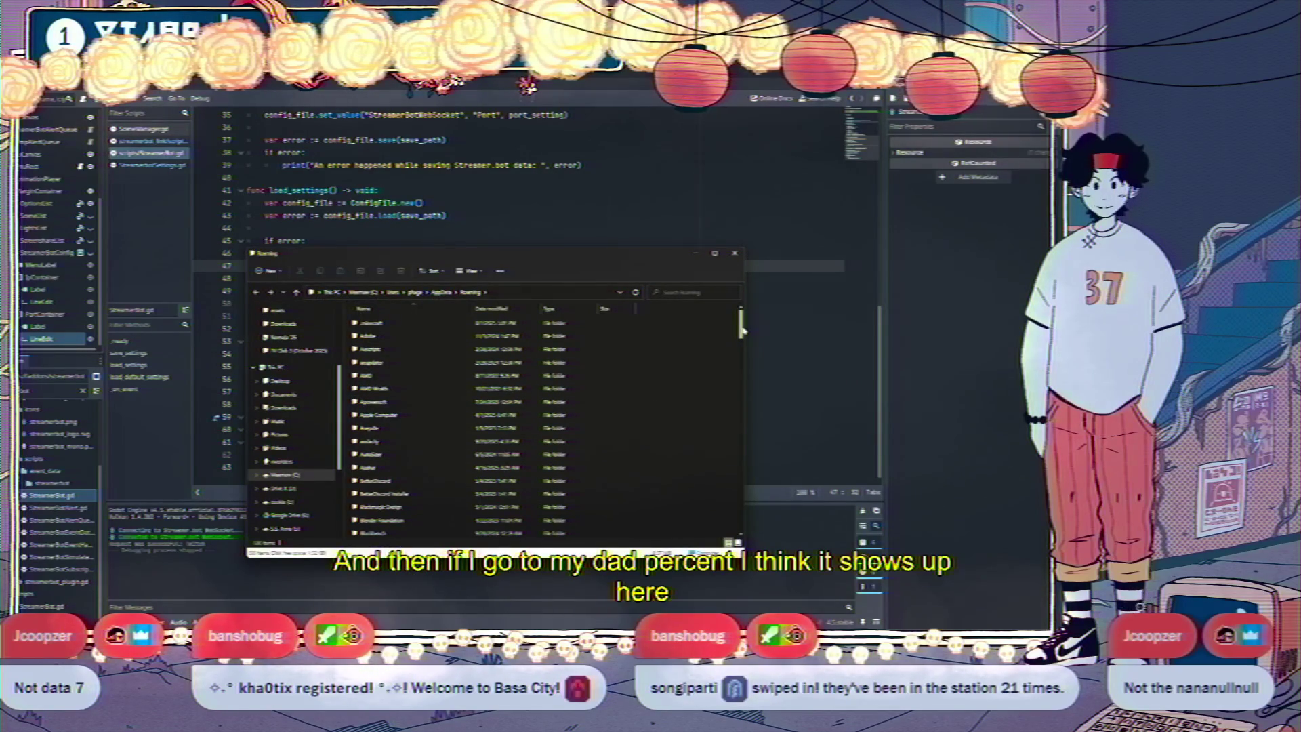
left_click_drag(739, 326, 741, 387)
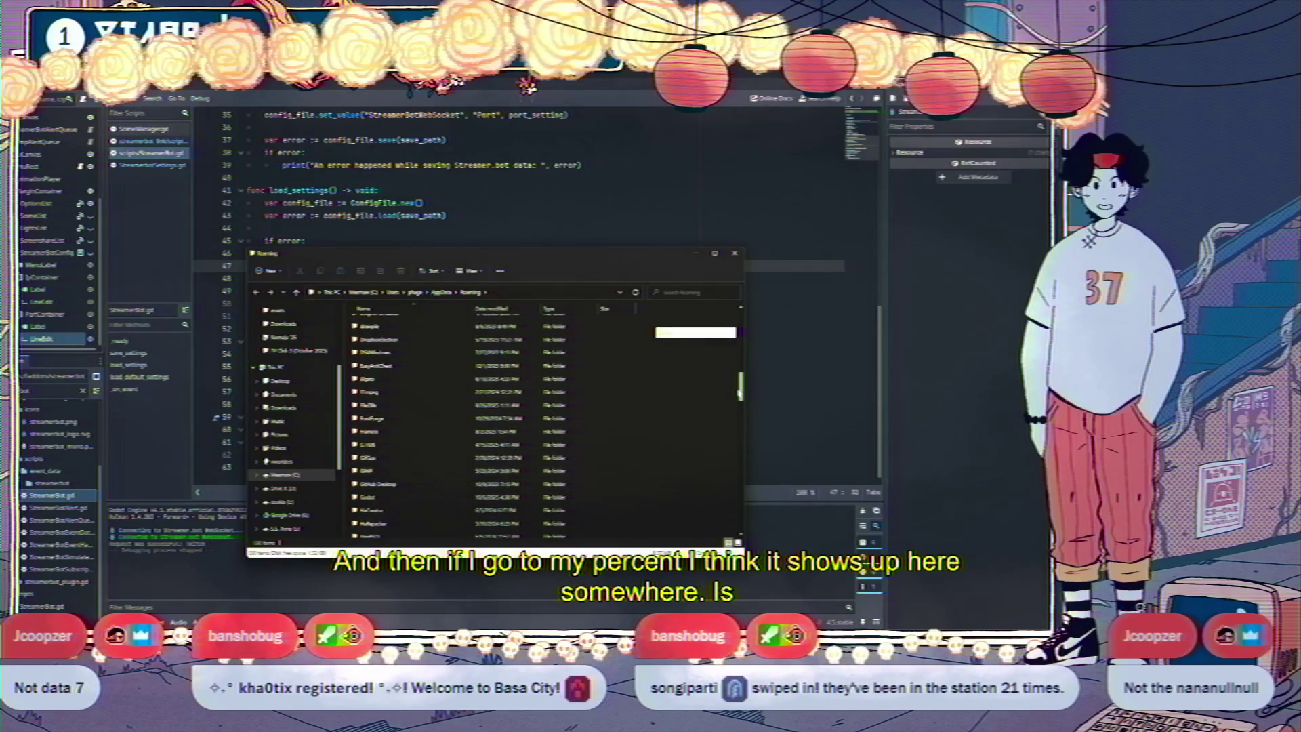
double_click(371, 496)
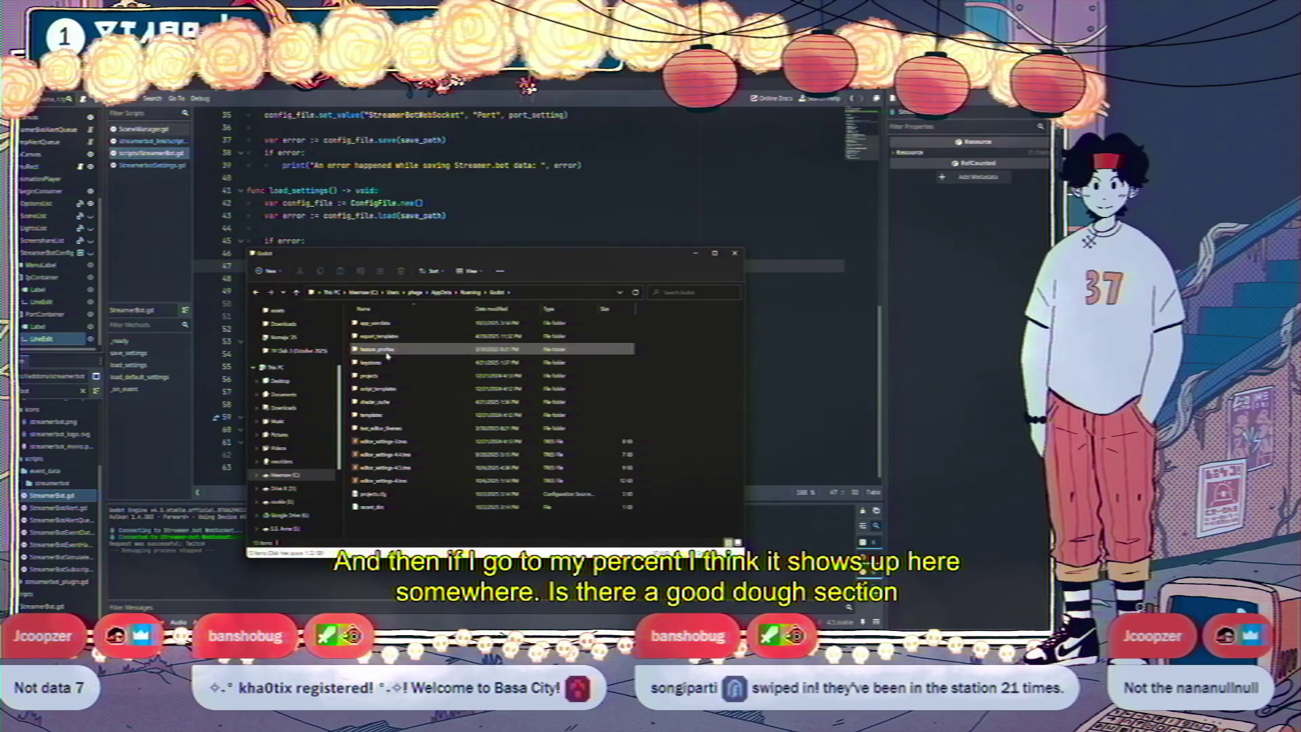
left_click(384, 375)
double_click(384, 375)
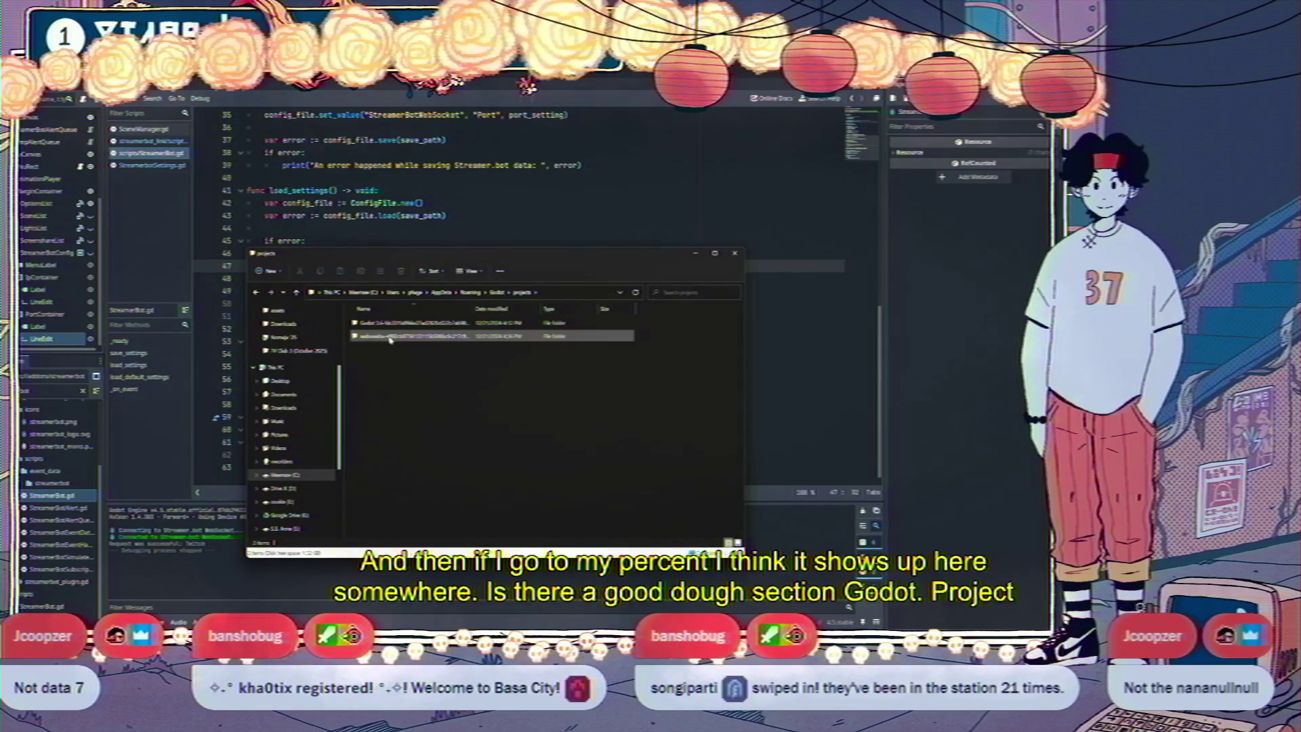
double_click(402, 335)
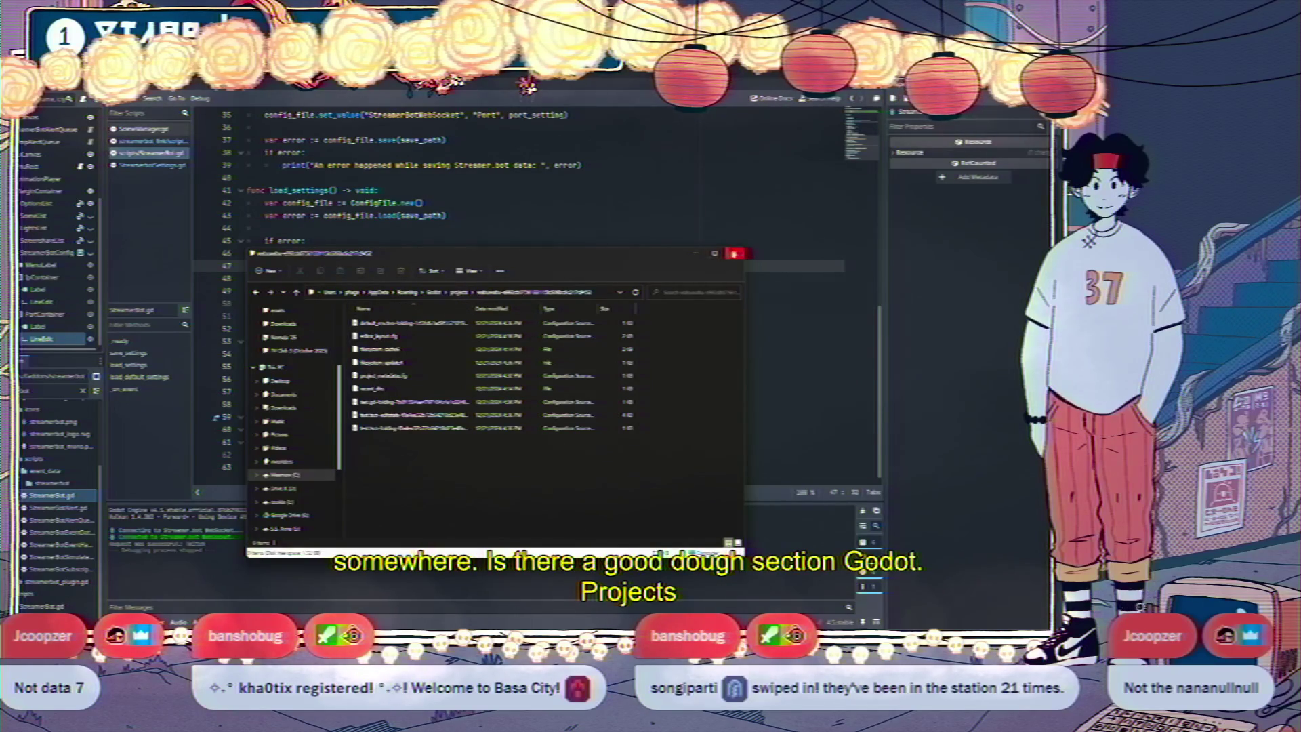
left_click(735, 254)
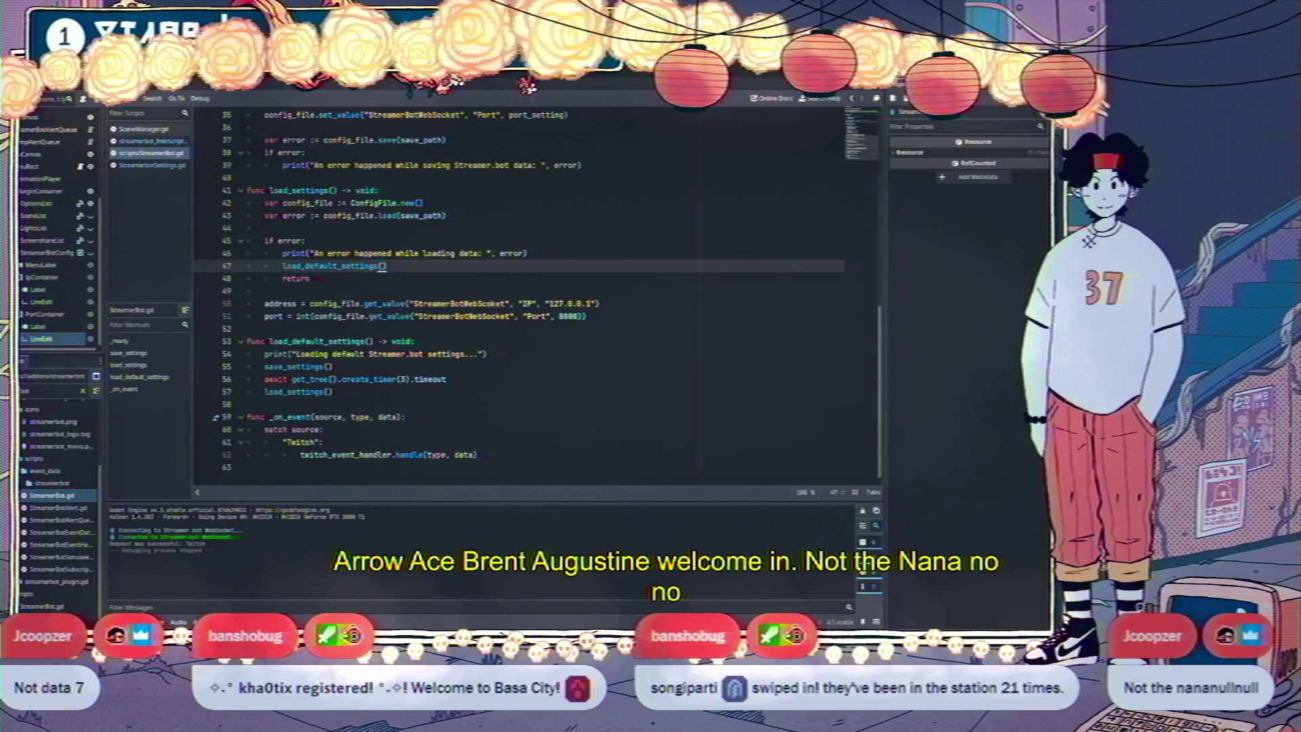
scroll(867, 148, "up", 3)
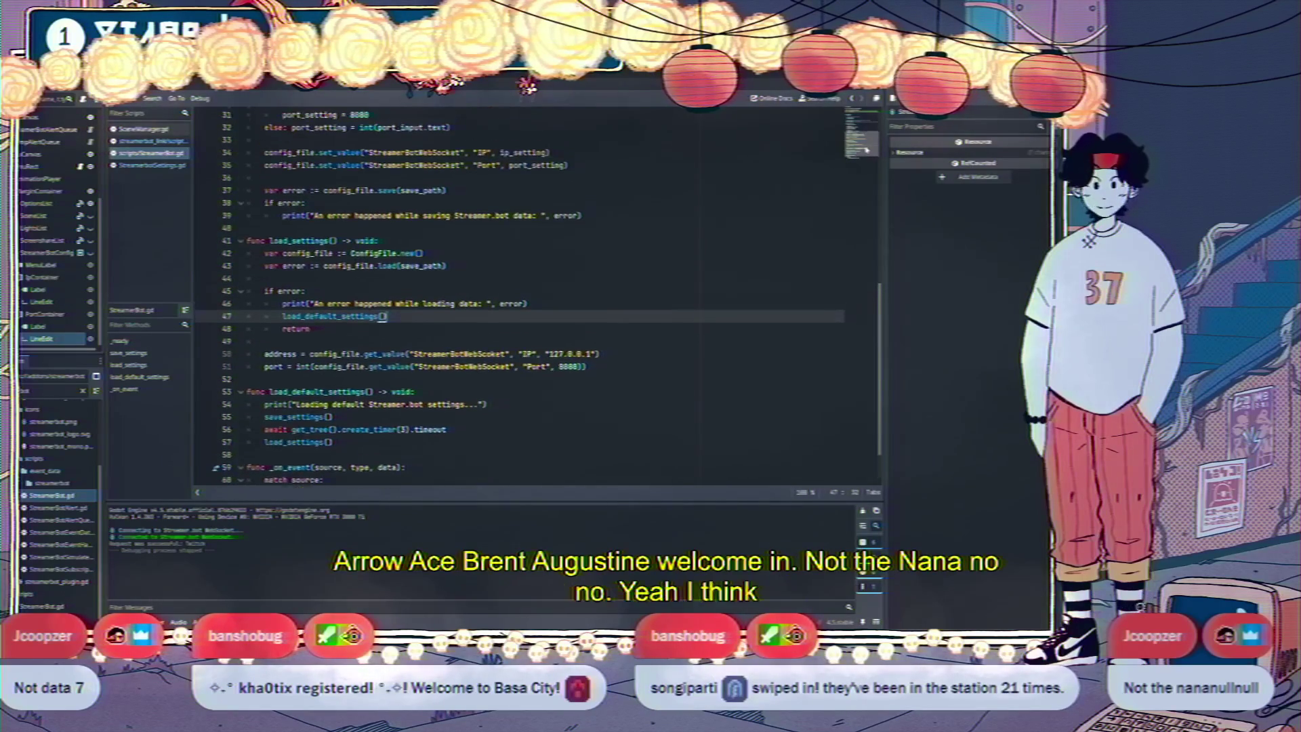
scroll(867, 148, "up", 2)
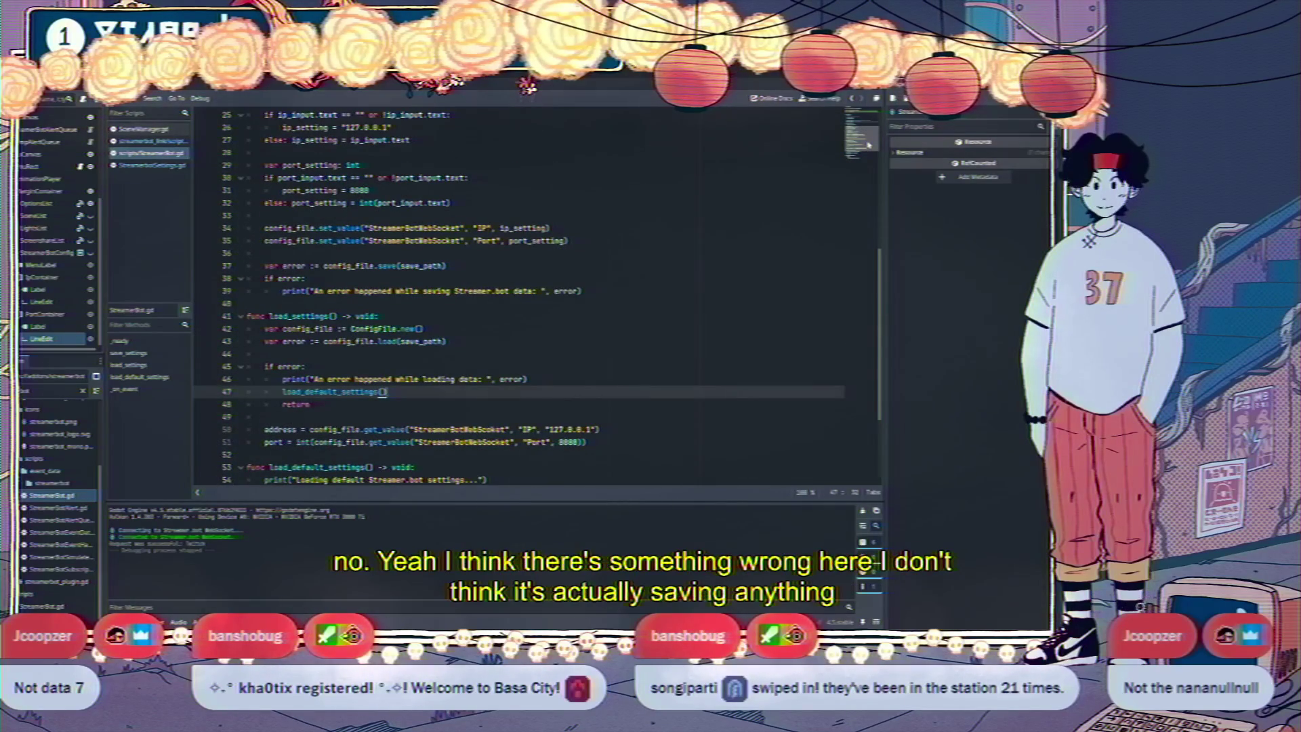
scroll(871, 143, "up", 1)
scroll(871, 142, "up", 2)
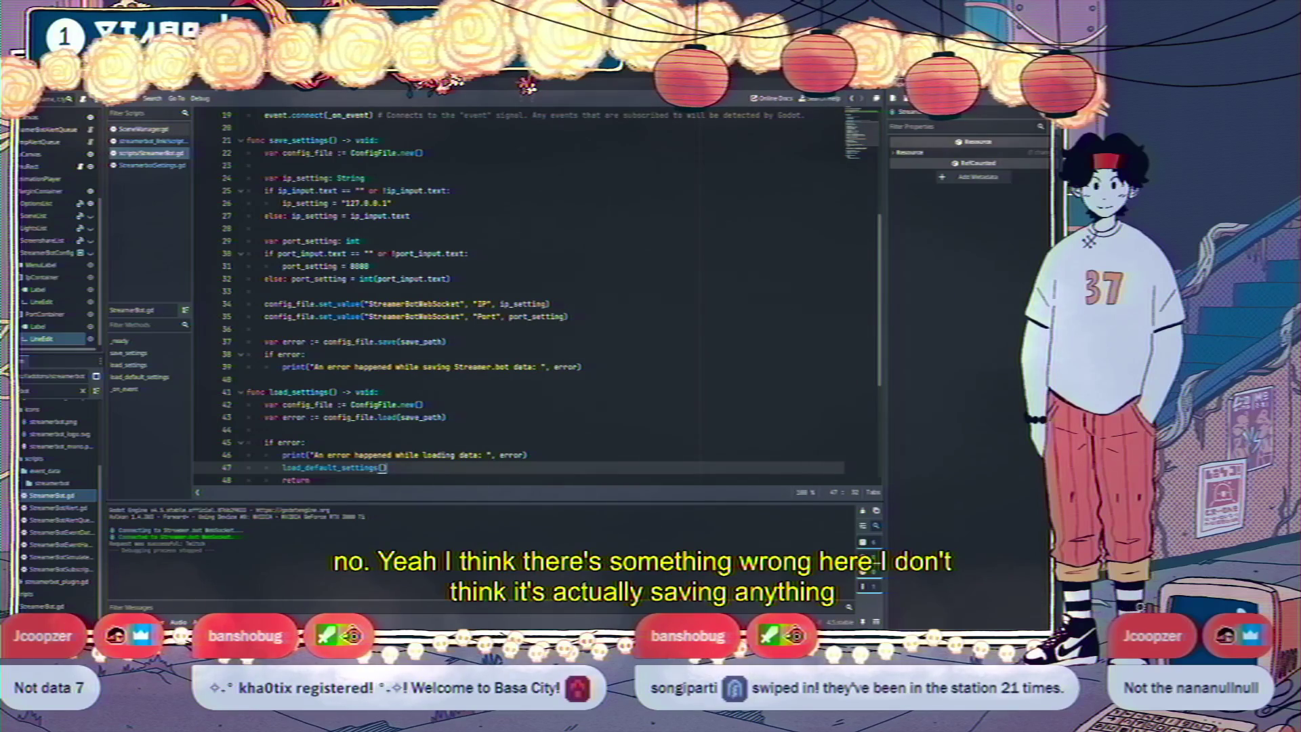
scroll(867, 158, "down", 5)
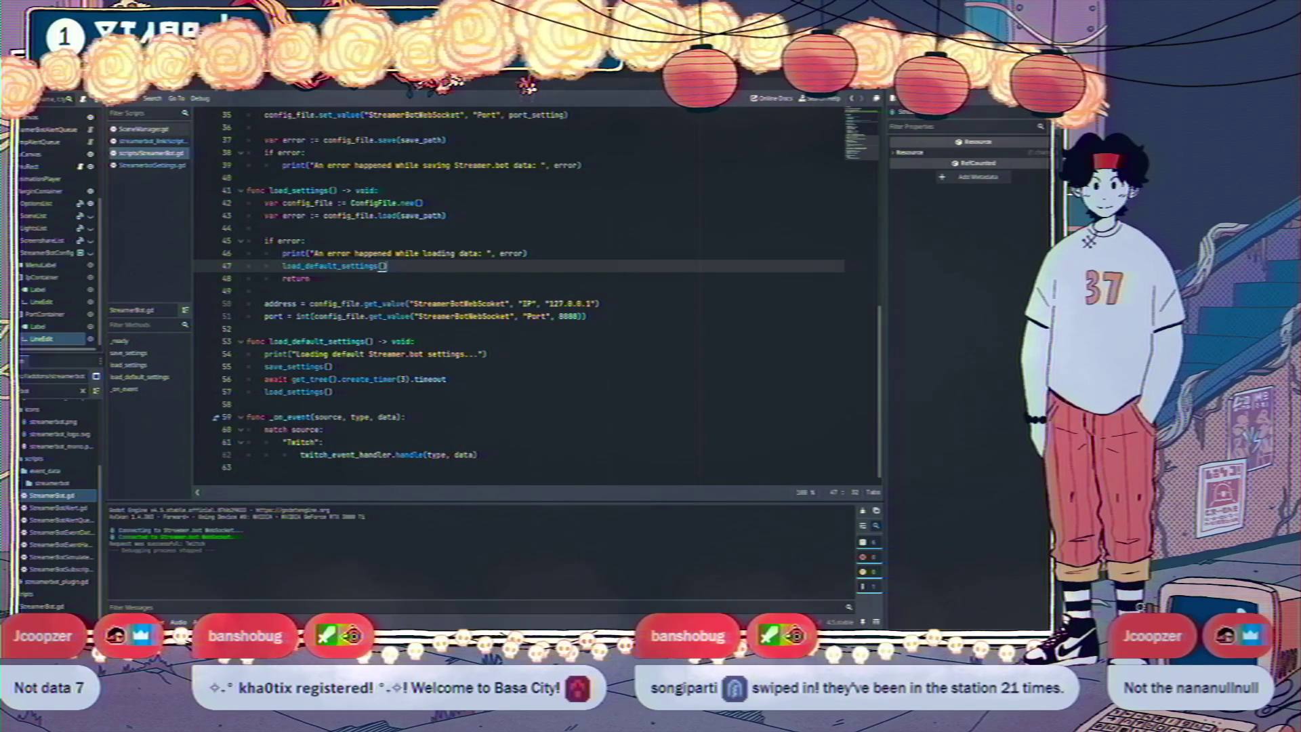
left_click(353, 379)
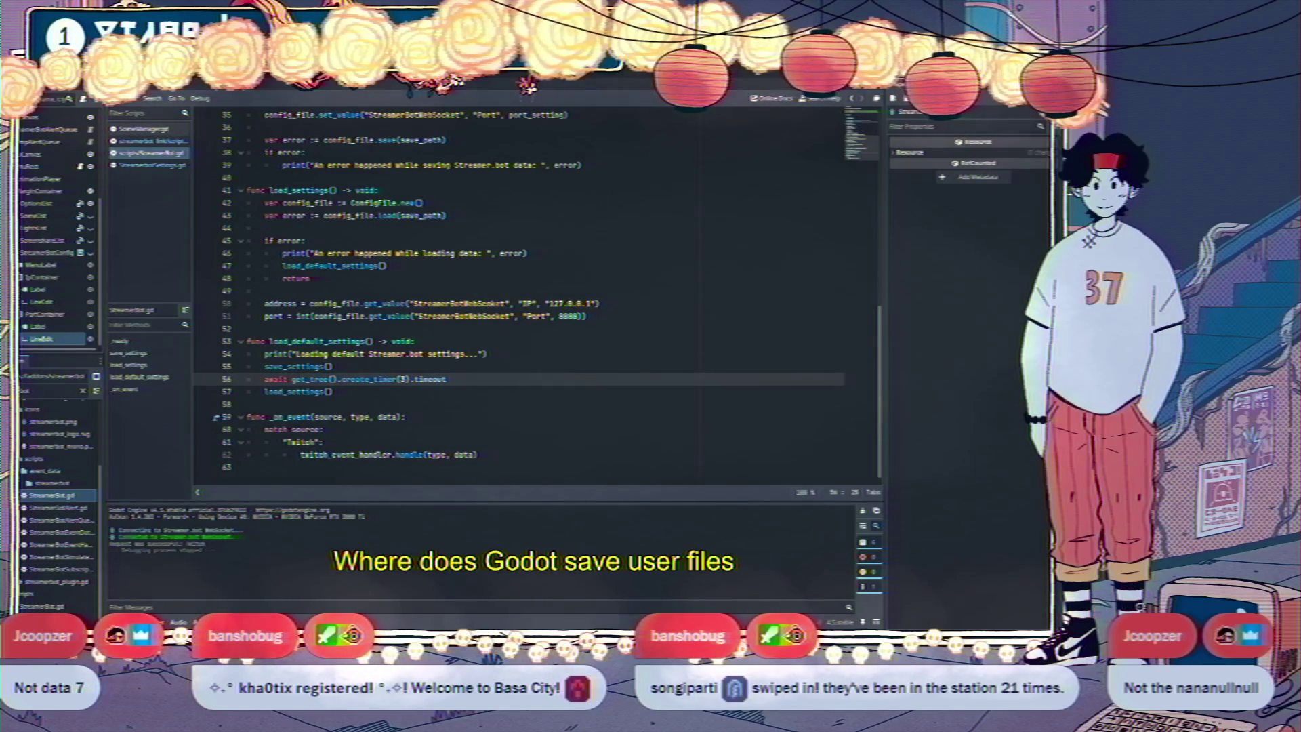
key("super")
type("%appdata%")
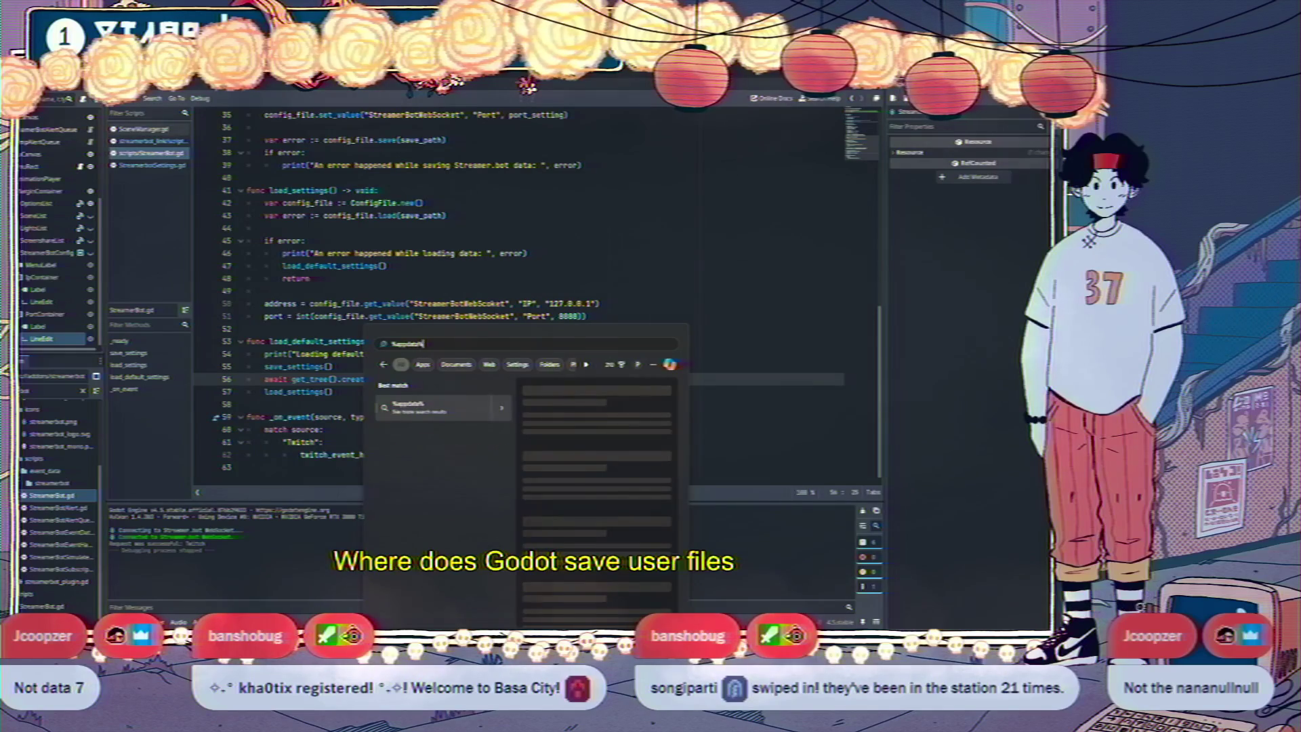
key("Return")
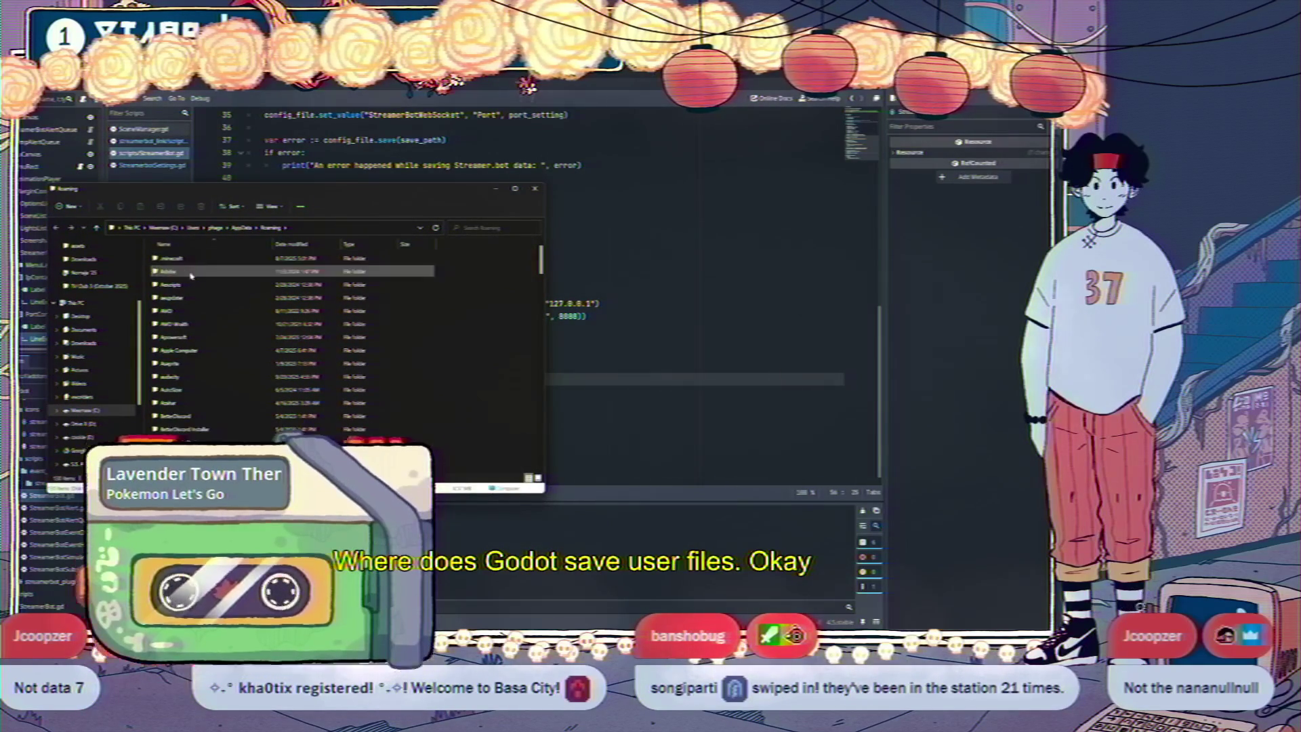
type("godot")
key("Return")
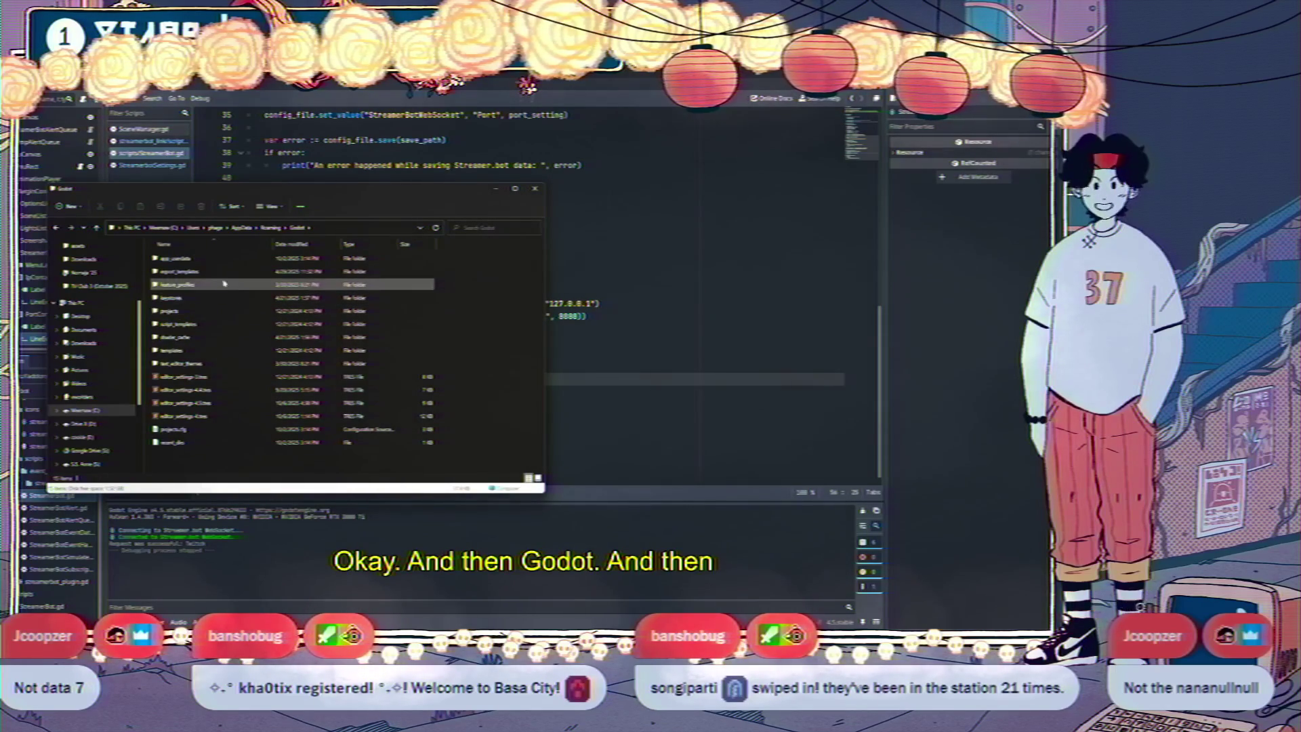
type("app")
key("Return")
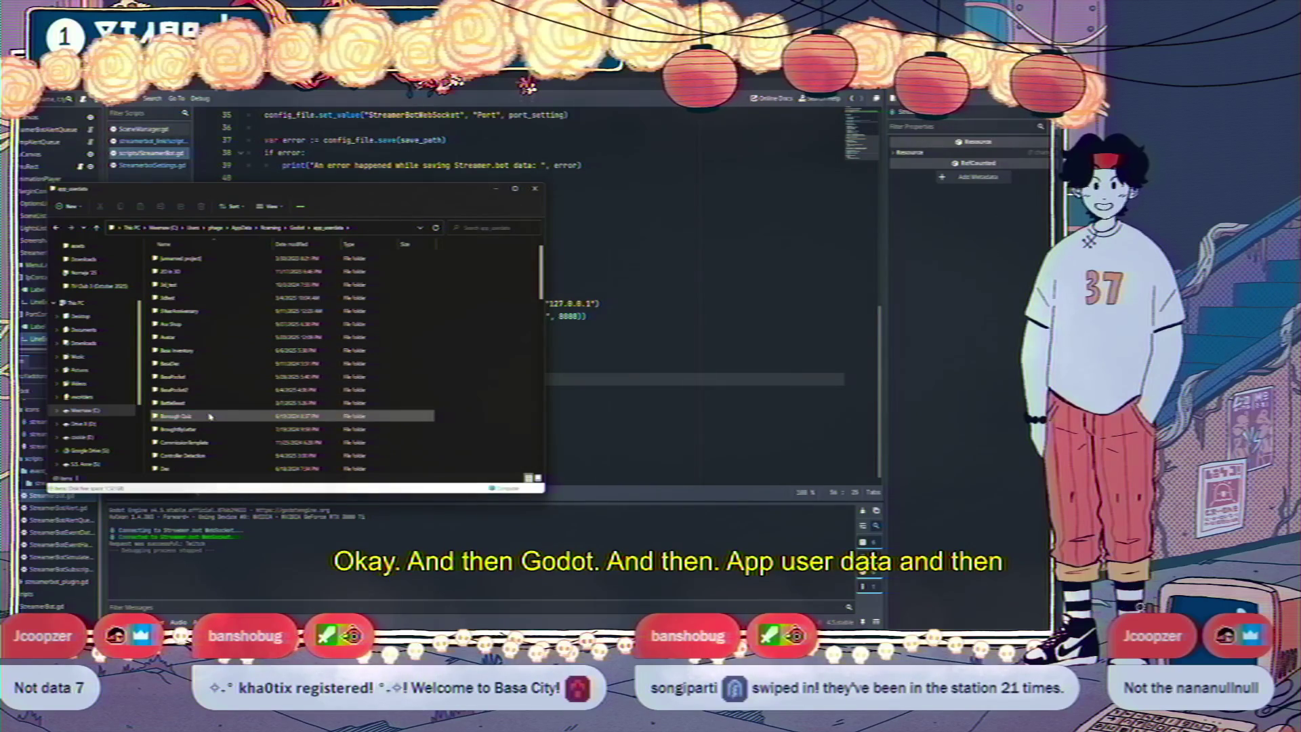
double_click(197, 272)
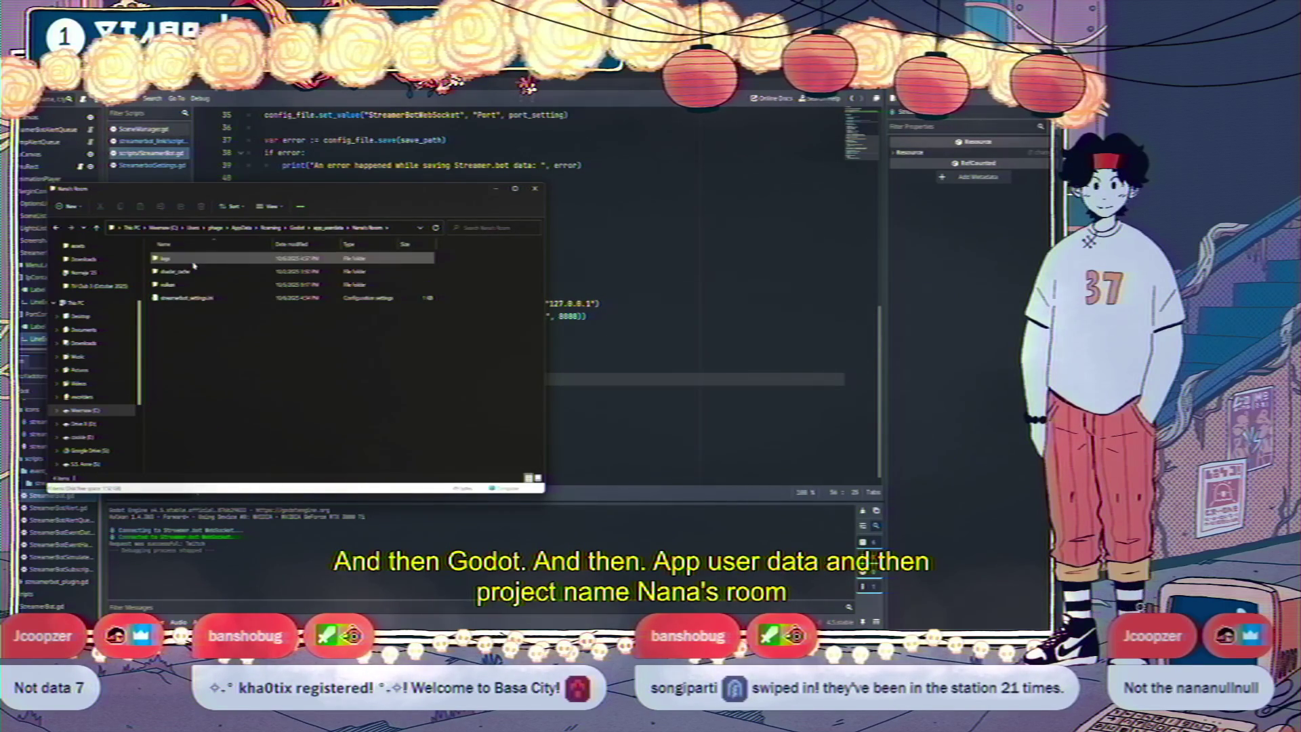
double_click(196, 297)
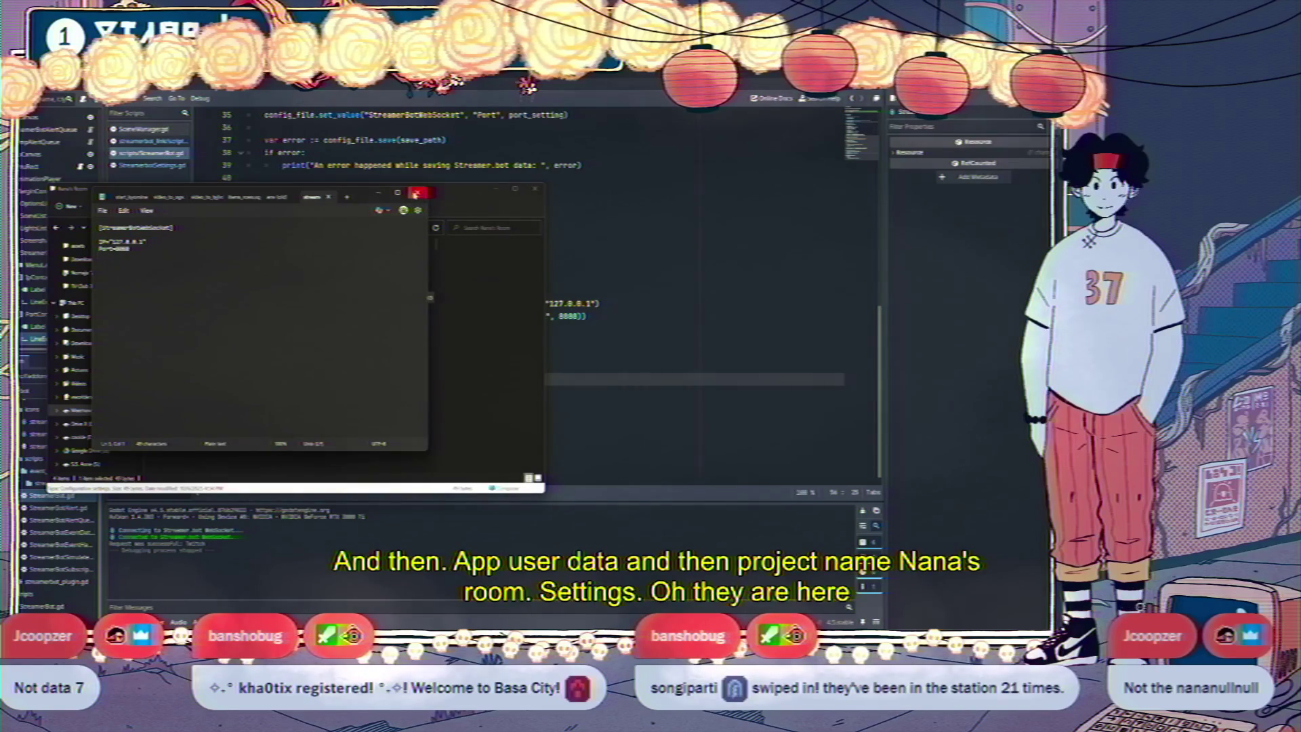
left_click(415, 194)
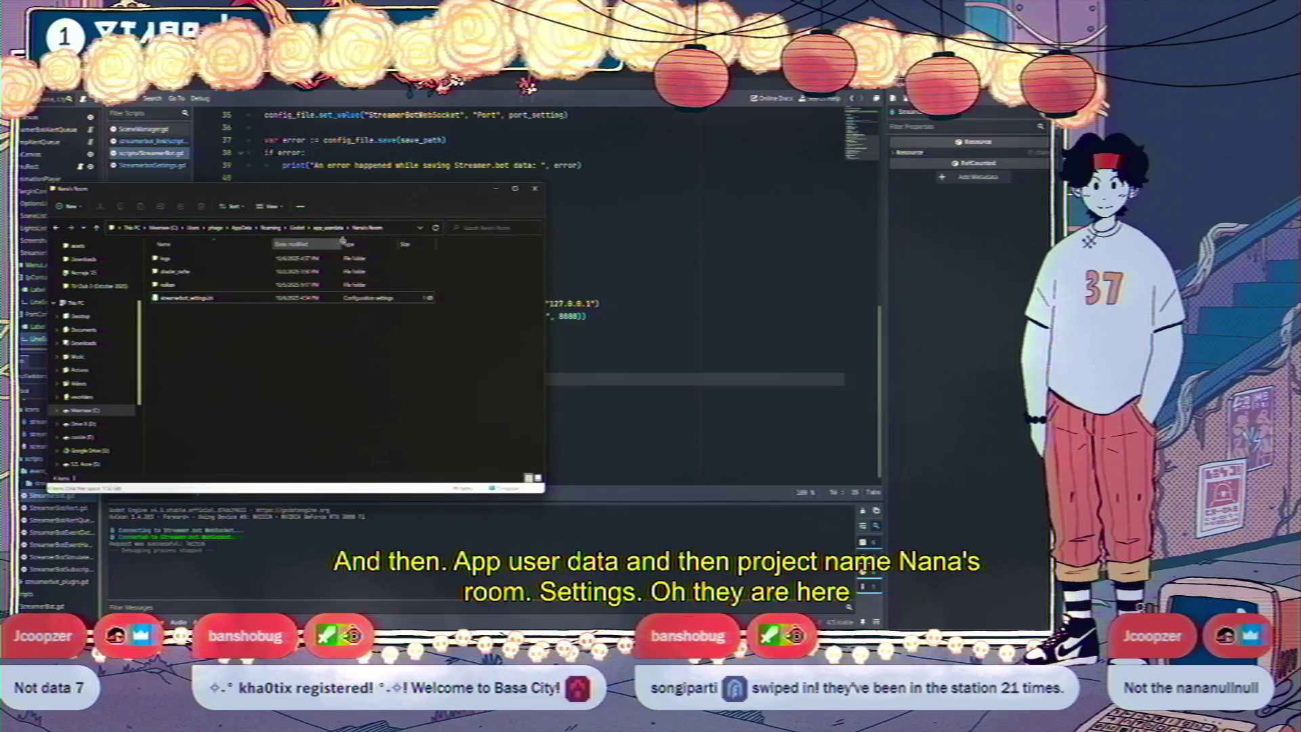
left_click(497, 189)
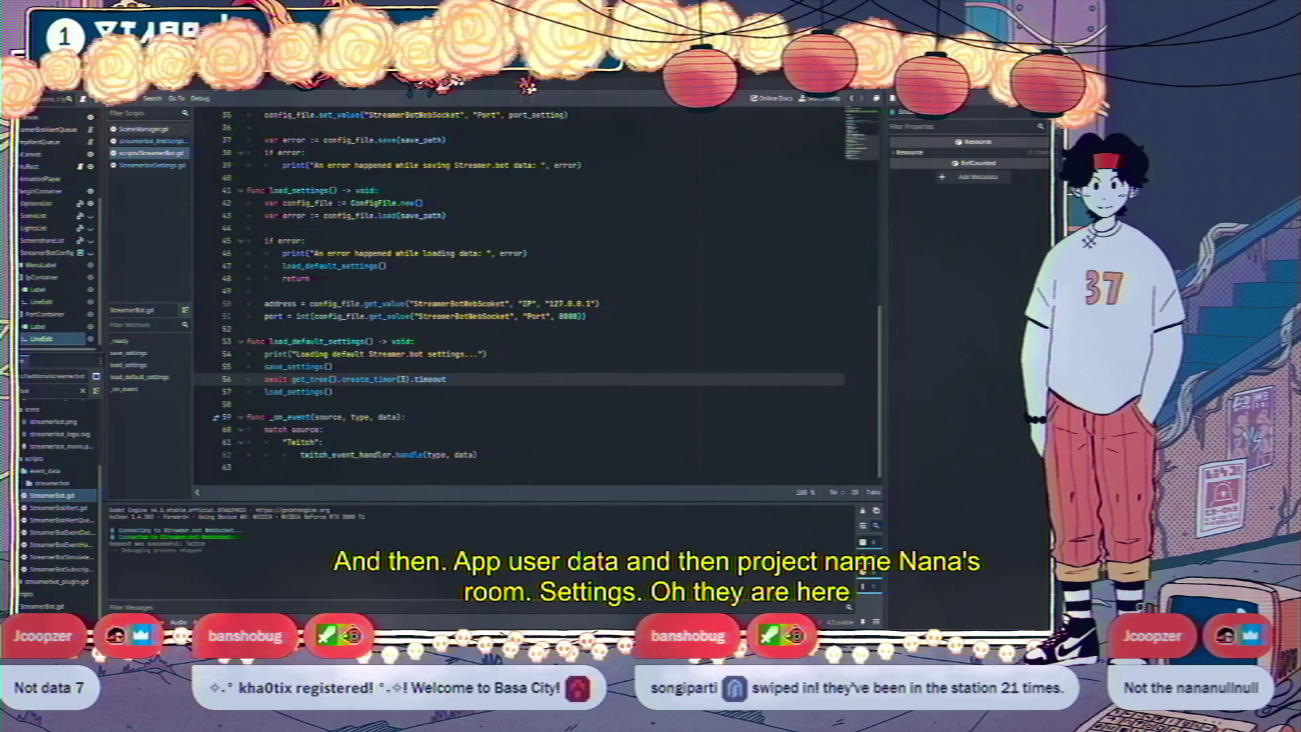
Step: Delete the await create_timer line from load_default_settings
key("shift+Home")
key("shift+Home")
key("shift+Left")
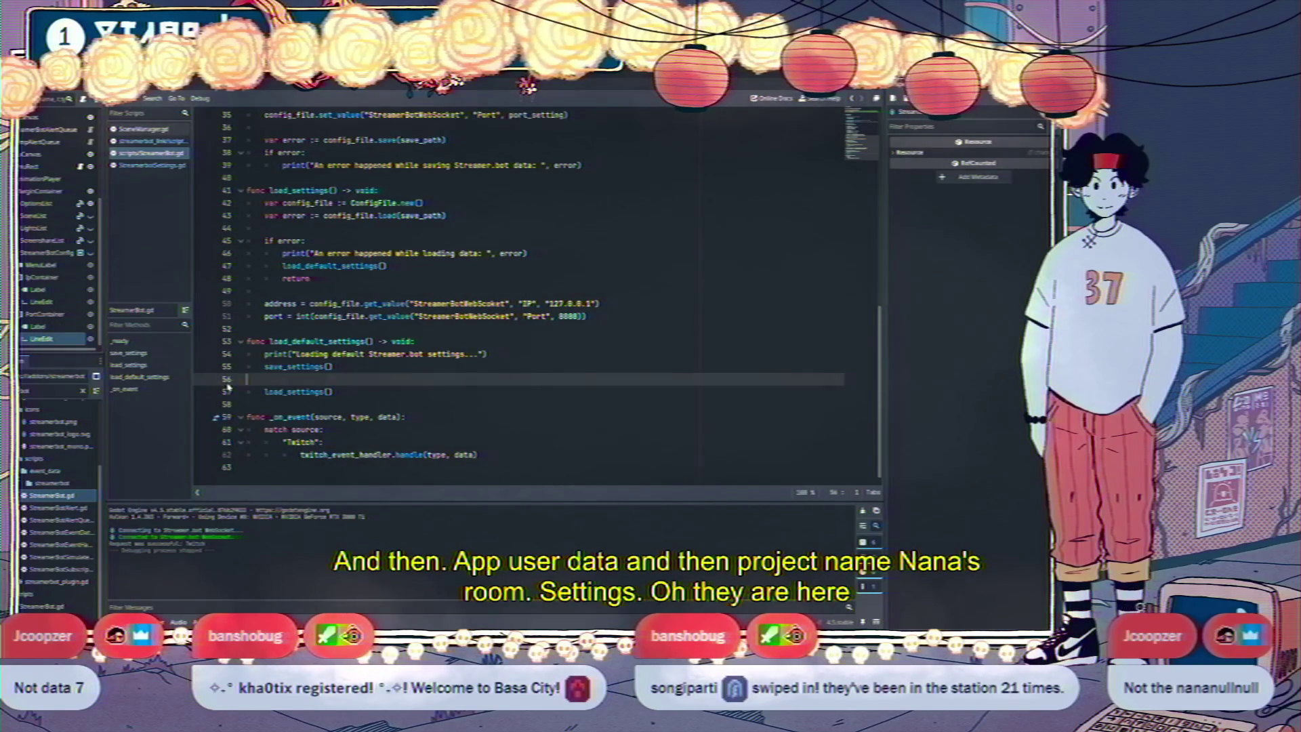
key("BackSpace")
Step: Delete streamerbot_settings.ini in Explorer, then run and stop the project
key("alt+Tab")
left_click(196, 301)
key("Delete")
key("alt+Tab")
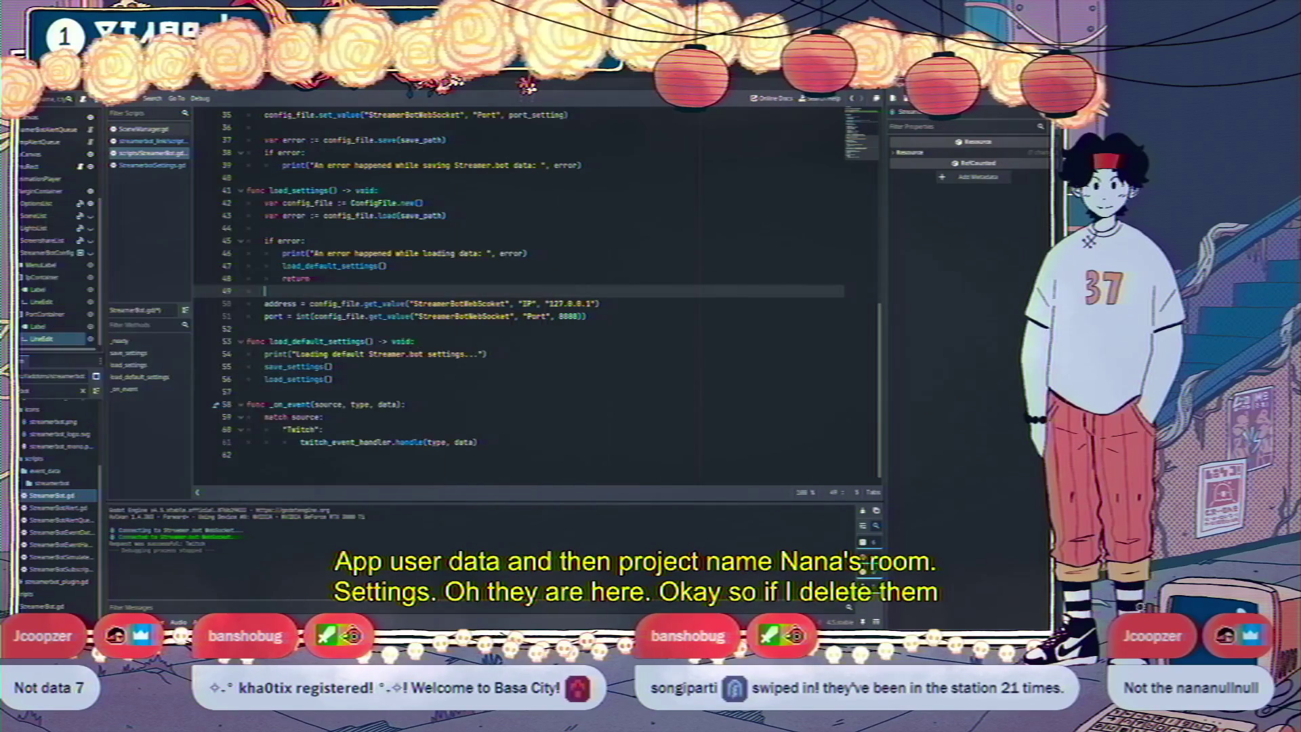
key("F5")
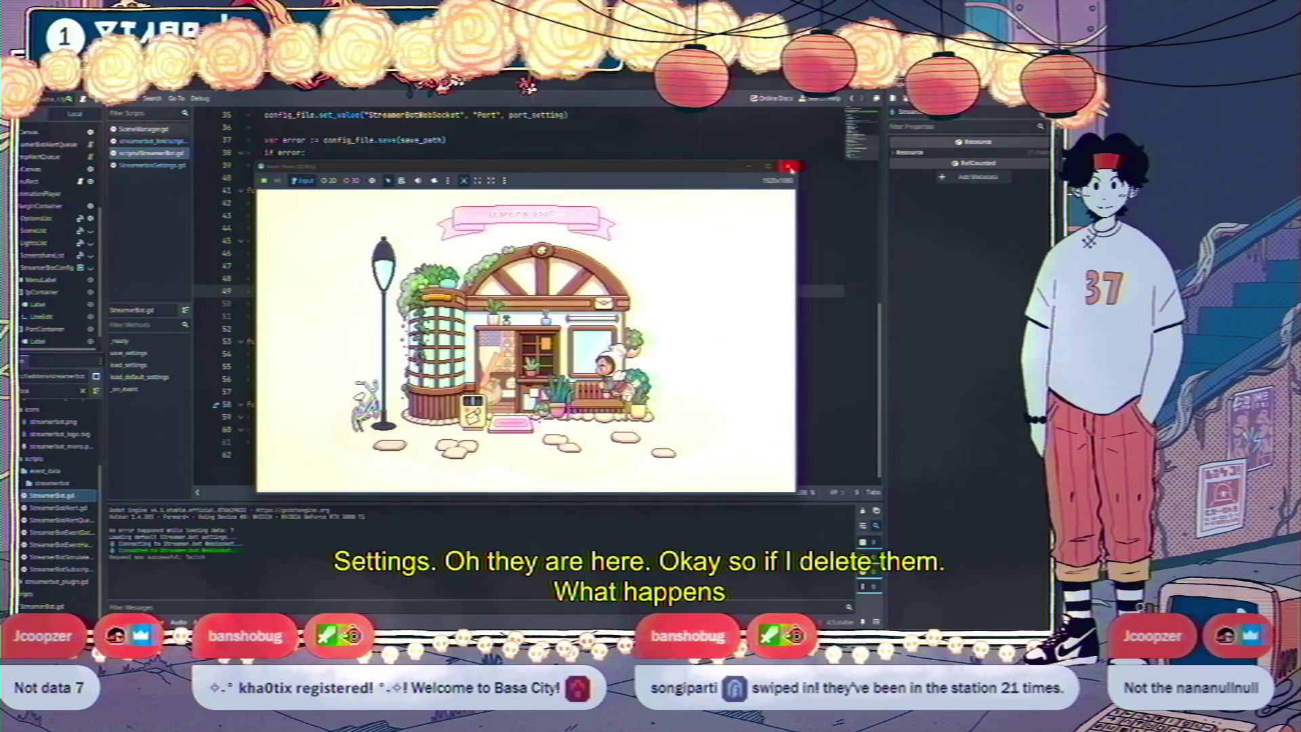
key("F8")
Step: Open the recreated streamerbot_settings.ini to check its default IP and port
left_click(386, 353)
key("alt+Tab")
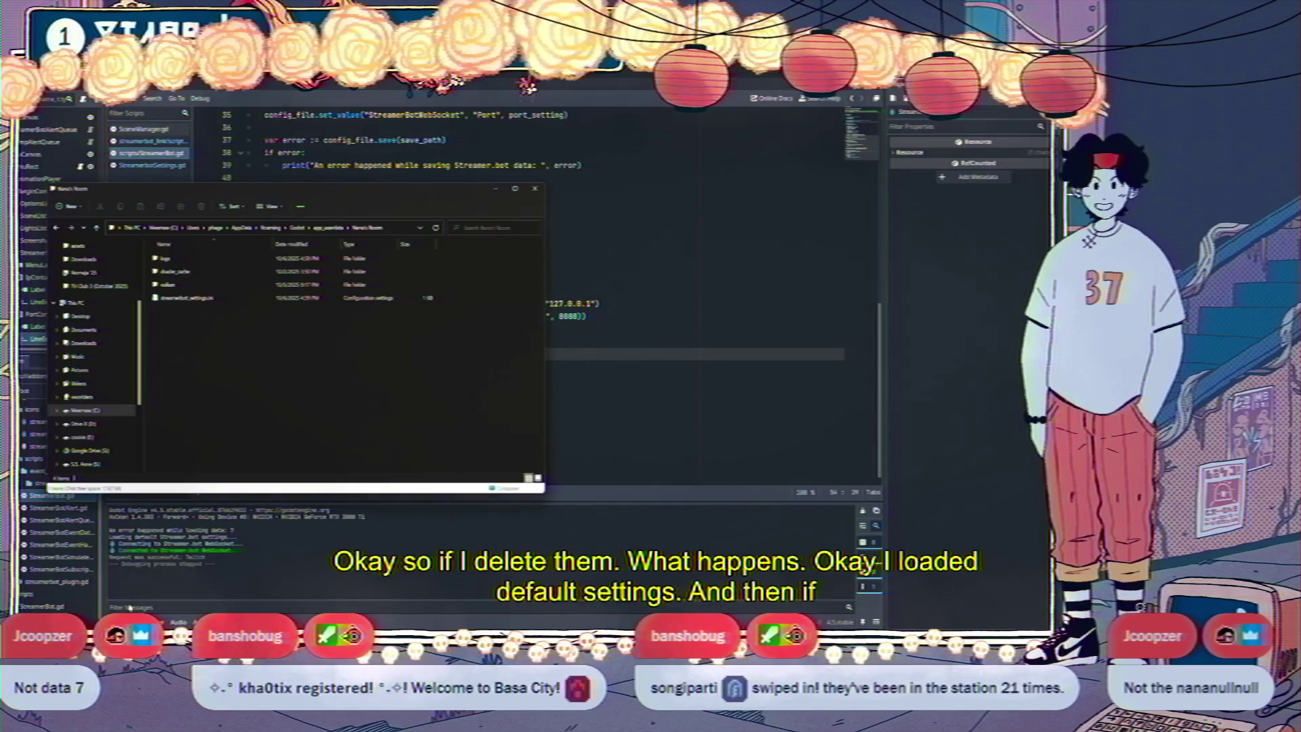
left_click(187, 297)
double_click(187, 297)
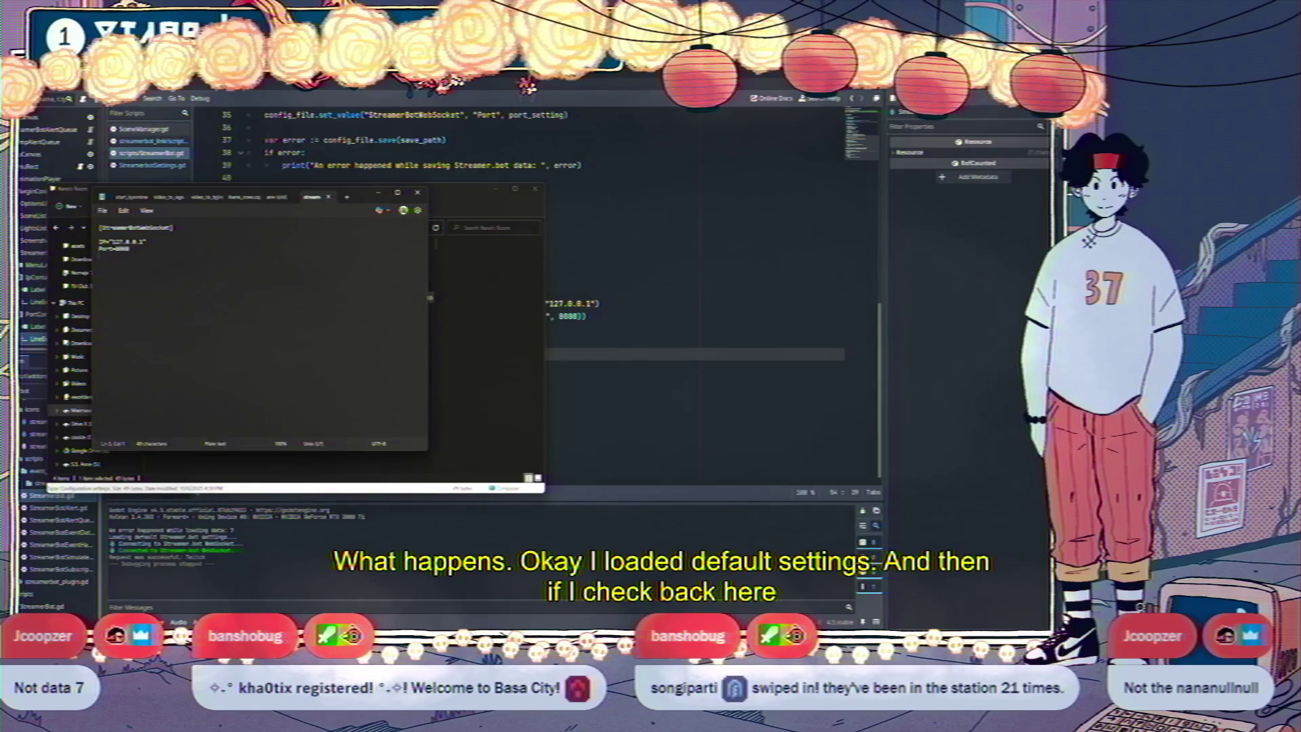
left_click(417, 194)
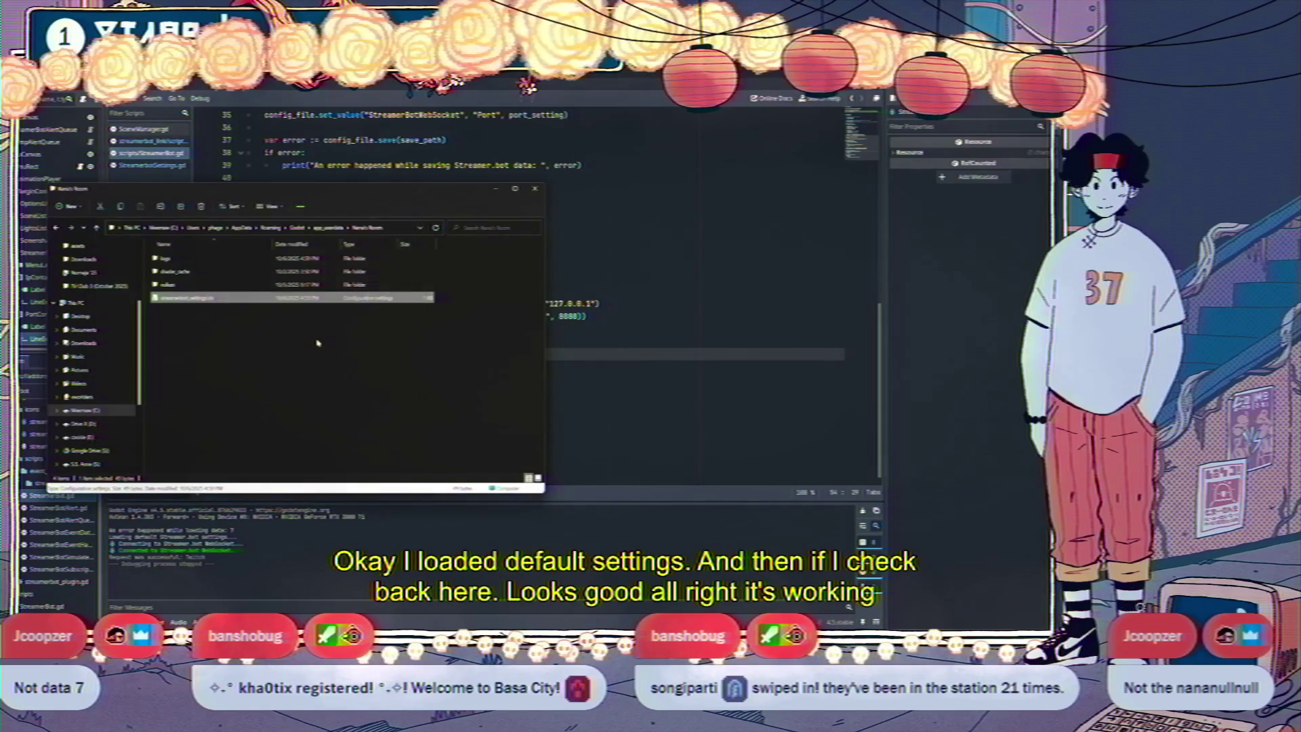
key("alt+Tab")
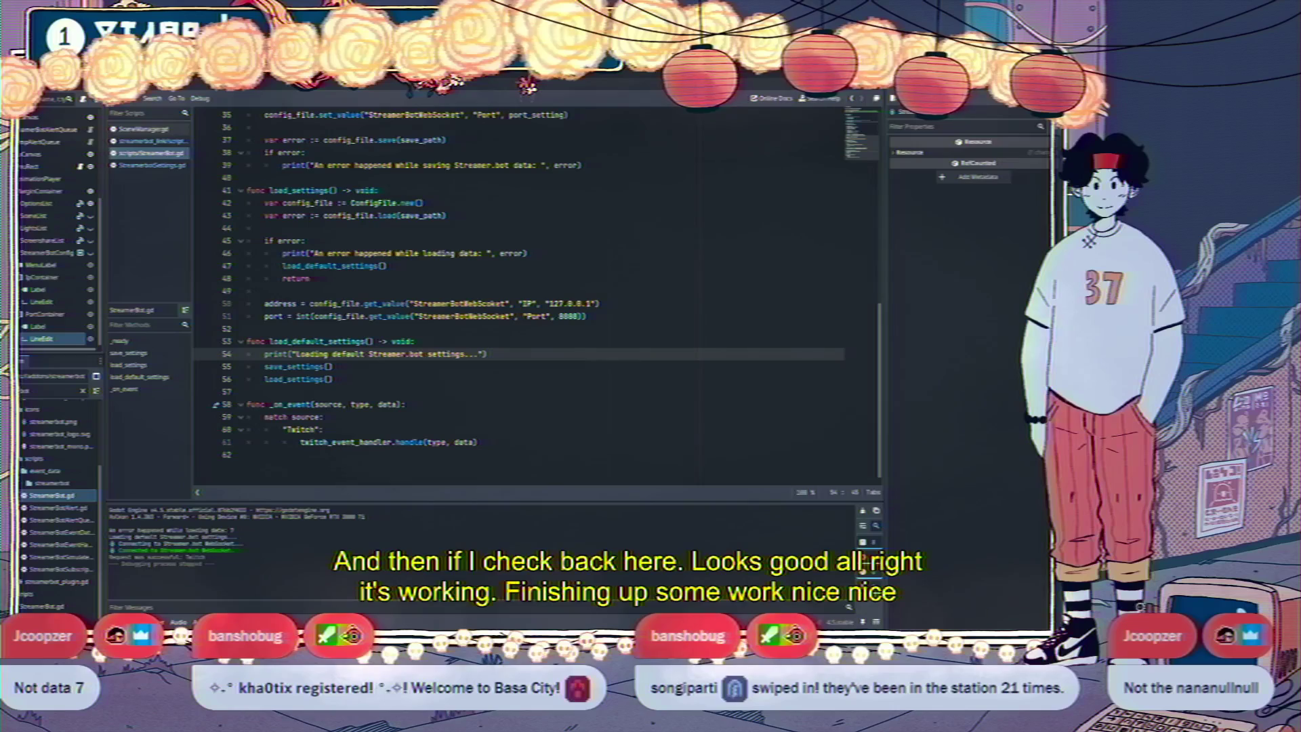
left_click(310, 278)
mouse_move(389, 316)
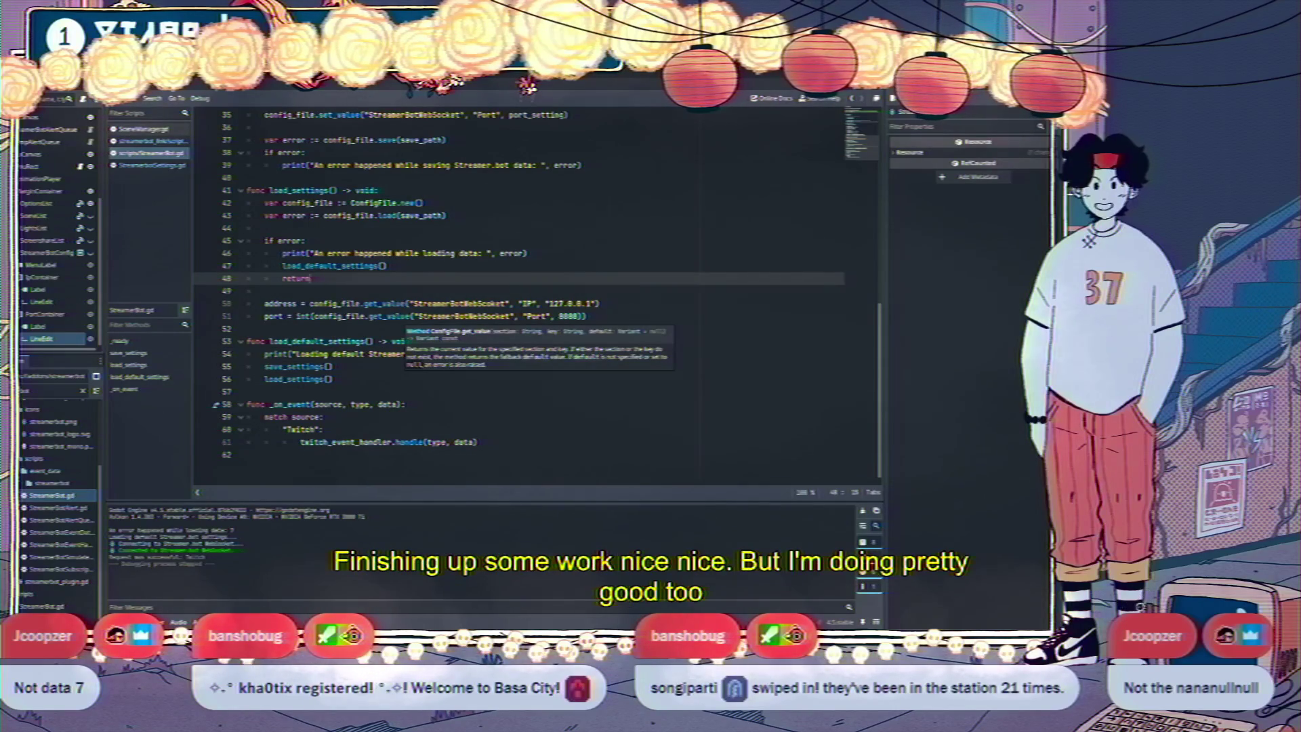
left_click(446, 215)
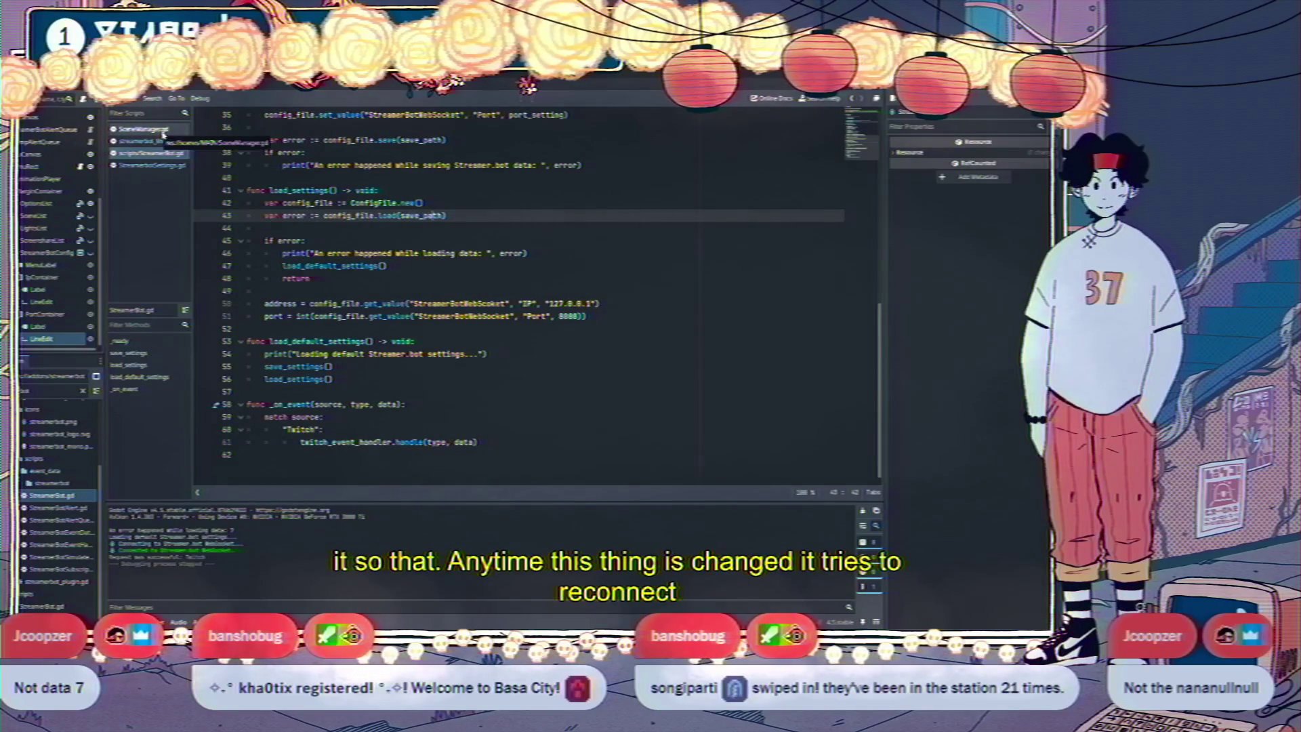
left_click(380, 190)
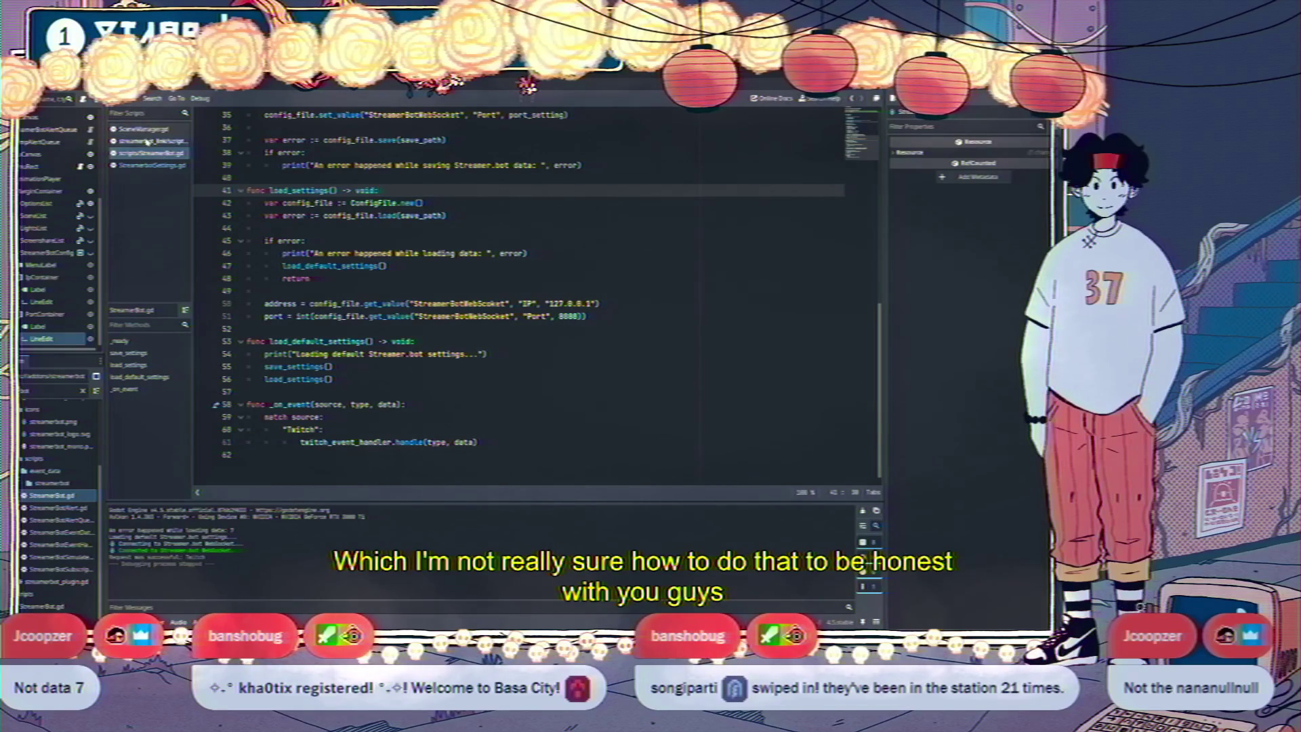
scroll(874, 140, "up", 10)
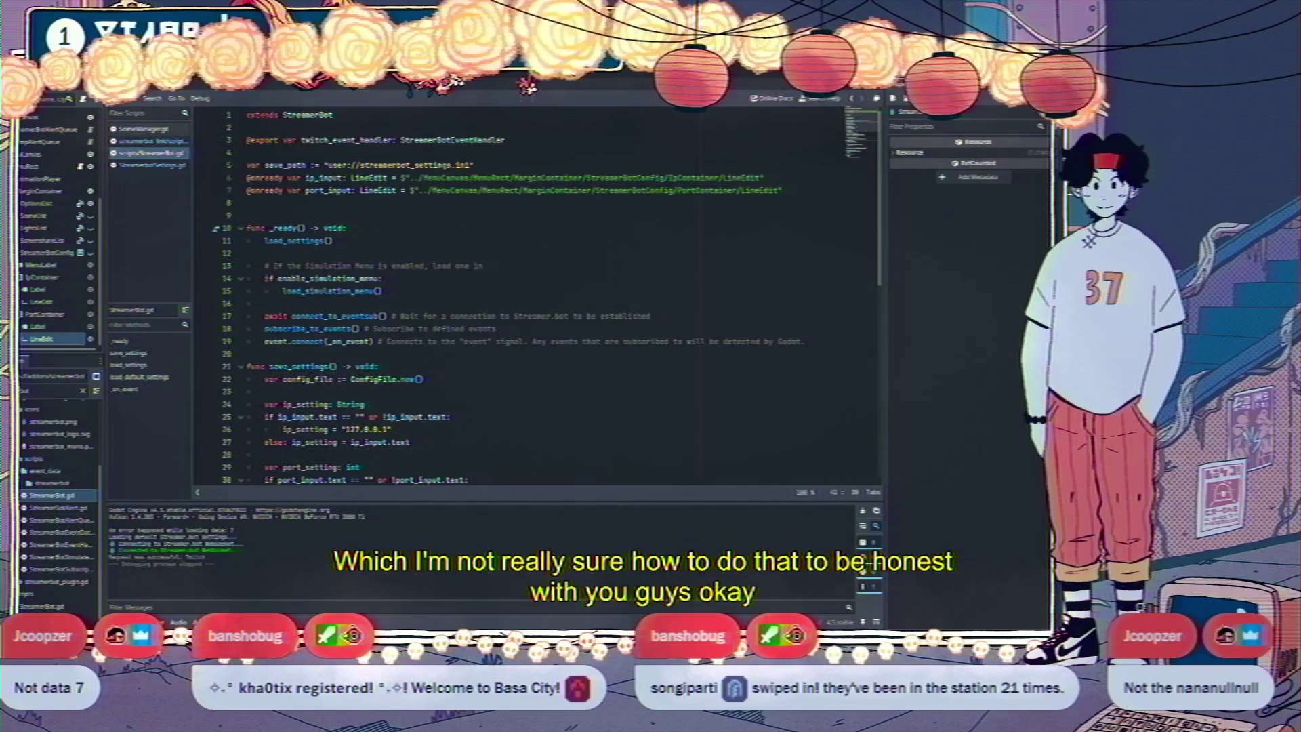
Step: Jump to connect_to_eventsub and read through its WebSocketPeer connection code
left_click(454, 139)
key("alt+Left")
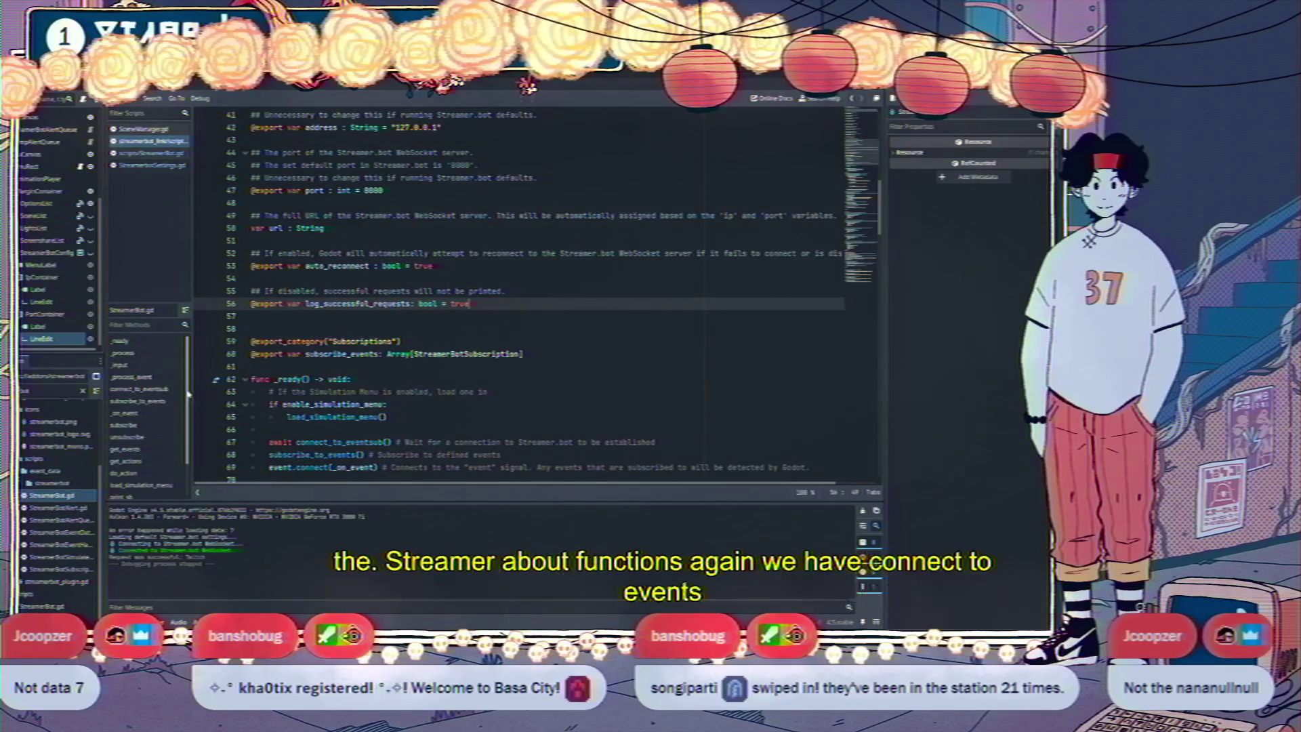
left_click(157, 387)
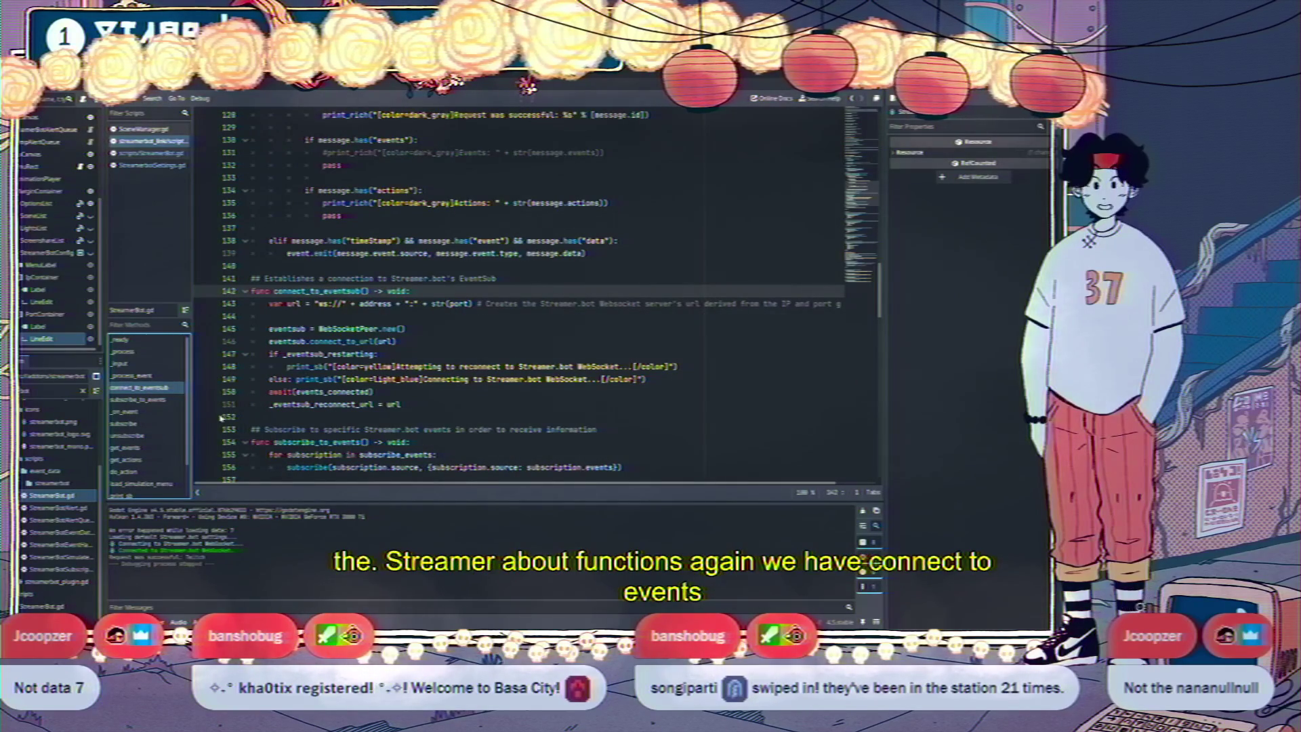
scroll(156, 405, "down", 2)
left_click(394, 341)
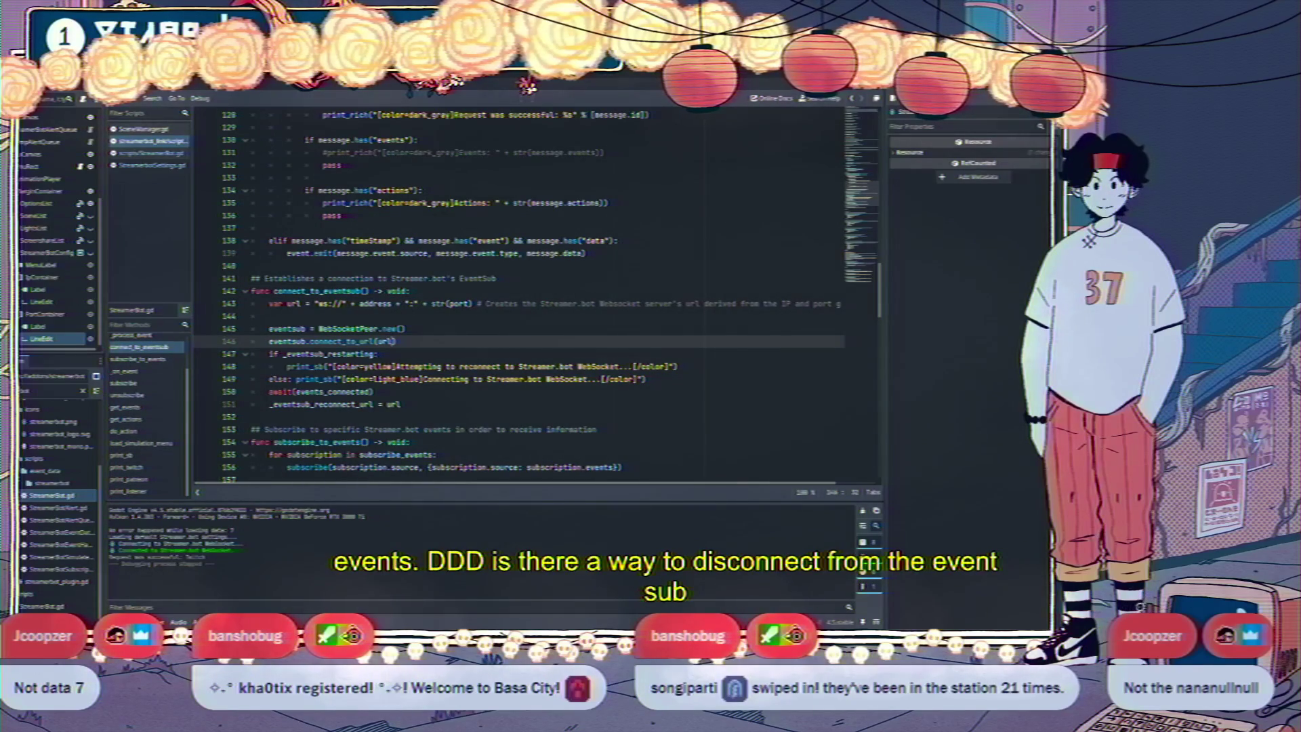
scroll(858, 197, "down", 3)
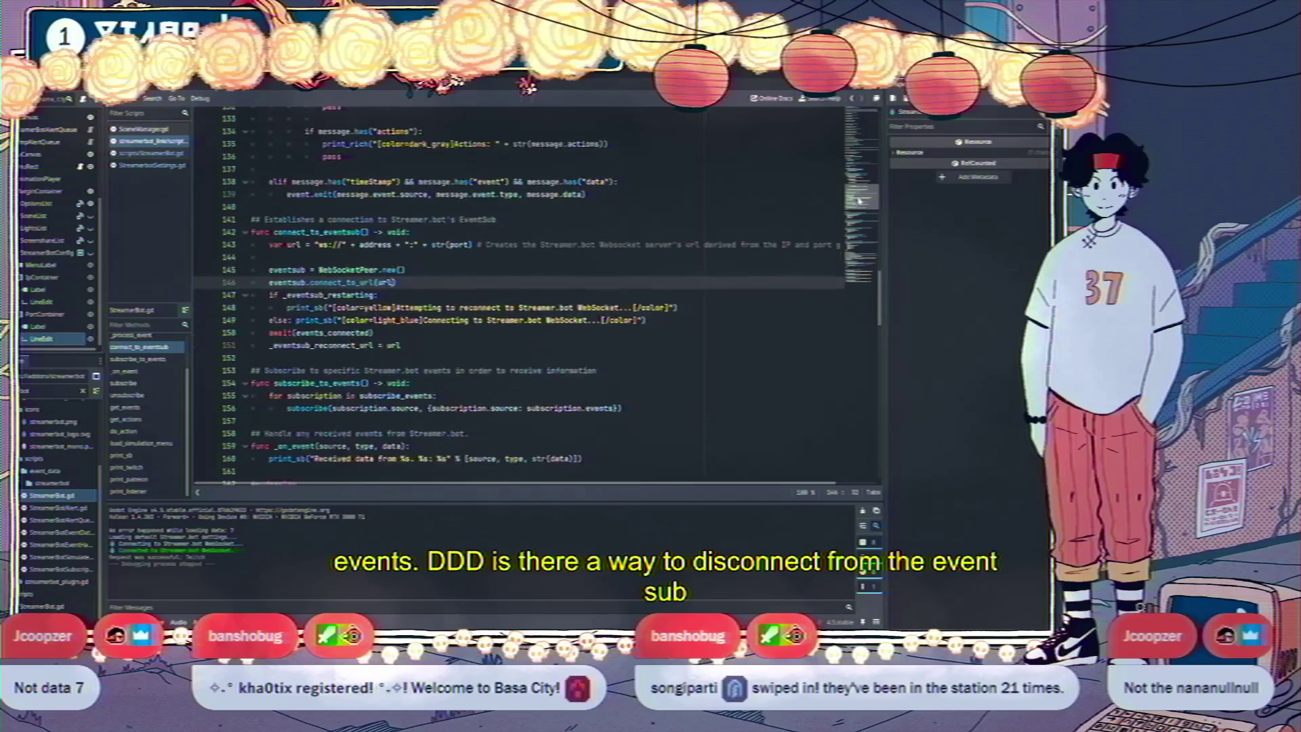
left_click_drag(401, 290, 251, 178)
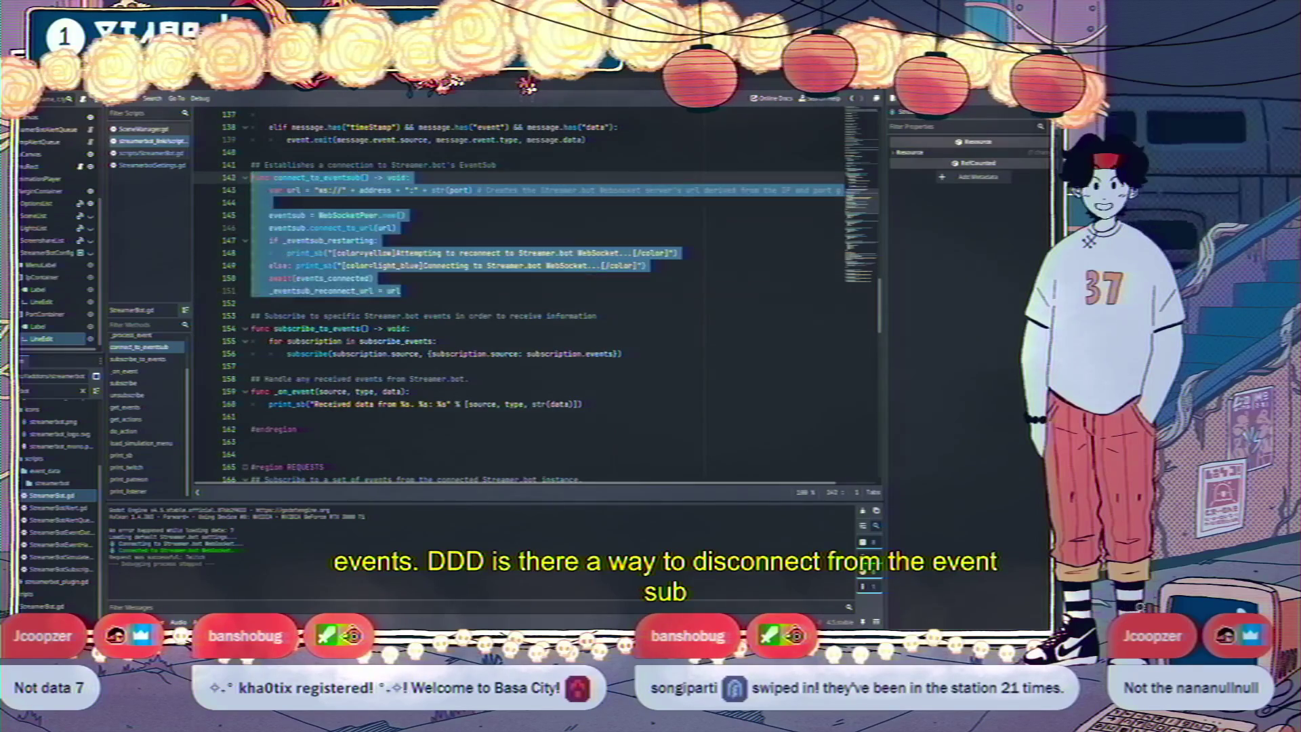
left_click(271, 202)
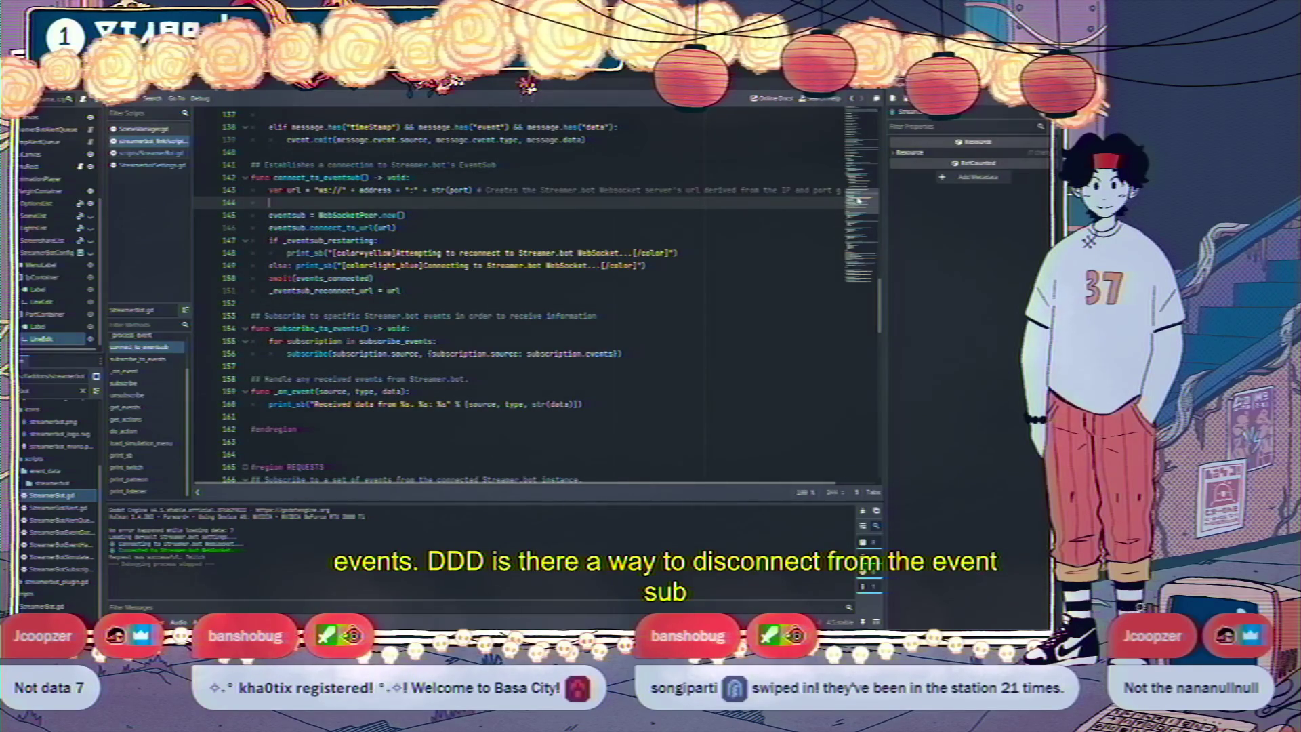
left_click(356, 228)
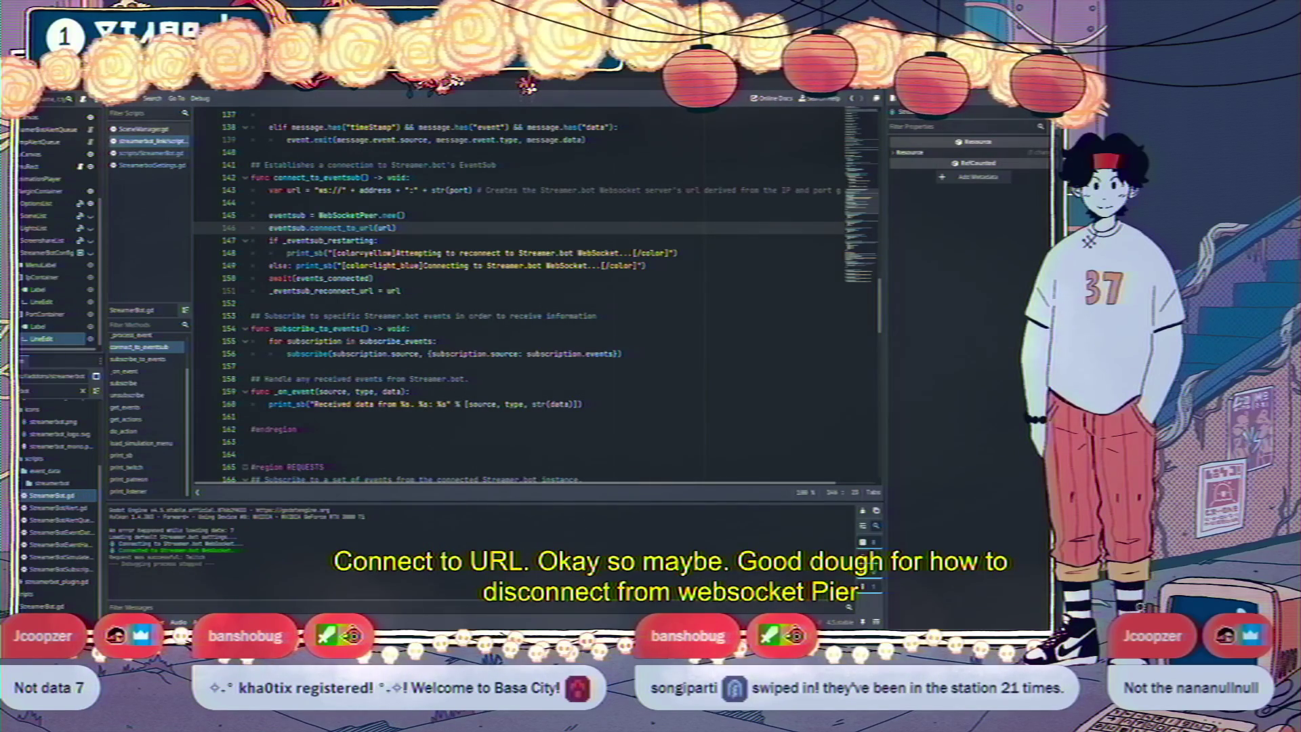
Step: Briefly open and close the script search, then return to connect_to_eventsub
left_click(380, 329)
key("ctrl+f")
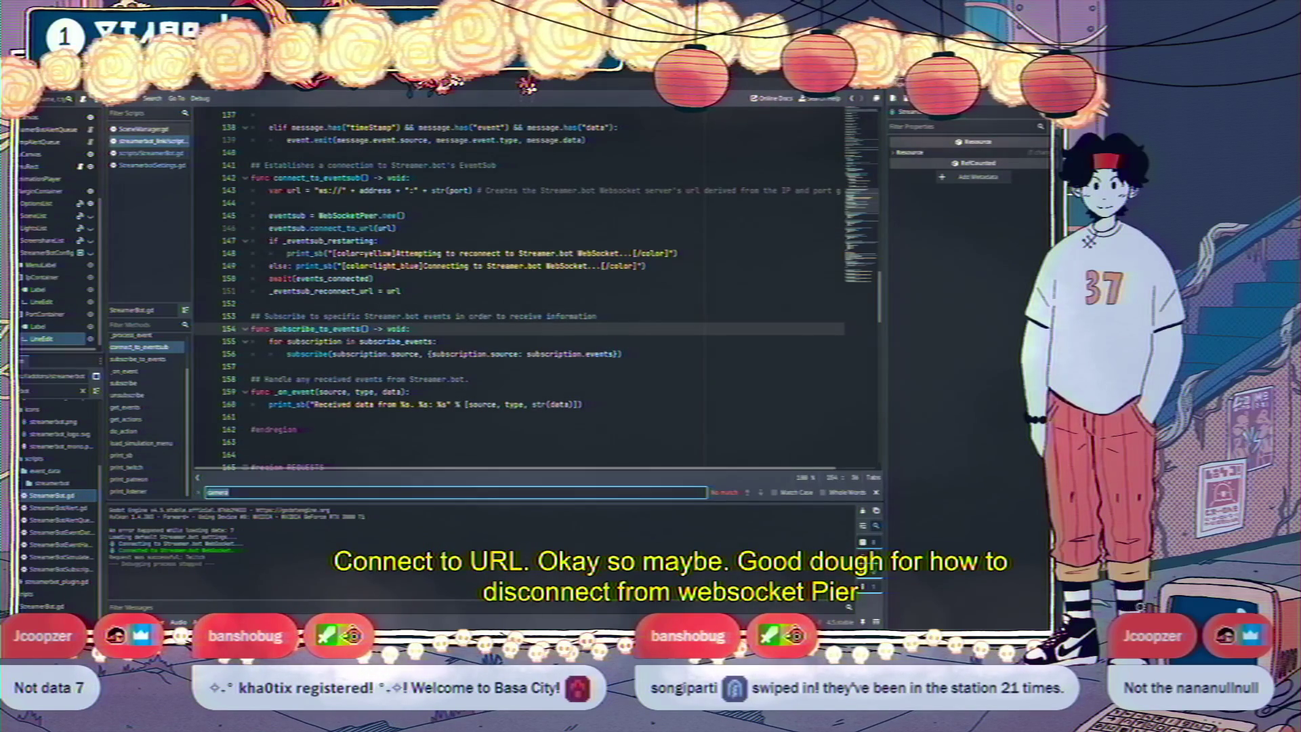
key("Escape")
mouse_move(860, 201)
left_mouse_down()
mouse_move(856, 112)
mouse_move(849, 170)
left_mouse_up()
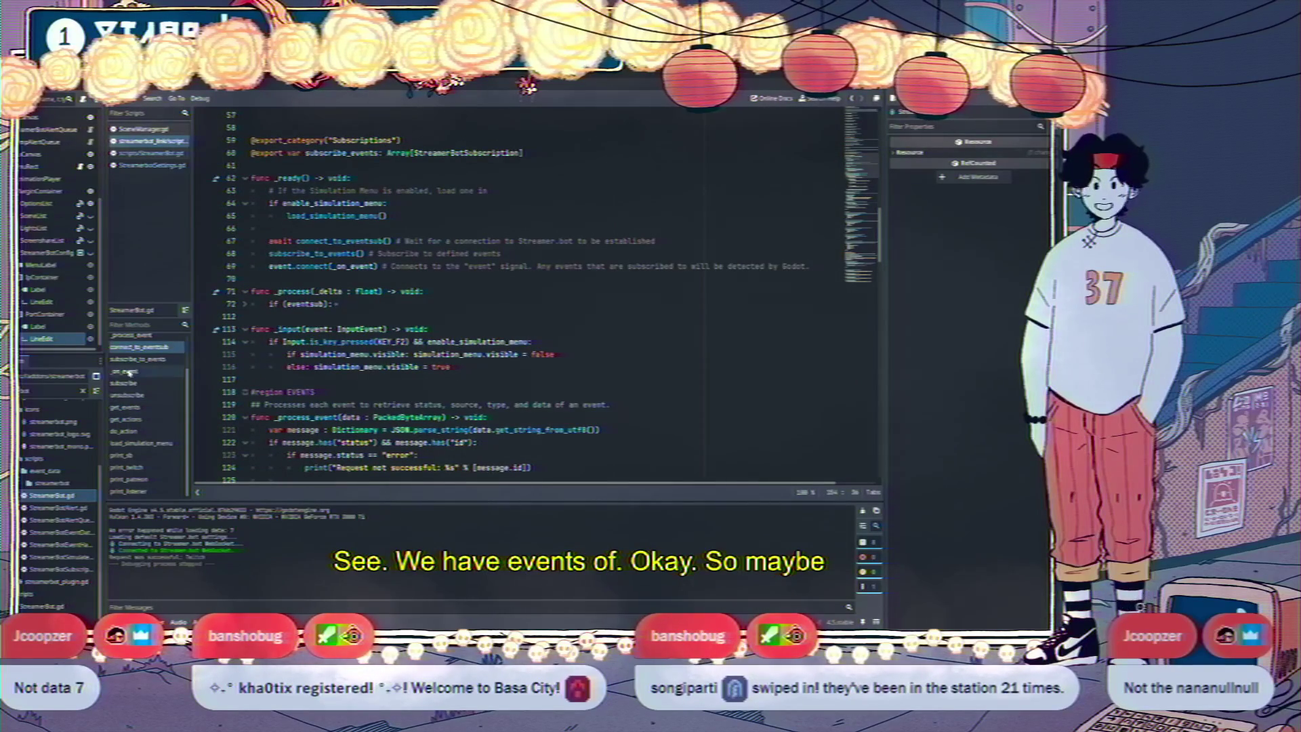
left_click(161, 348)
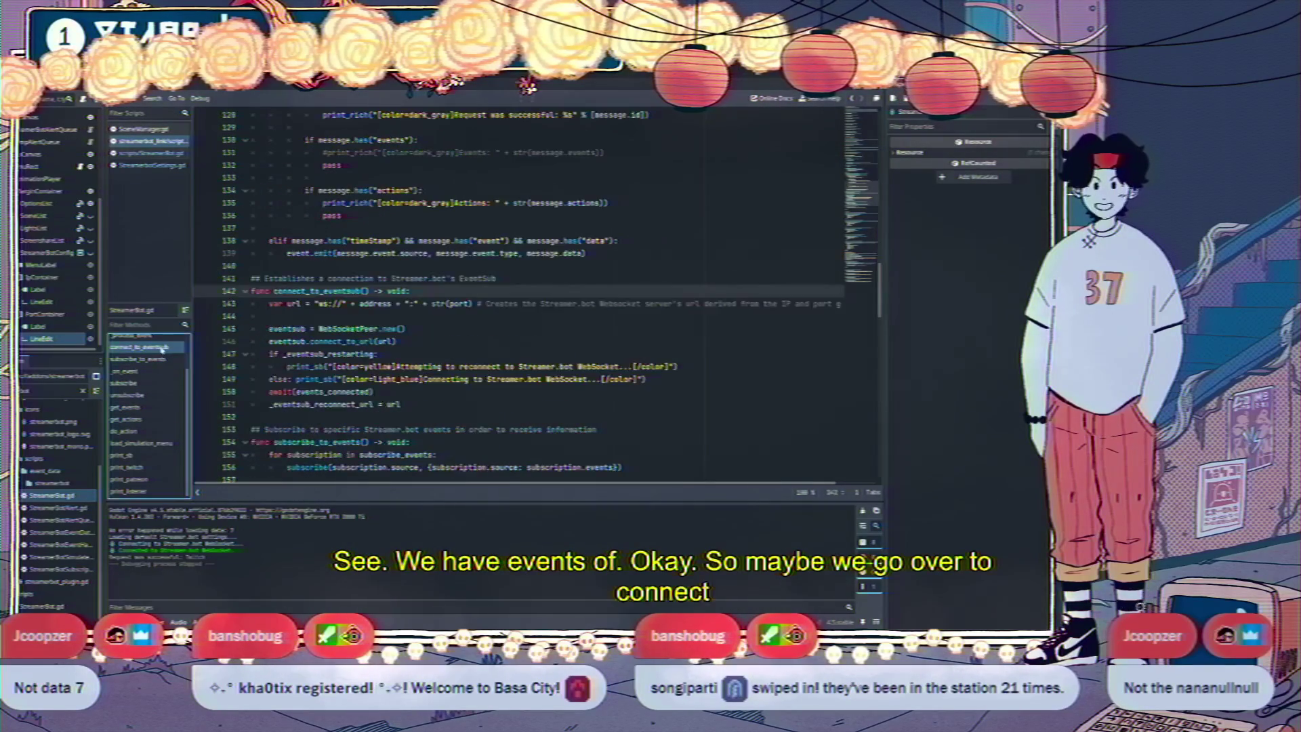
Step: Add func disconnect_from_eventsub() -> void calling eventsub.close(1000, ...) and save StreamerBot.gd
left_click(285, 417)
key("Return")
key("Return")
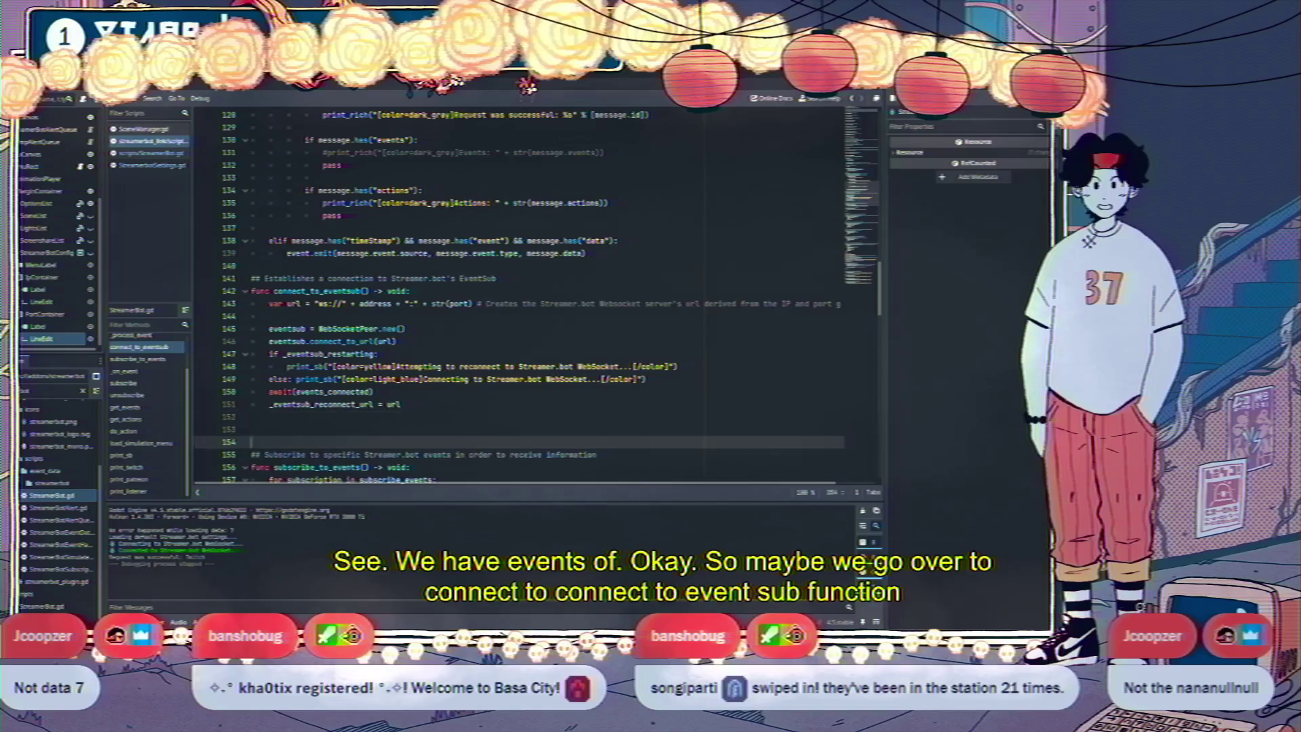
key("Up")
type("func dis")
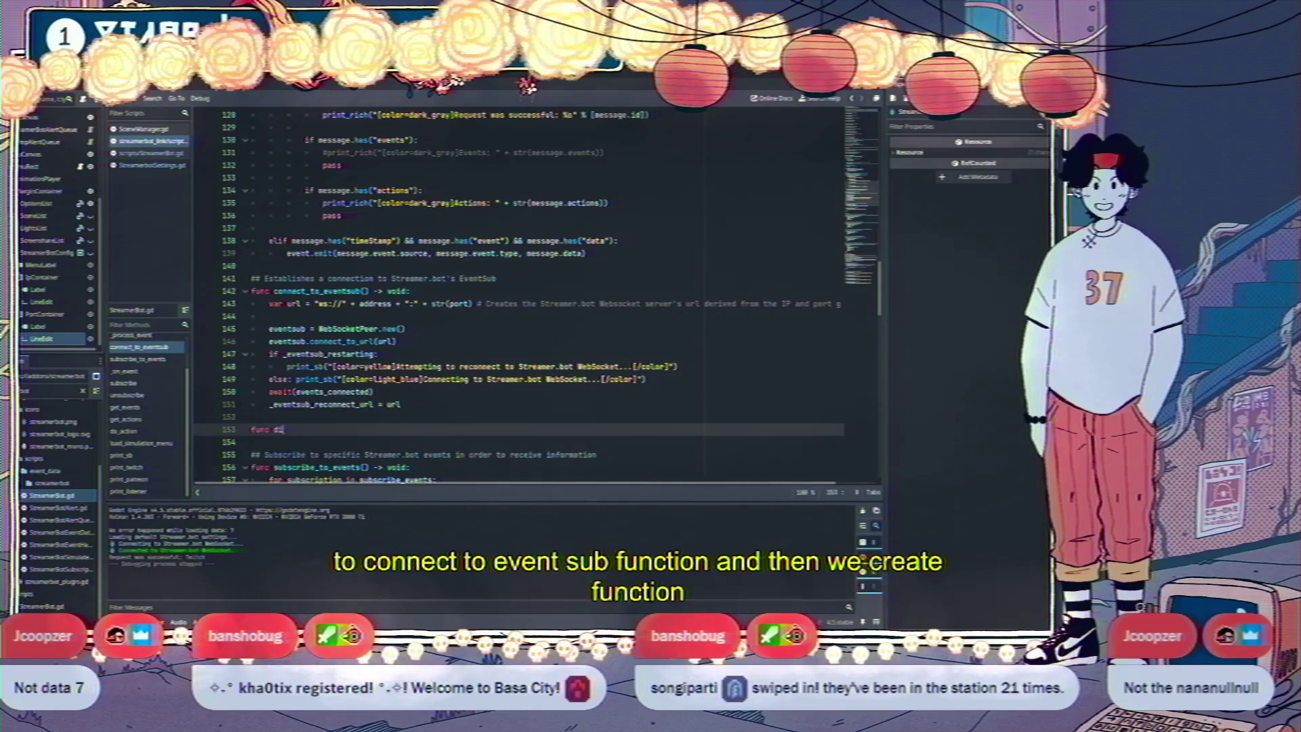
type("connect_from")
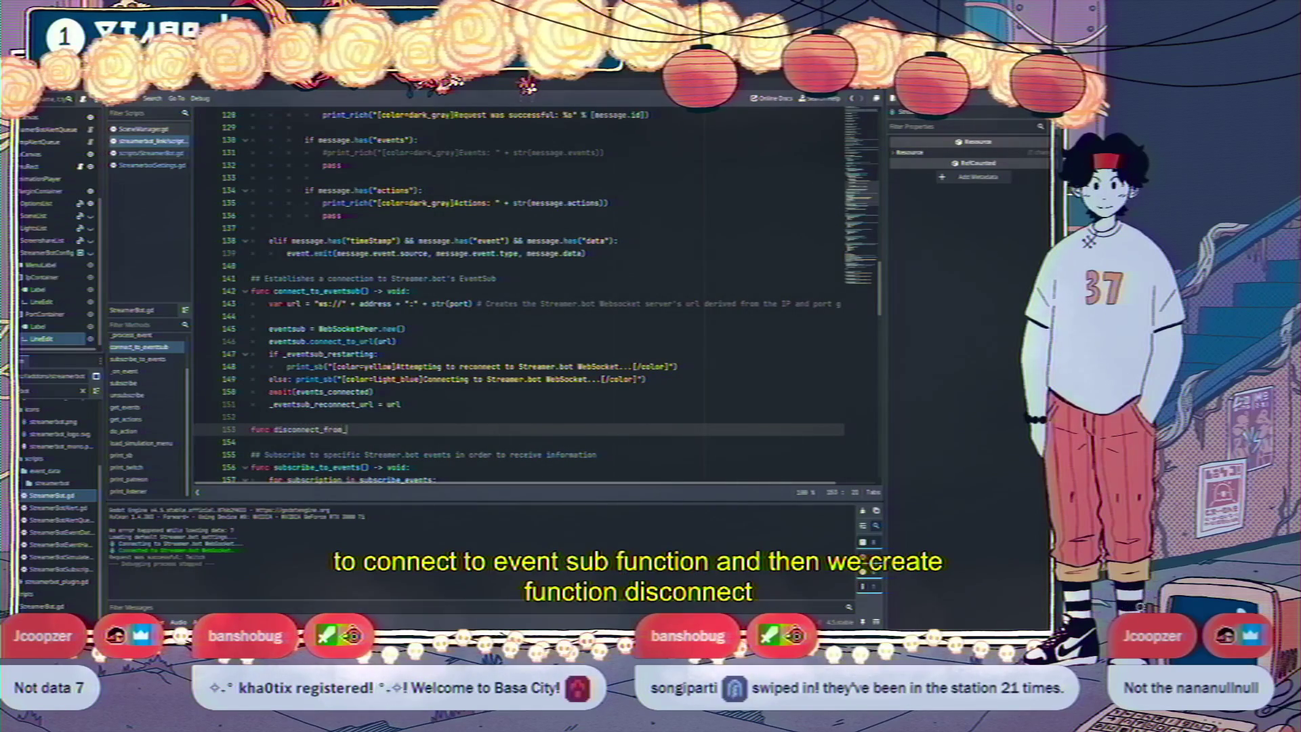
type("_eventsub() -> void:")
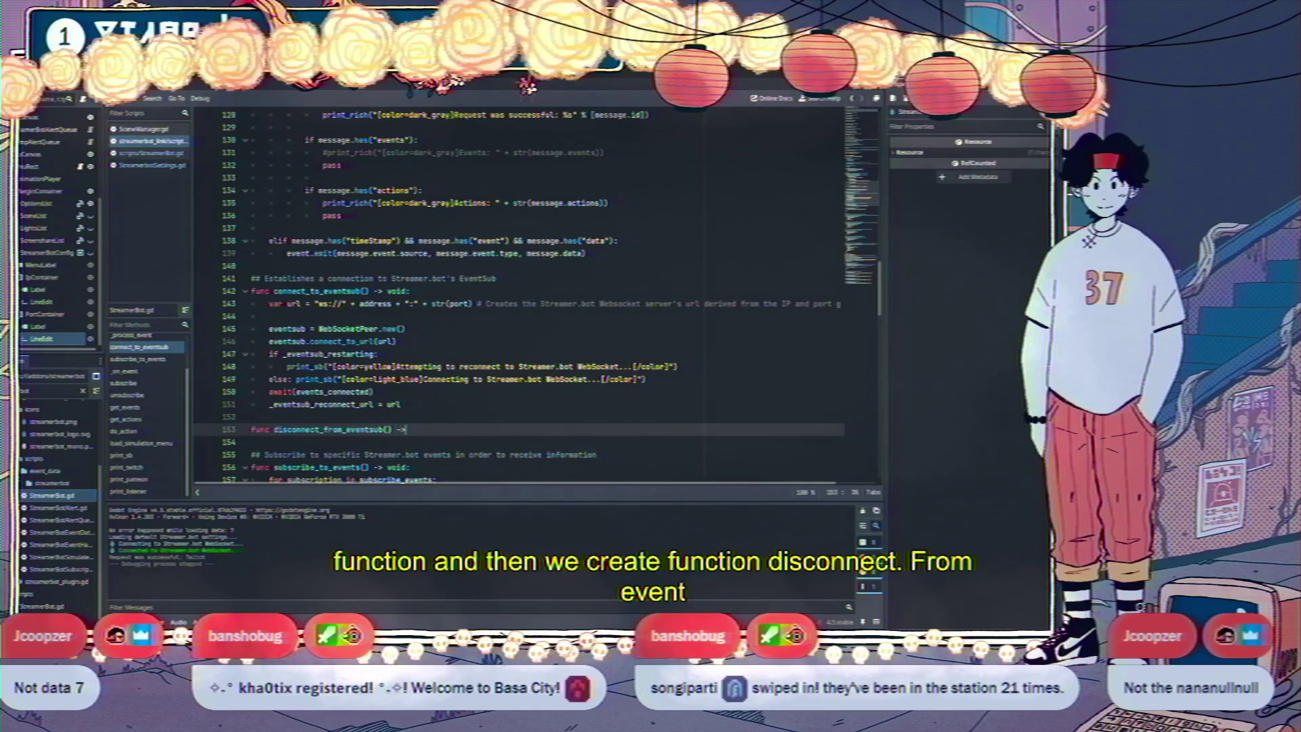
key("Return")
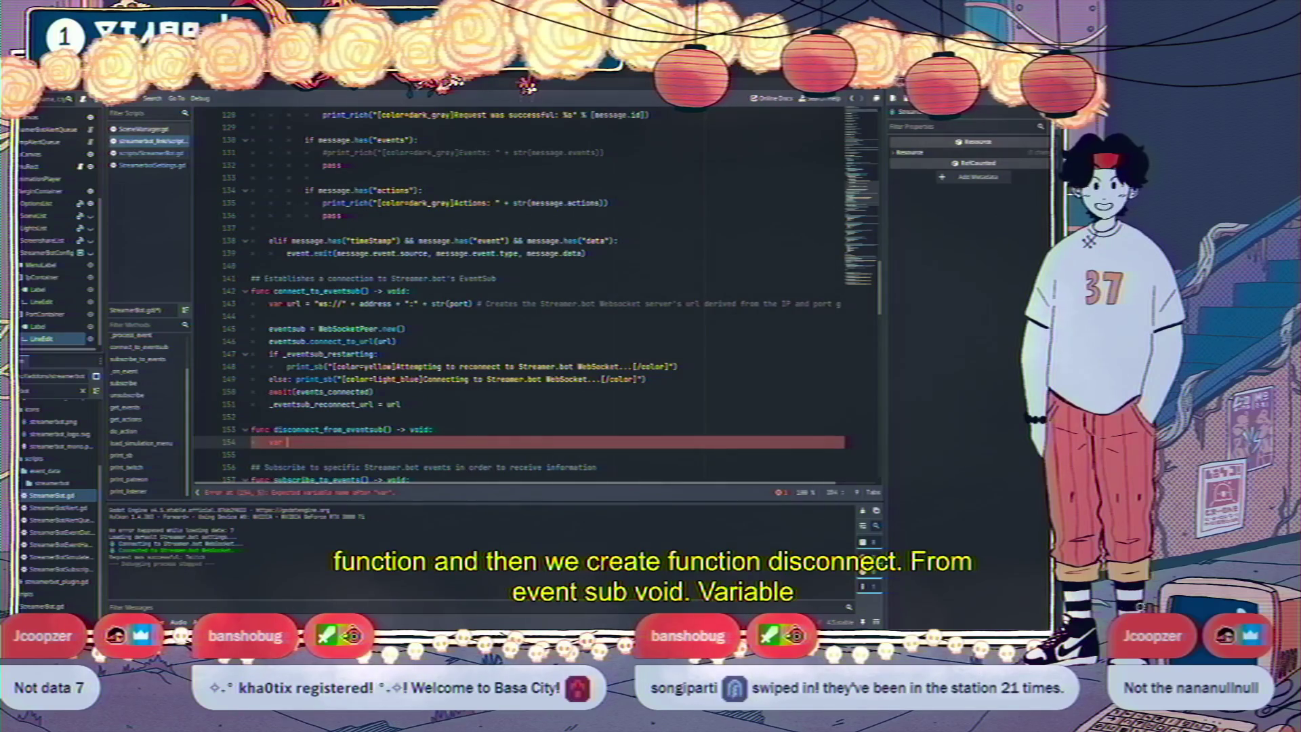
key("BackSpace")
key("BackSpace")
key("BackSpace")
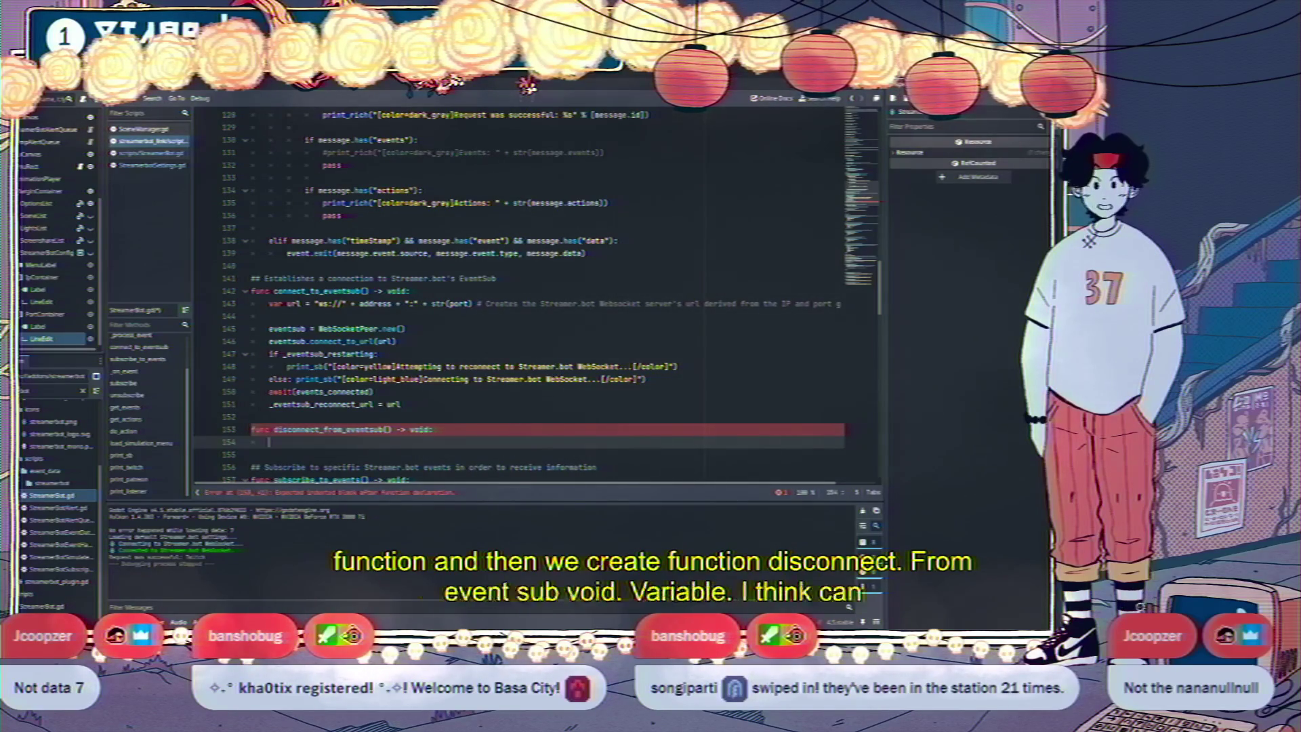
type("ntsub.")
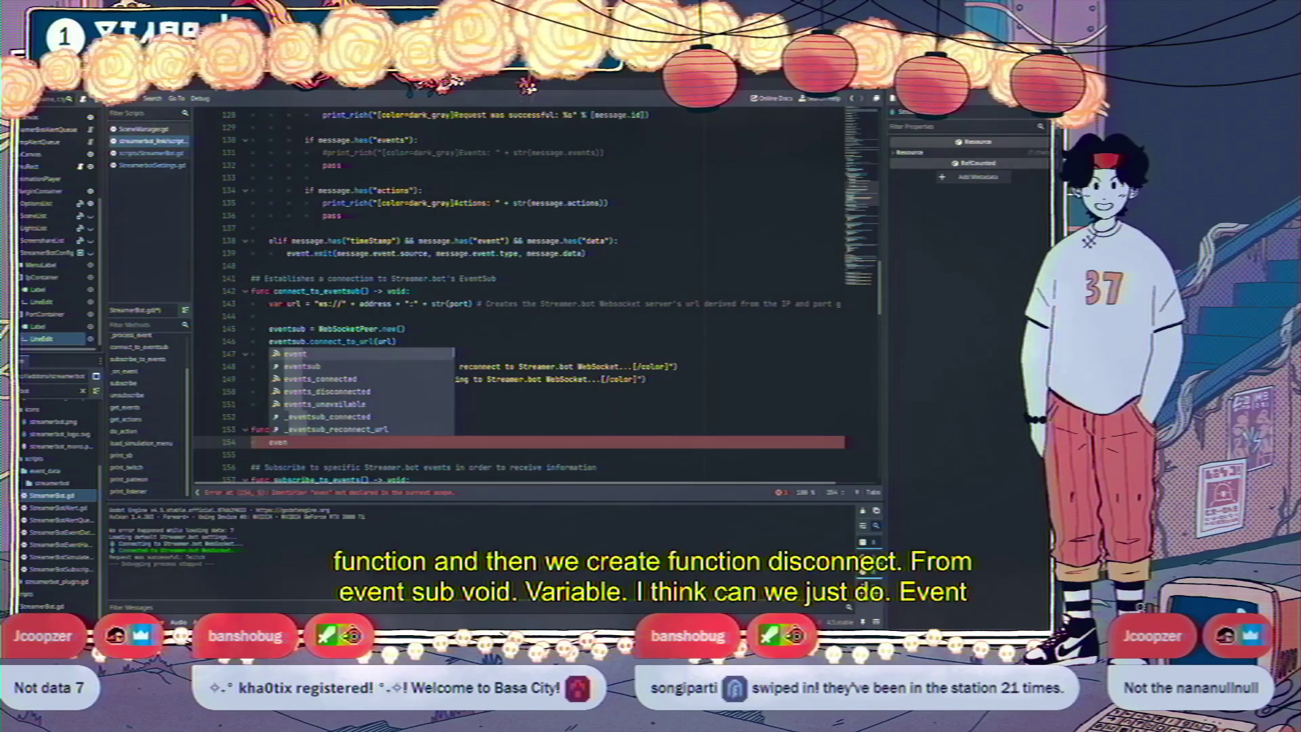
type("cl")
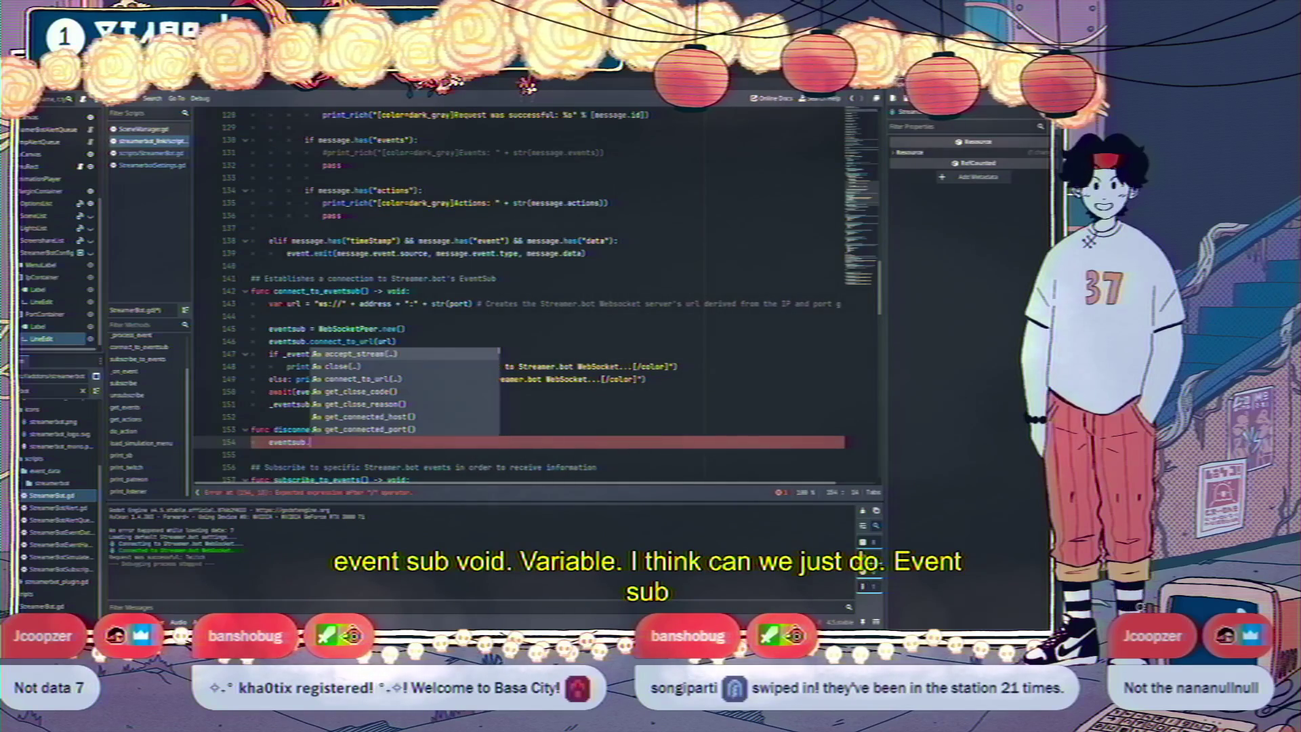
key("Return")
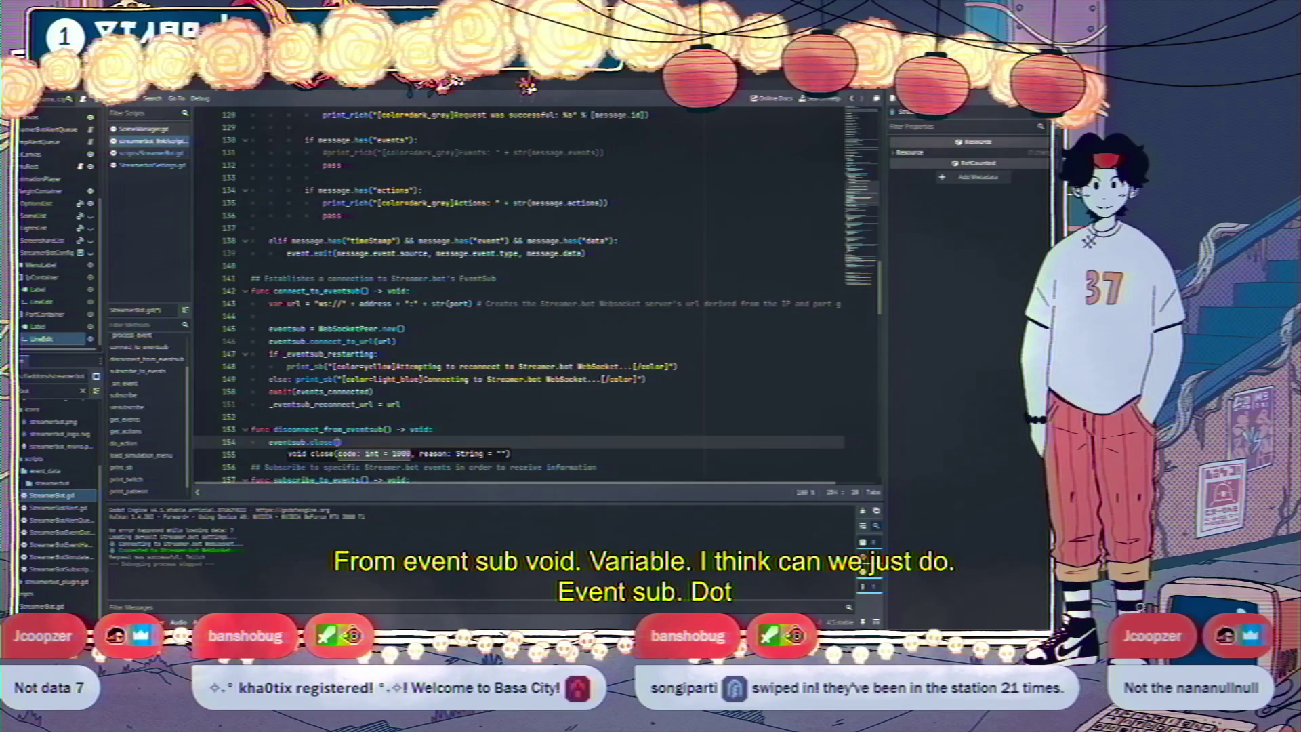
type("000, \"Disconn")
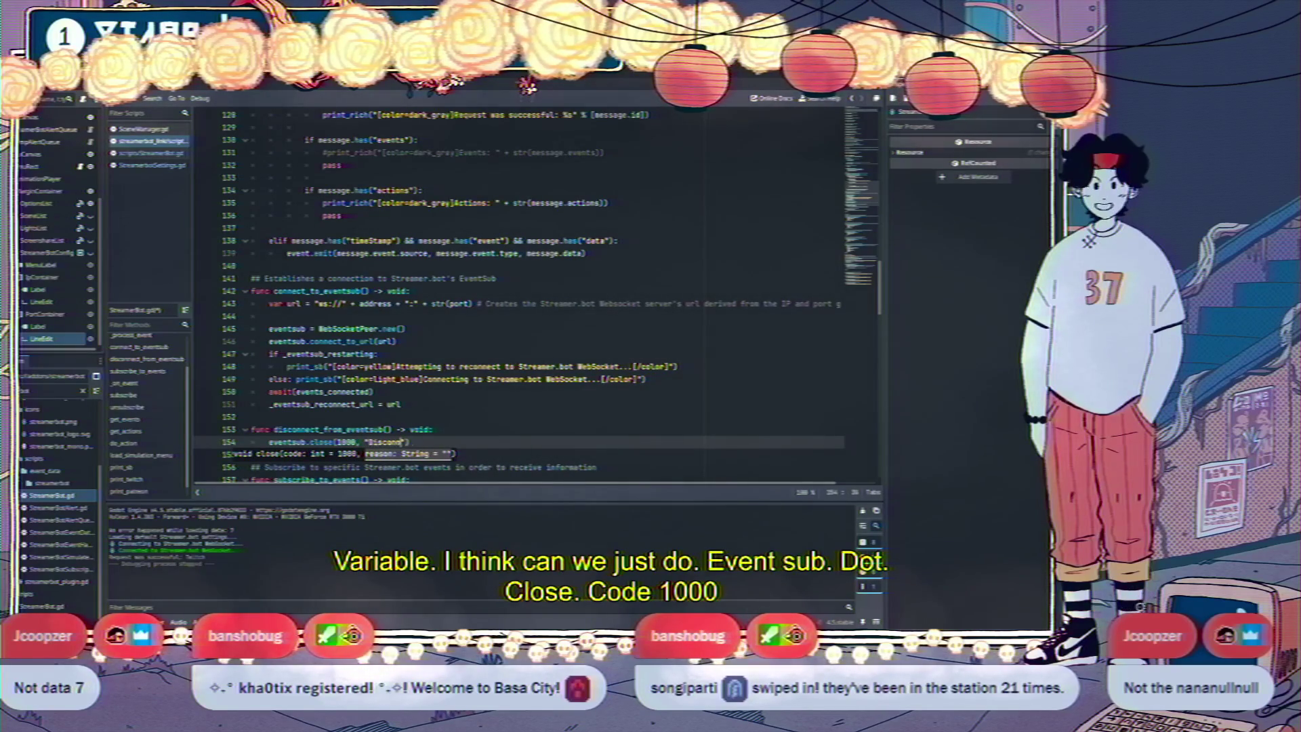
type("Disconnect")
key("ctrl+s")
Step: Set the close reason to "Changing settings..." and open the script extending StreamerBot
left_click(374, 379)
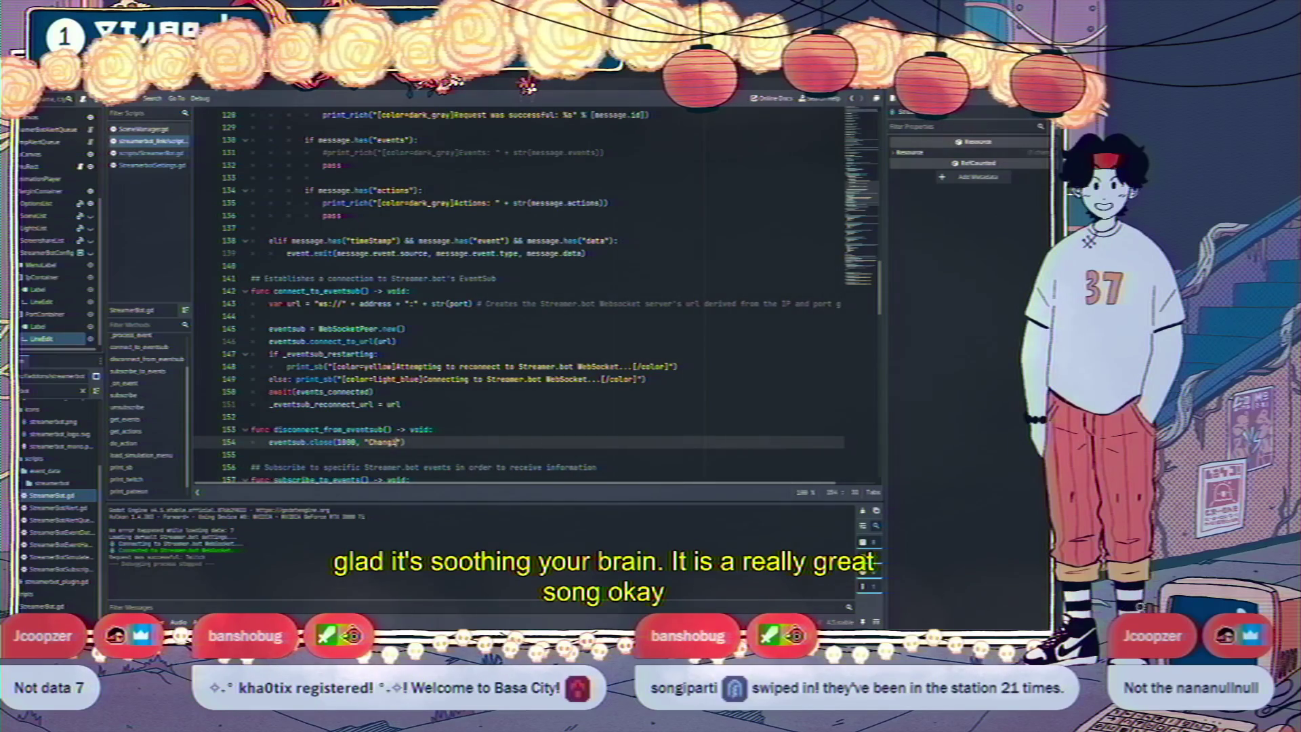
type("ing settings...")
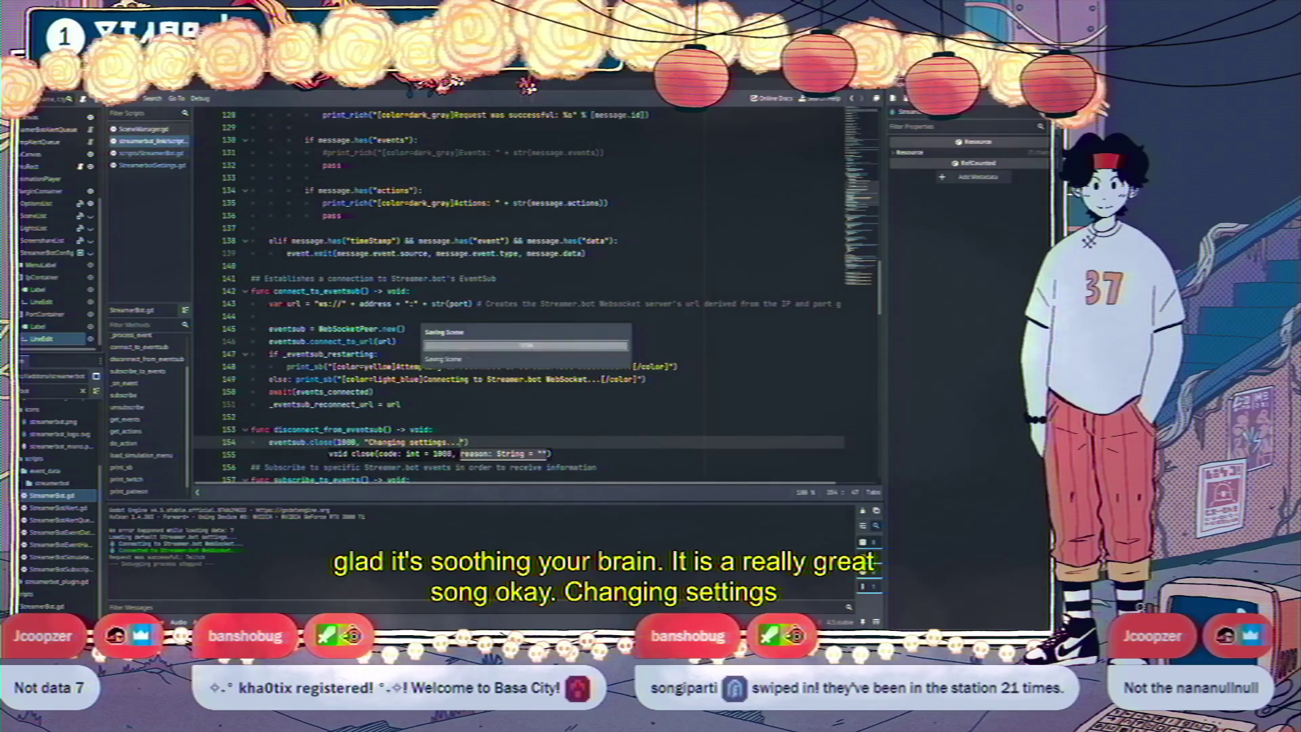
left_click(378, 304)
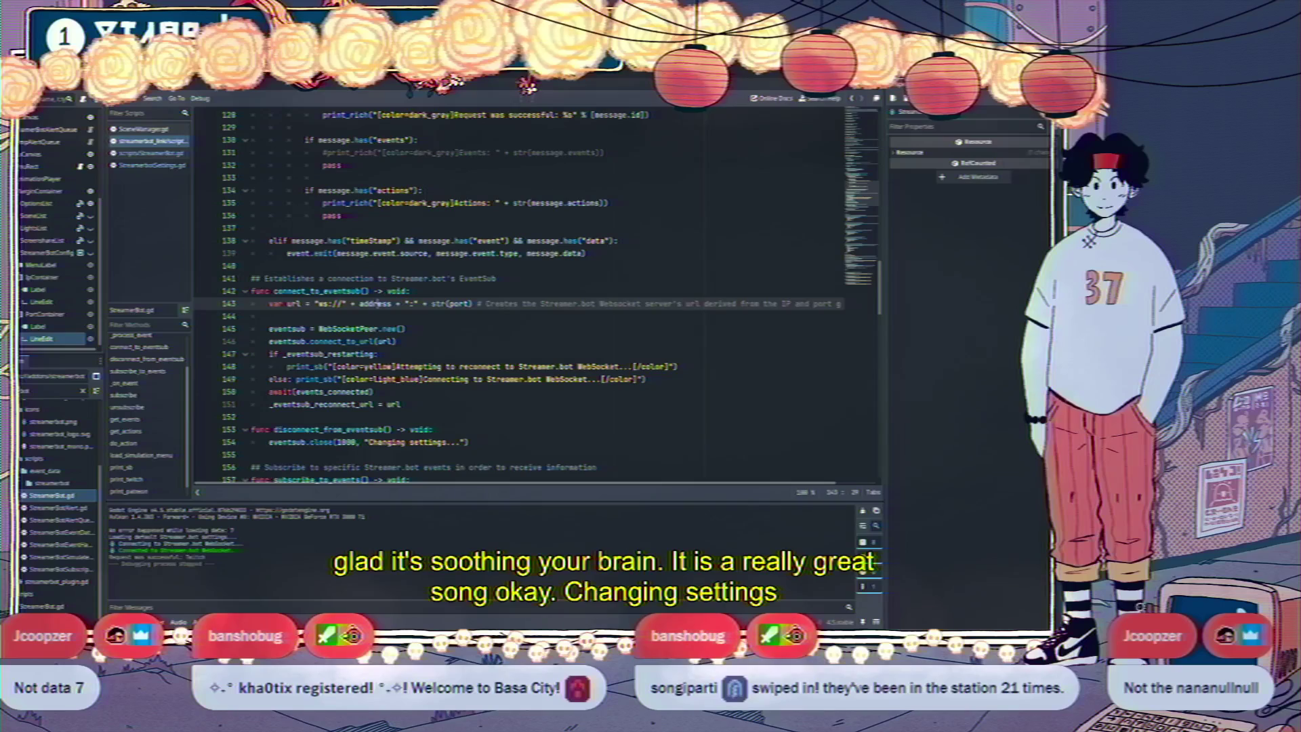
left_click(152, 164)
left_click(157, 154)
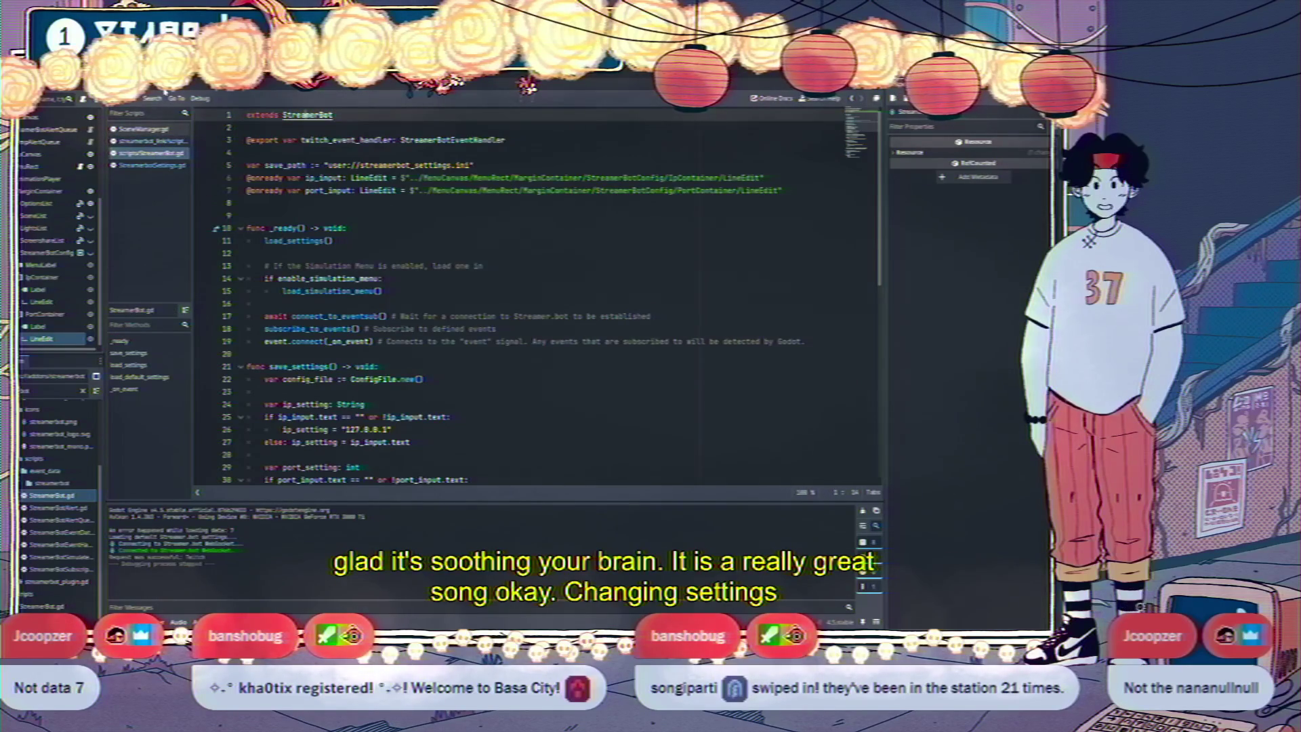
Step: In 2D view, reveal the config panel's rows and select StreamerBotConfig
key("ctrl+F1")
scroll(584, 251, "down", 2)
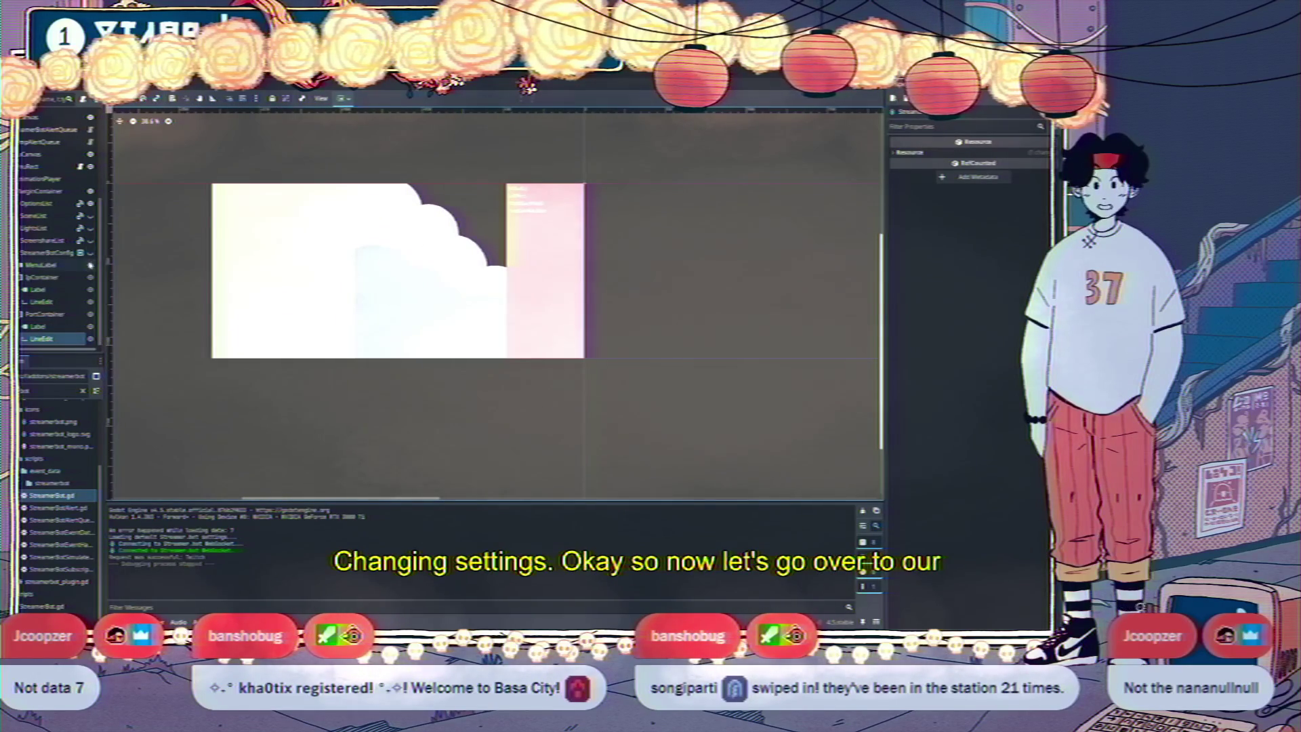
left_click(91, 316)
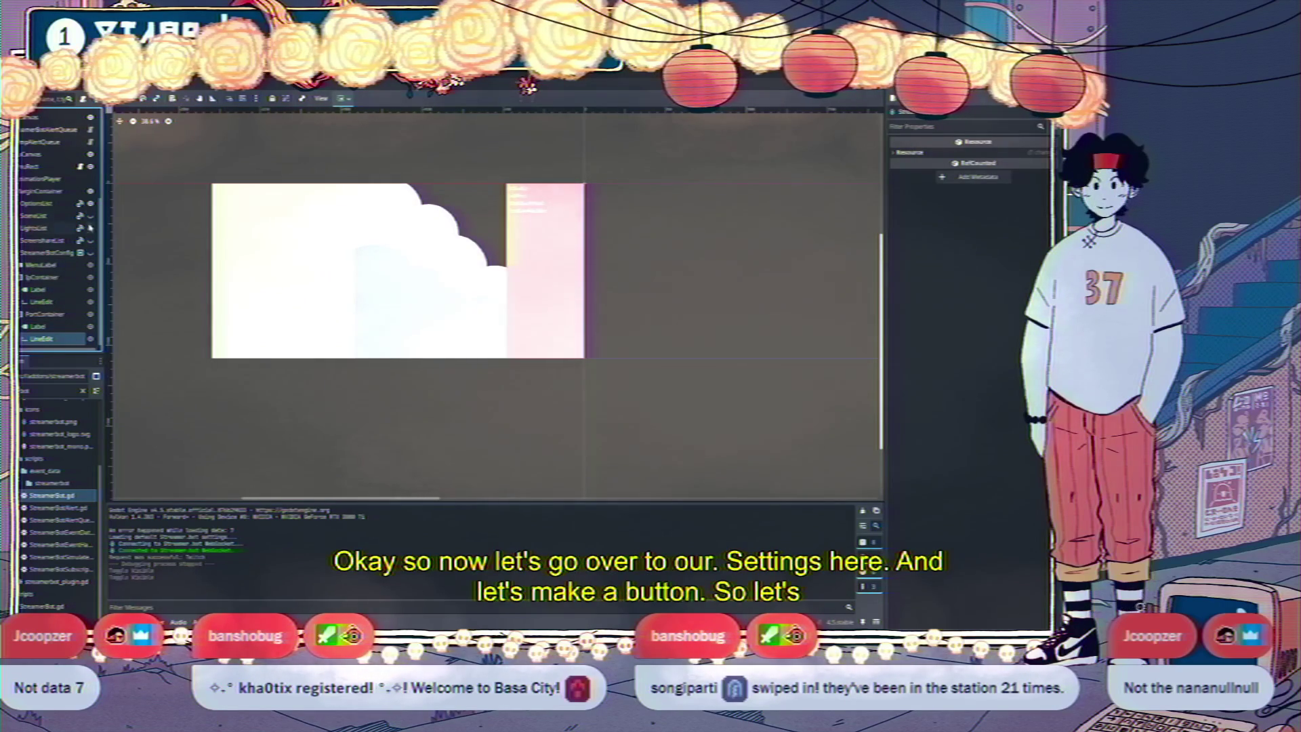
left_click(92, 263)
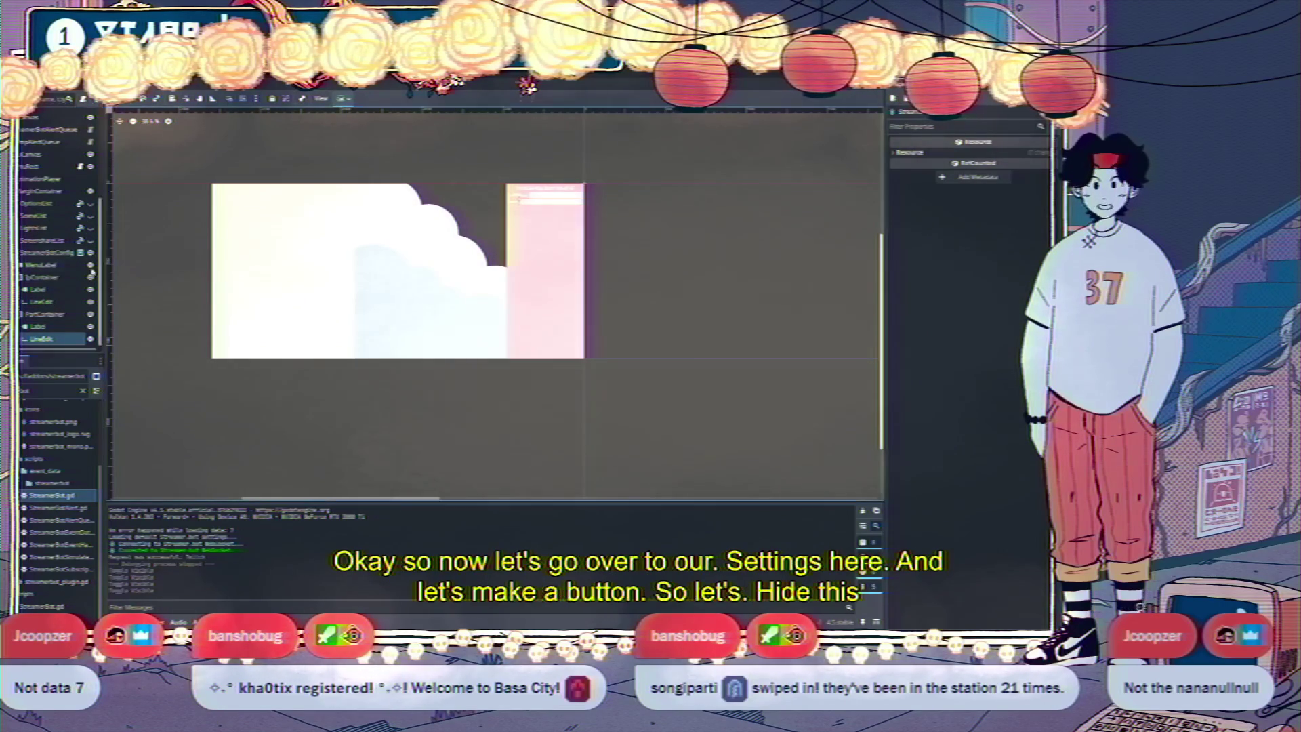
left_click(42, 254)
scroll(41, 272, "up", 2)
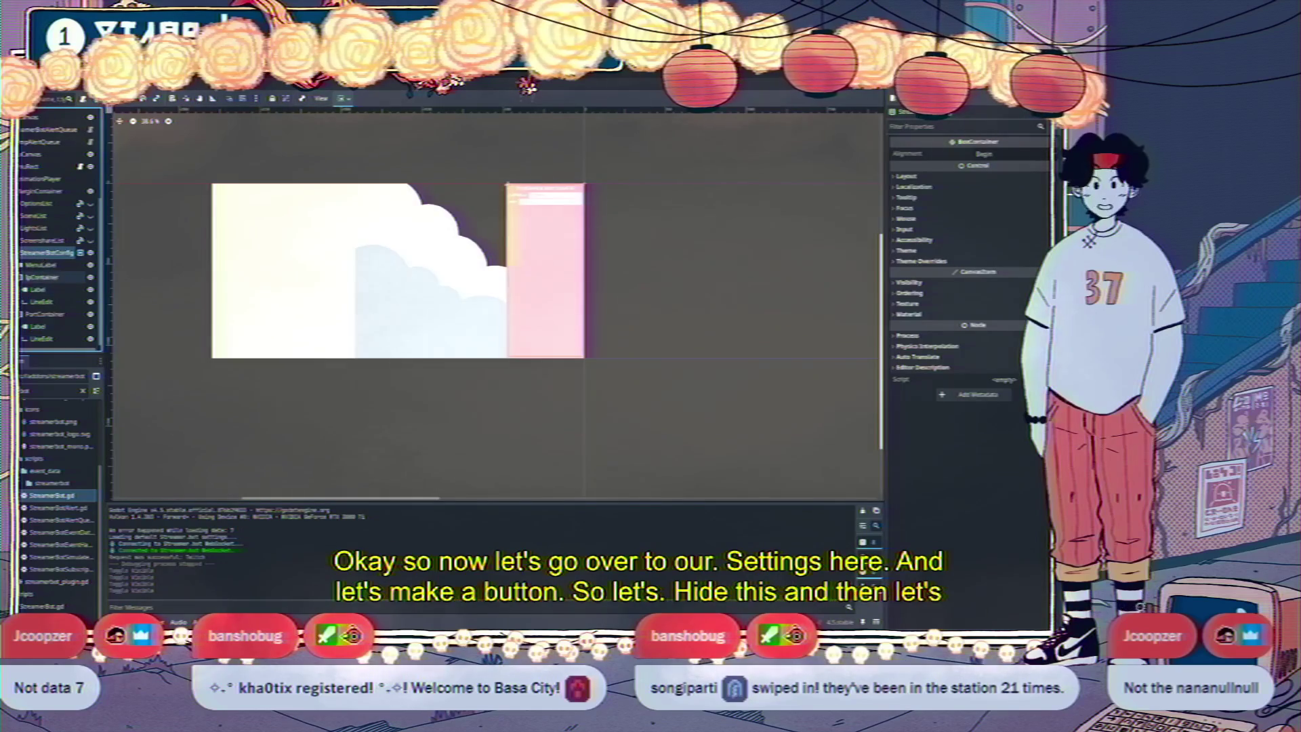
Step: Add a Button child with the text "Save" and open Menu.gd
key("F2")
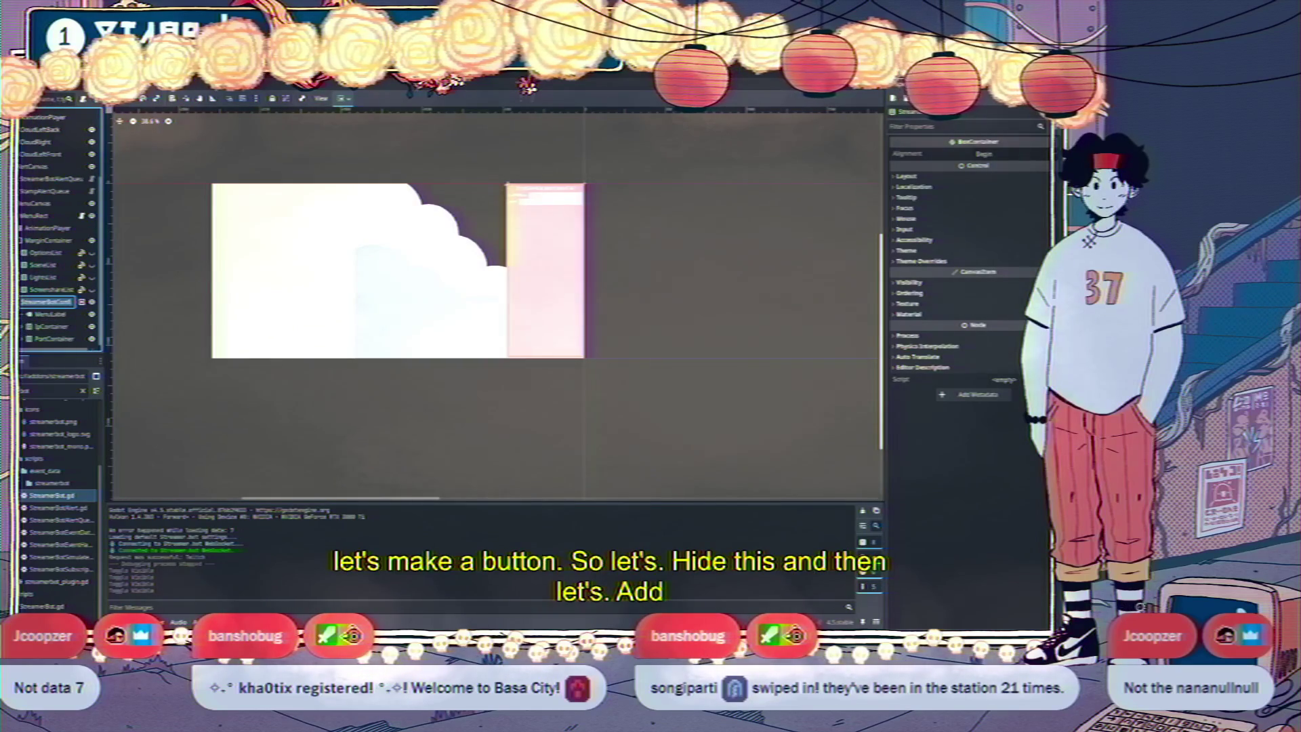
key("ctrl+a")
type("button")
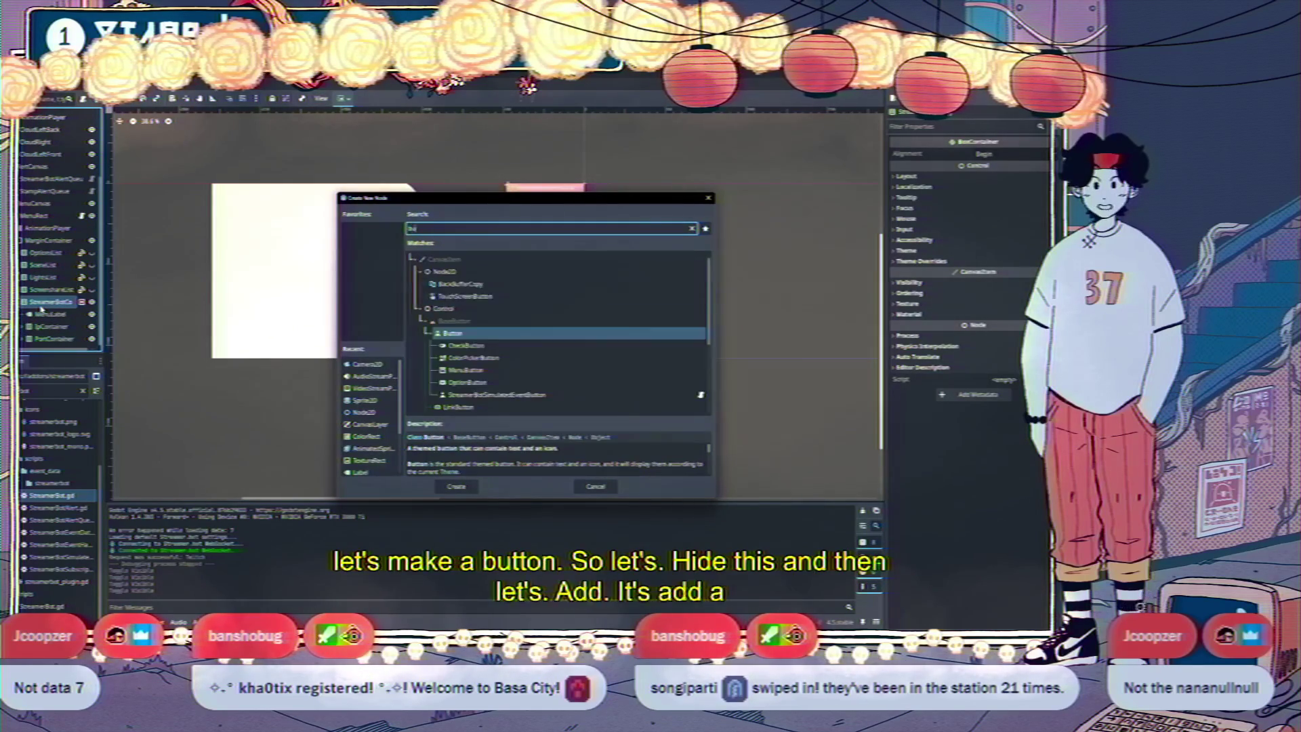
key("Return")
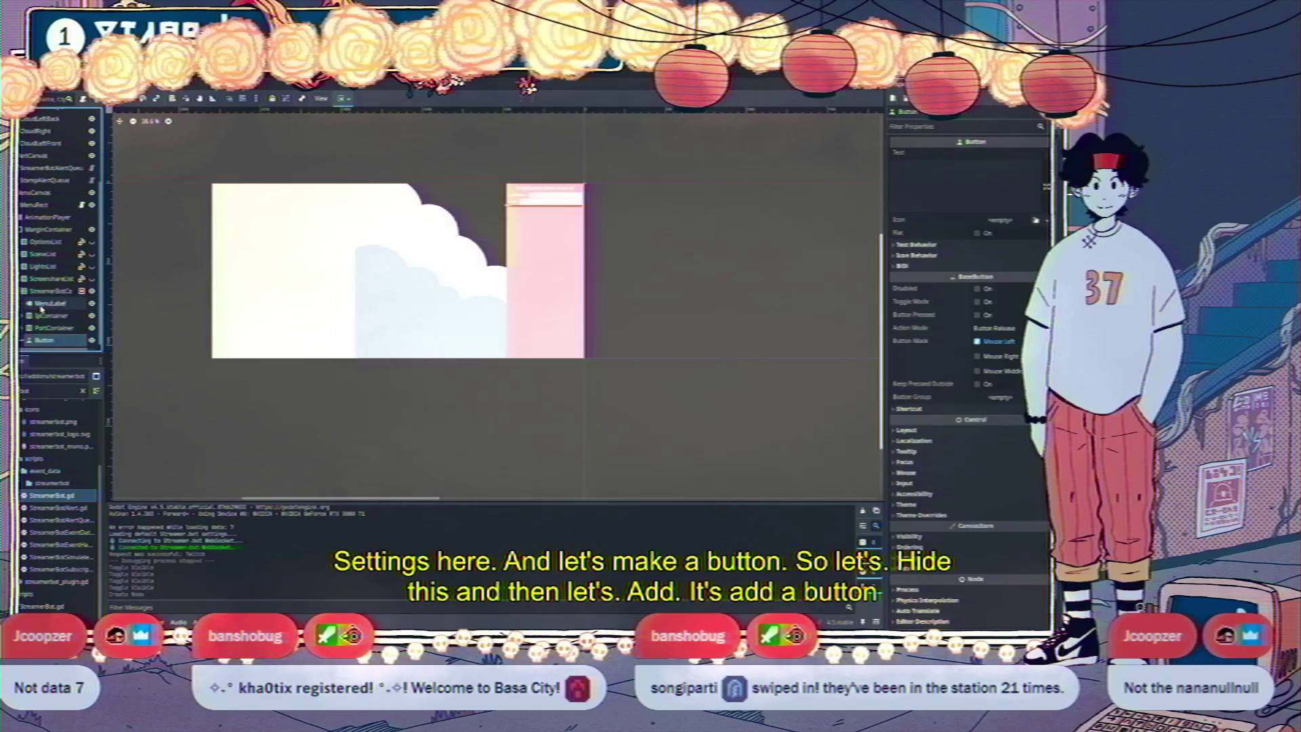
scroll(496, 304, "up", 5)
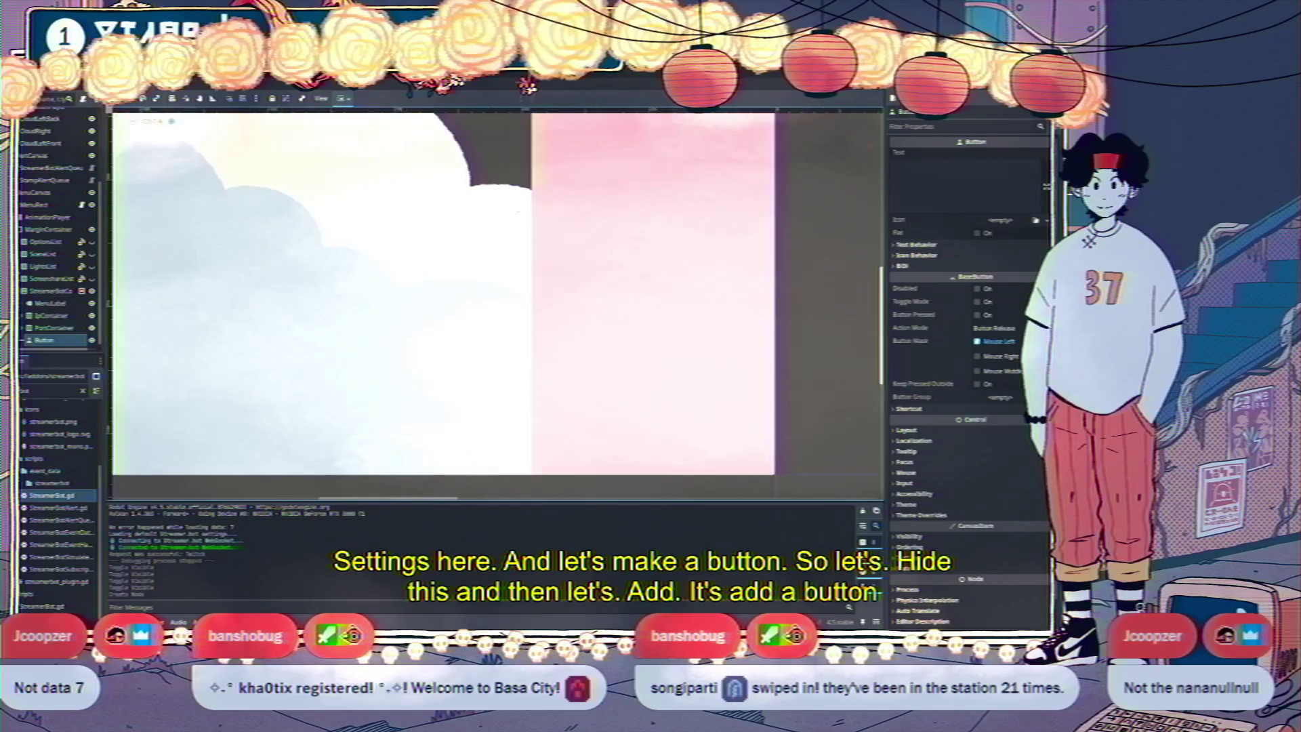
scroll(474, 305, "right", 5)
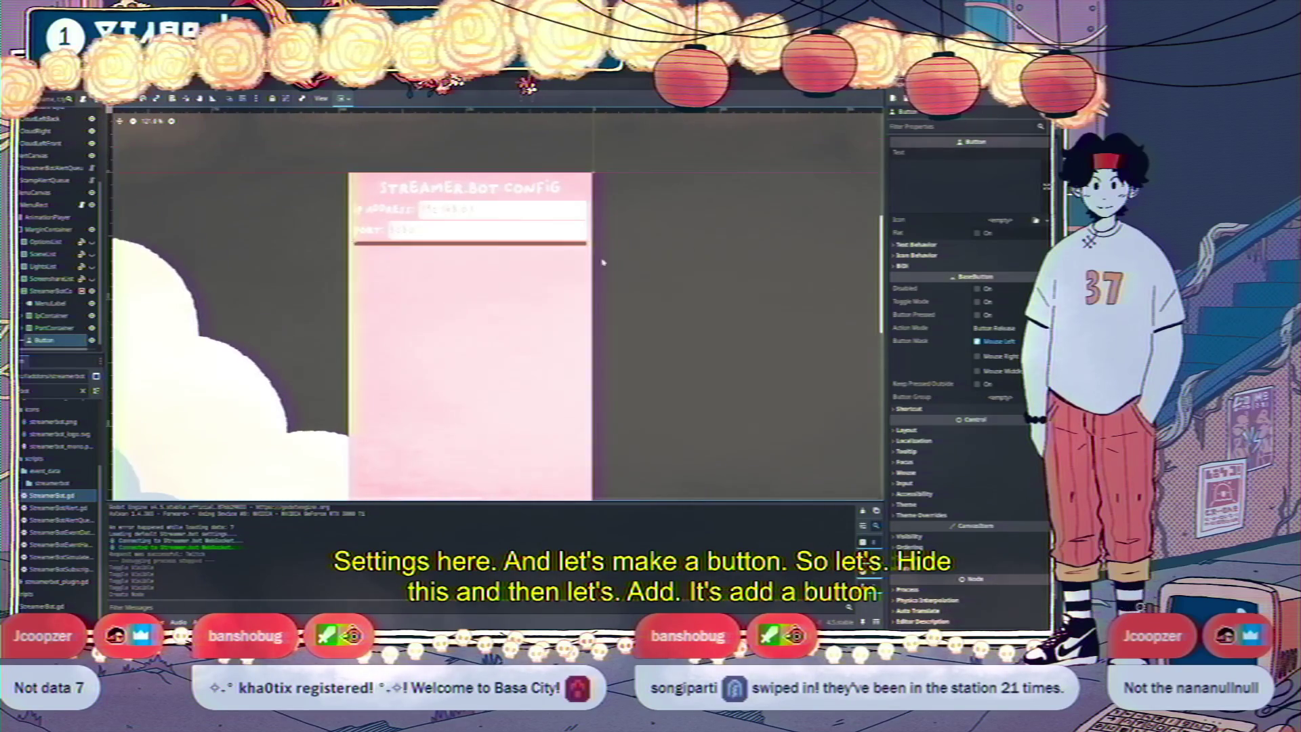
left_click(966, 186)
type("Save S")
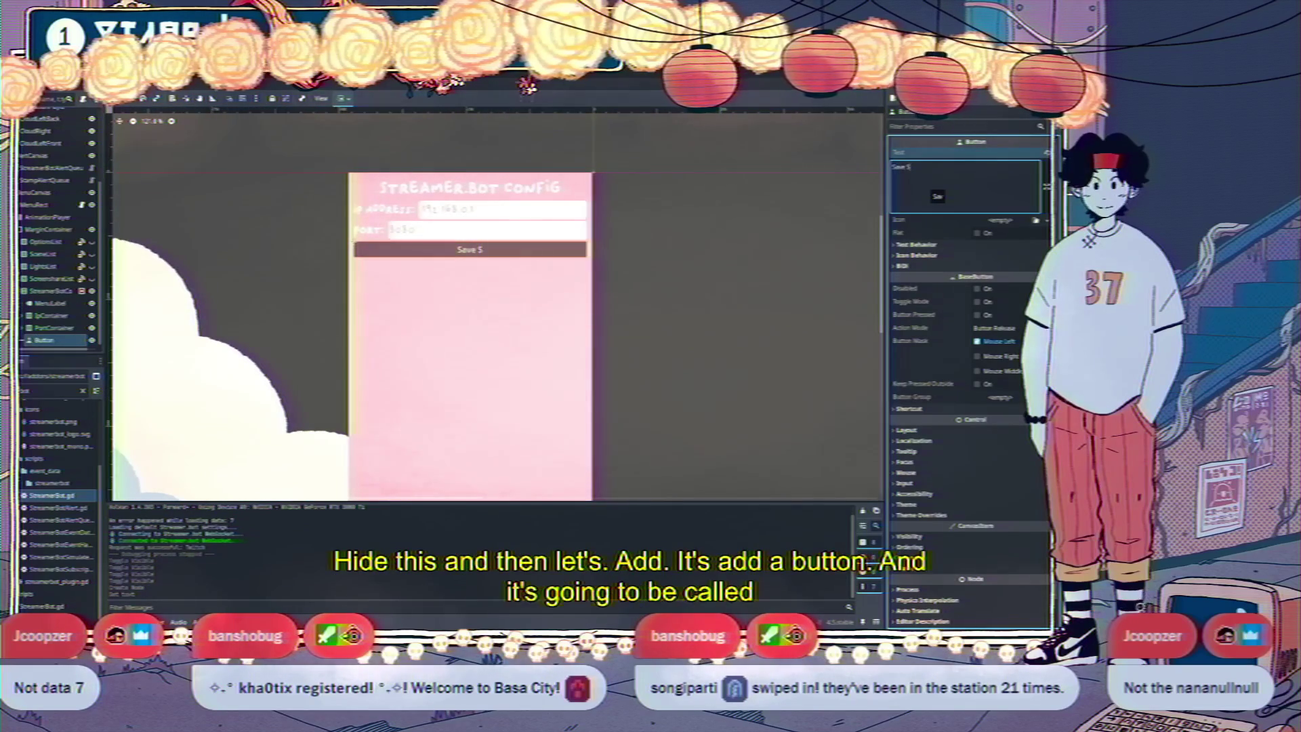
key("BackSpace")
key("BackSpace")
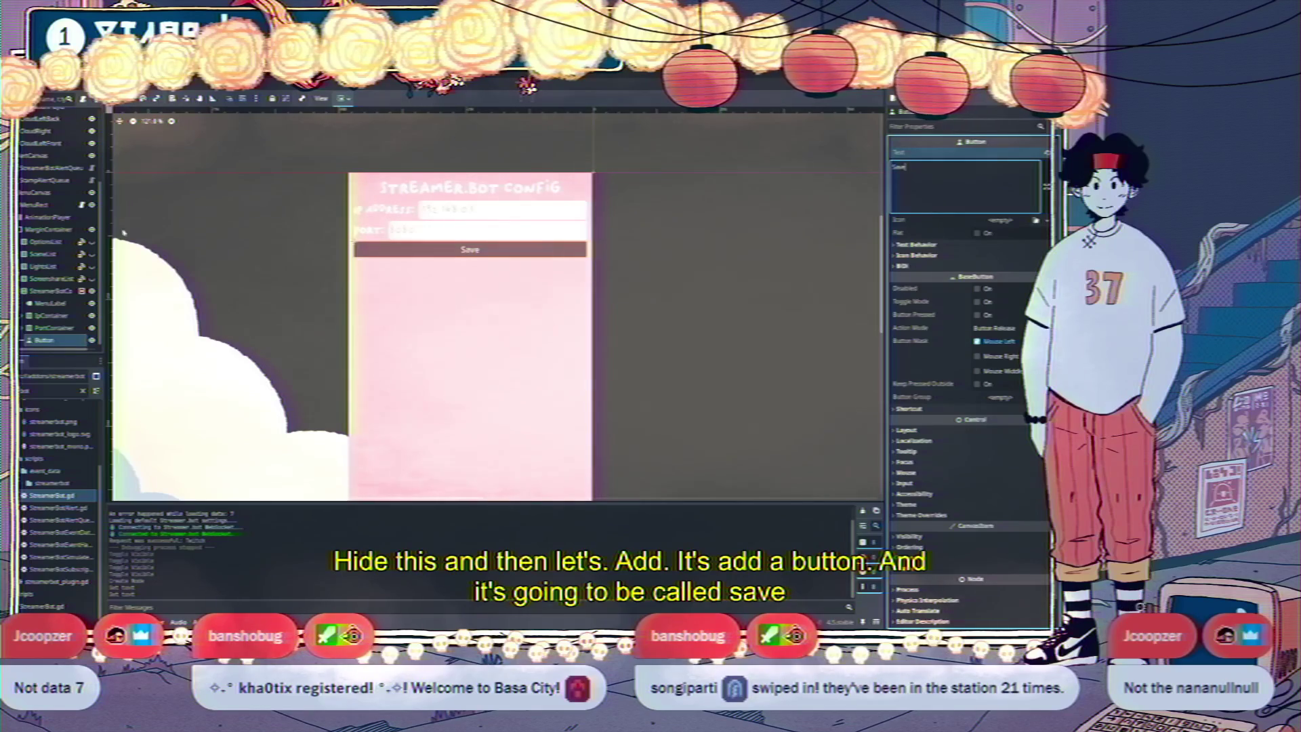
left_click(82, 206)
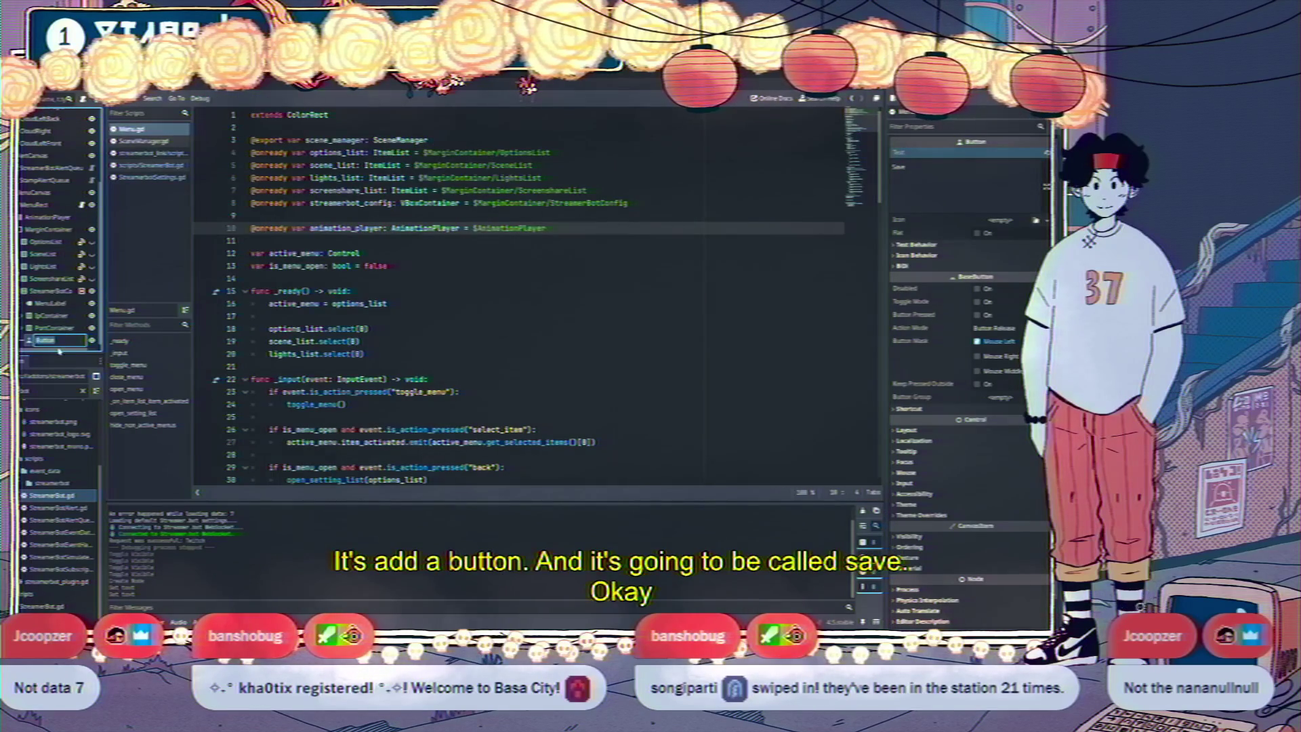
Step: Rename the button SBSaveButton and connect its pressed() signal to MenuRect
type("am")
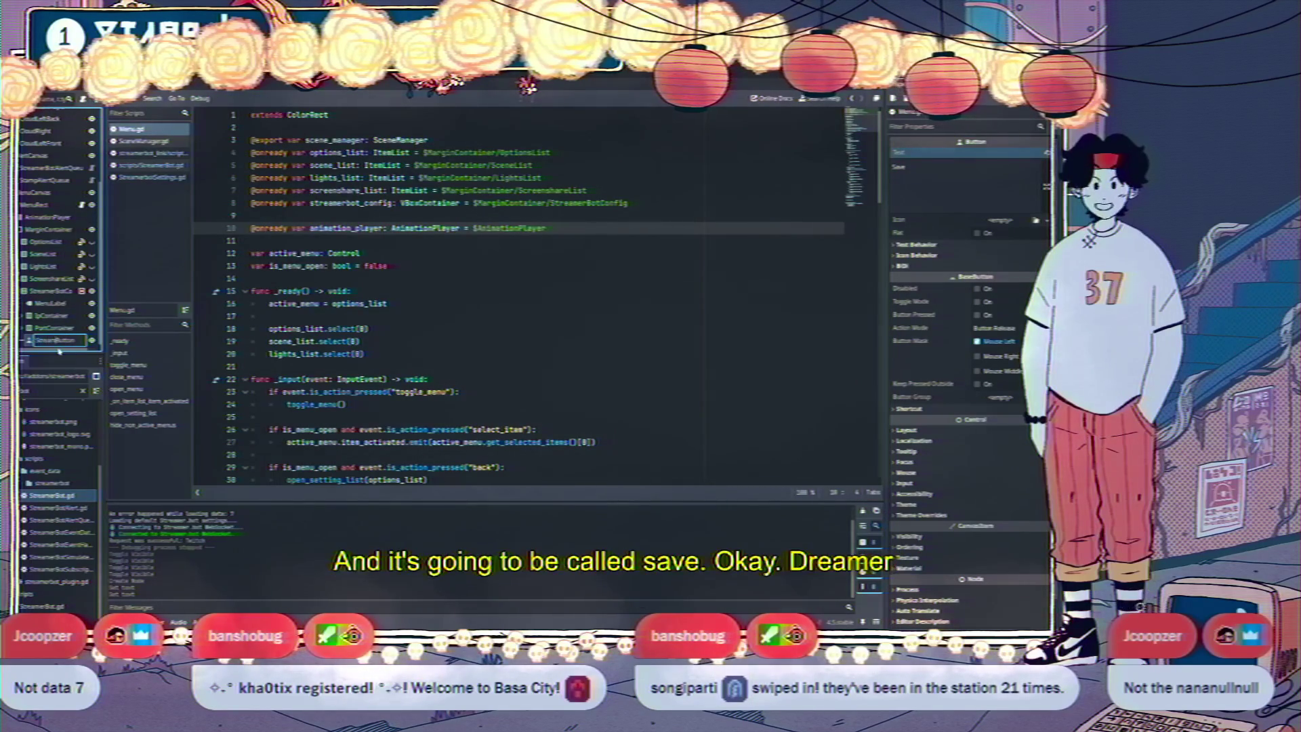
key("Return")
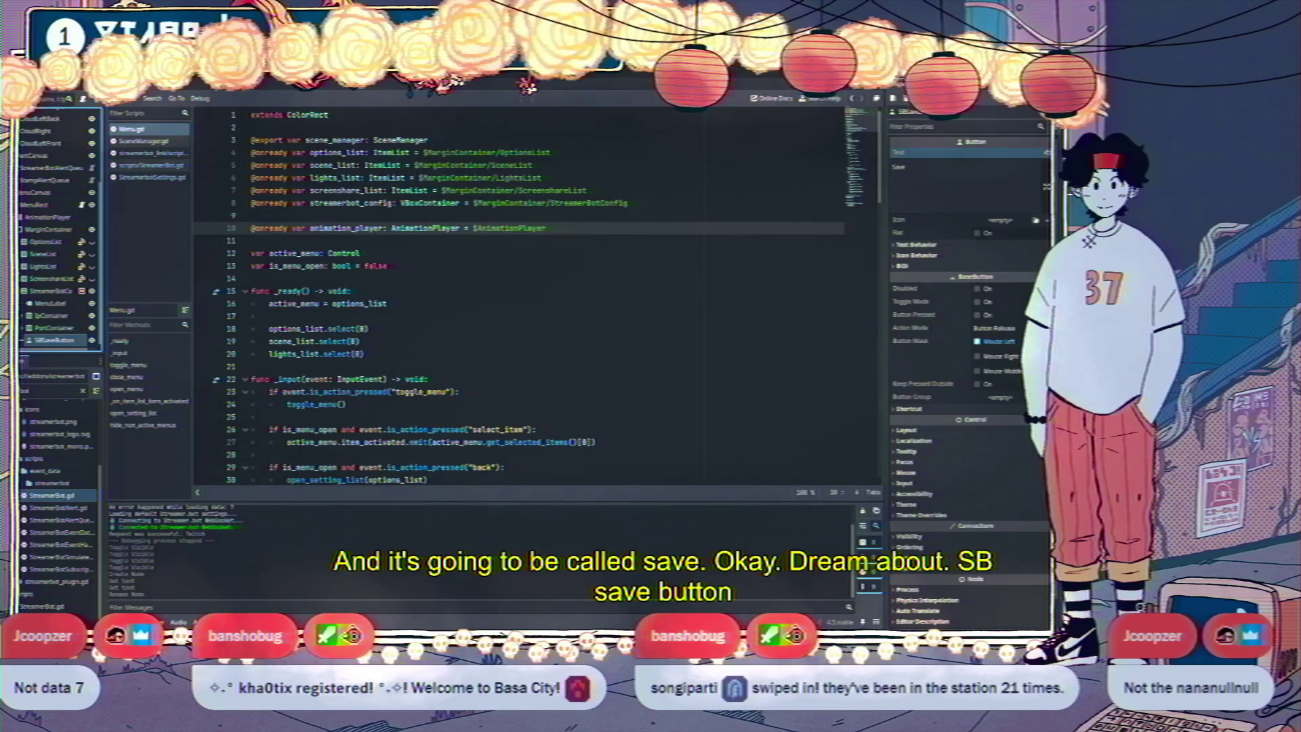
left_click(629, 203)
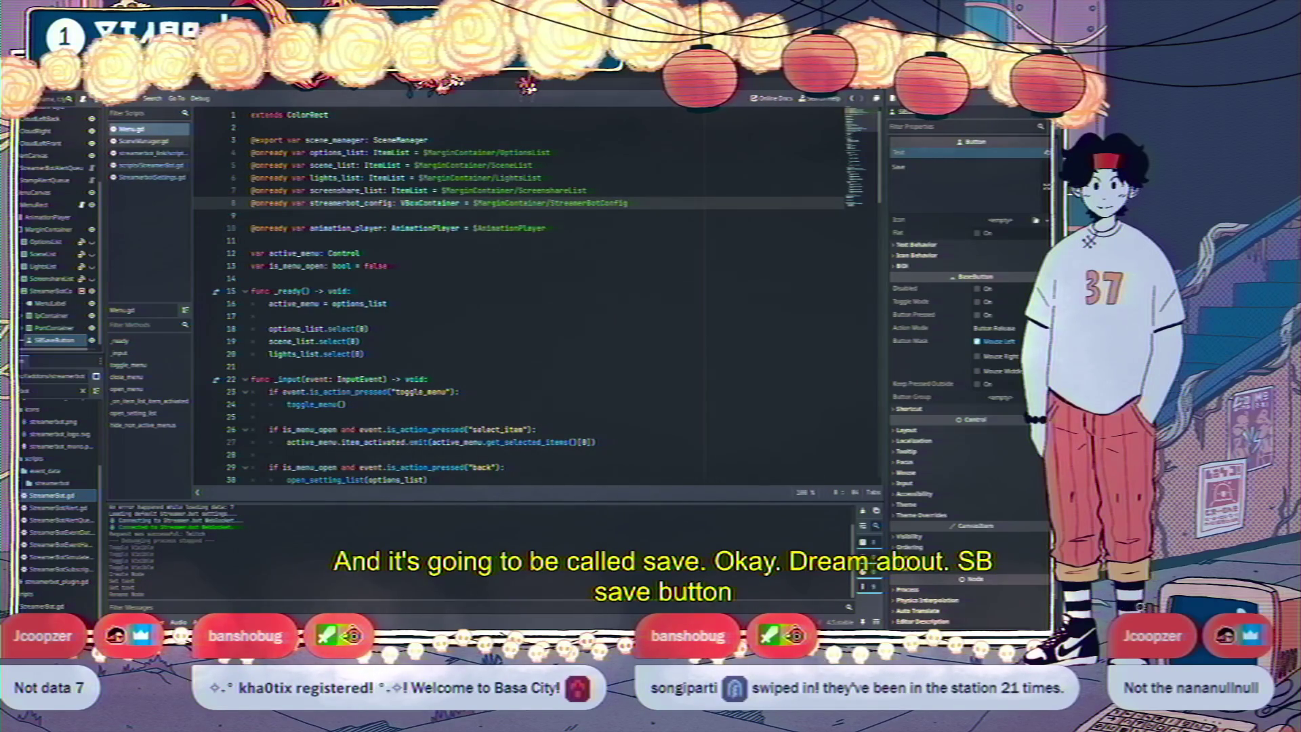
left_click(939, 98)
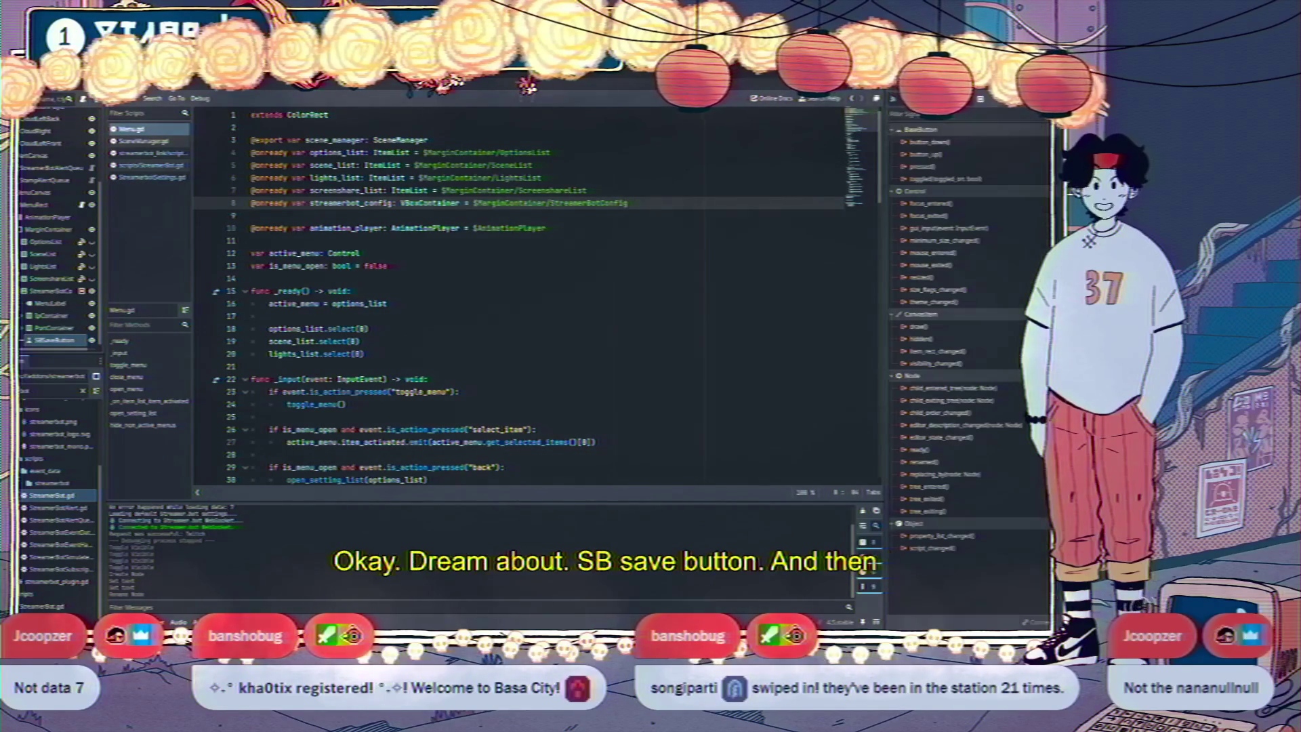
double_click(925, 167)
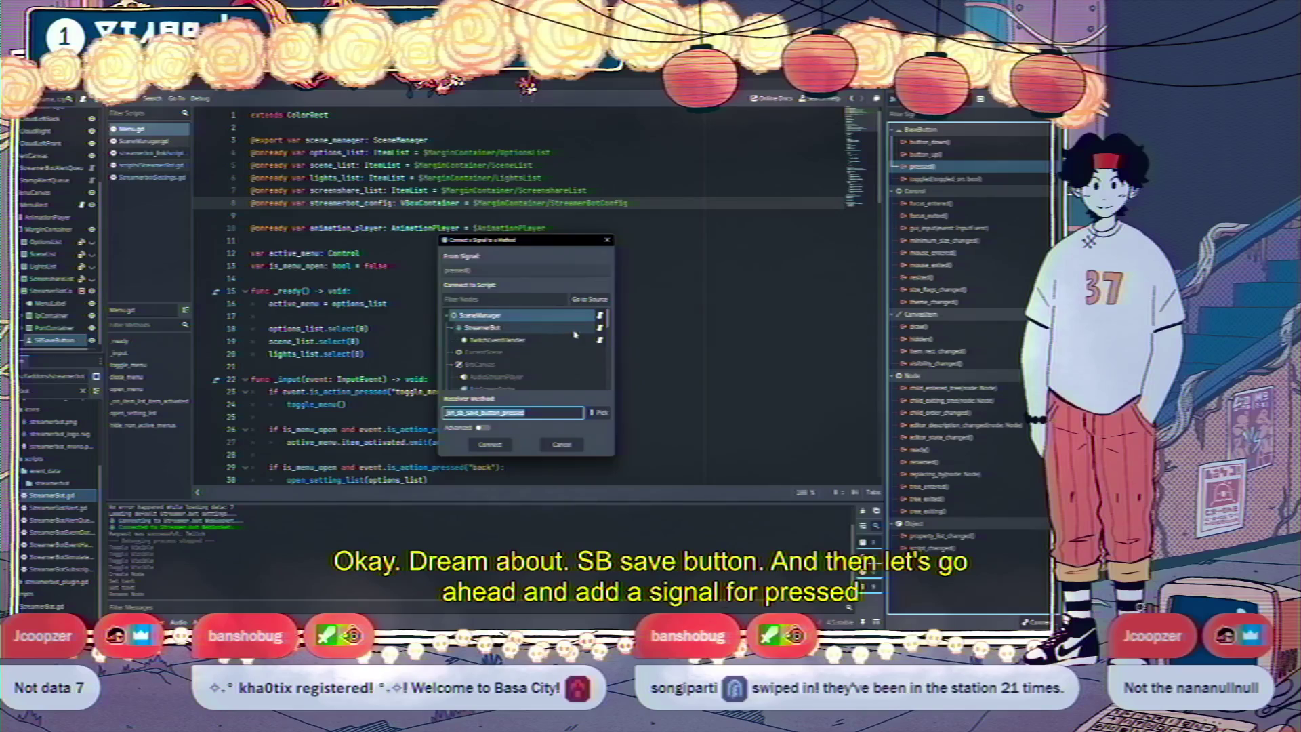
scroll(608, 319, "down", 5)
left_click(502, 354)
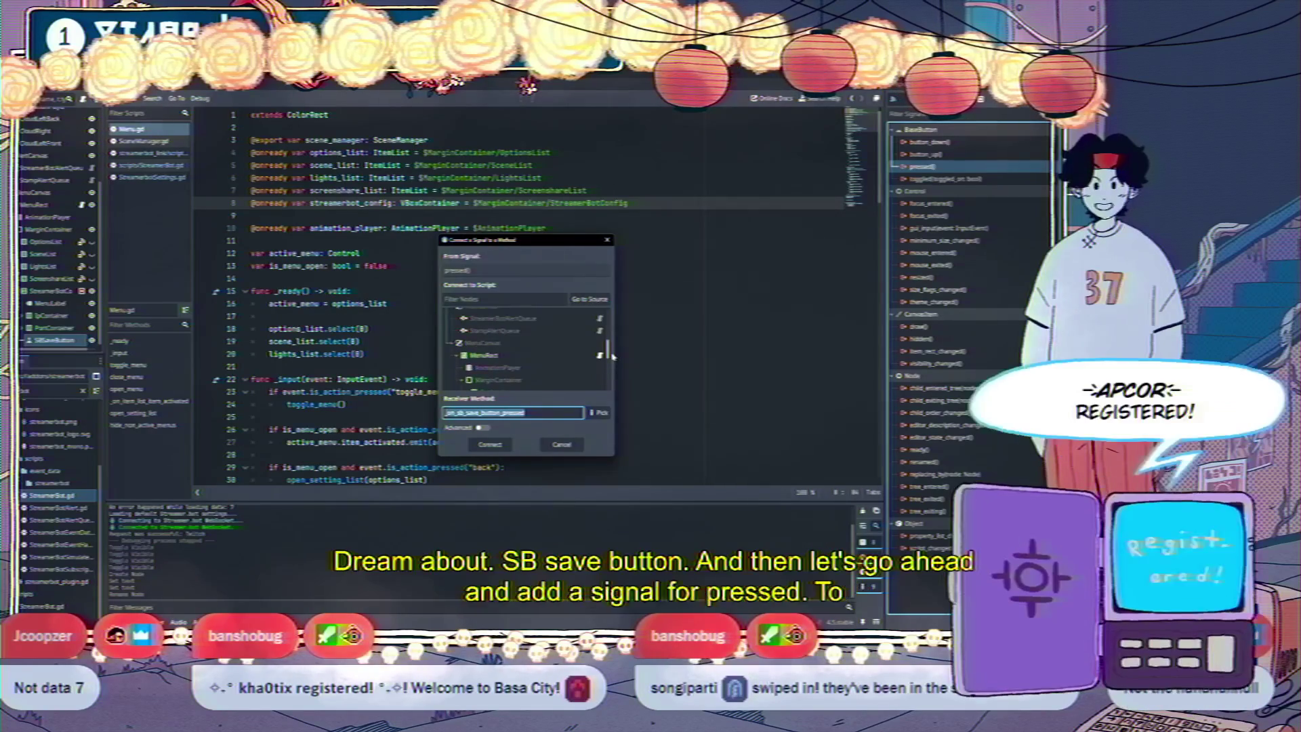
left_click(490, 444)
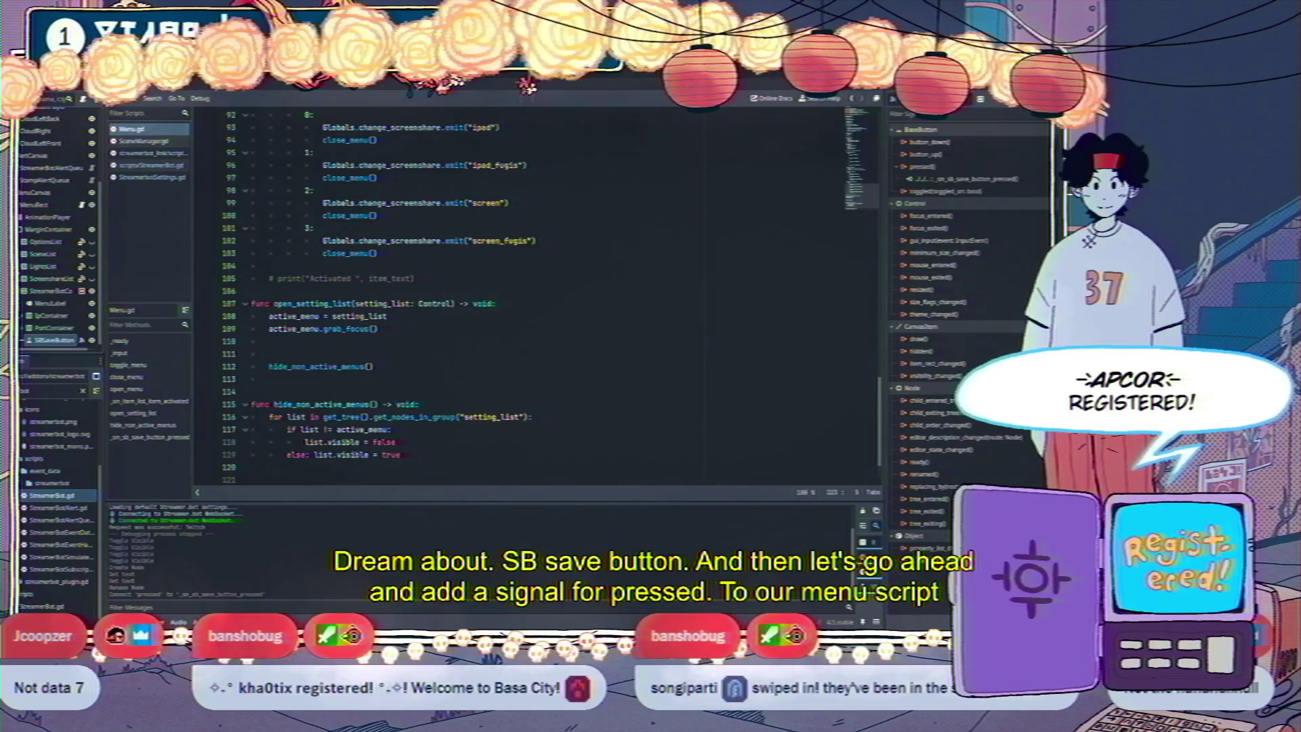
Step: Select the placeholder pass line in the new _on_sb_save_button_pressed handler
left_click(424, 454)
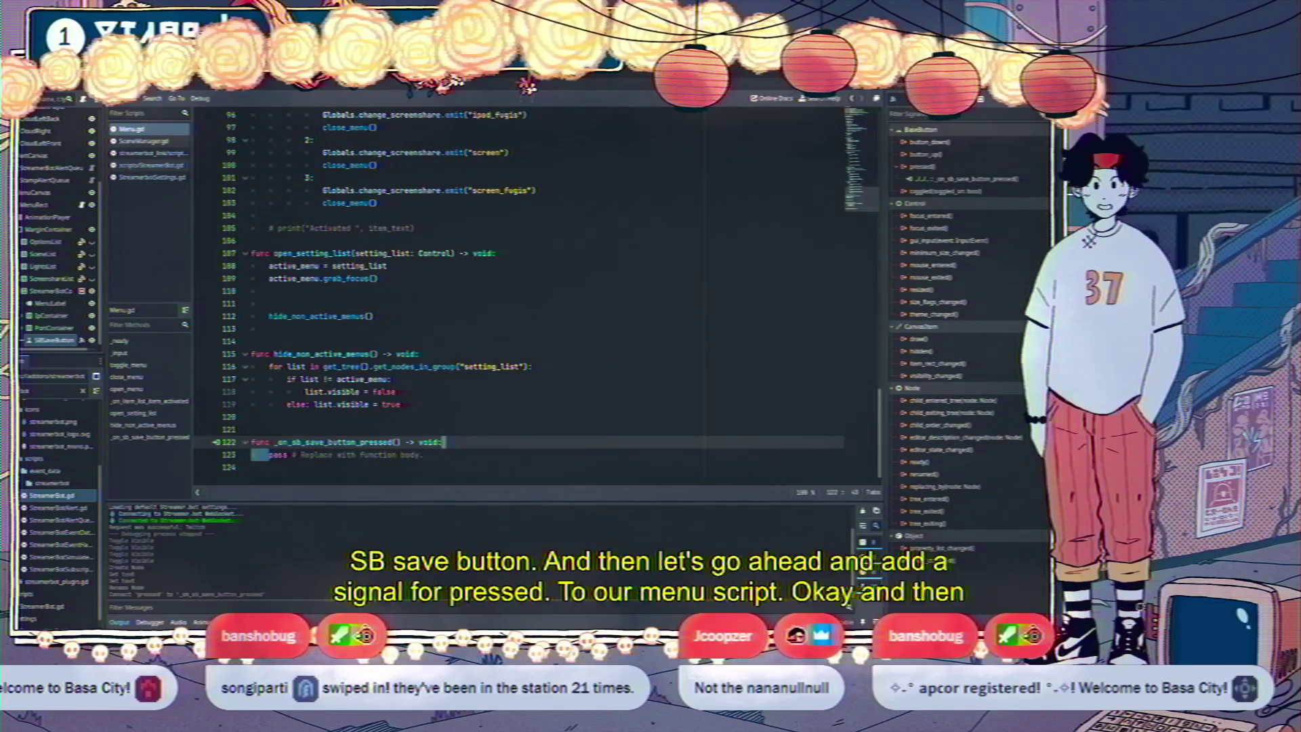
left_click_drag(423, 455, 269, 455)
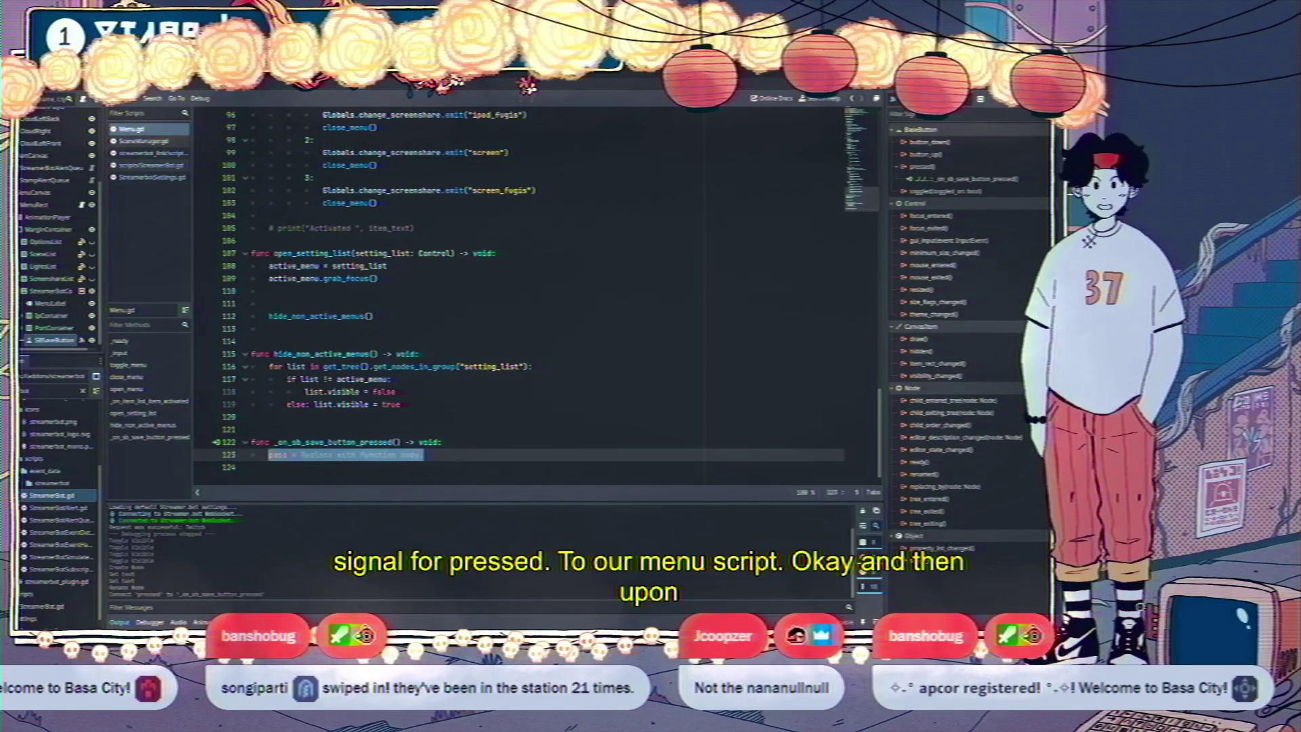
left_click(861, 100)
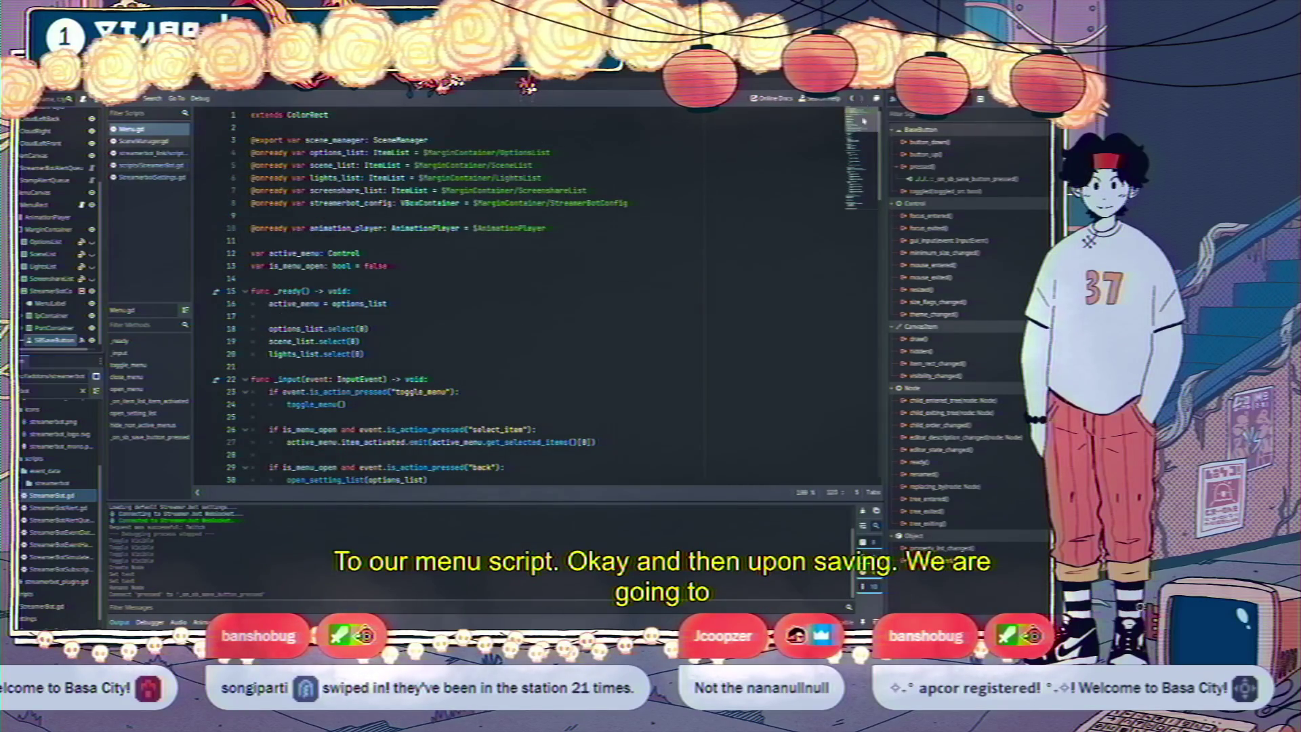
left_click(862, 100)
scroll(41, 139, "up", 3)
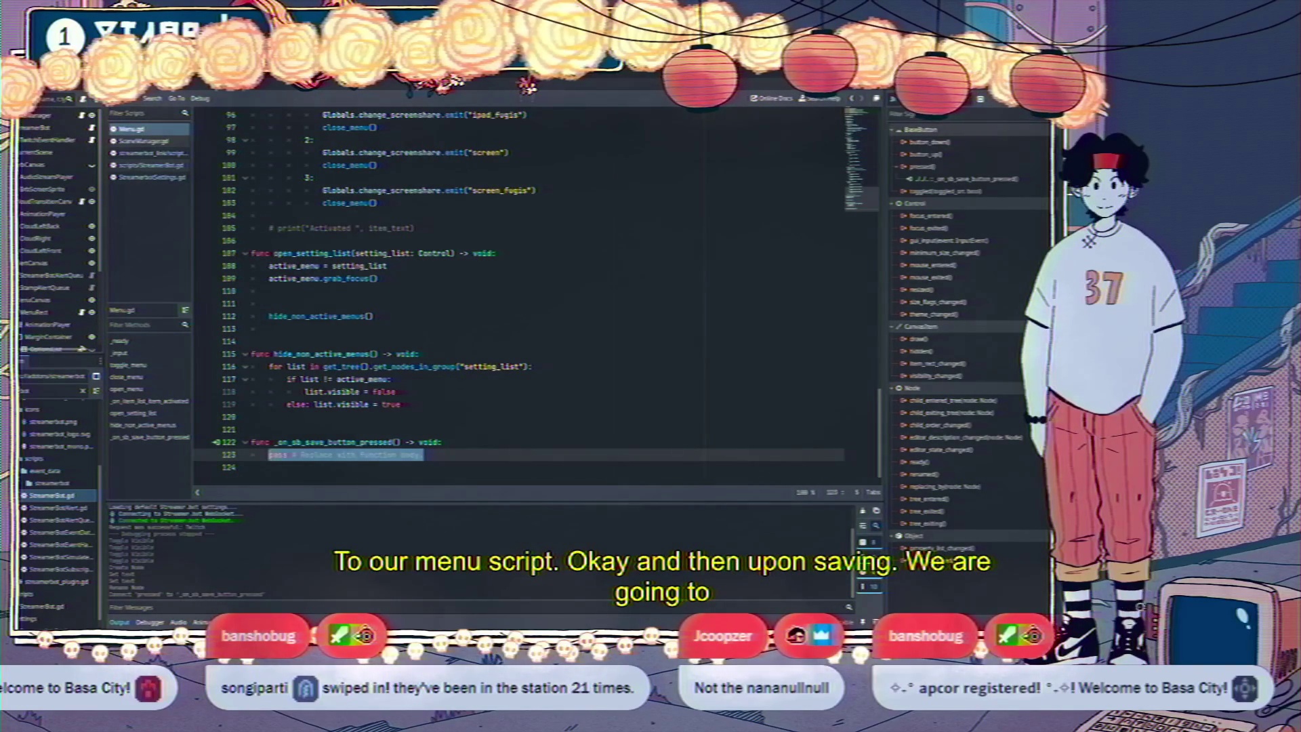
Step: Replace pass with 'var sb: StreamerBot =' plus the dragged node path, and call sb.disconnect_from_eventsub()
type("var sb")
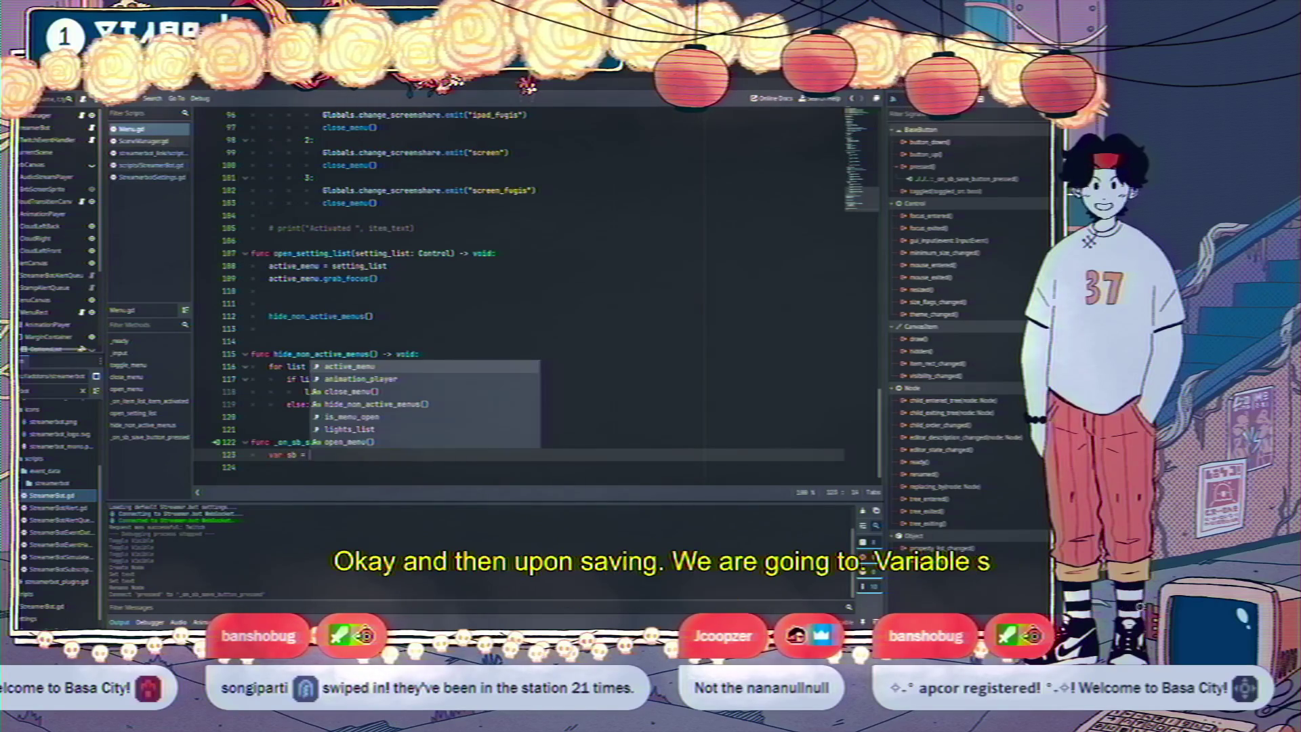
type(": Stre")
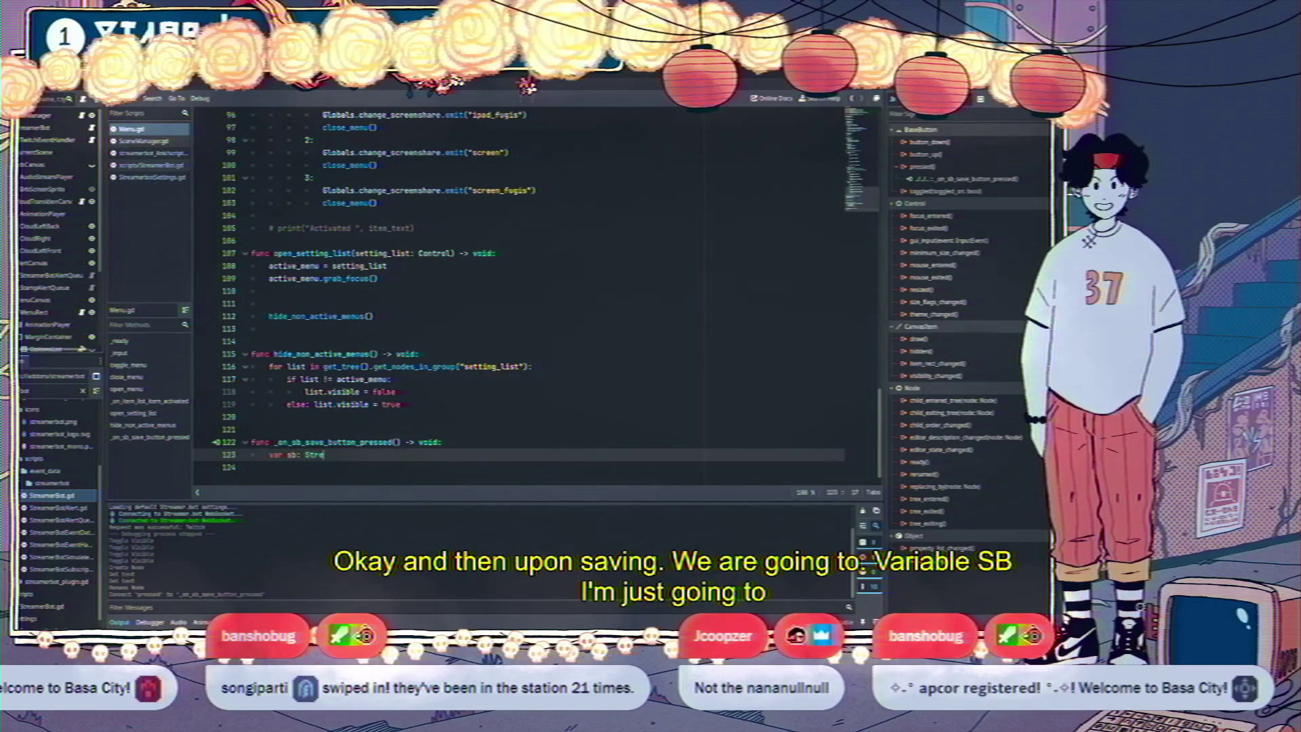
type("amerBot =")
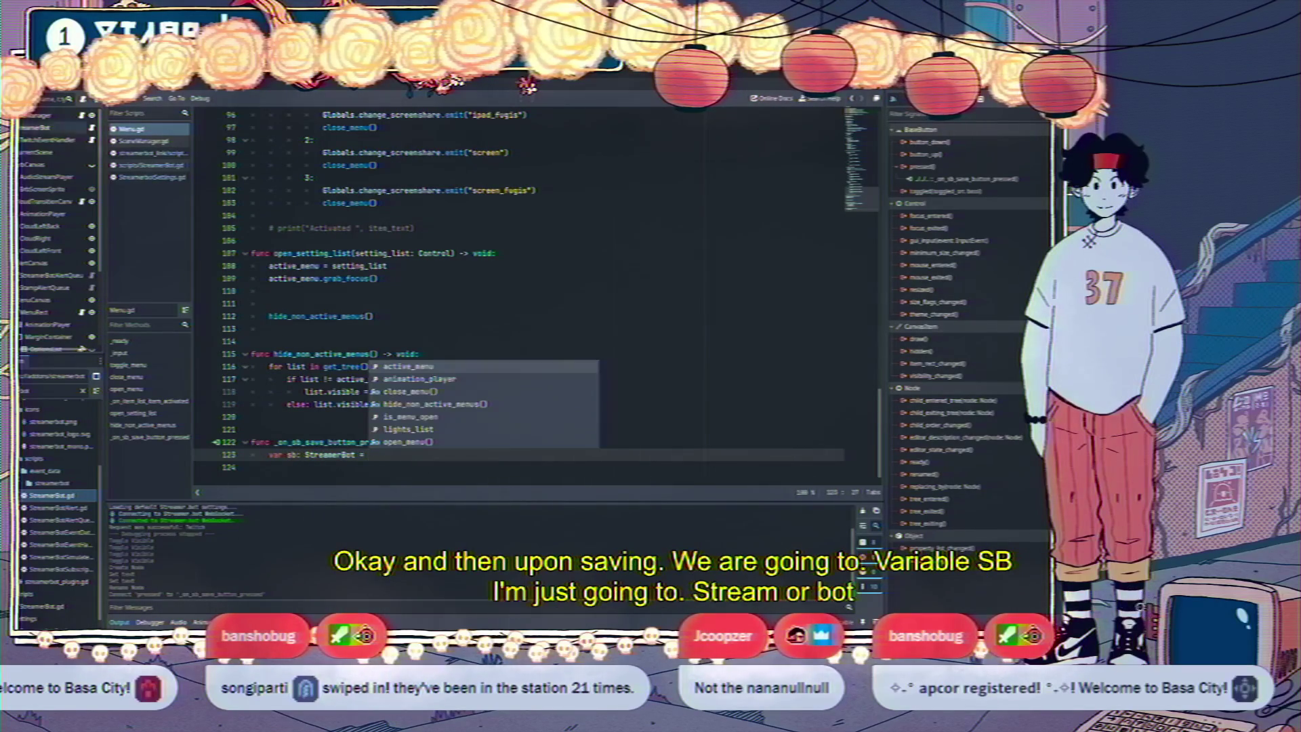
left_click_drag(32, 129, 333, 426)
left_click_drag(397, 464, 398, 461)
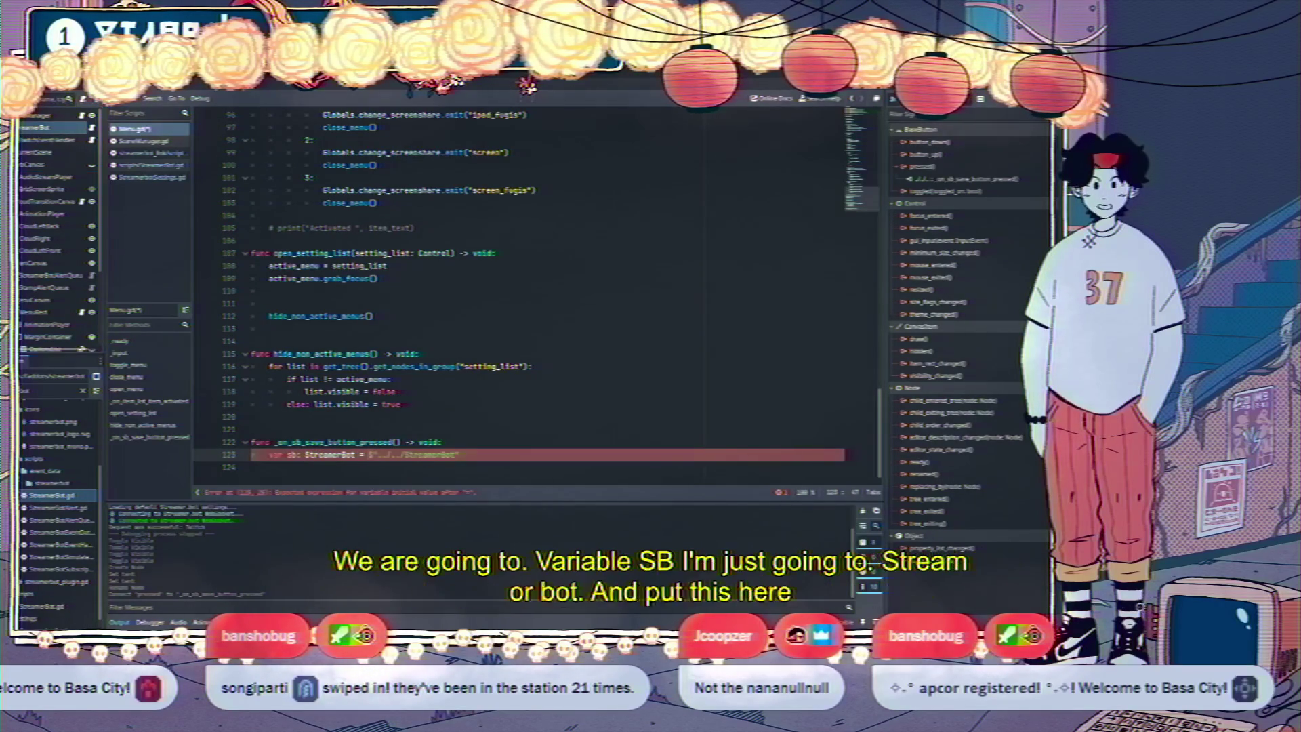
key("Return")
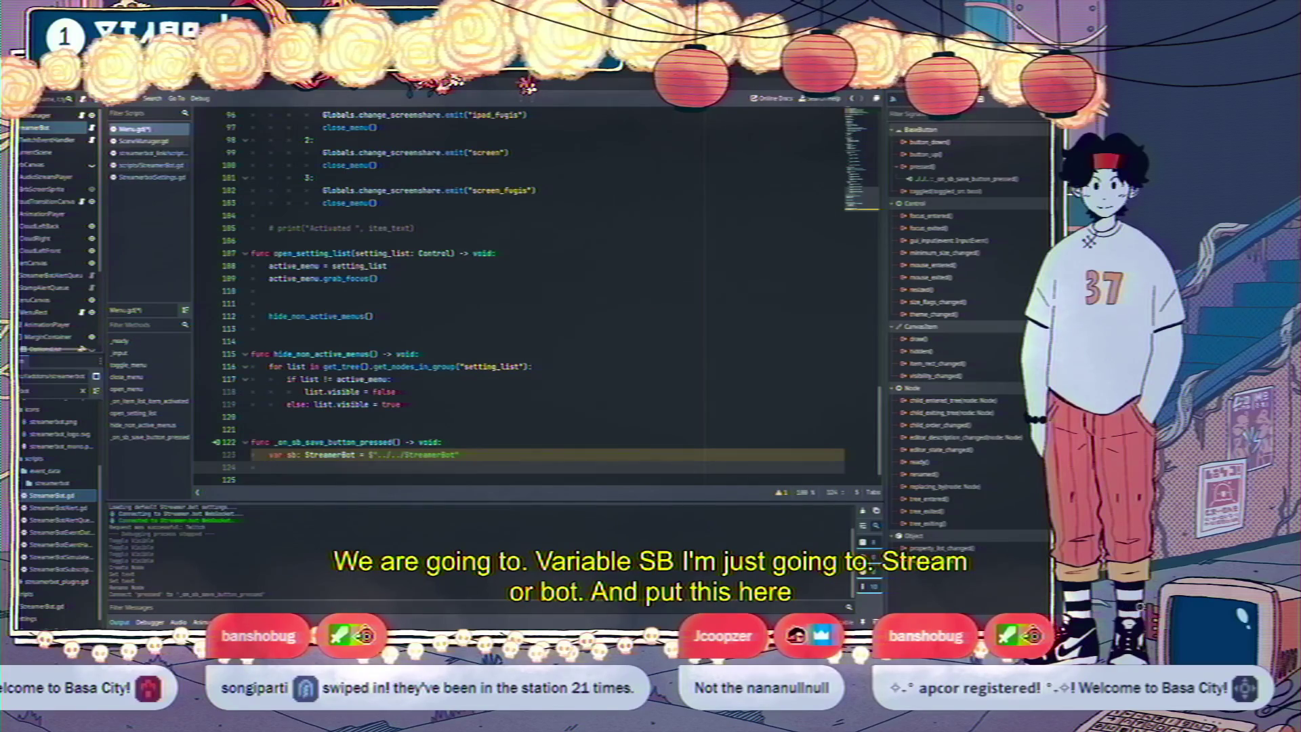
type(".di")
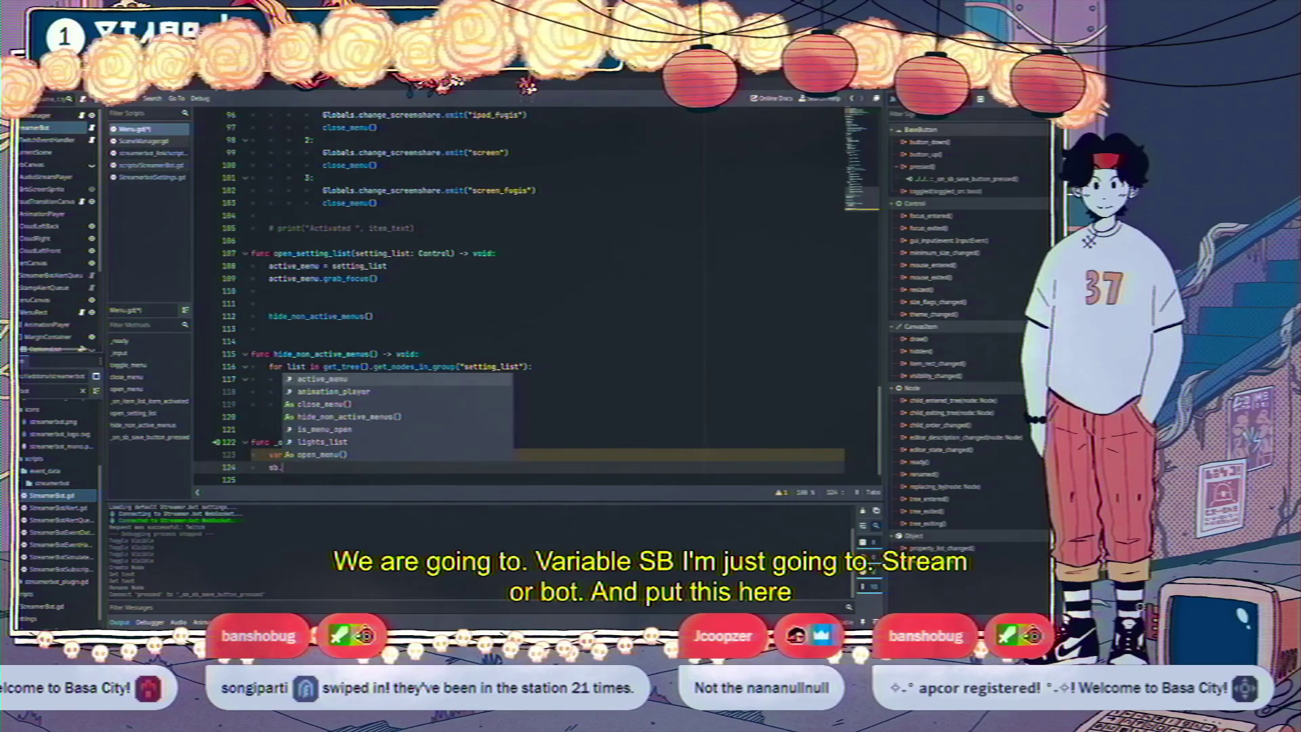
key("Return")
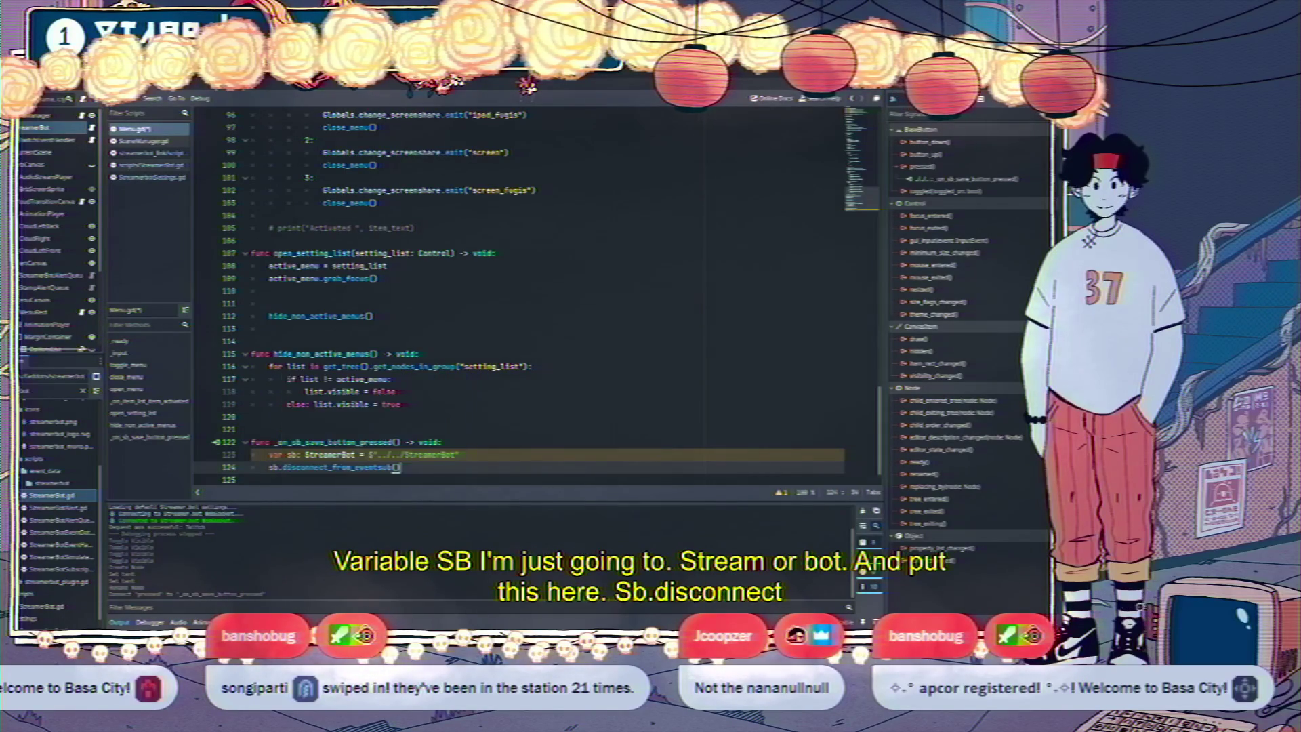
key("Return")
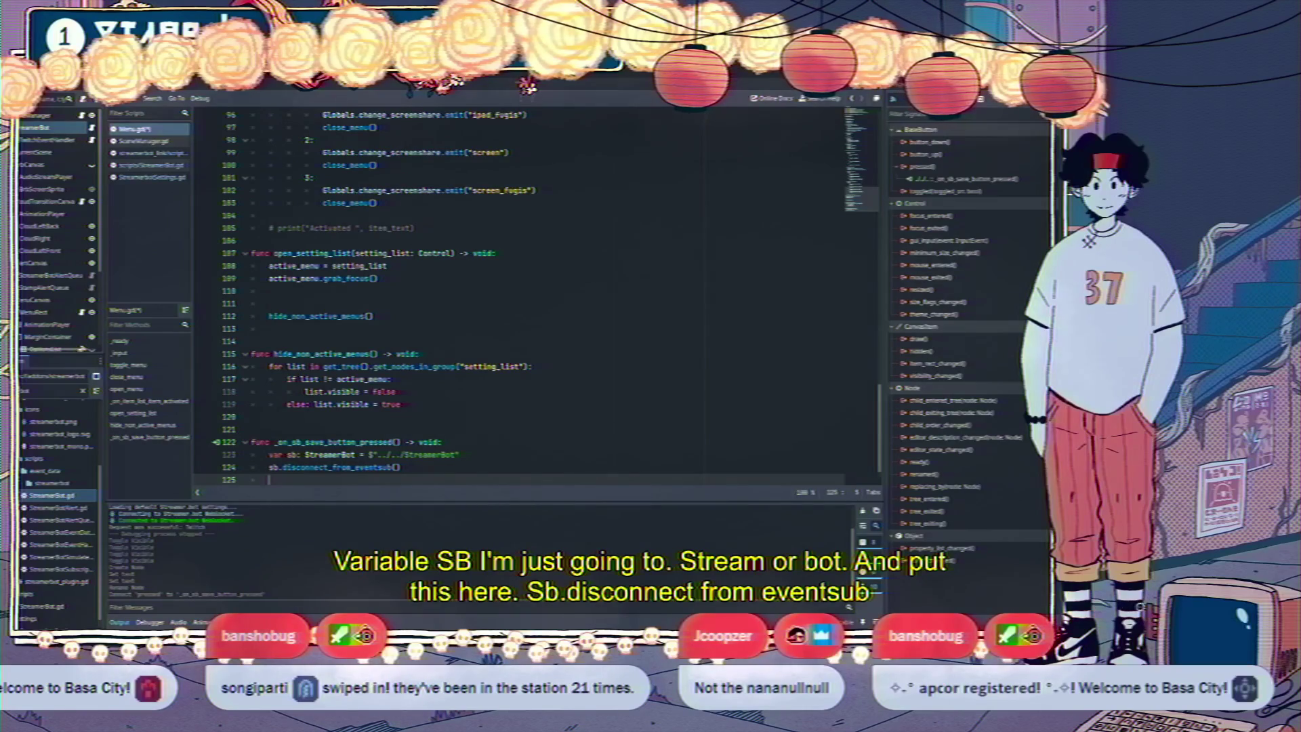
left_click(157, 155)
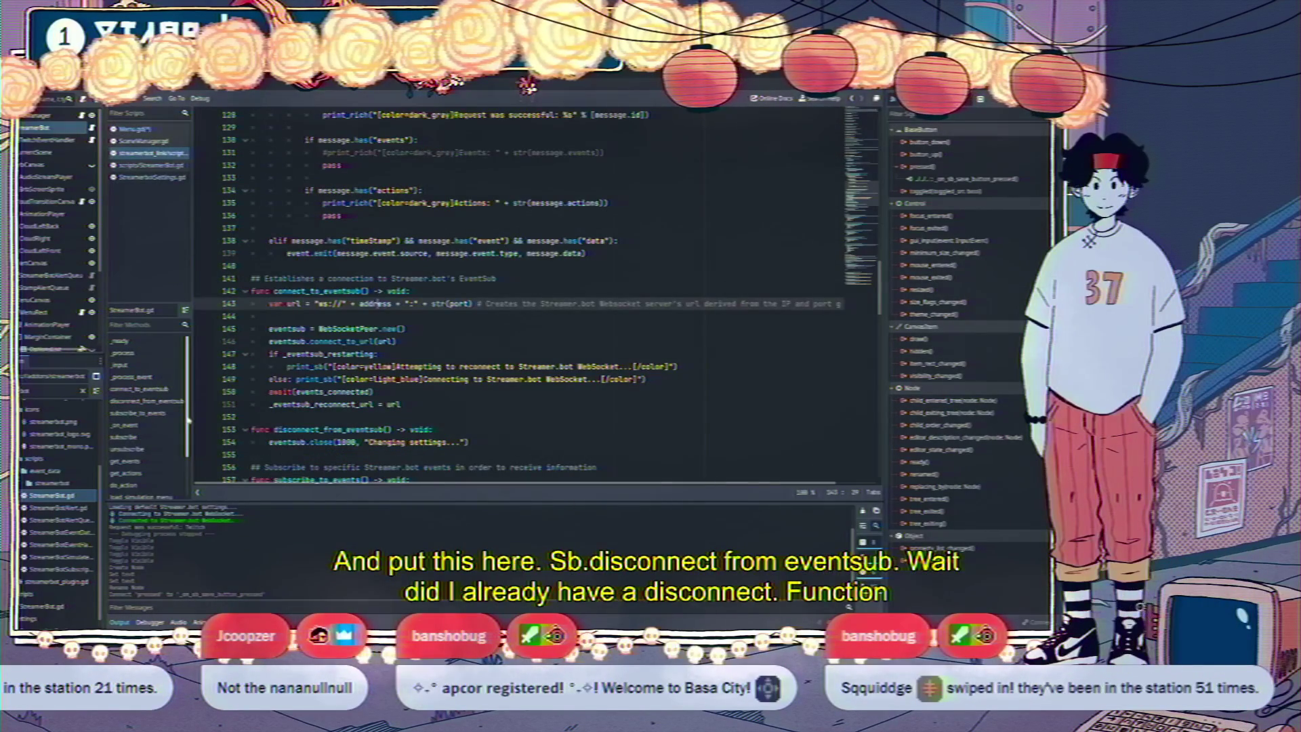
mouse_move(186, 424)
left_mouse_down()
mouse_move(188, 480)
mouse_move(190, 415)
left_mouse_up()
left_click_drag(852, 196, 852, 117)
left_click(133, 129)
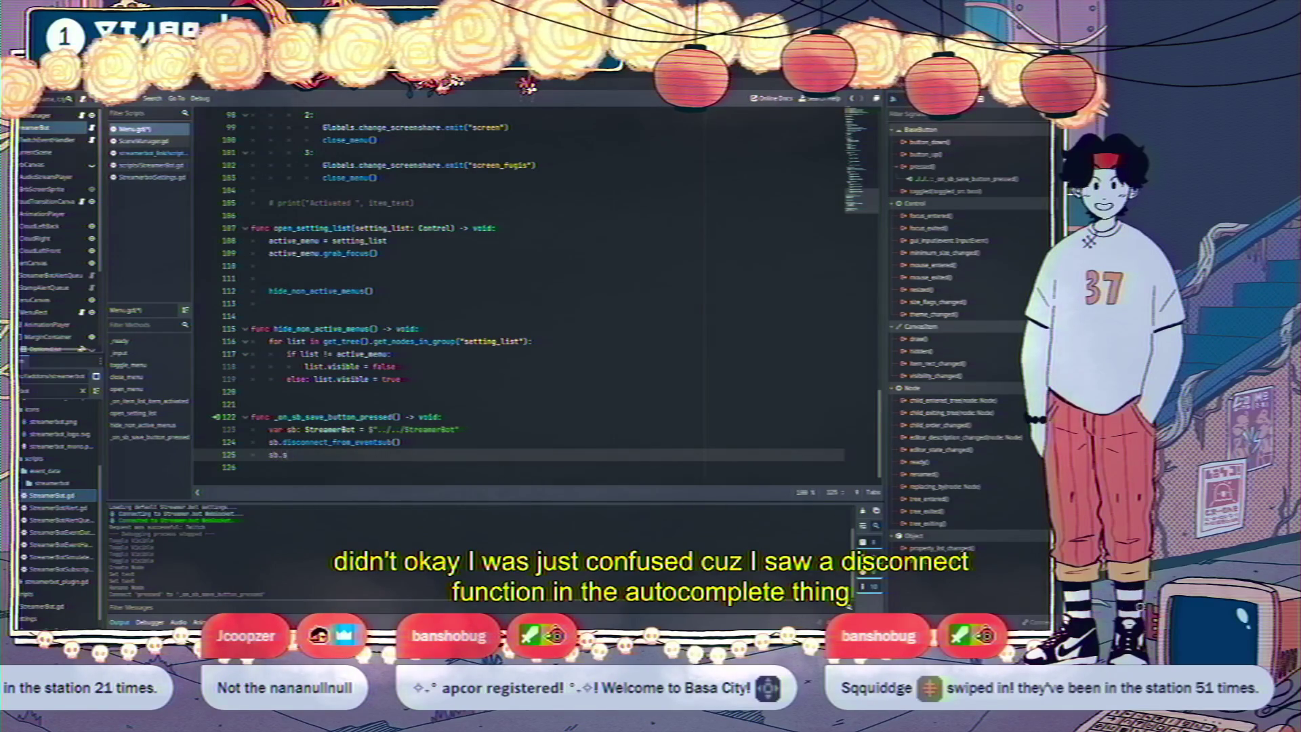
Step: Finish the sb.save_settings() call in Menu.gd's save handler, then glance at the StreamerBot scripts
type("ave")
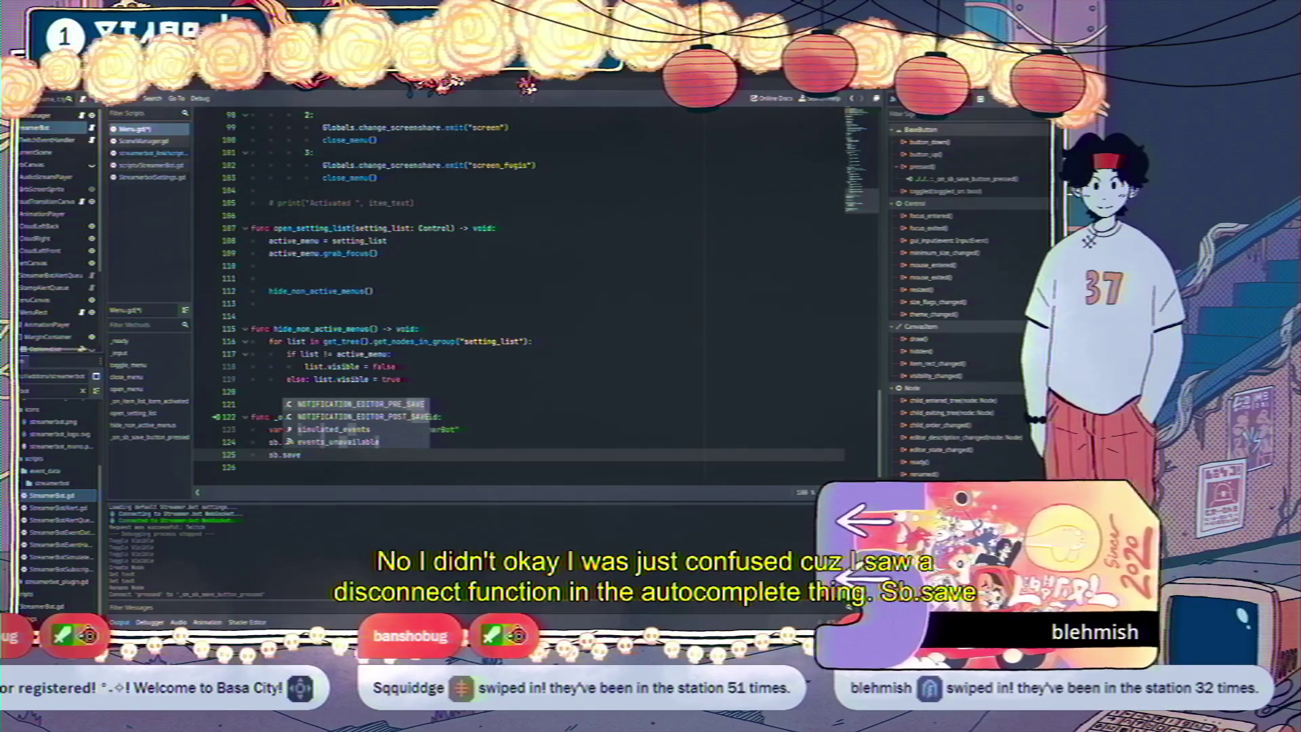
type("_set")
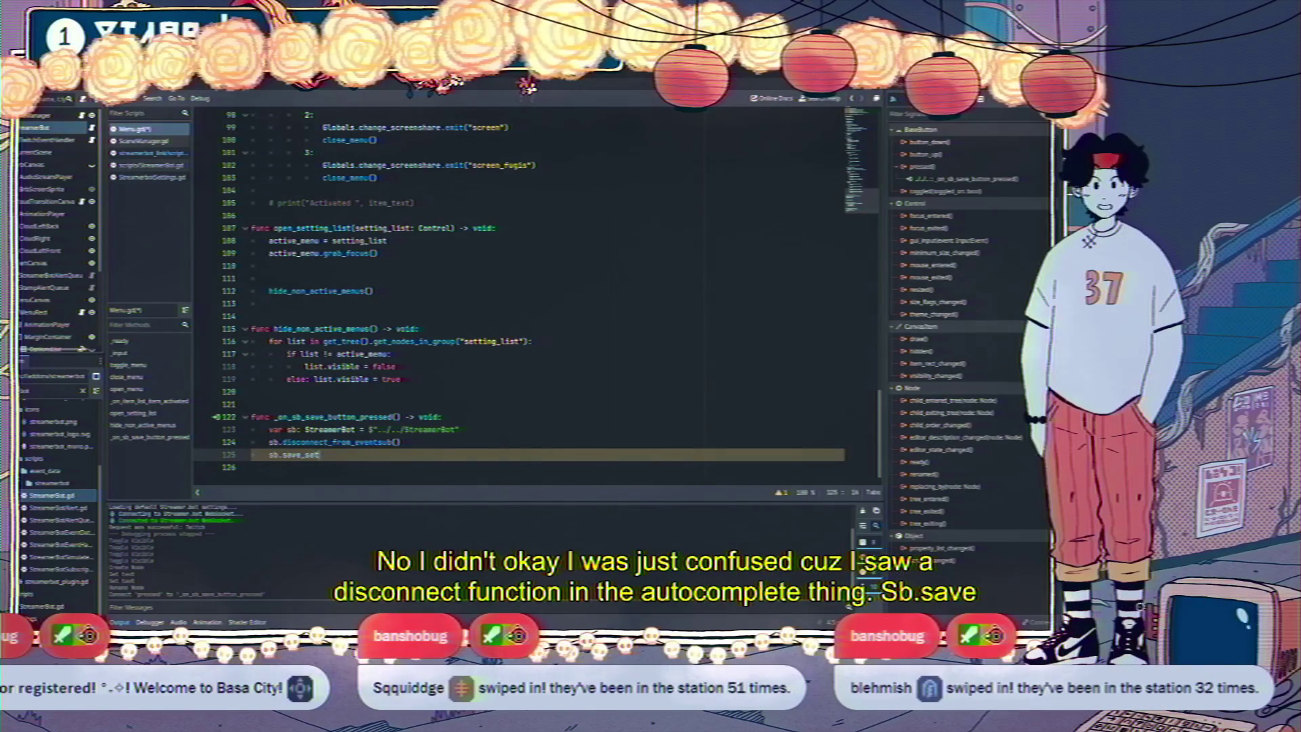
type("tings(")
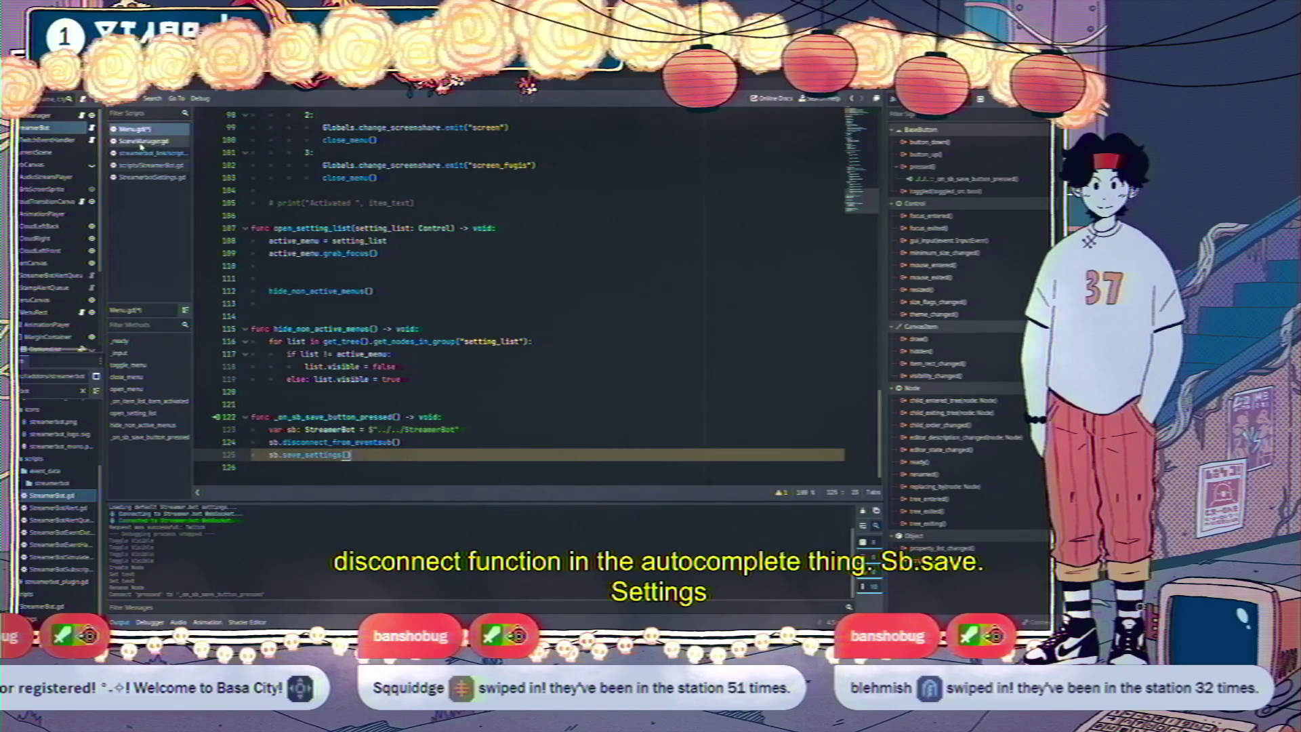
left_click(141, 141)
left_click(141, 153)
left_click(141, 166)
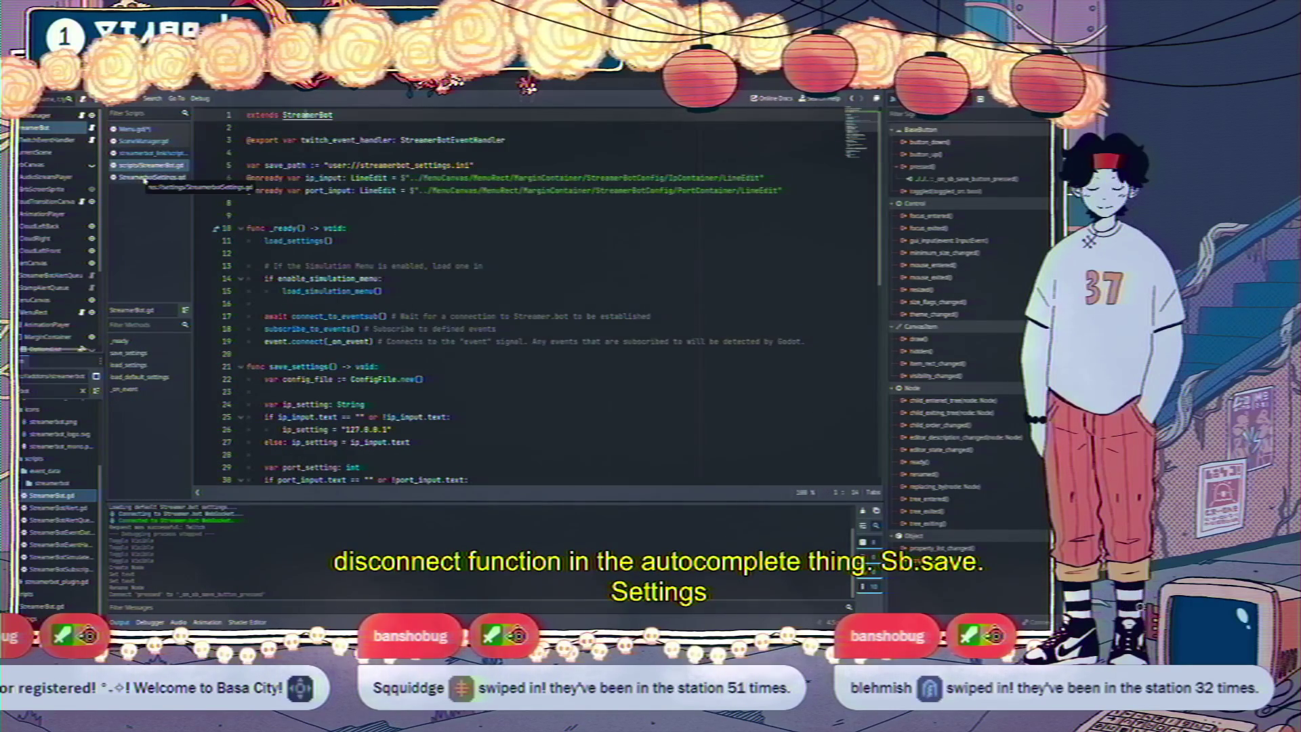
left_click(145, 178)
left_click(146, 129)
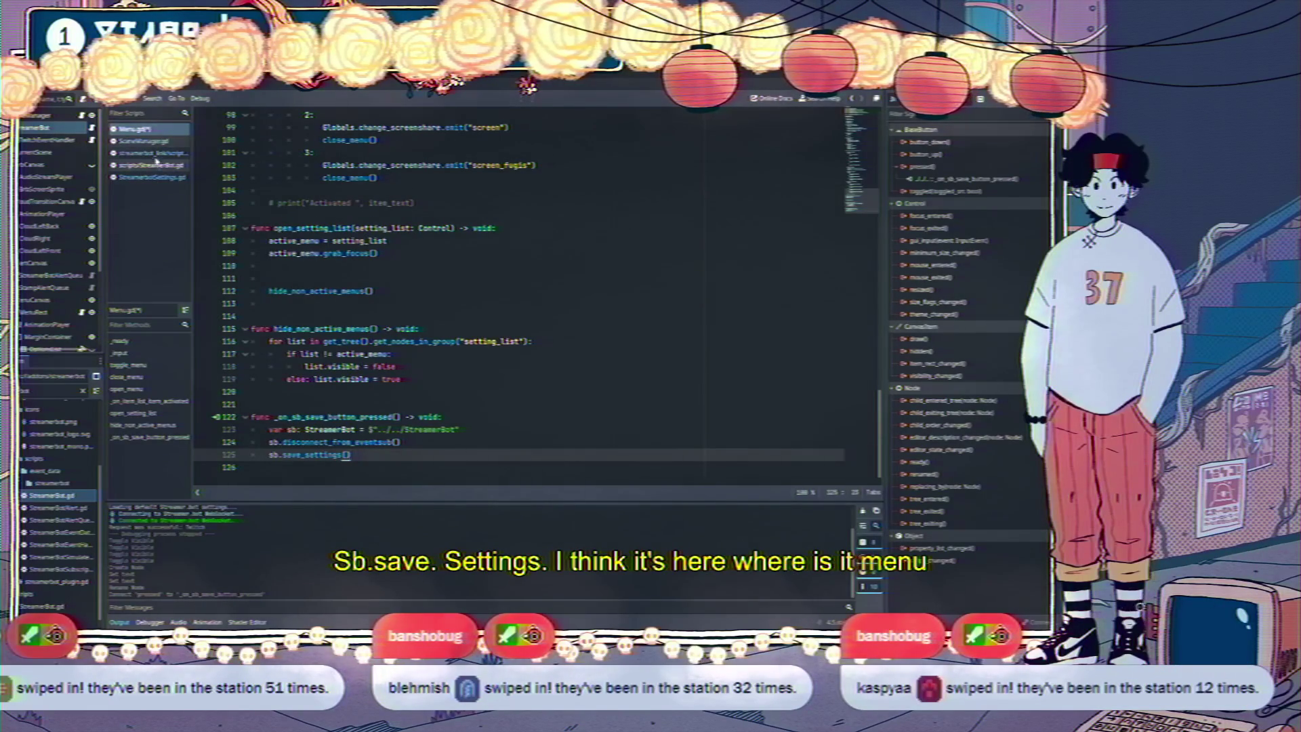
Step: Look up save_settings in the StreamerBot and StreamerBotSettings scripts, then start a new line in Menu.gd
left_click(154, 164)
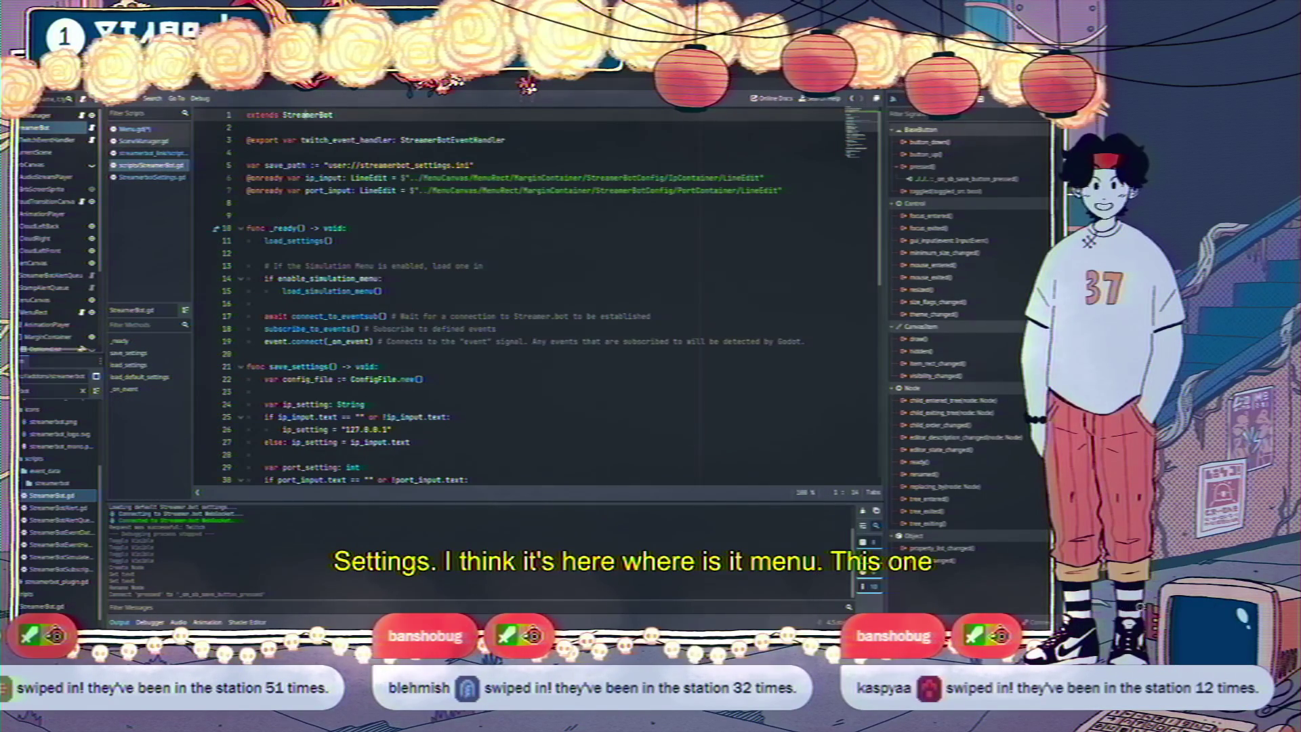
scroll(862, 128, "down", 4)
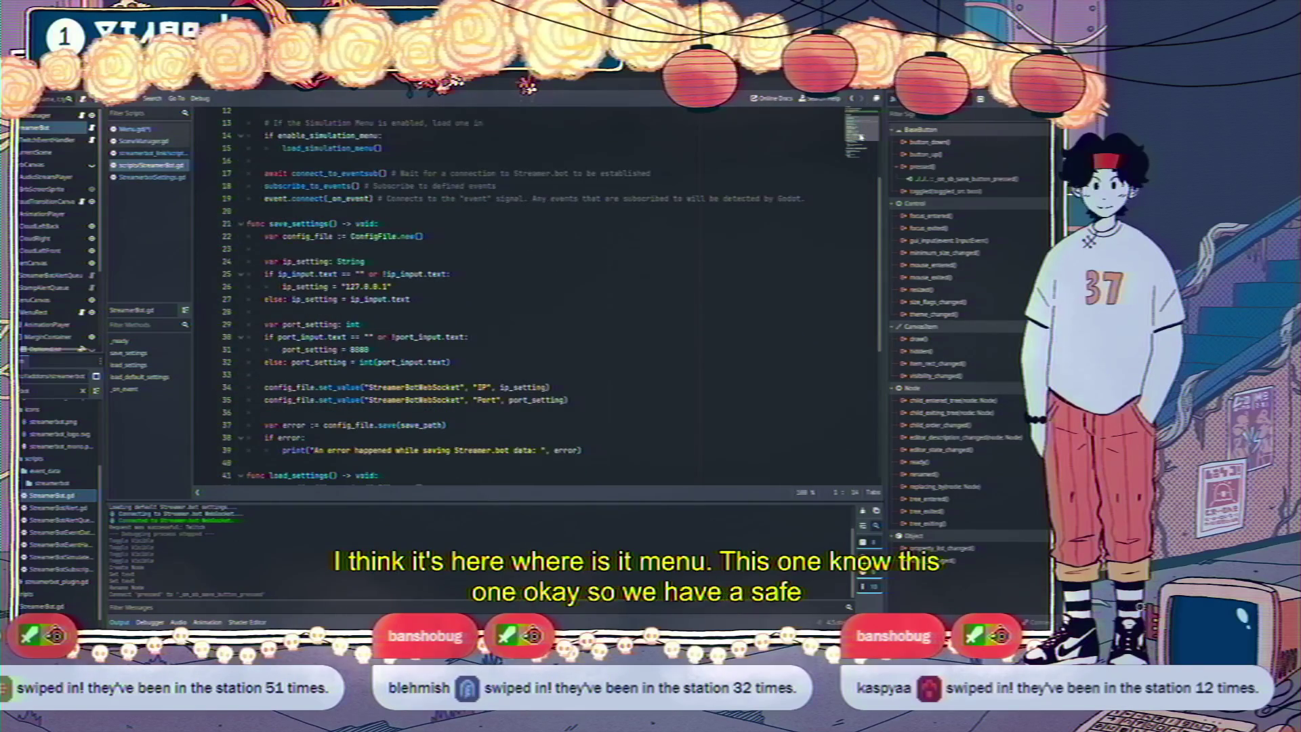
scroll(861, 138, "down", 4)
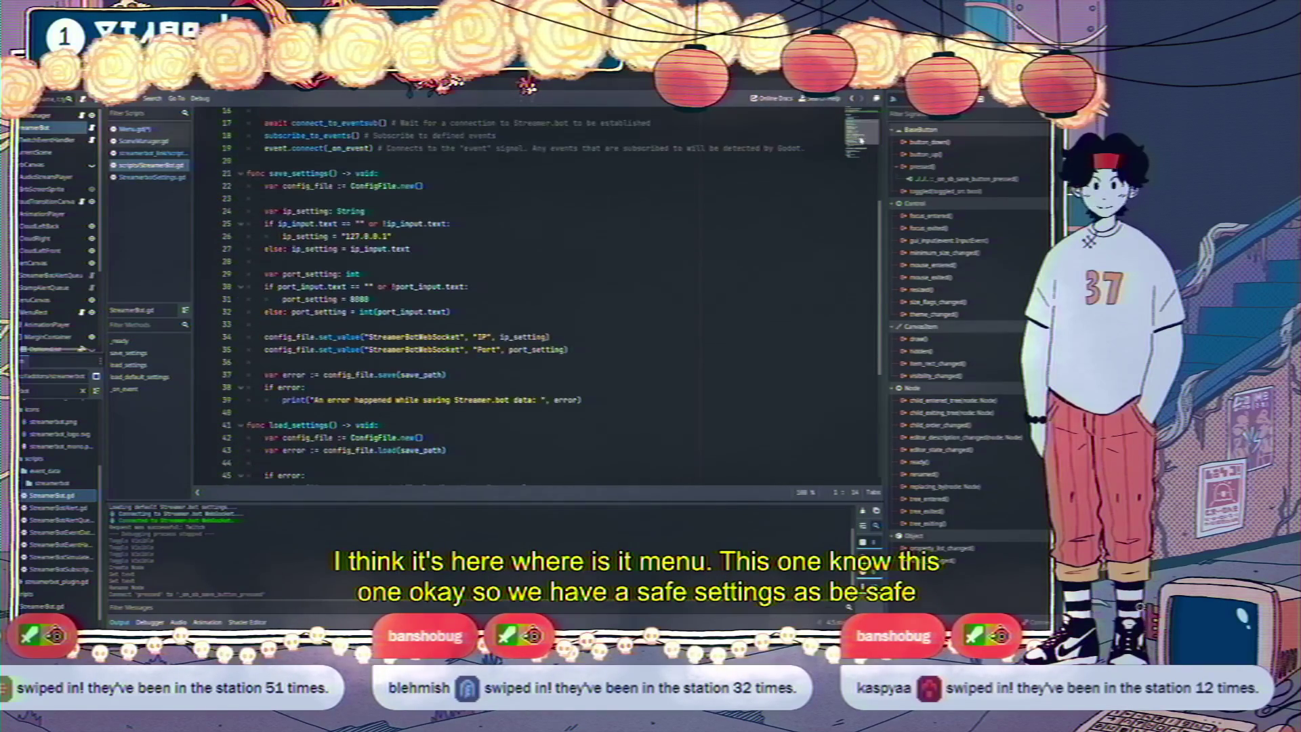
scroll(862, 146, "down", 3)
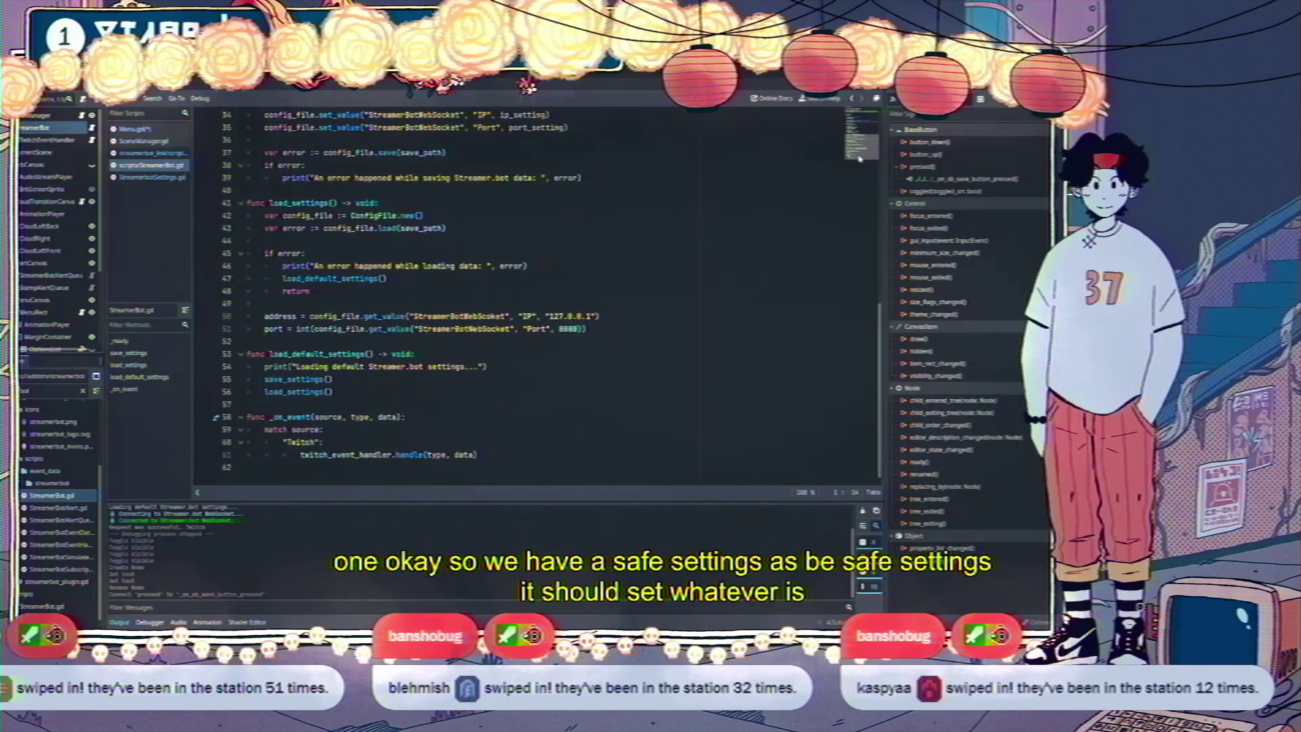
left_click(150, 177)
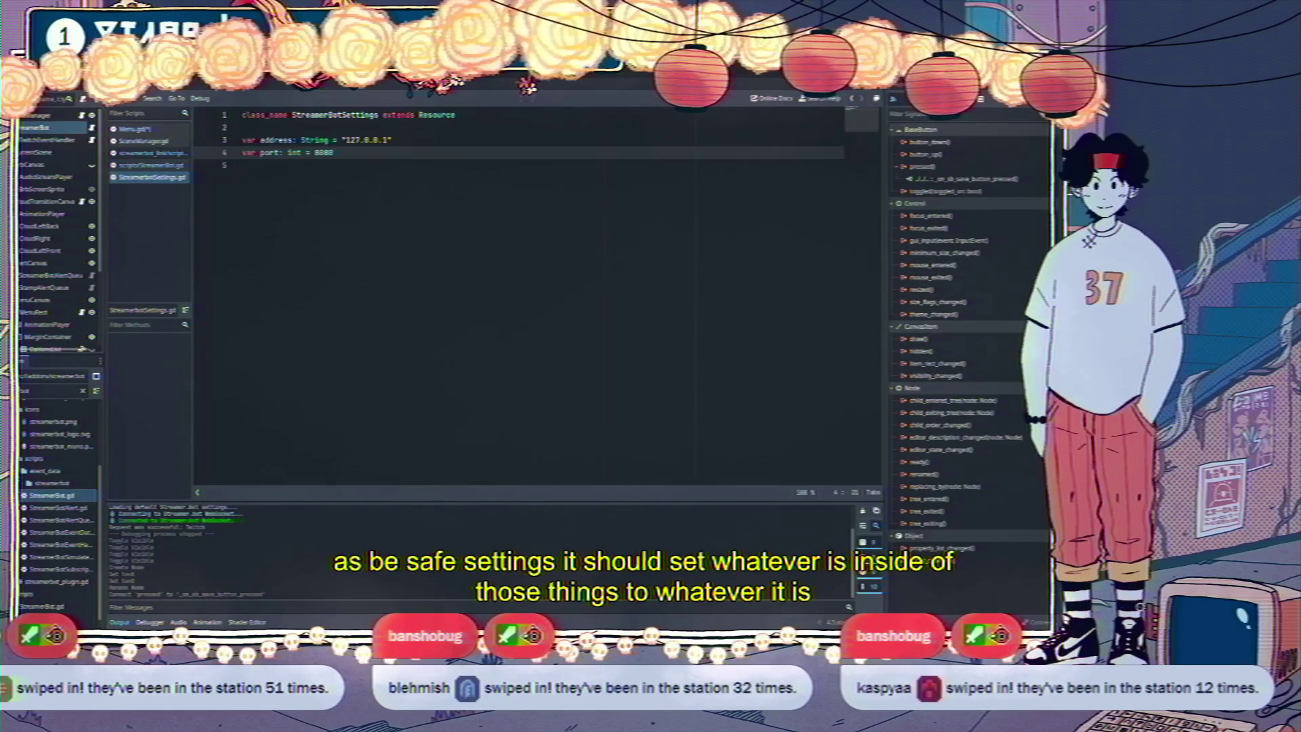
left_click(146, 153)
left_click(146, 141)
left_click(153, 130)
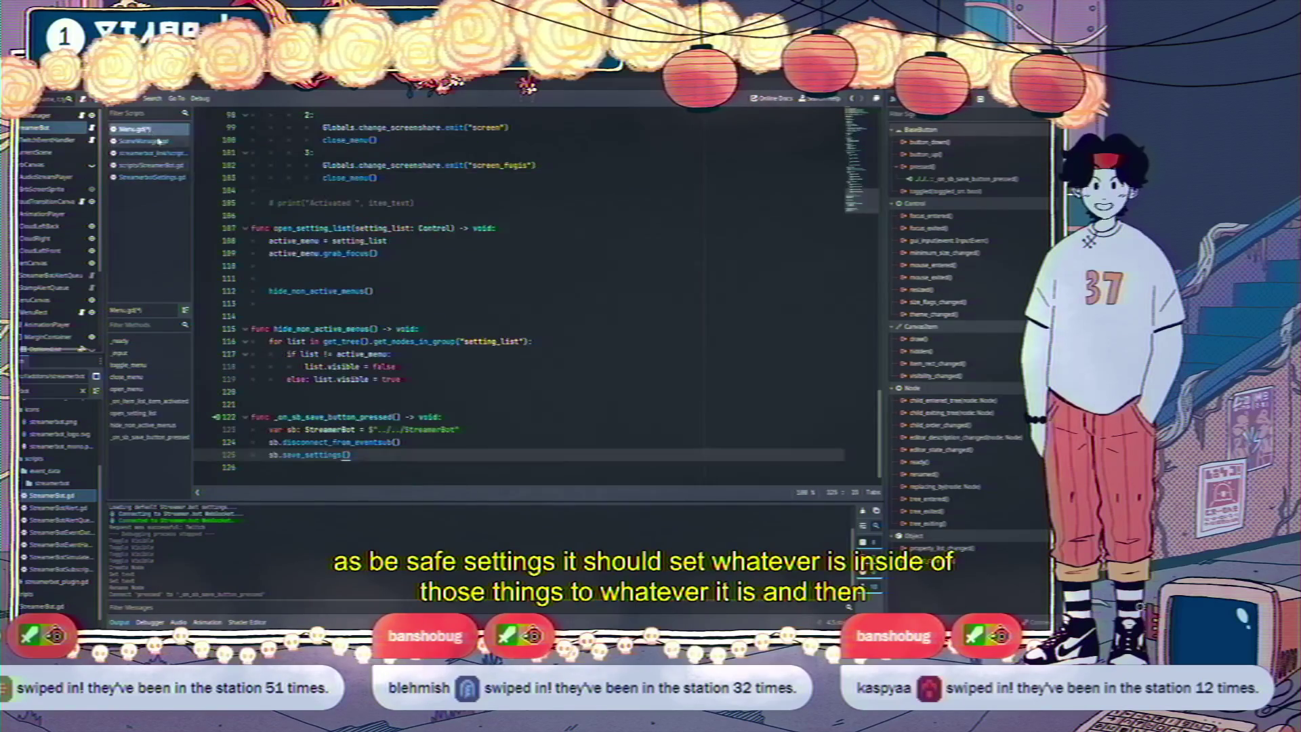
key("Return")
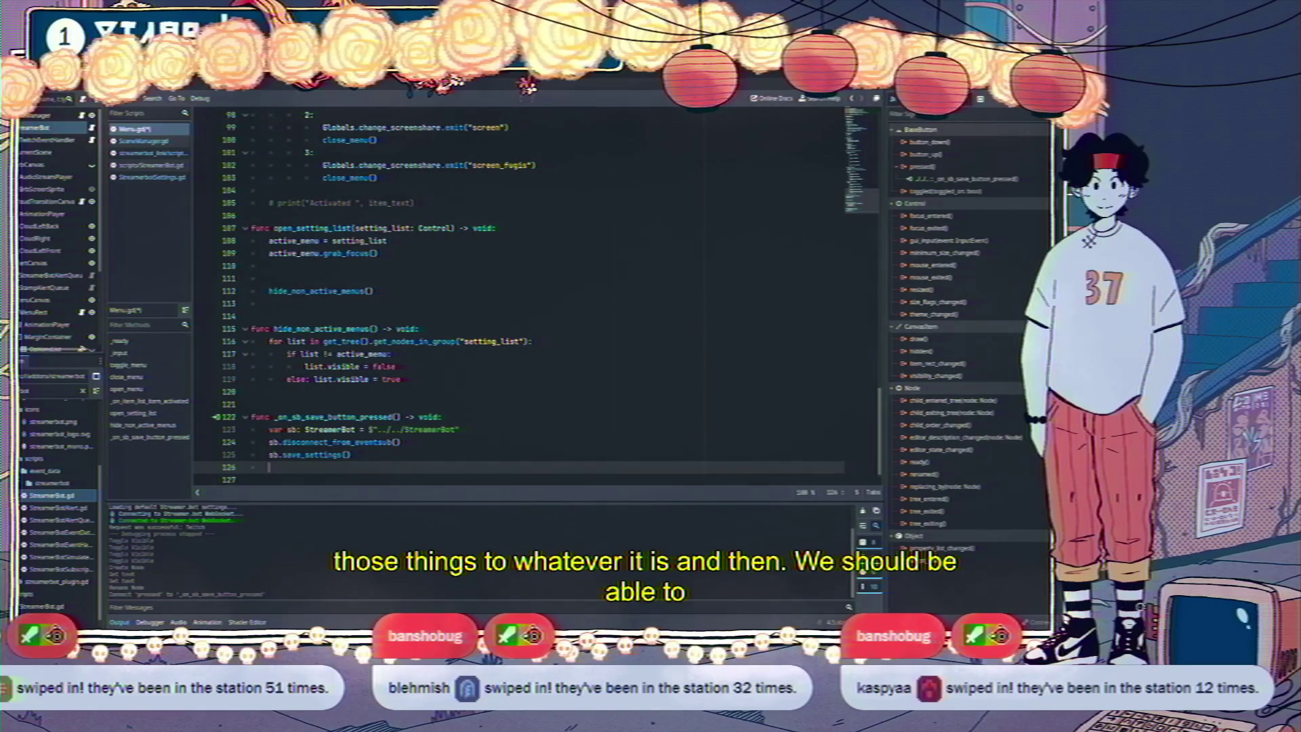
Step: Add sb.load_settings() below sb.save_settings() in the save handler
type(".lo")
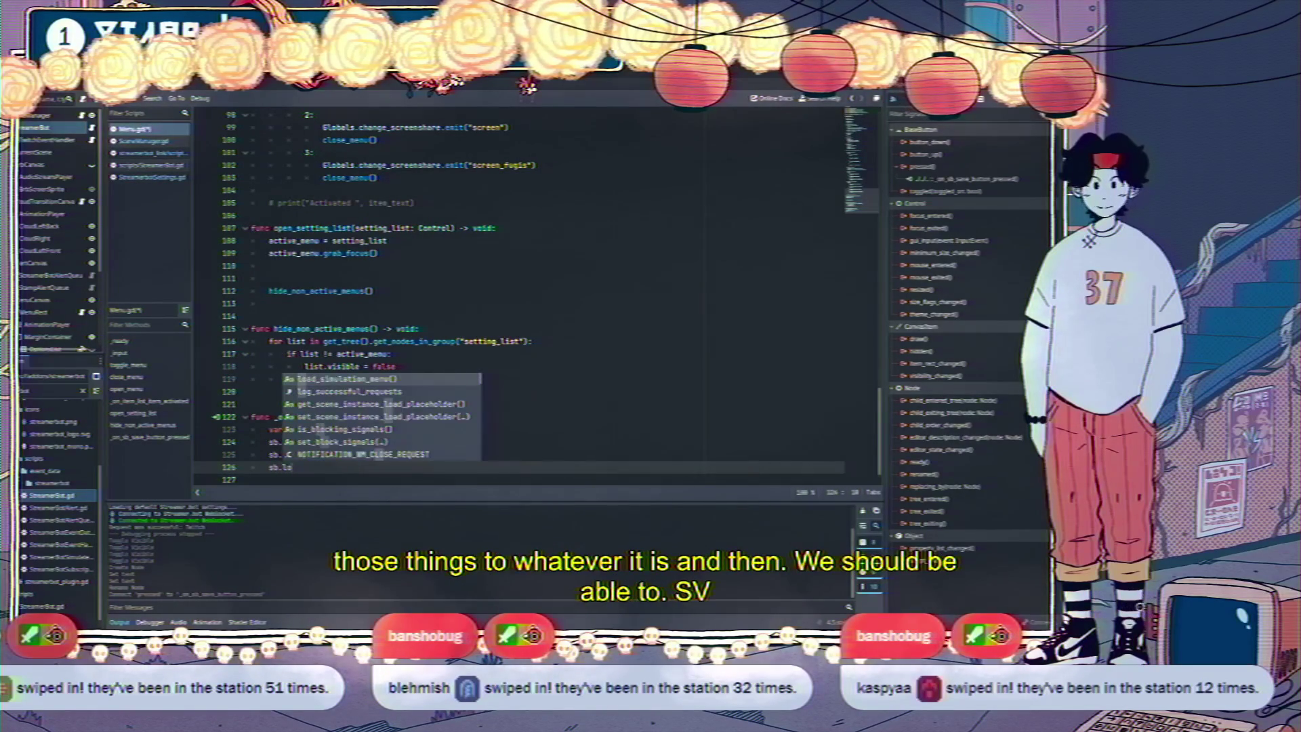
type("ad_")
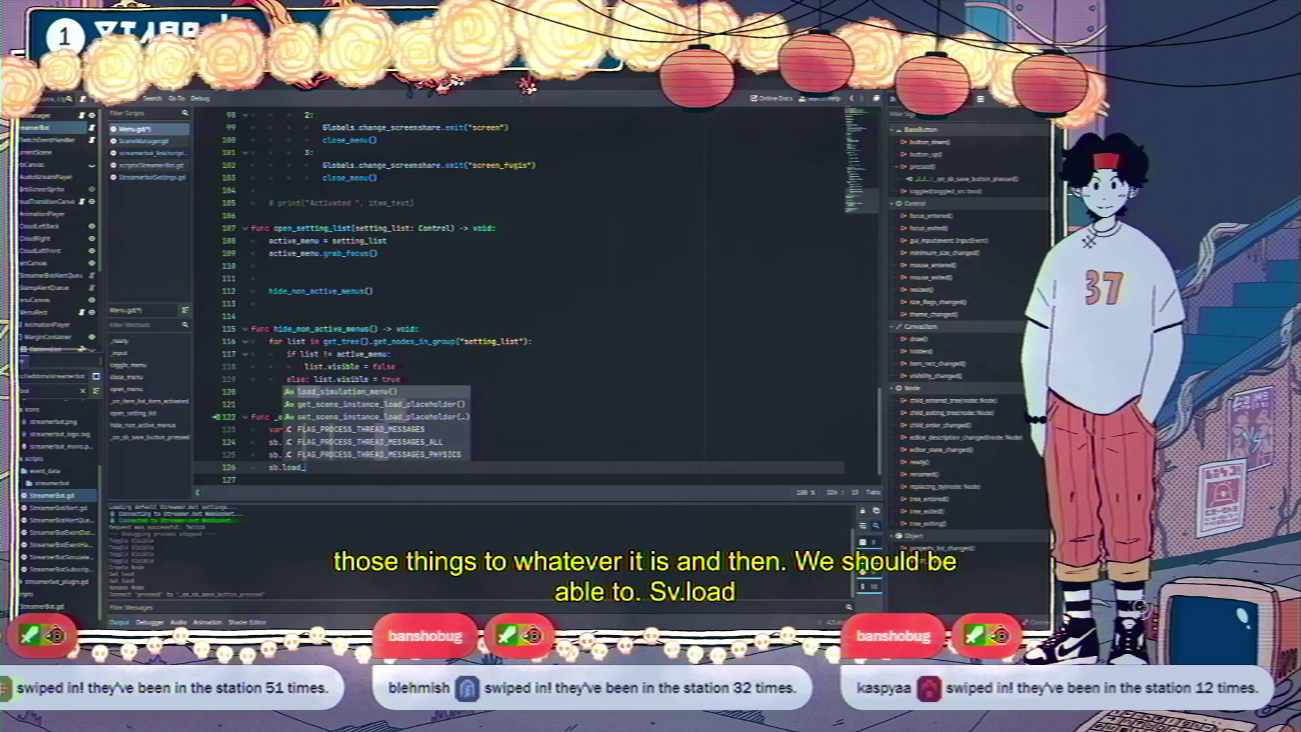
key("BackSpace")
type("d_settings(")
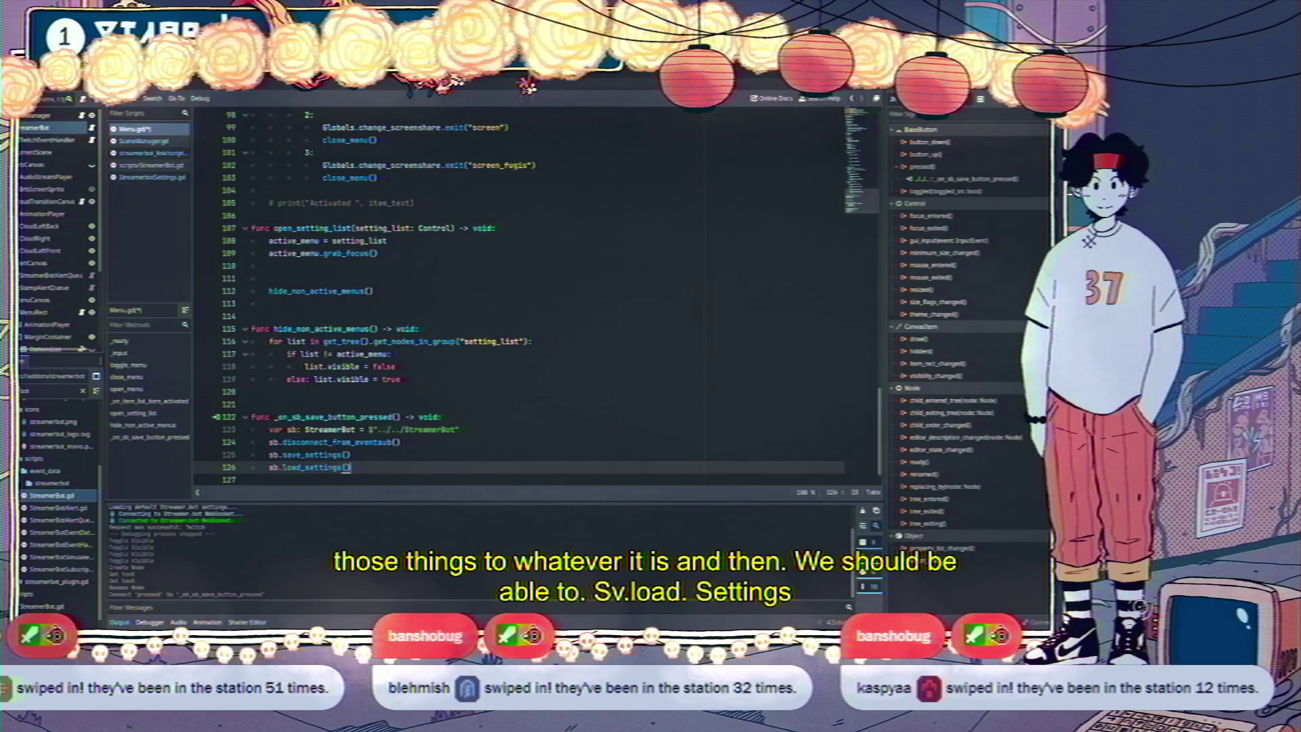
Step: Add sb.connect_to_eventsub() on the next line and run the project with F5
key("Return")
type("sb.conn")
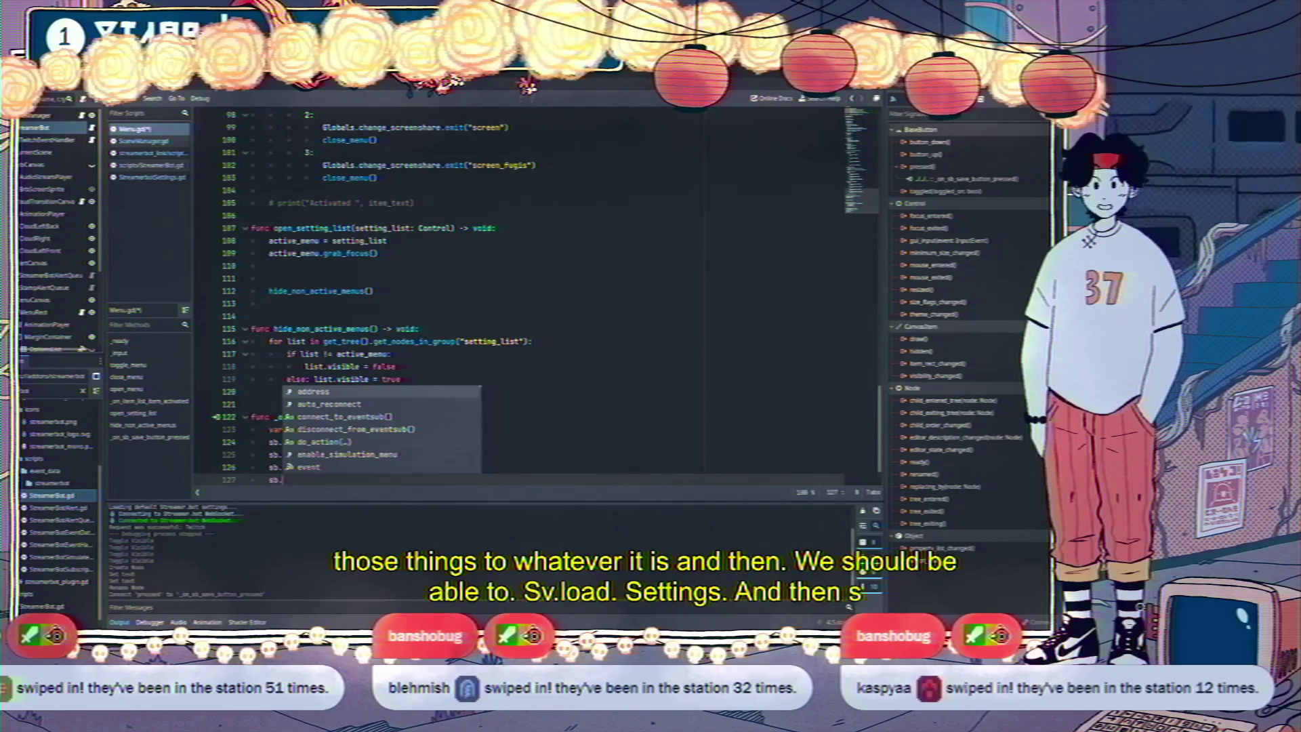
key("Return")
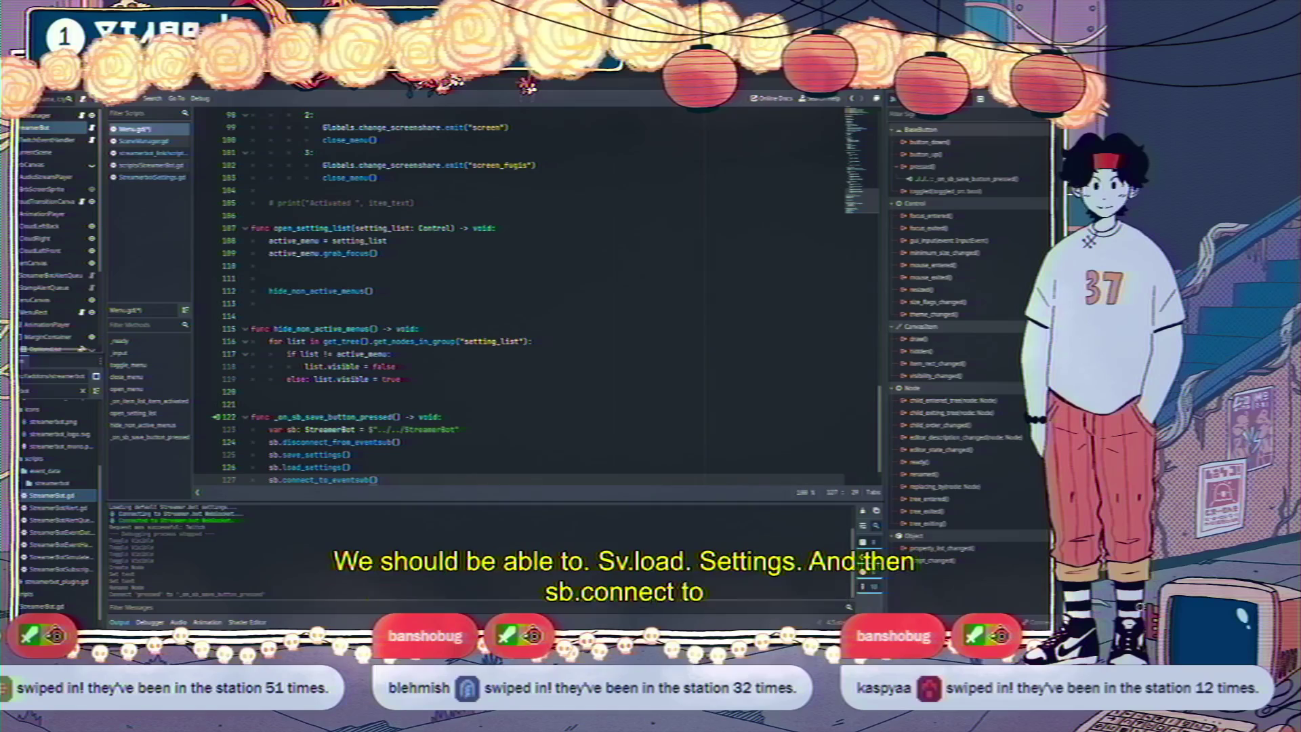
key("Return")
left_click(387, 216)
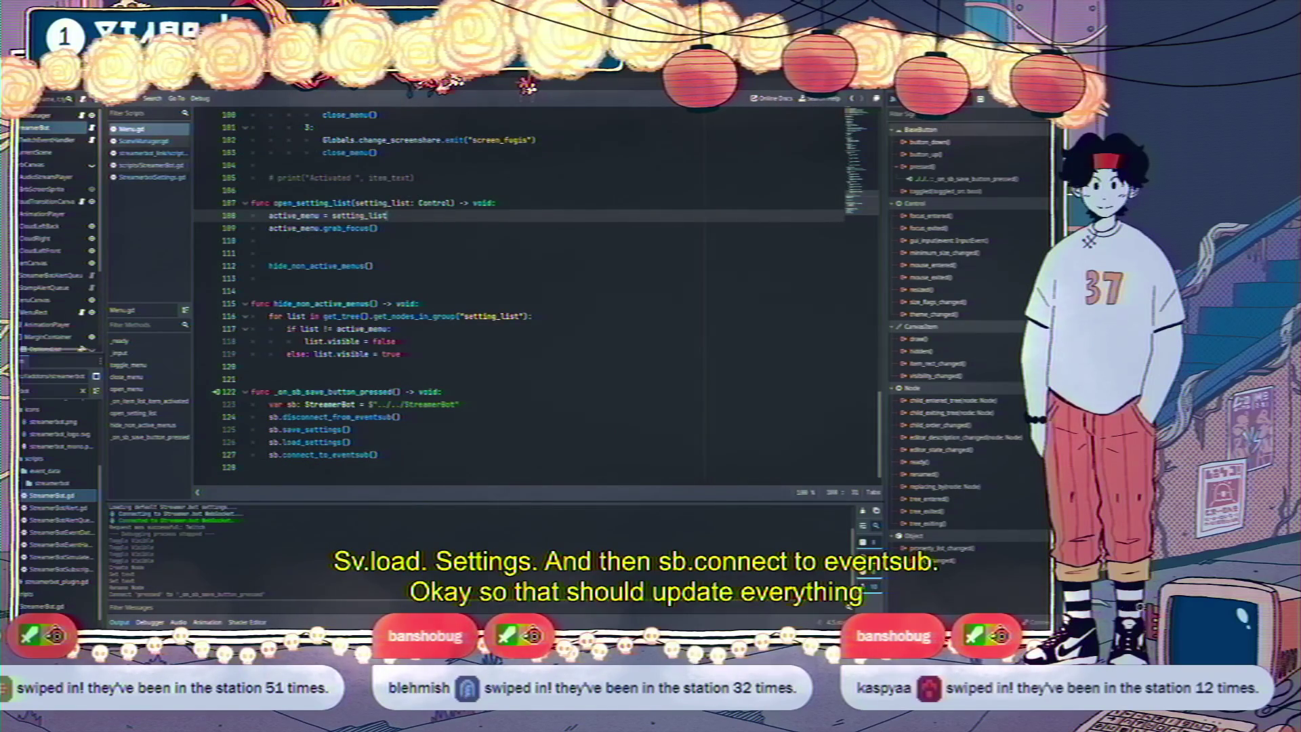
key("F5")
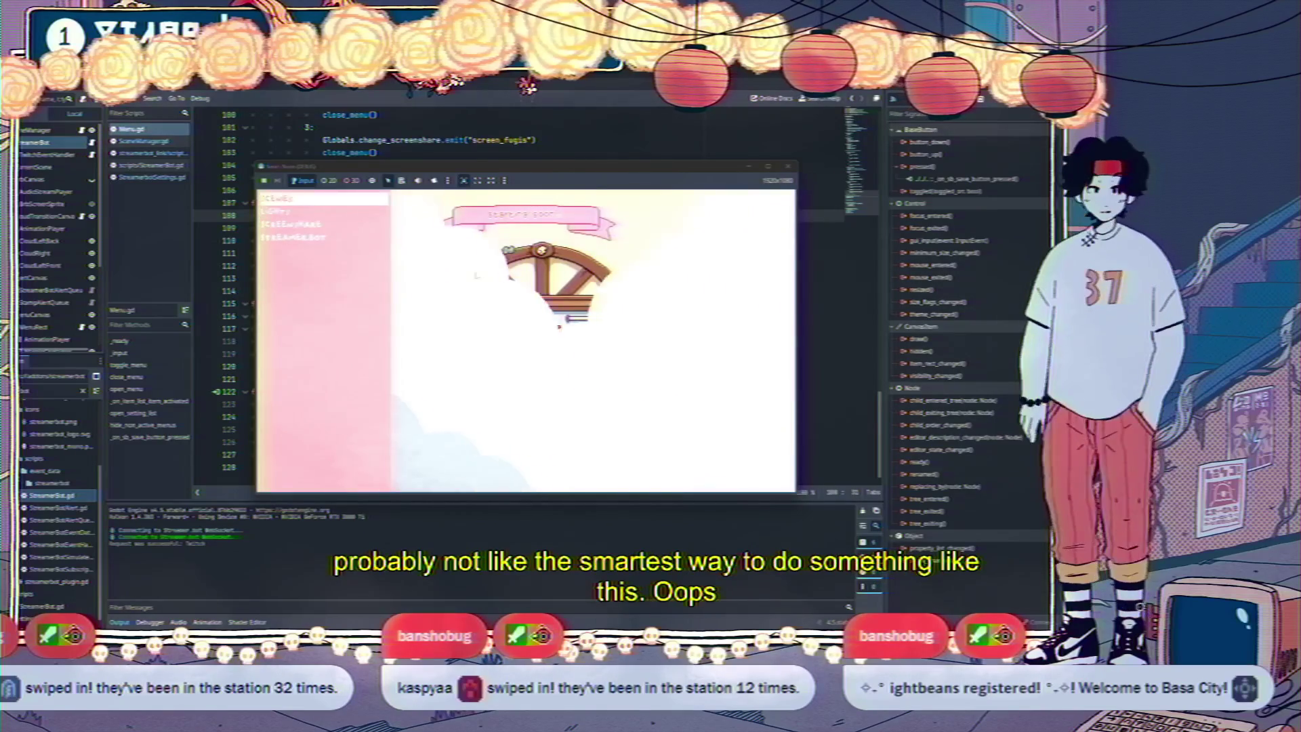
Step: In the running game, switch from the shop to the BEDROOM scene and reopen the side menu
key("Up")
key("Up")
key("Up")
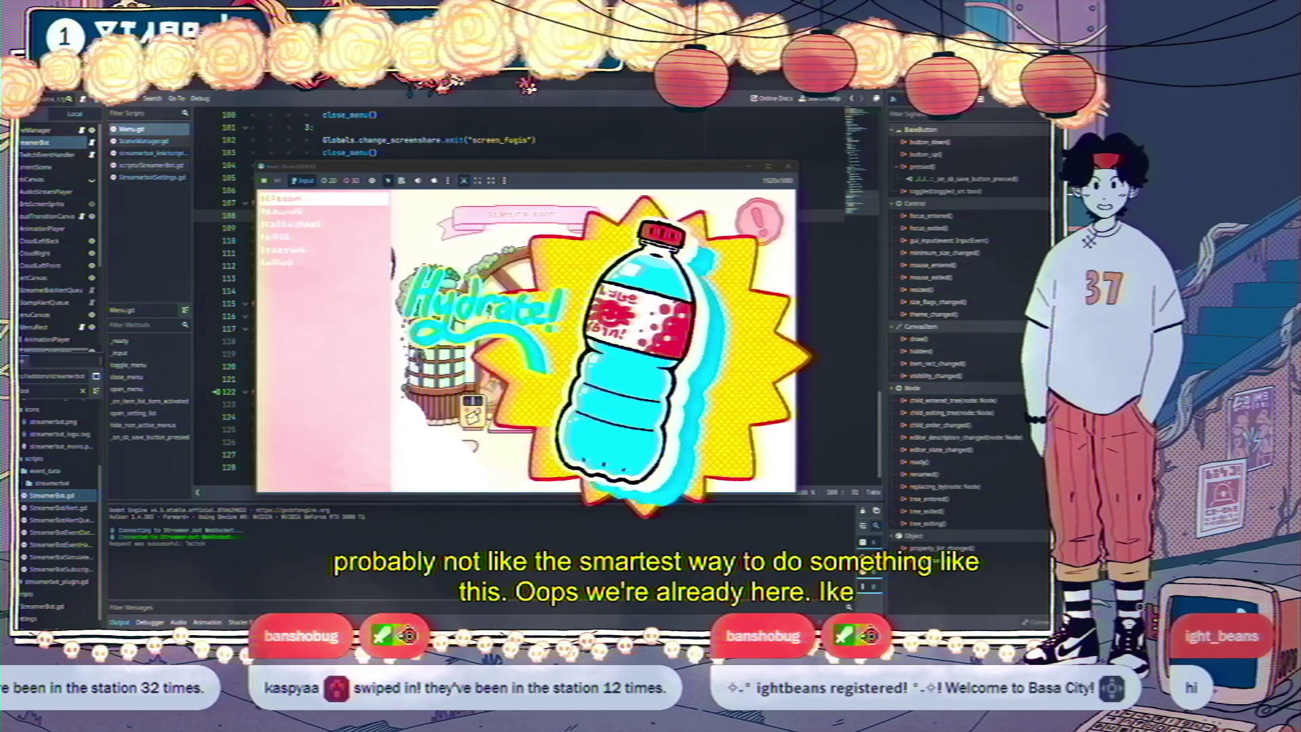
key("Escape")
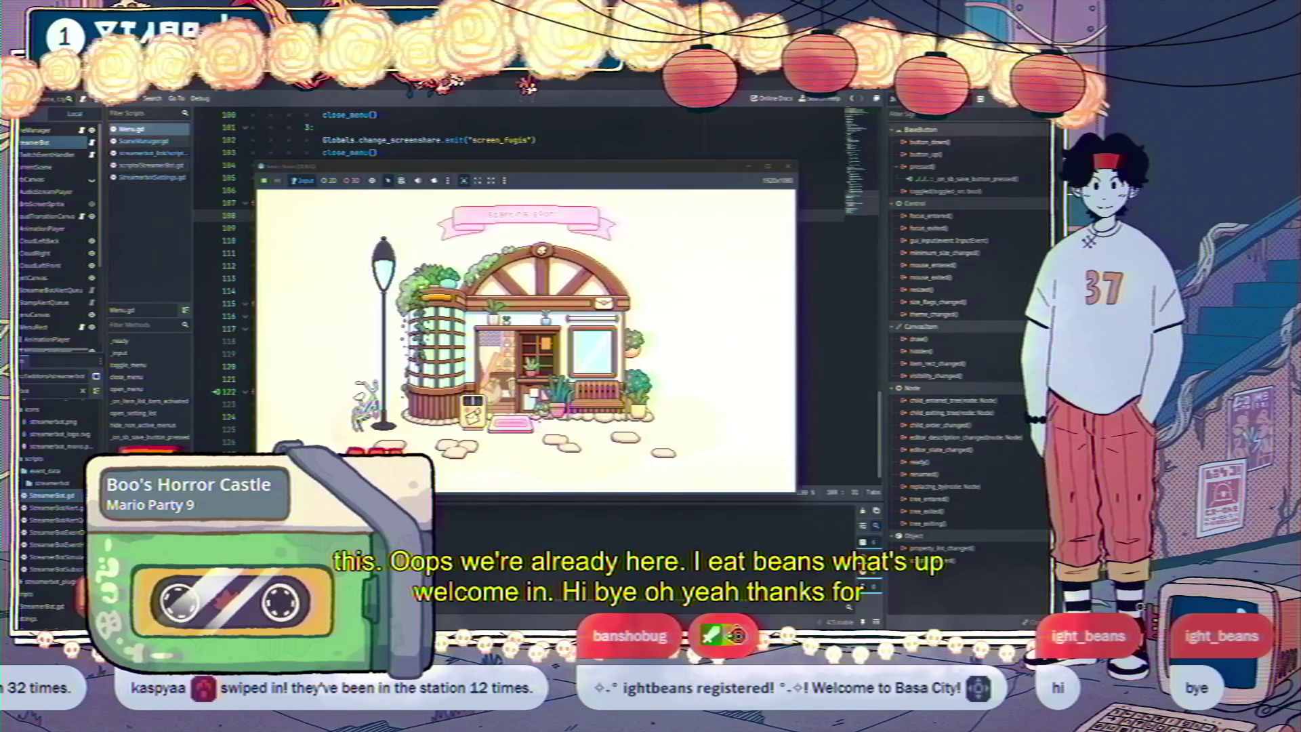
key("Escape")
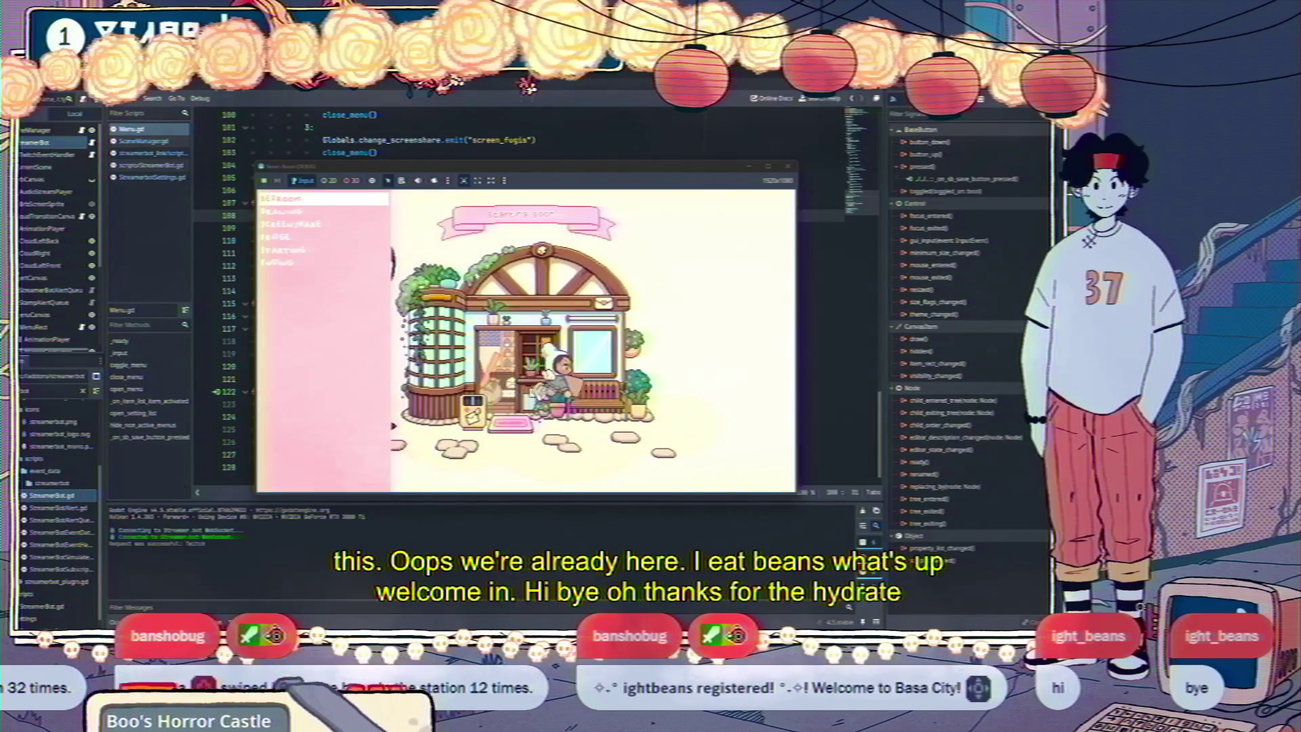
key("Return")
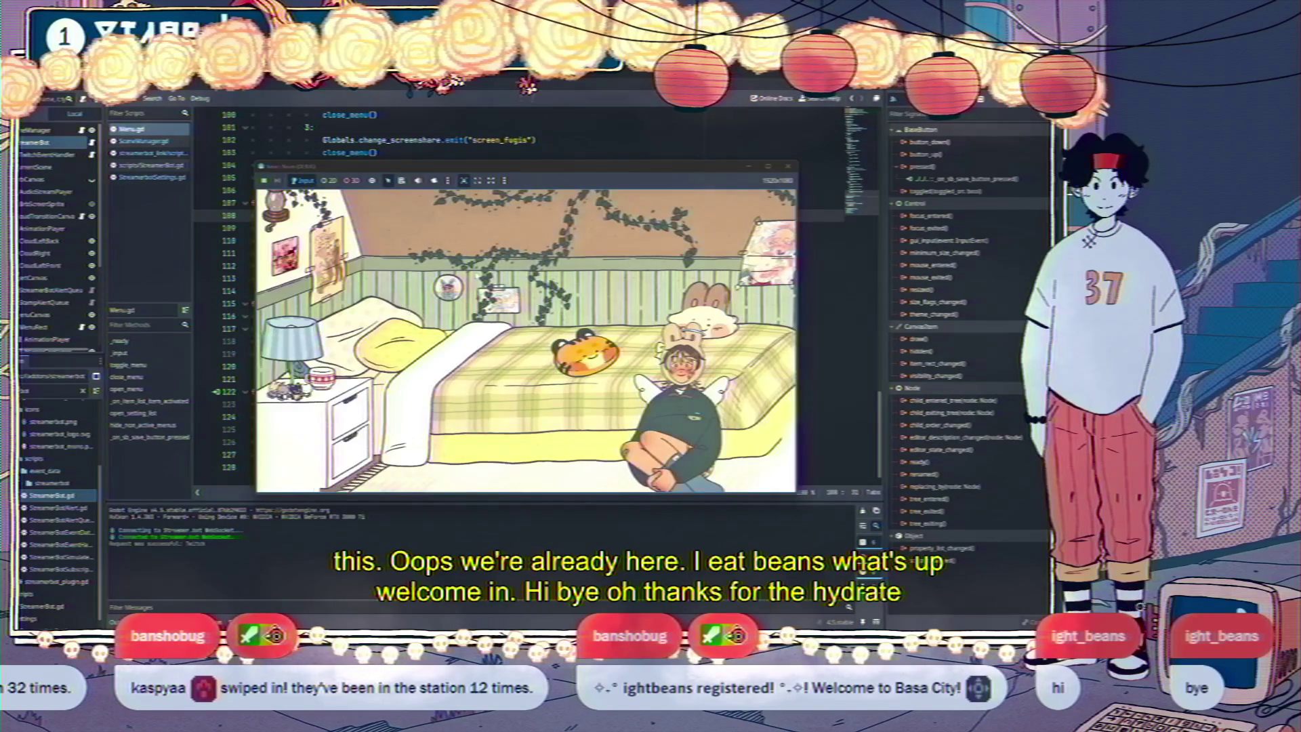
key("Escape")
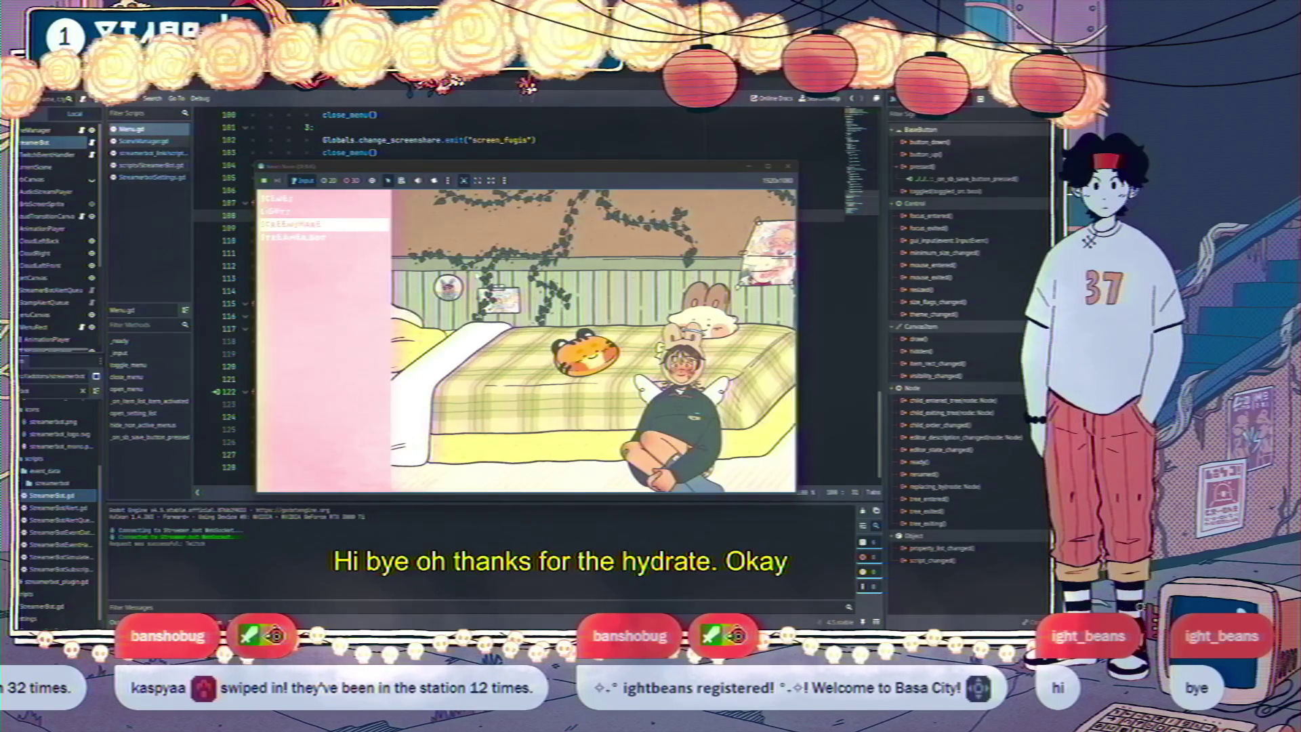
key("Escape")
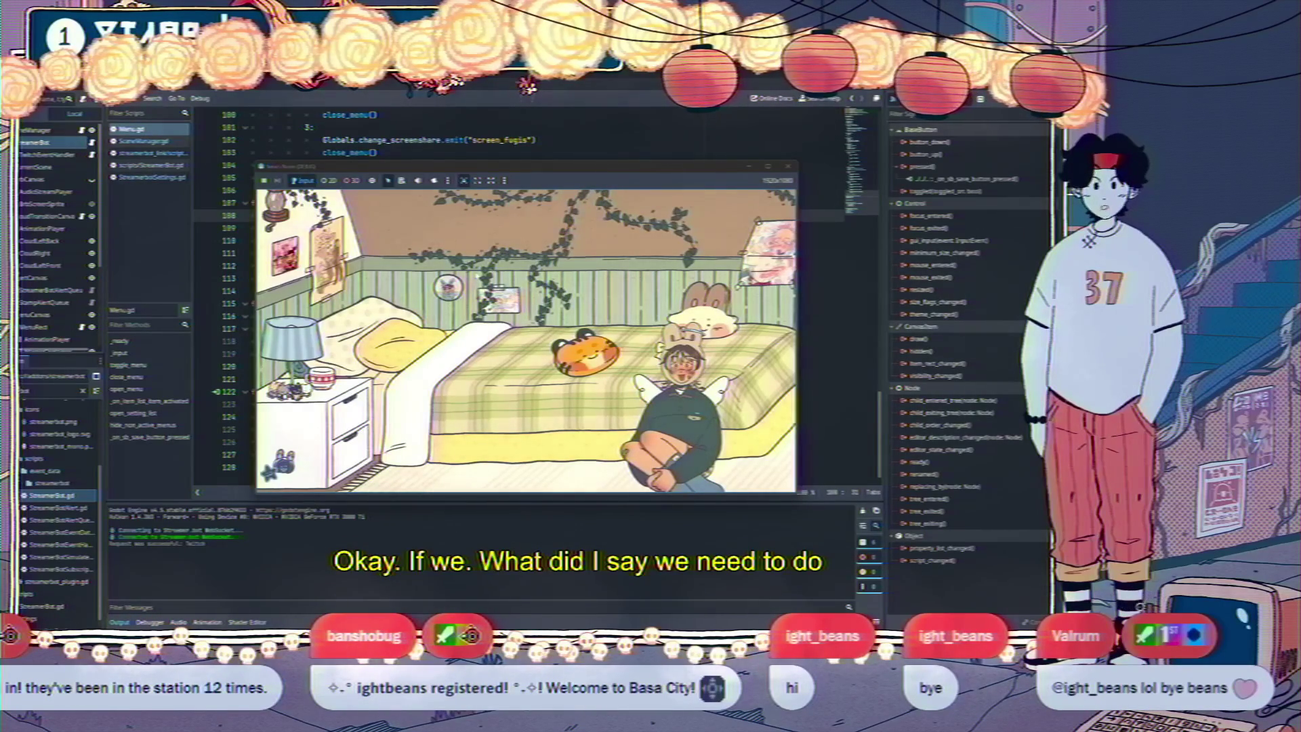
Step: Paste a new address into the StreamerBot config panel's top field and save it
key("Escape")
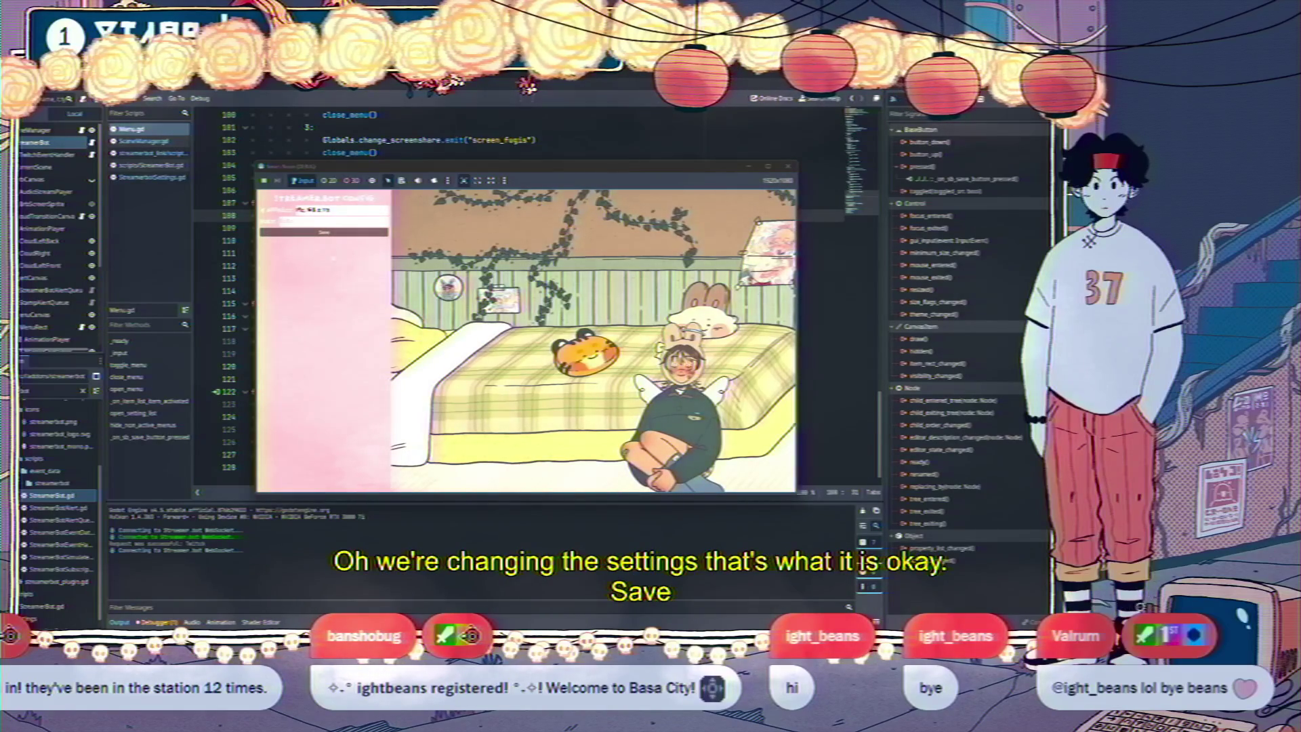
key("ctrl+v")
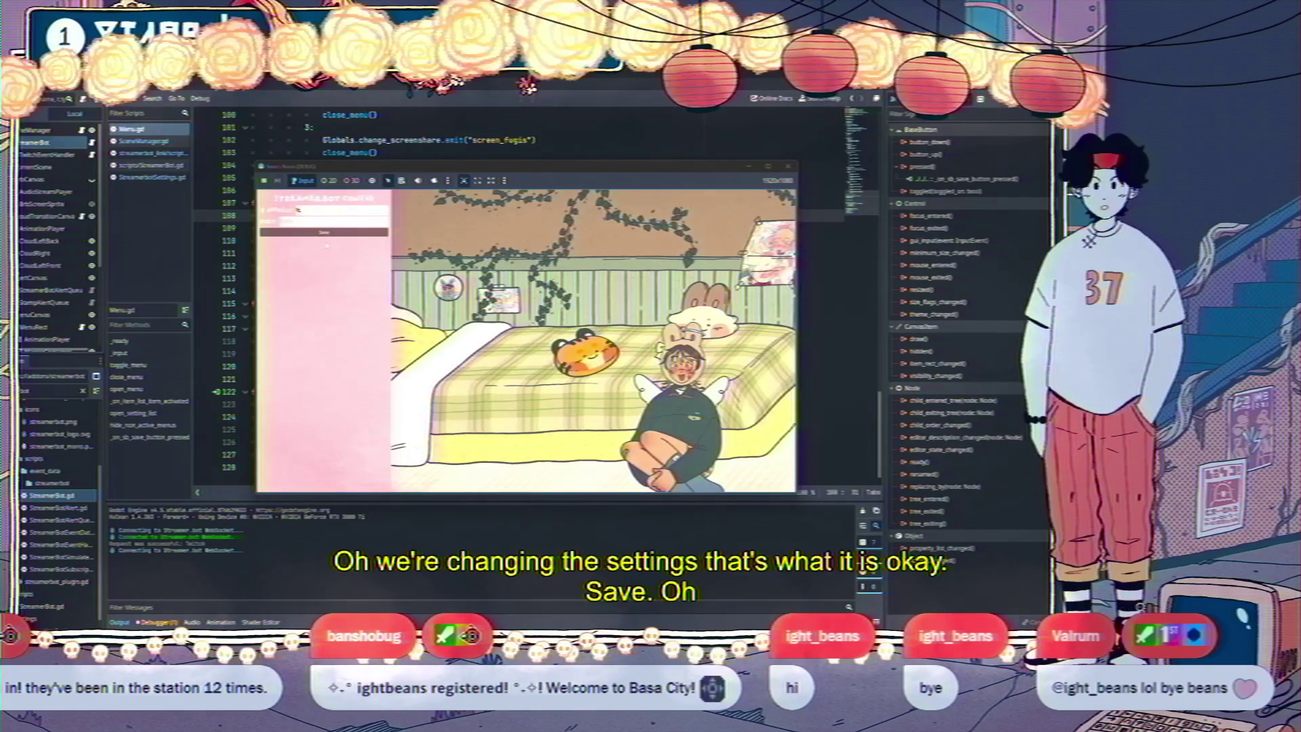
left_click(324, 233)
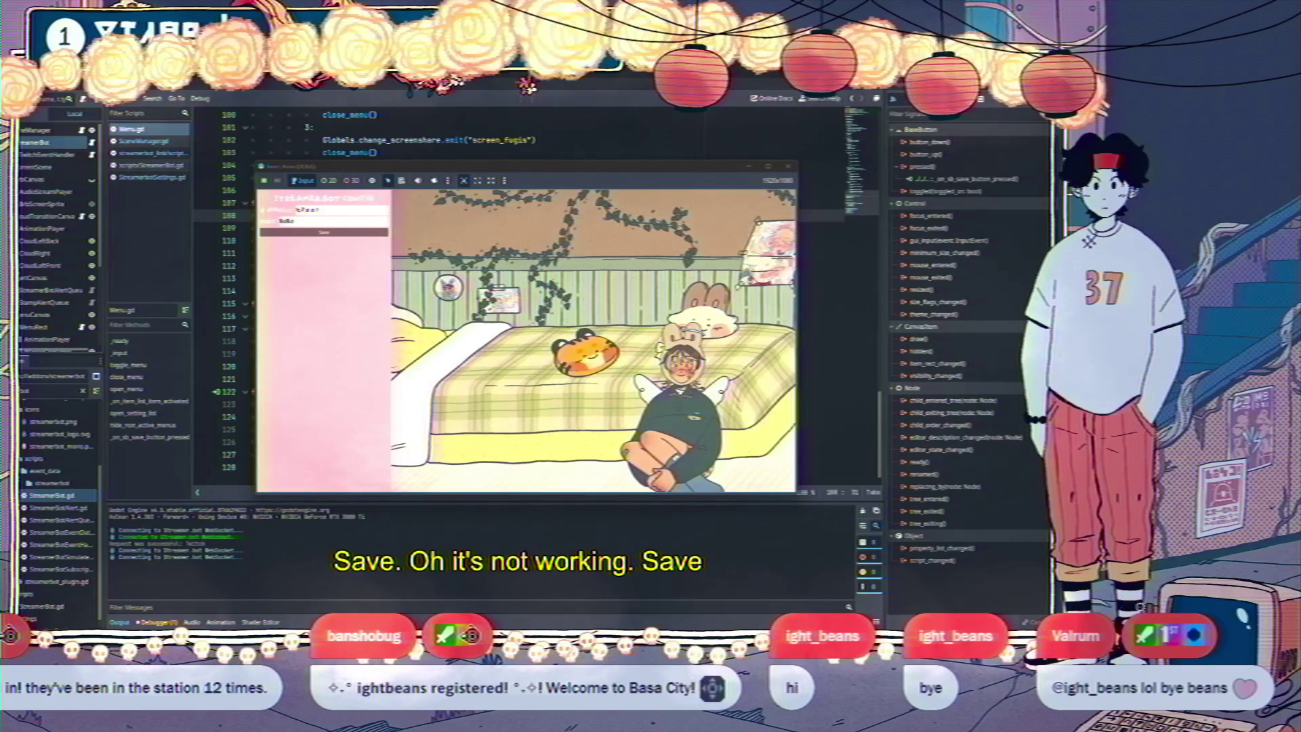
left_click(306, 232)
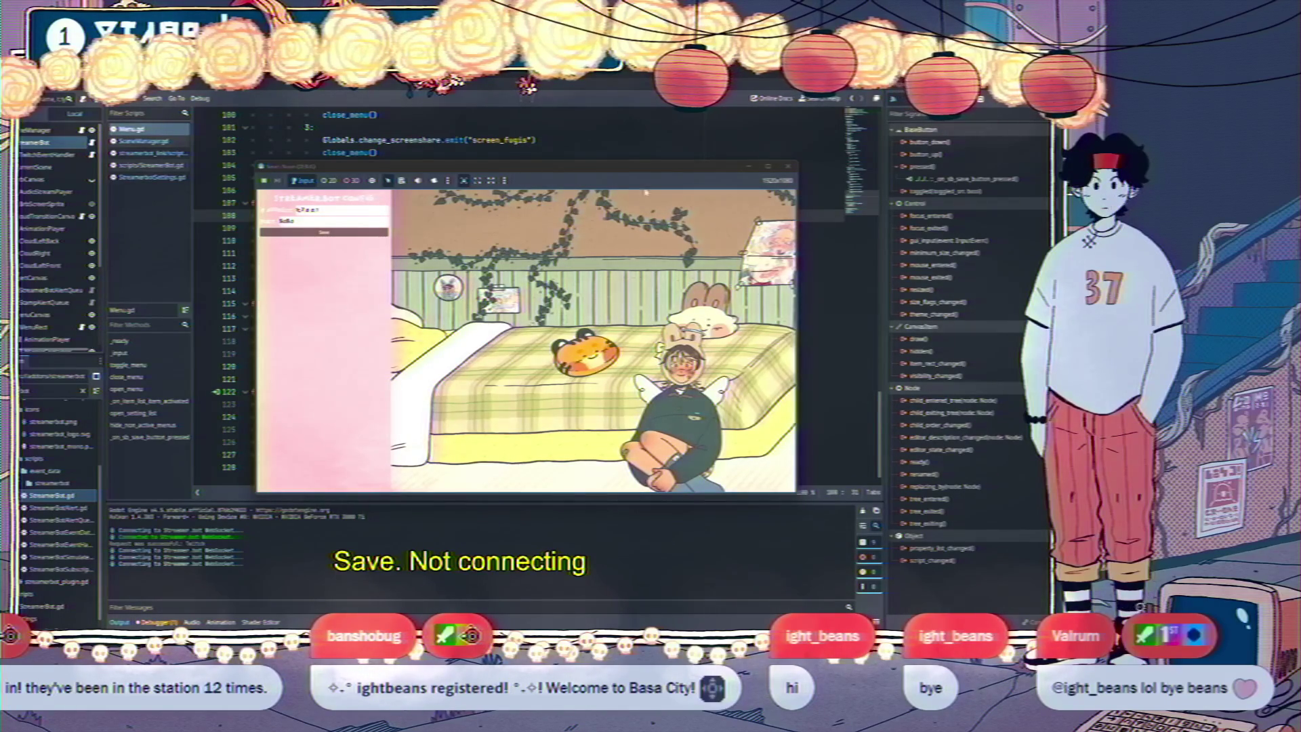
Step: Close and rerun the game, reopen the config panel, and save a different address
left_click(786, 167)
key("F5")
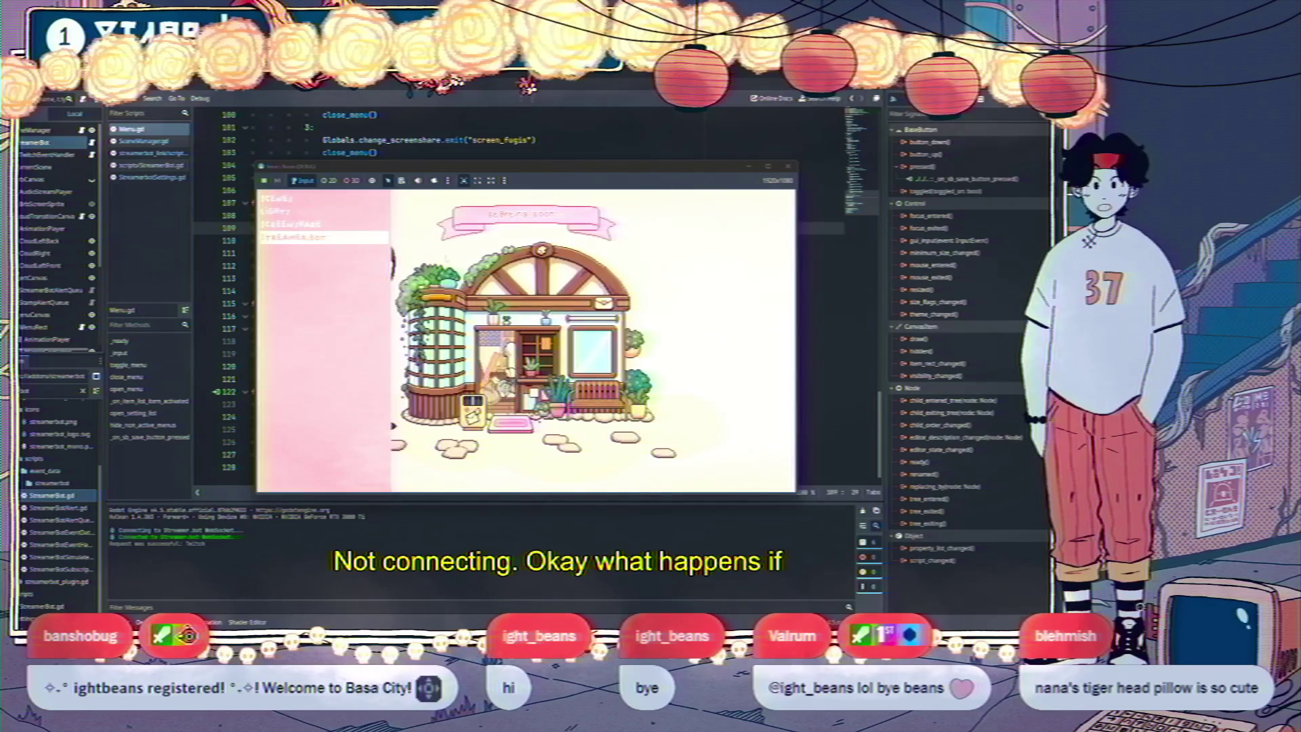
key("Return")
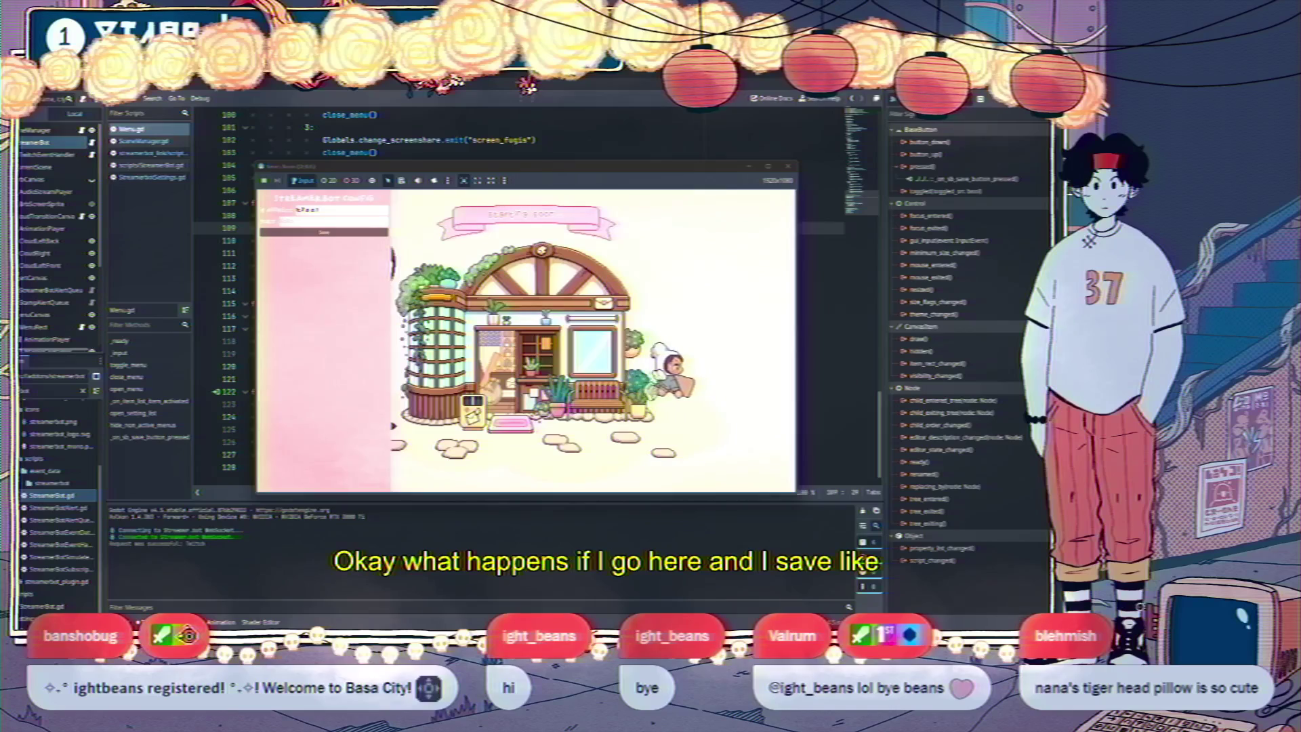
double_click(306, 210)
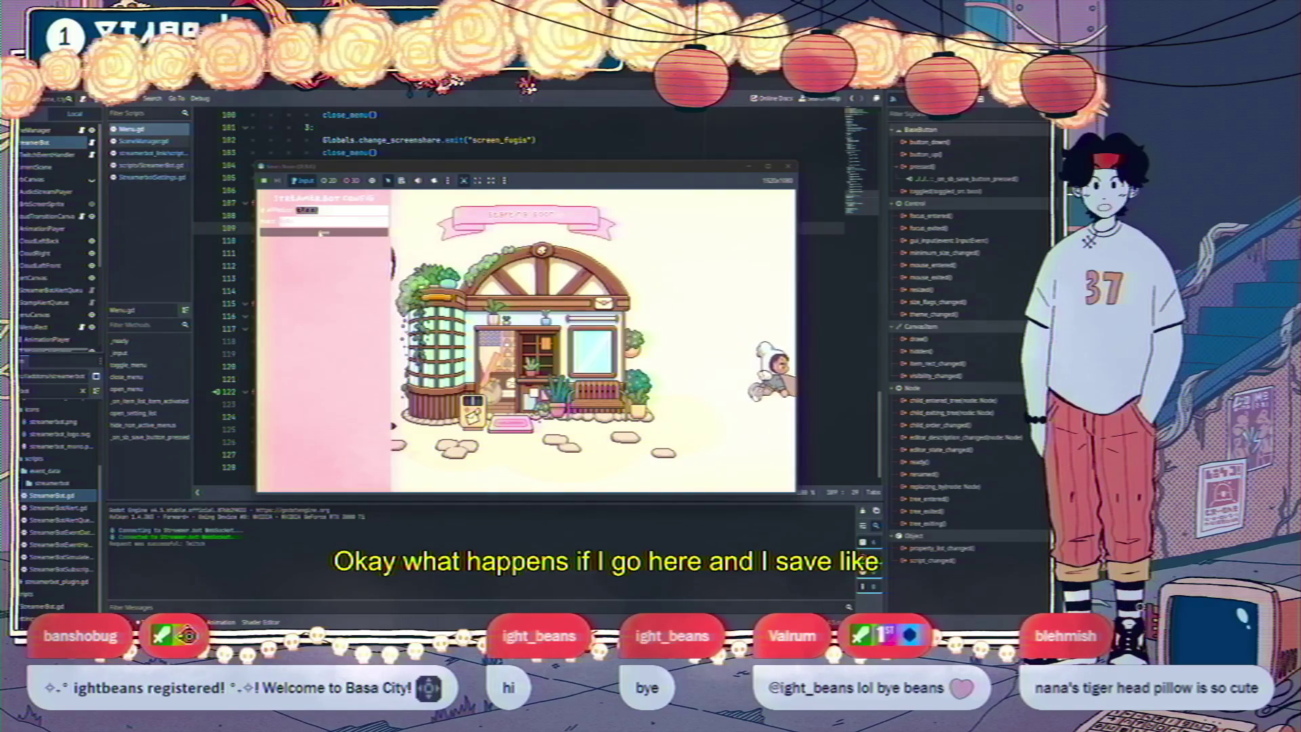
left_click(322, 233)
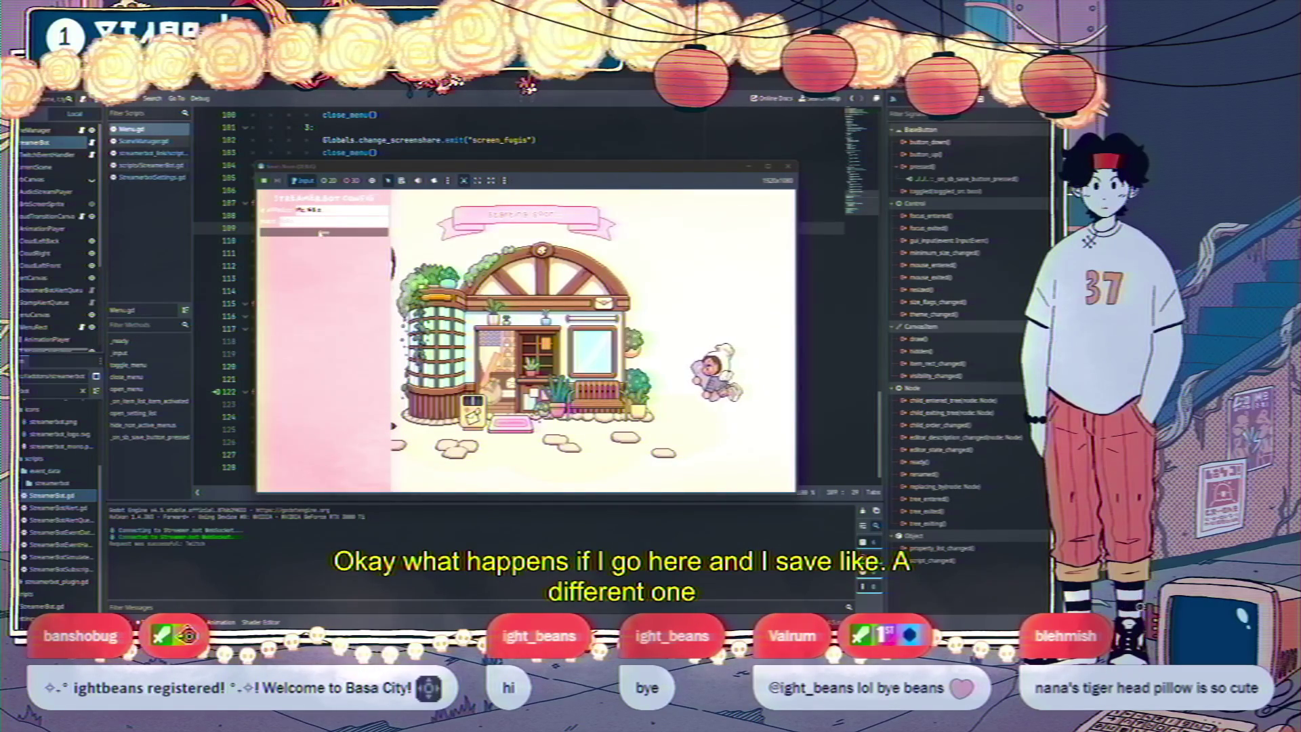
left_click(322, 233)
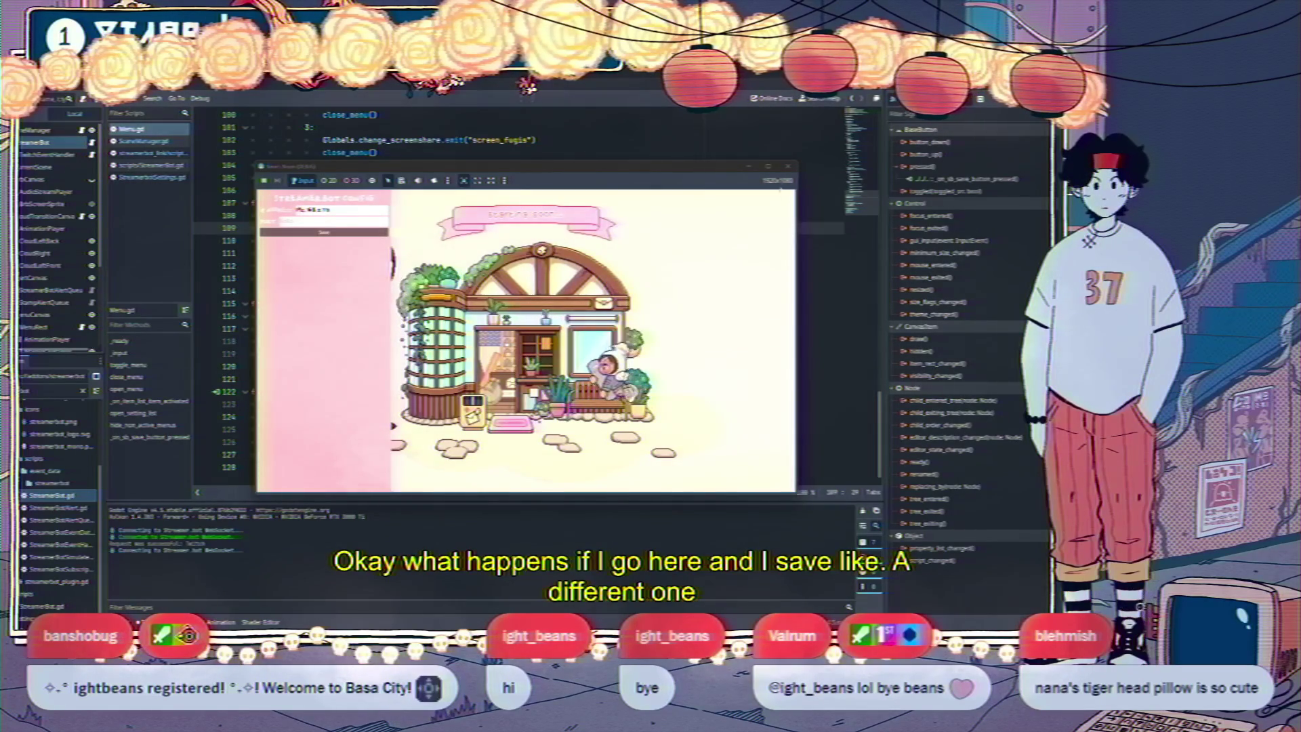
Step: Stop and relaunch the game to check persistence, then review the handler's save and load calls
key("F8")
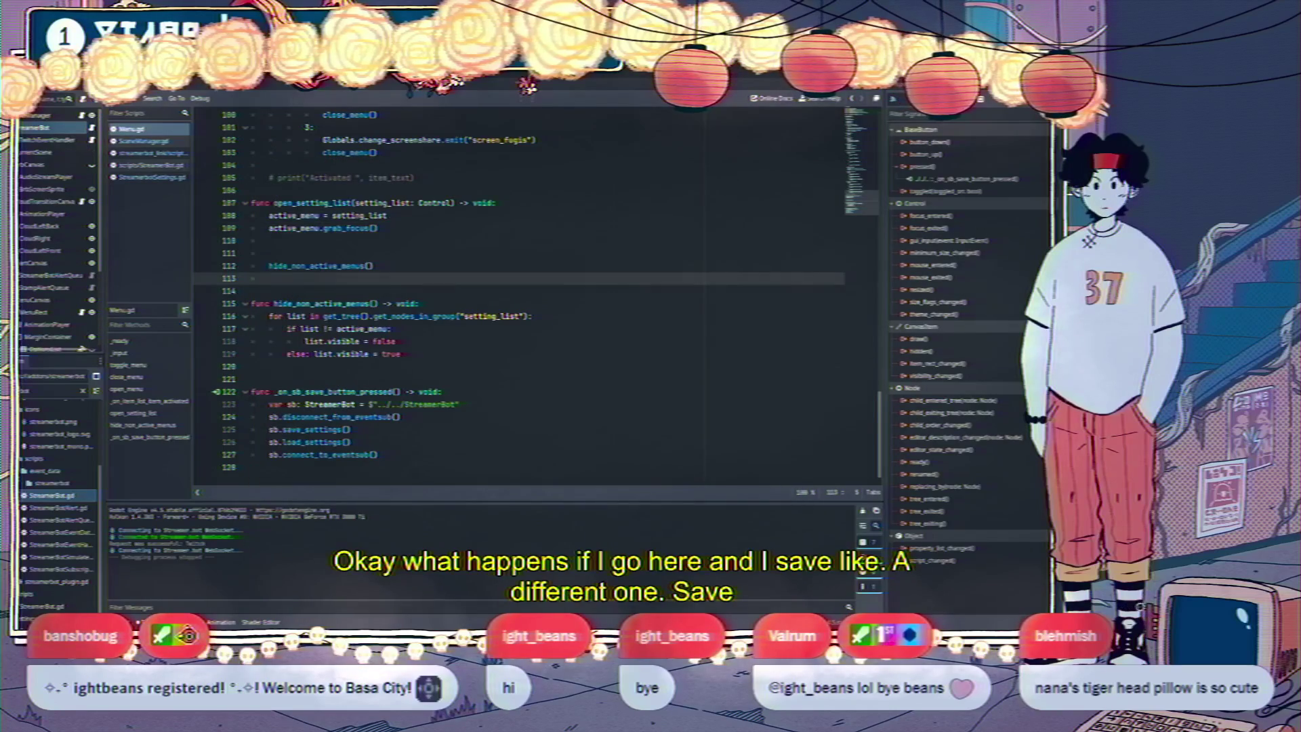
key("F5")
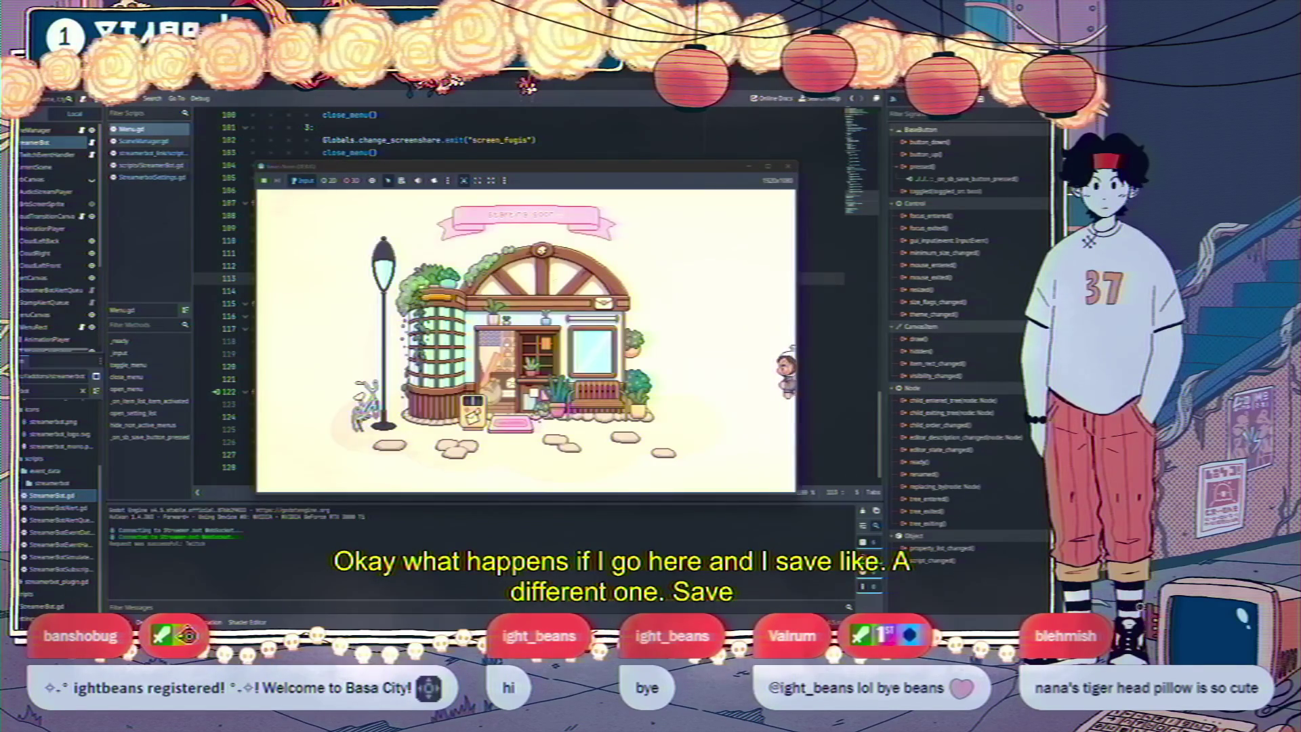
key("F8")
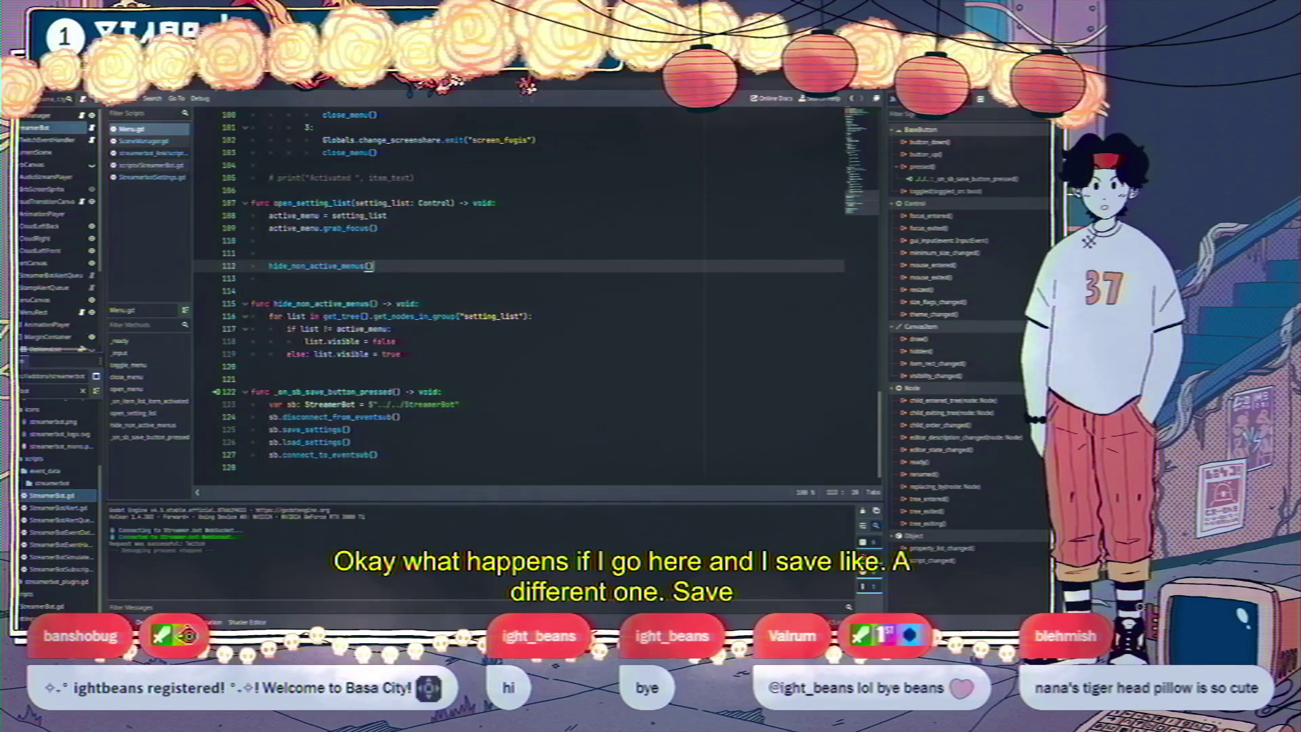
left_click_drag(351, 442, 291, 430)
left_click(306, 442)
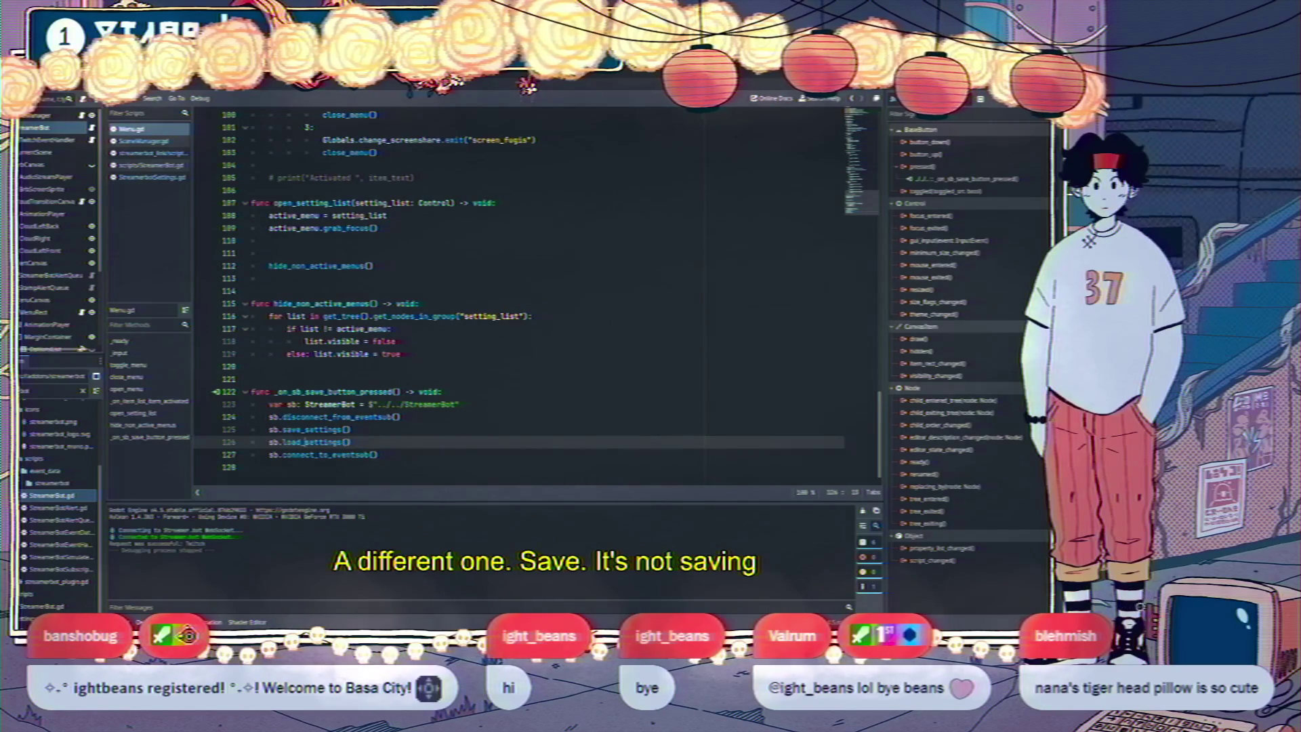
left_click(315, 429)
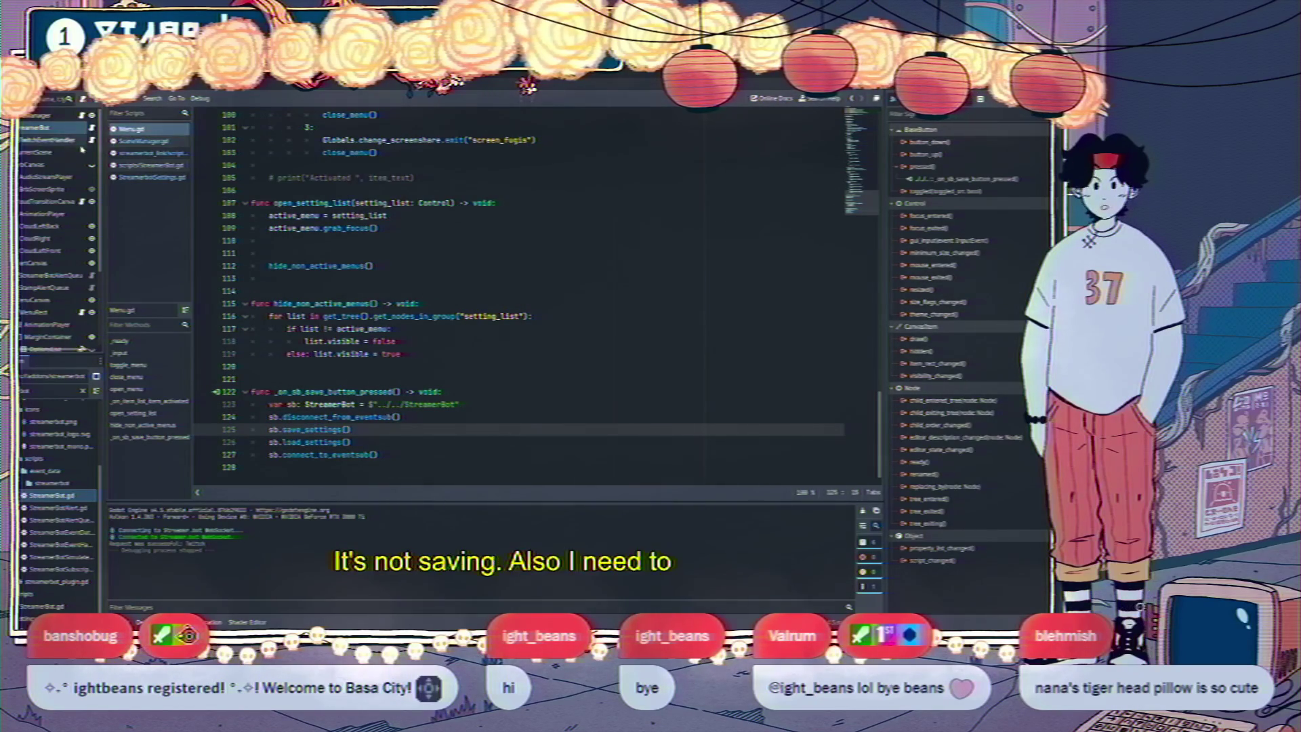
scroll(88, 312, "down", 4)
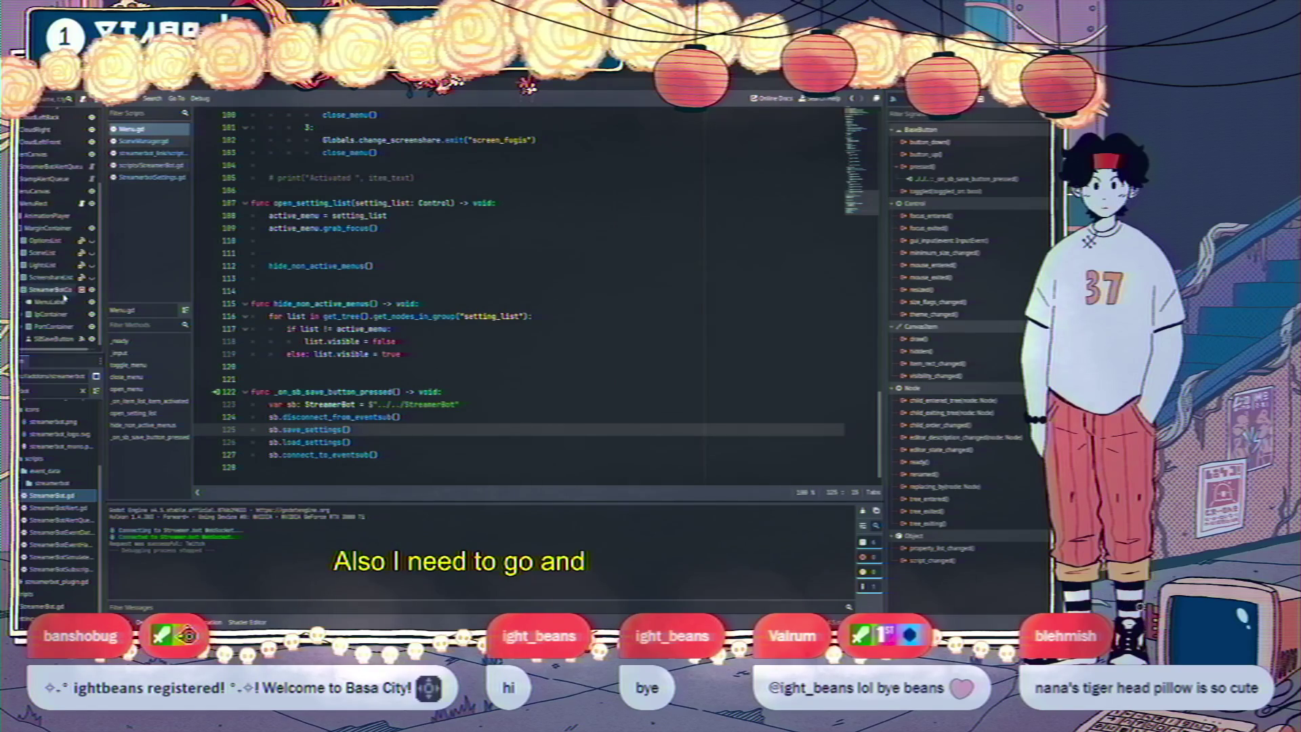
Step: Start attaching a script to the StreamerBotConfig node, placing it in res://scenes/MAIN
left_click(51, 289)
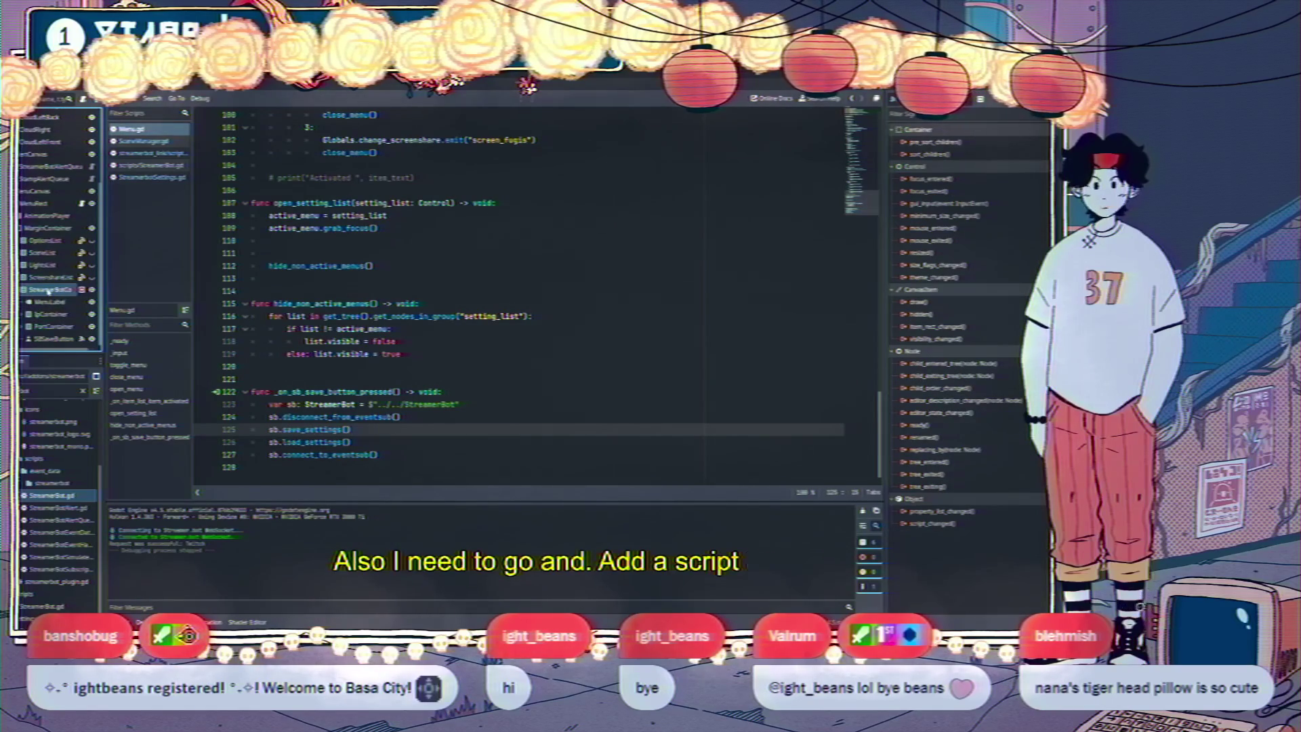
right_click(48, 290)
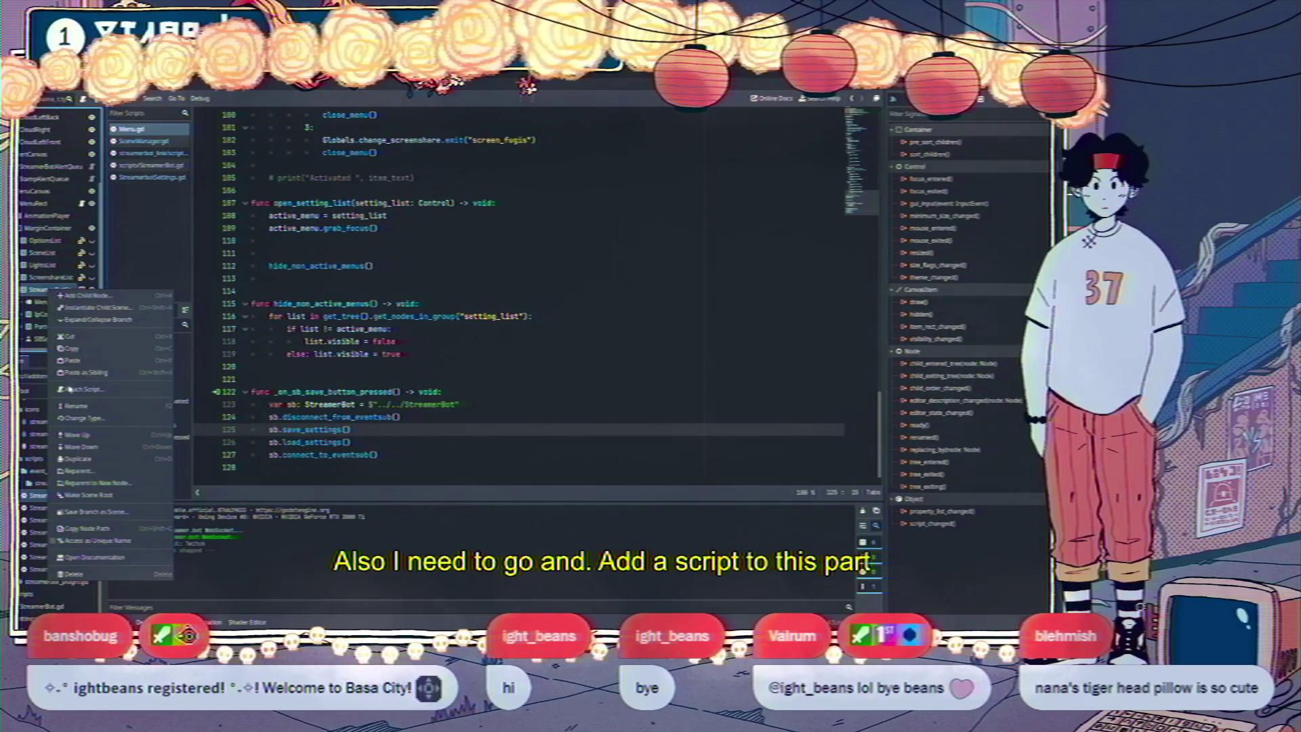
left_click(102, 374)
left_click(616, 336)
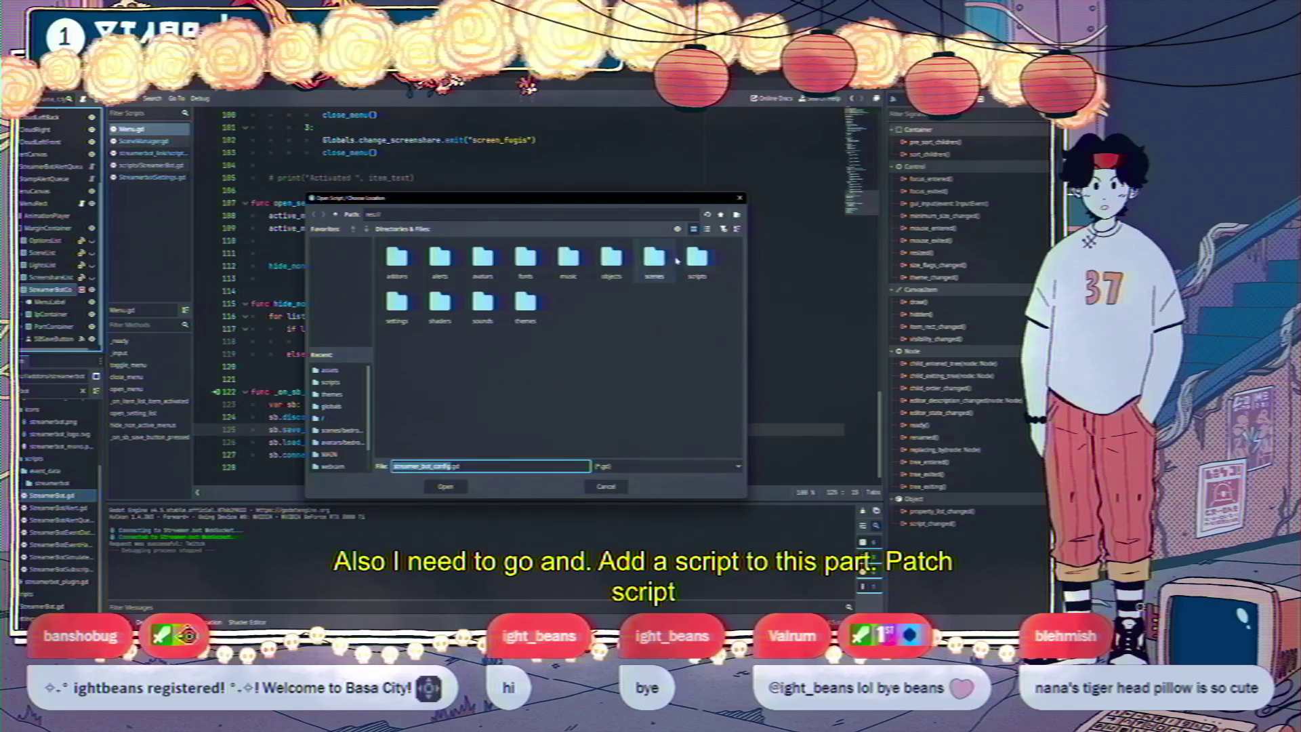
double_click(657, 260)
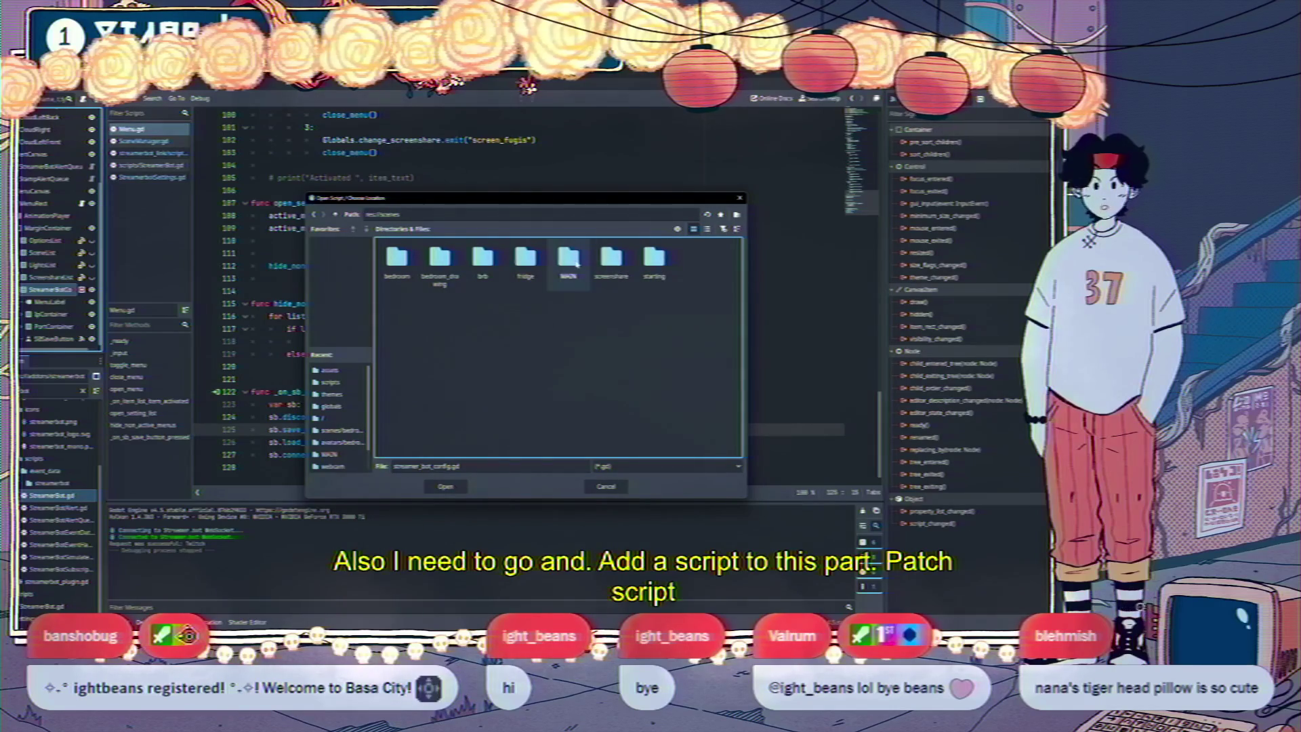
double_click(557, 269)
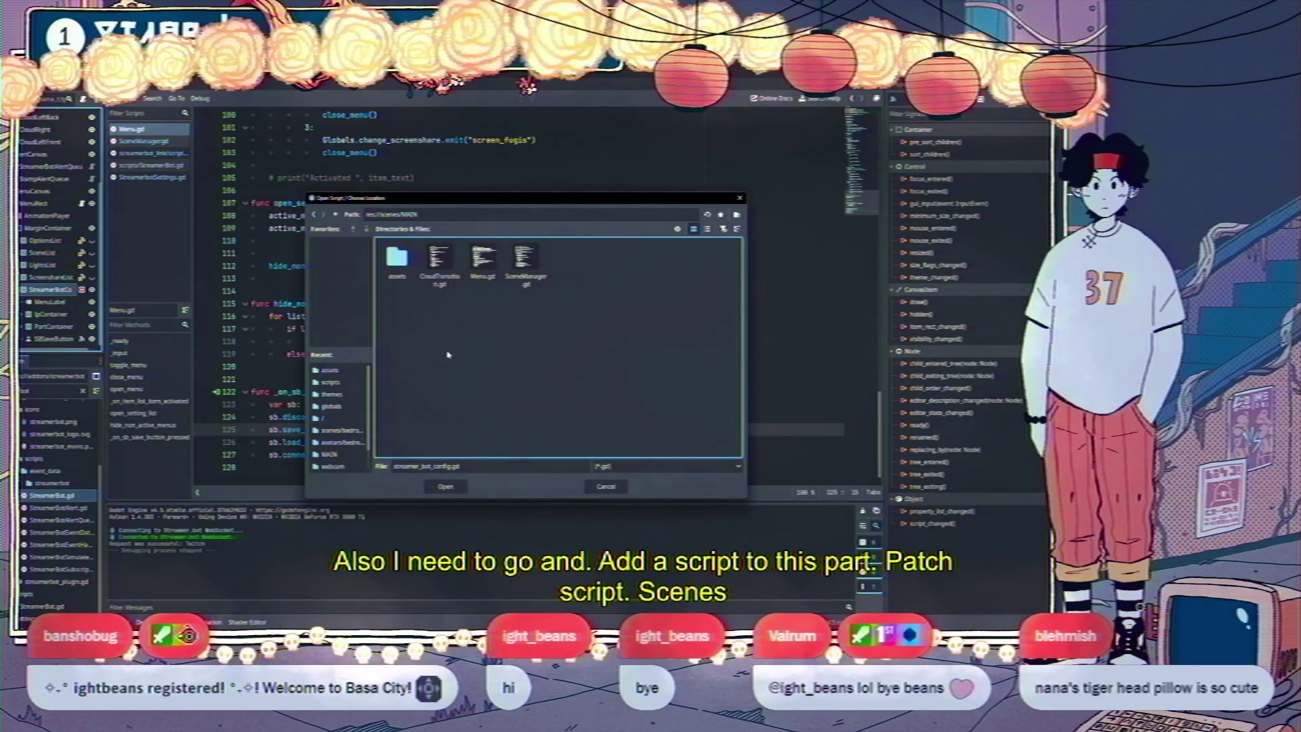
Step: Name the script StreamerBotConfig.gd, create it, and select its template _ready and _process stubs
triple_click(420, 466)
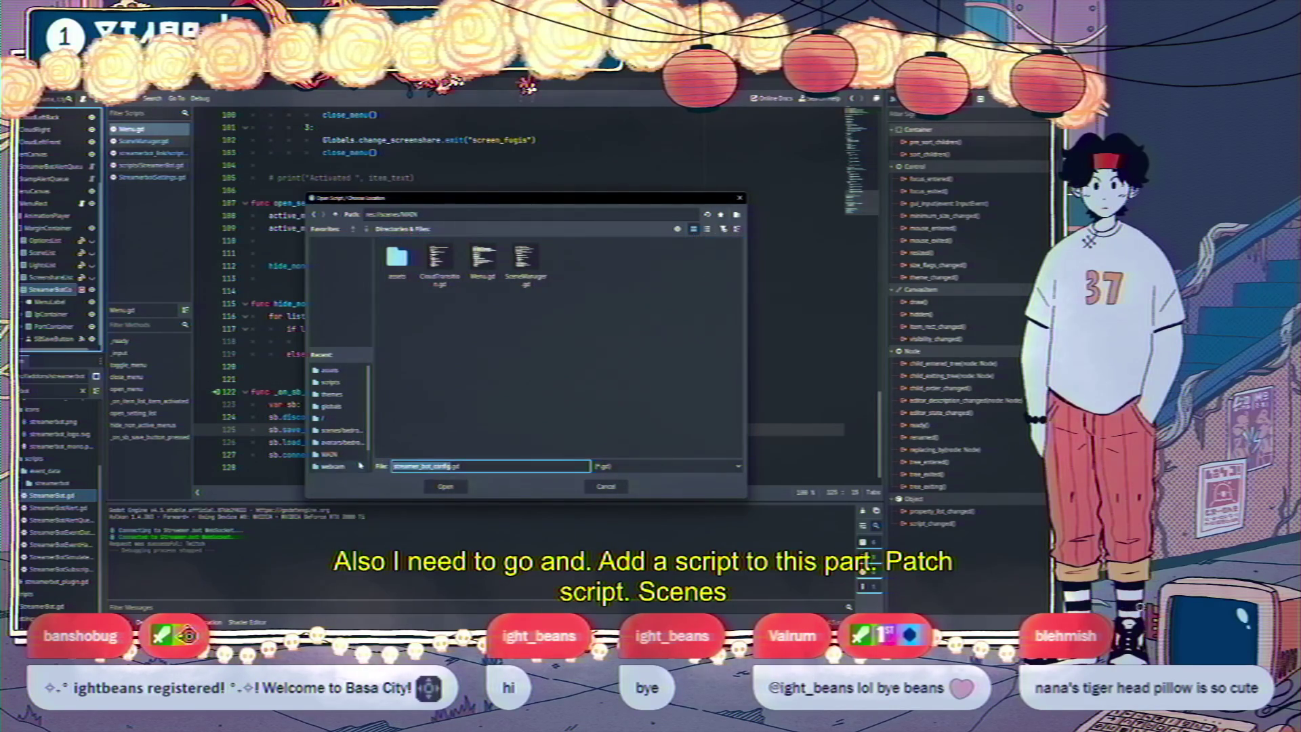
key("BackSpace")
type("ipt")
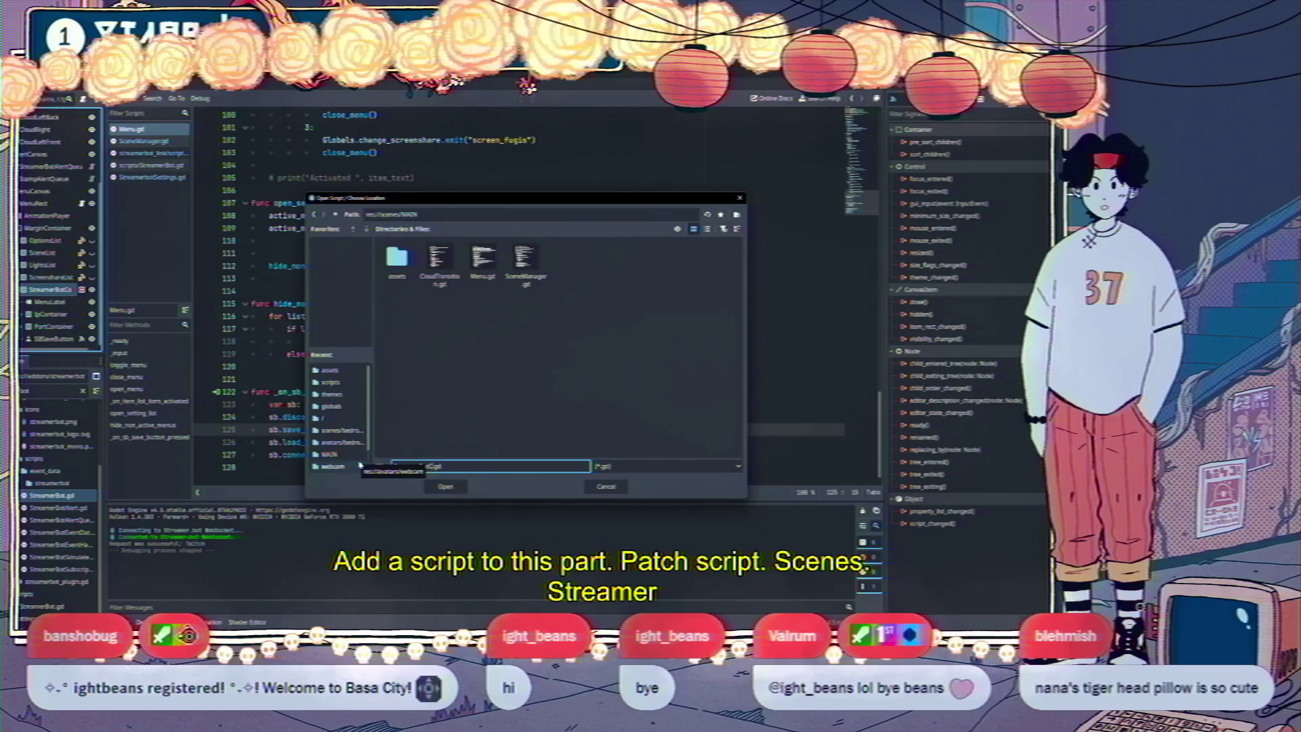
key("Return")
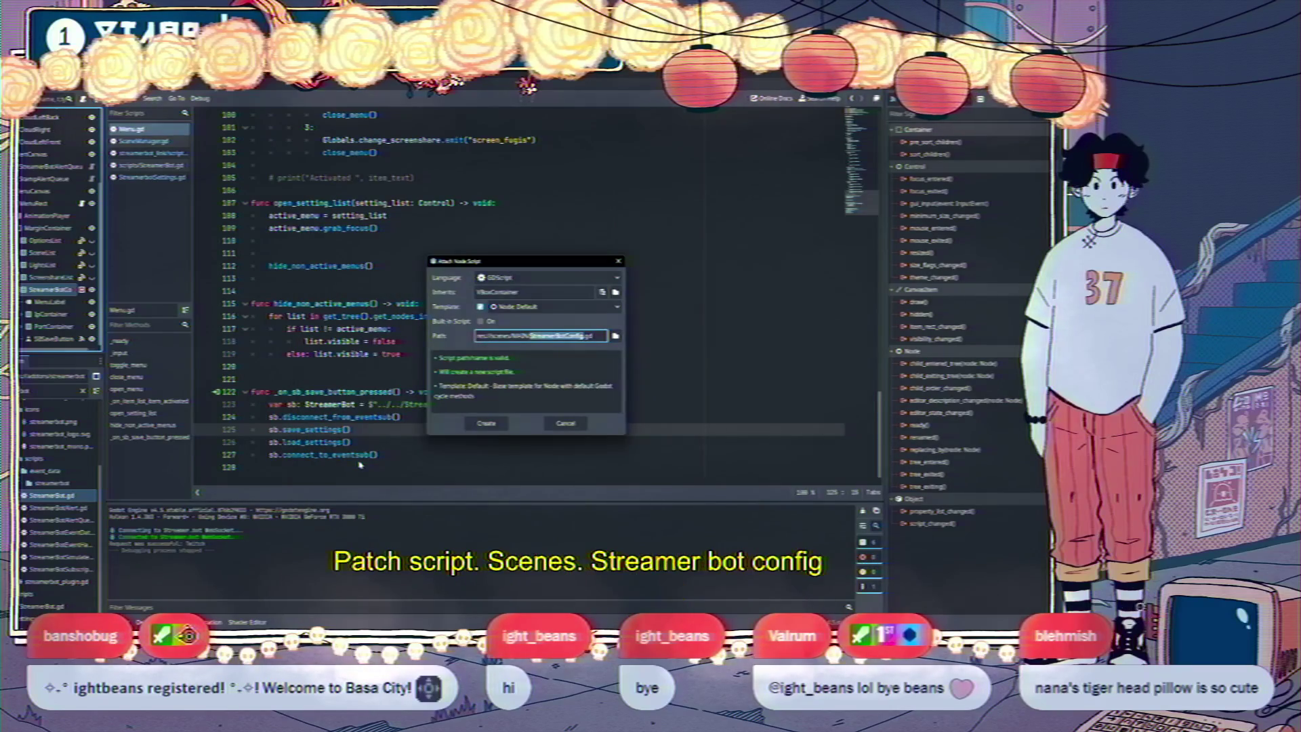
key("Return")
left_click_drag(284, 241, 247, 139)
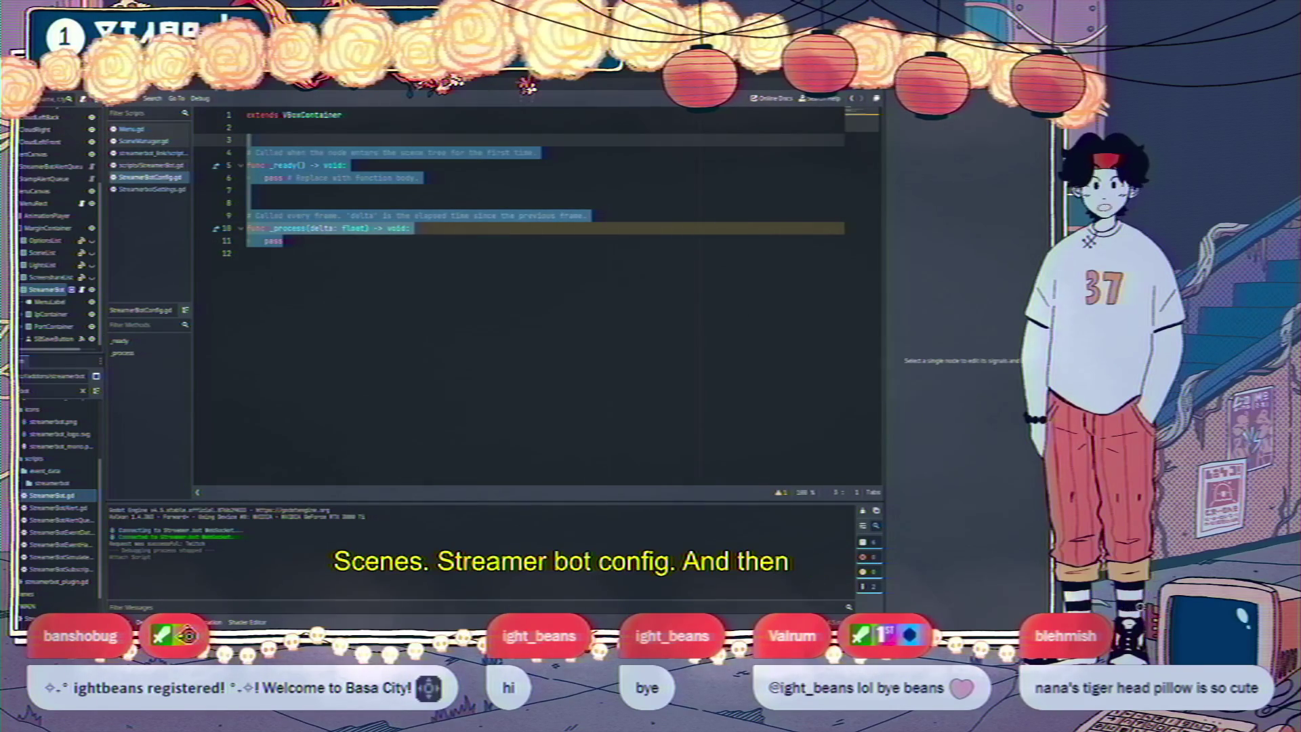
key("BackSpace")
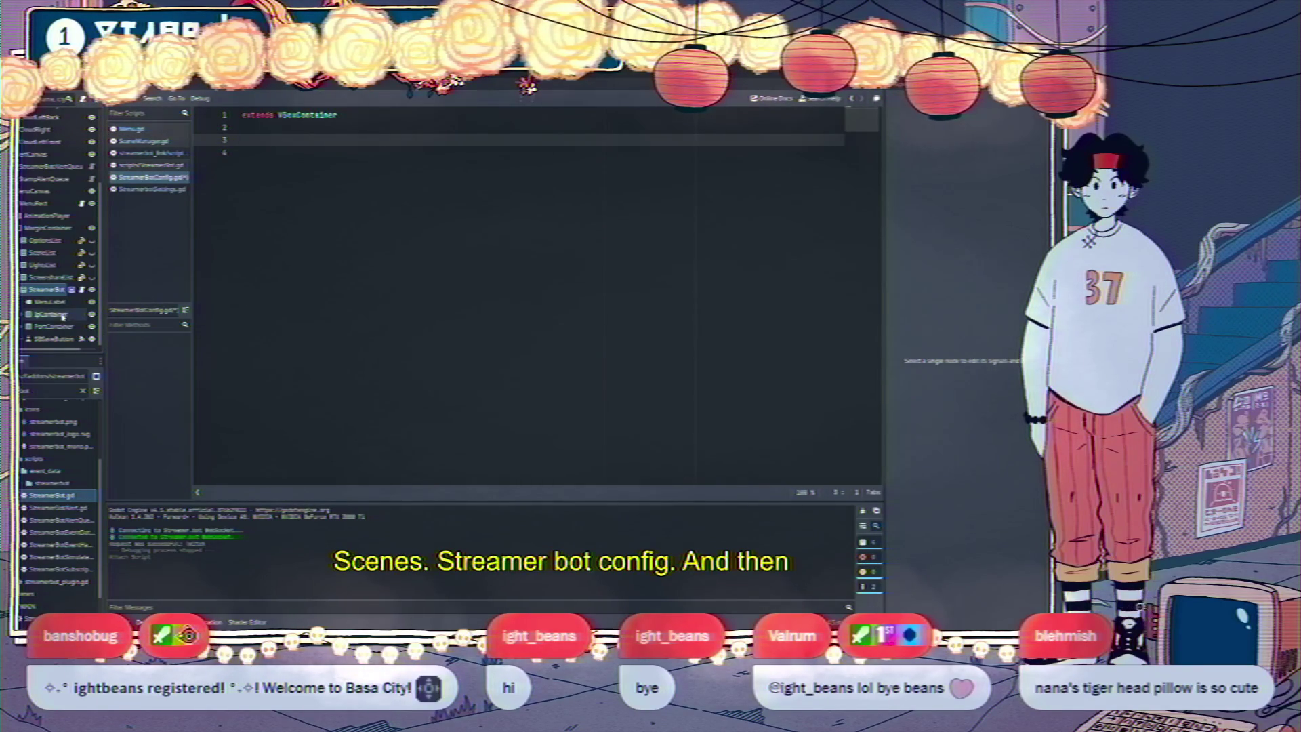
left_click(24, 316)
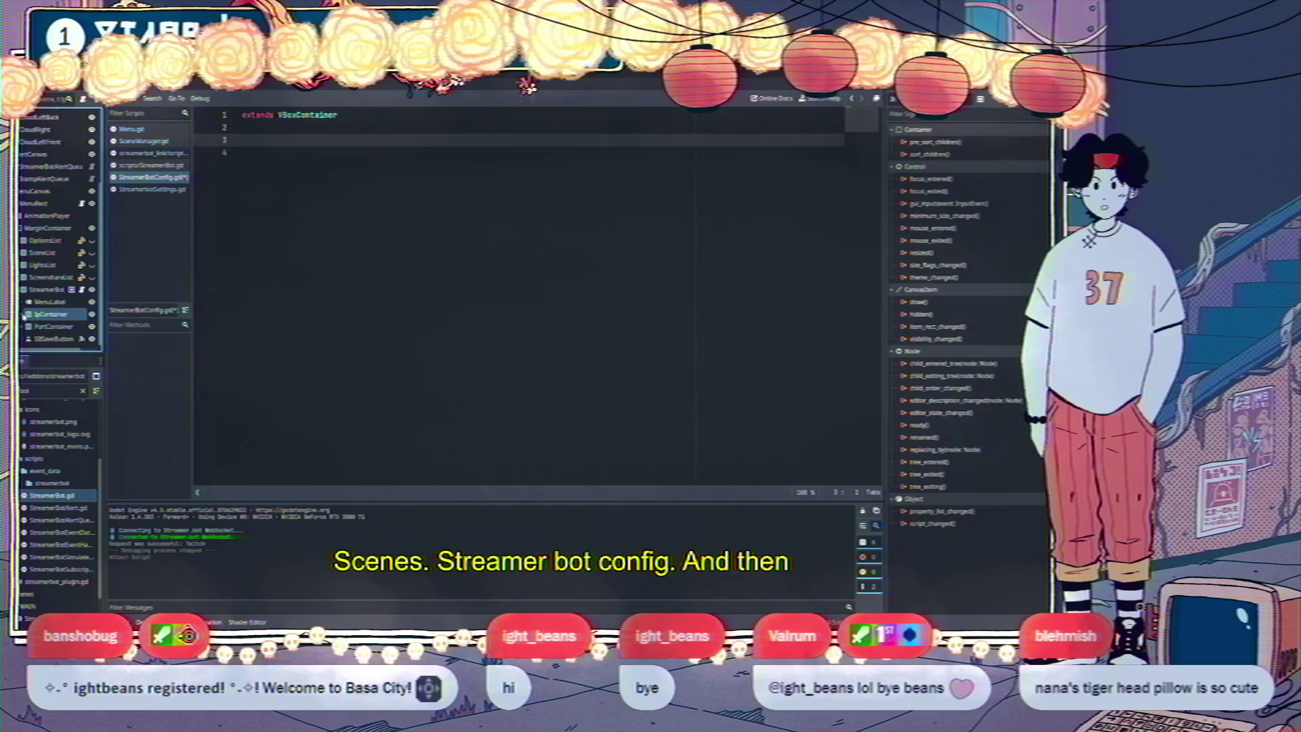
left_click(22, 315)
mouse_move(47, 338)
left_mouse_down()
mouse_move(247, 202)
mouse_move(271, 152)
mouse_move(244, 143)
left_mouse_up()
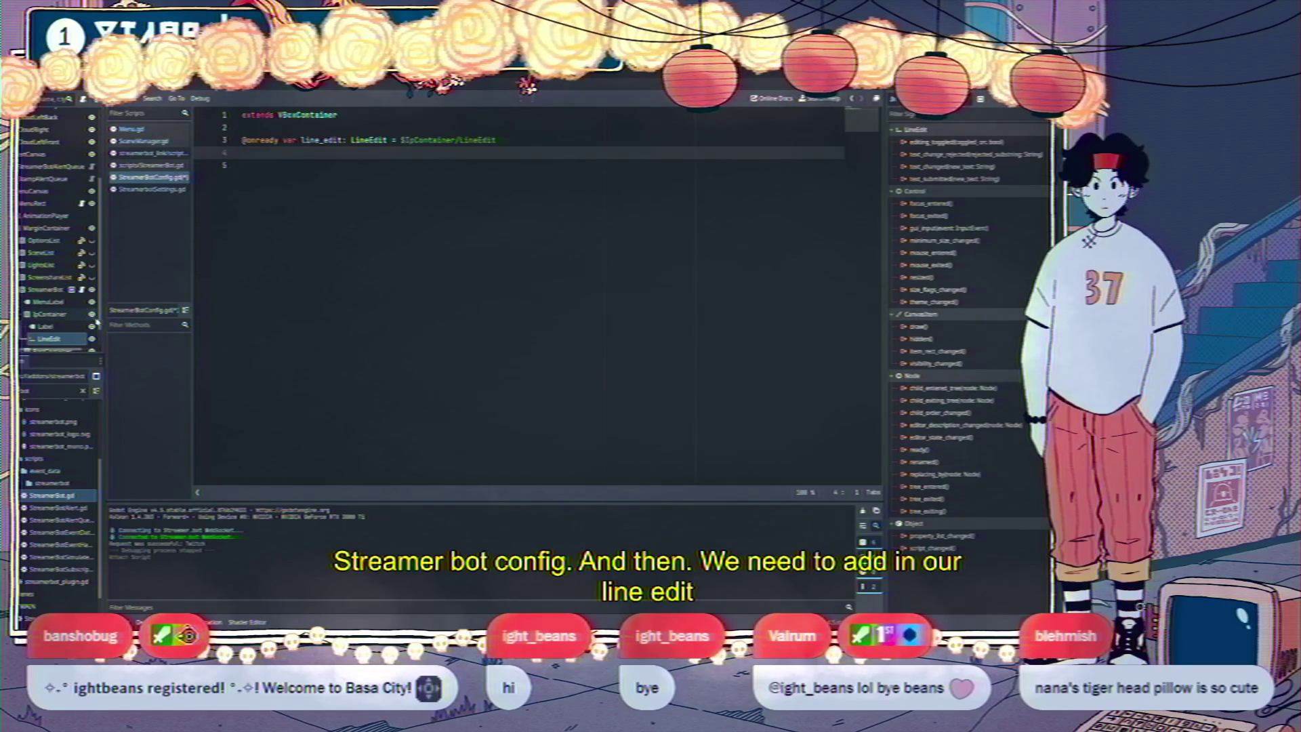
Step: Rename the new reference to ip_input and save StreamerBotConfig.gd
scroll(101, 311, "down", 2)
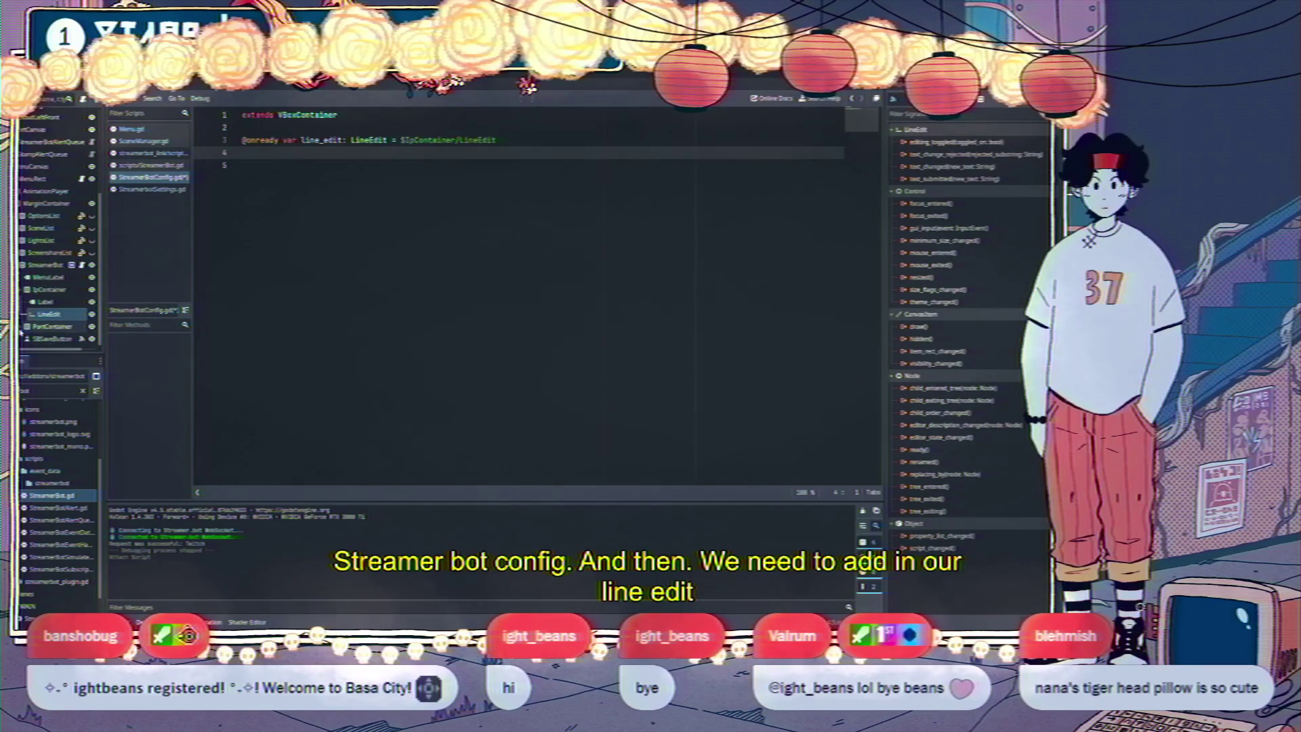
scroll(95, 329, "down", 2)
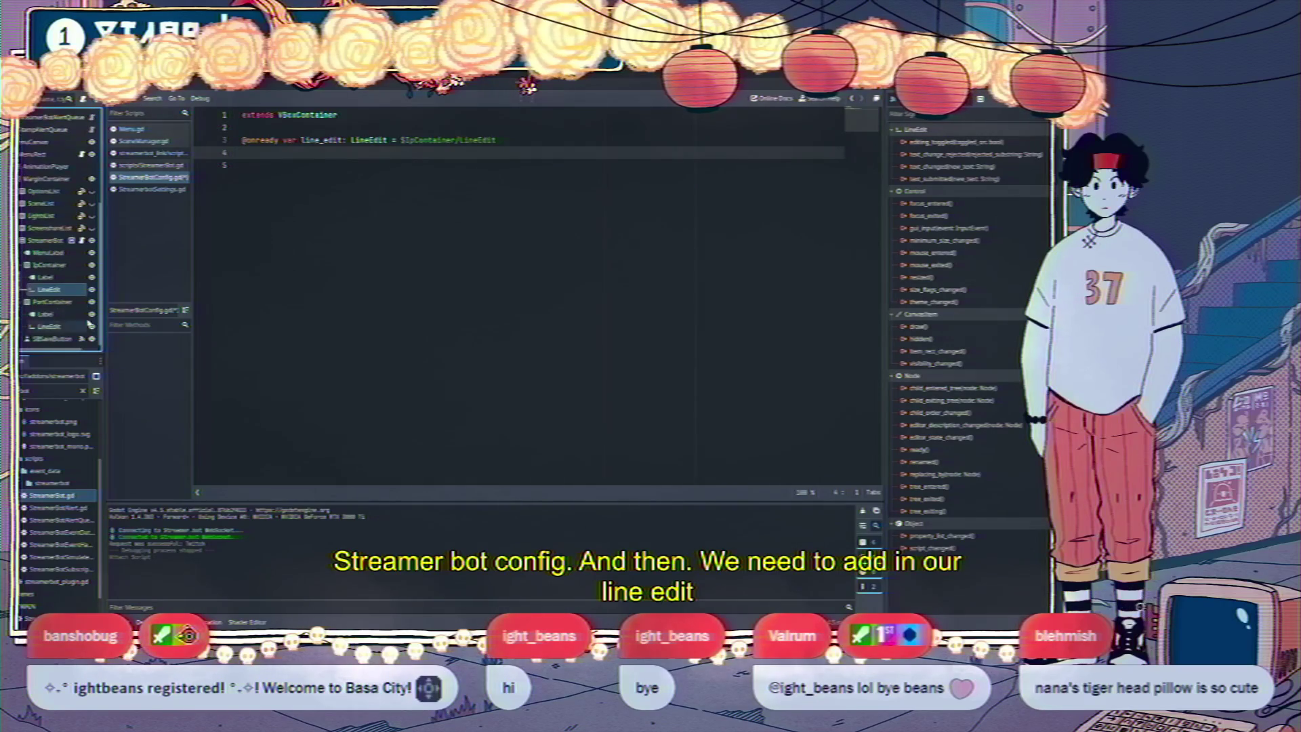
left_click(304, 140)
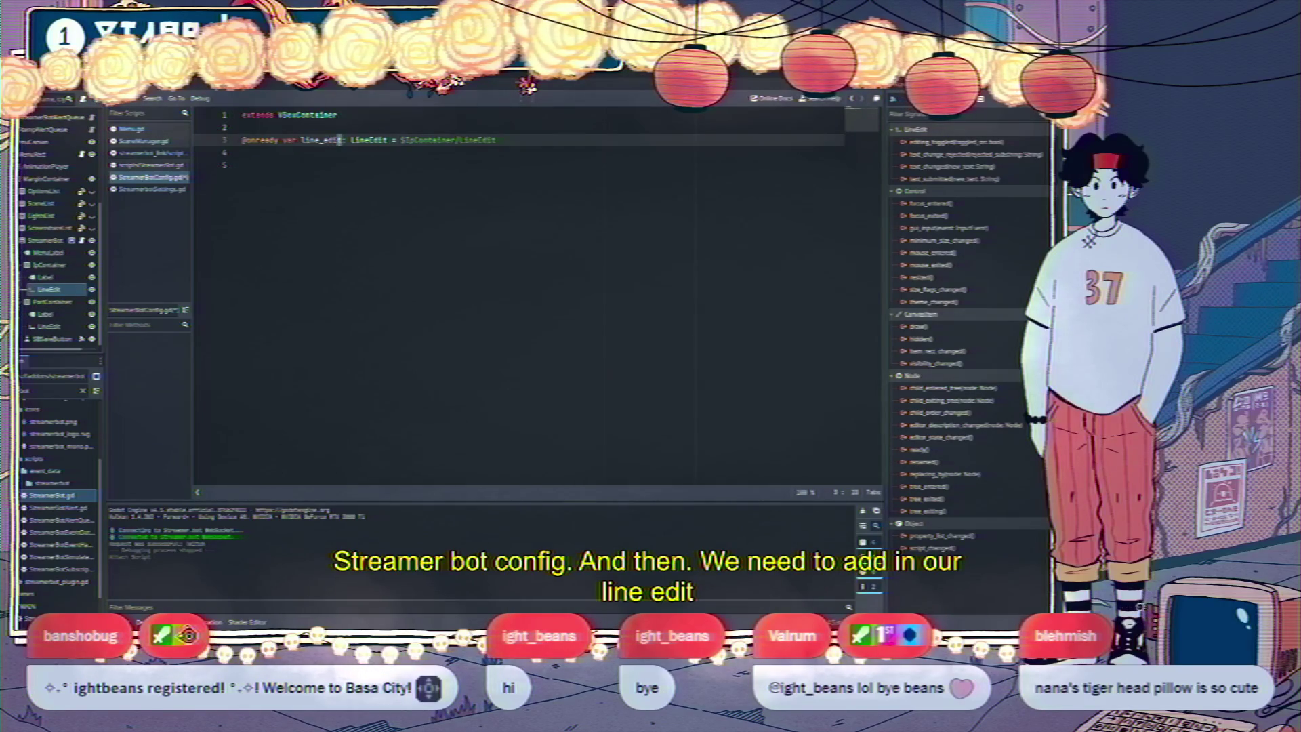
type("ip_input")
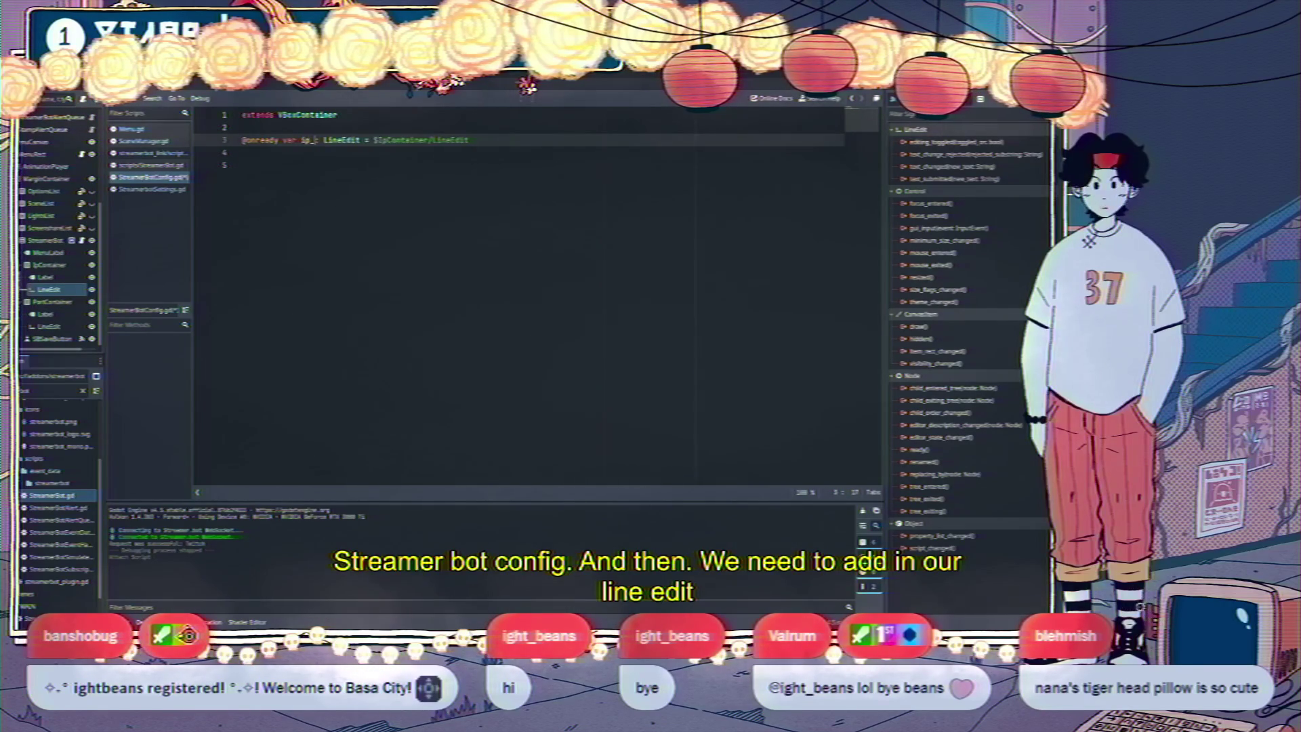
key("ctrl+s")
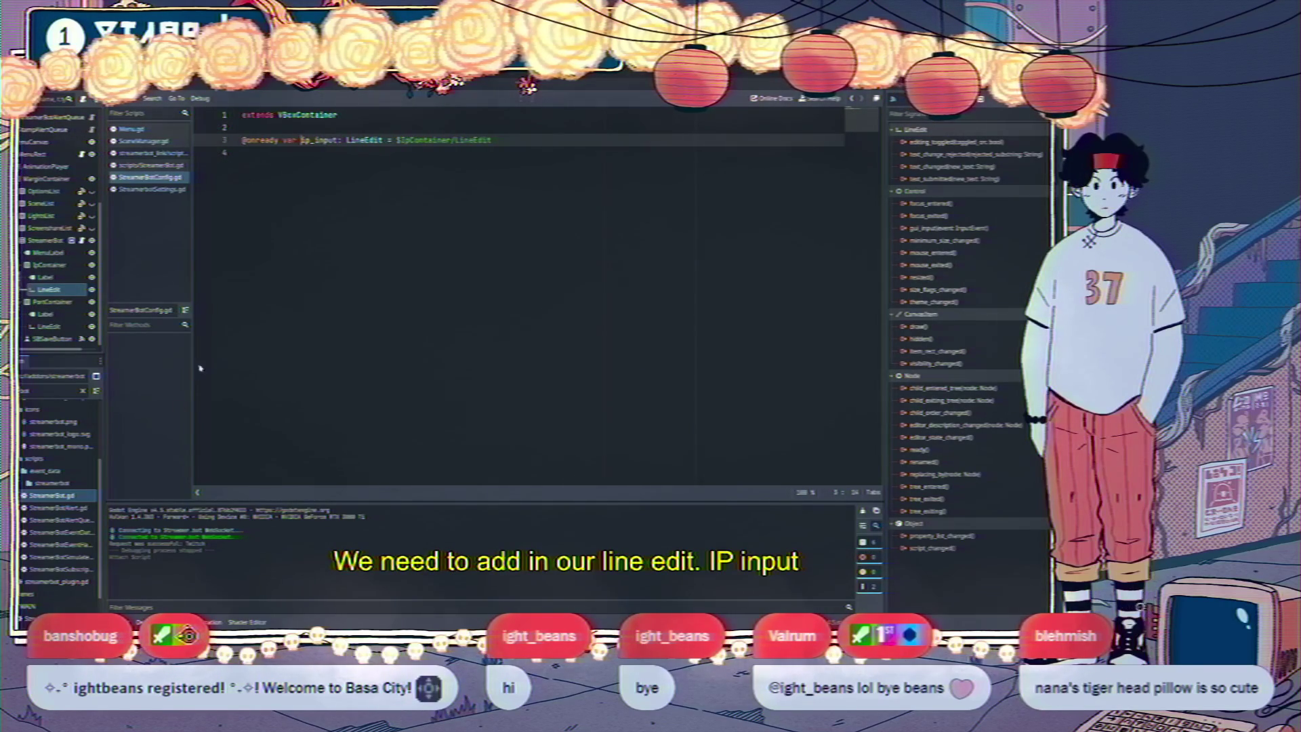
left_click(204, 298)
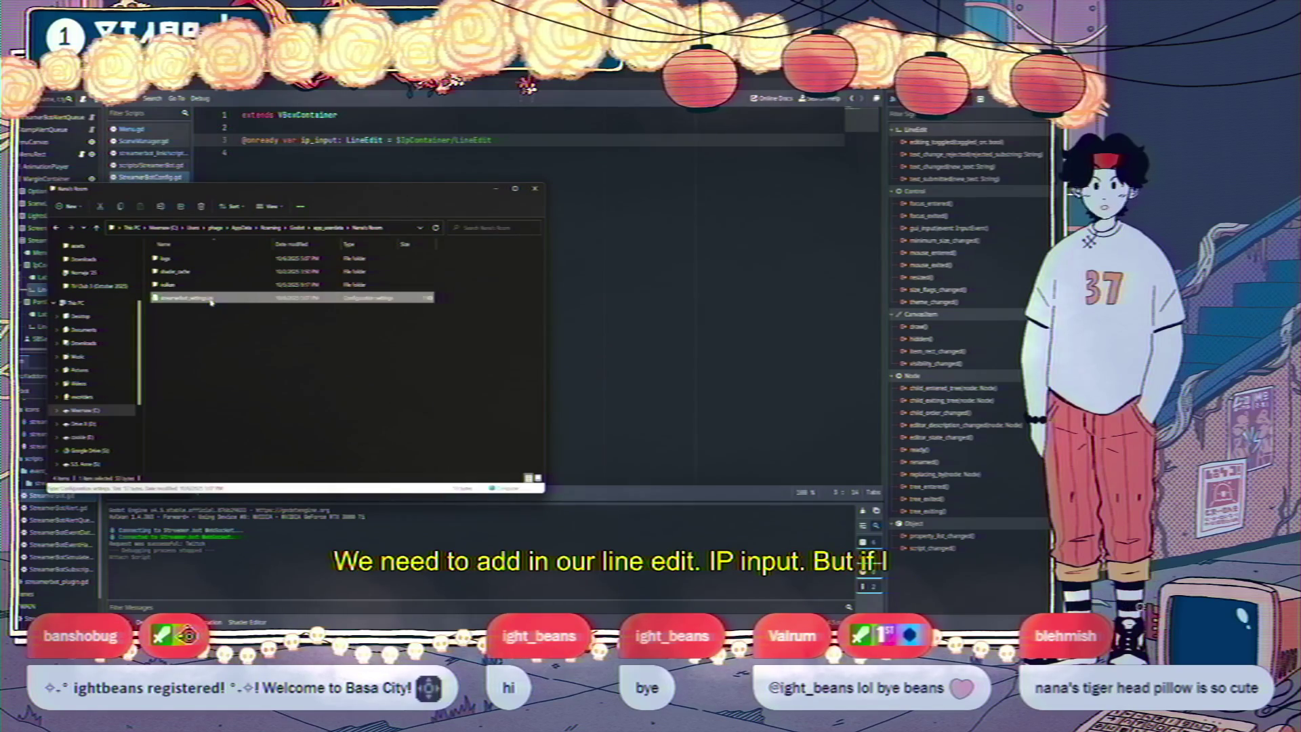
Step: Open streamerbot_settings in Notepad to confirm the saved IP 192.168.0.113 and Port, then close both windows
double_click(211, 301)
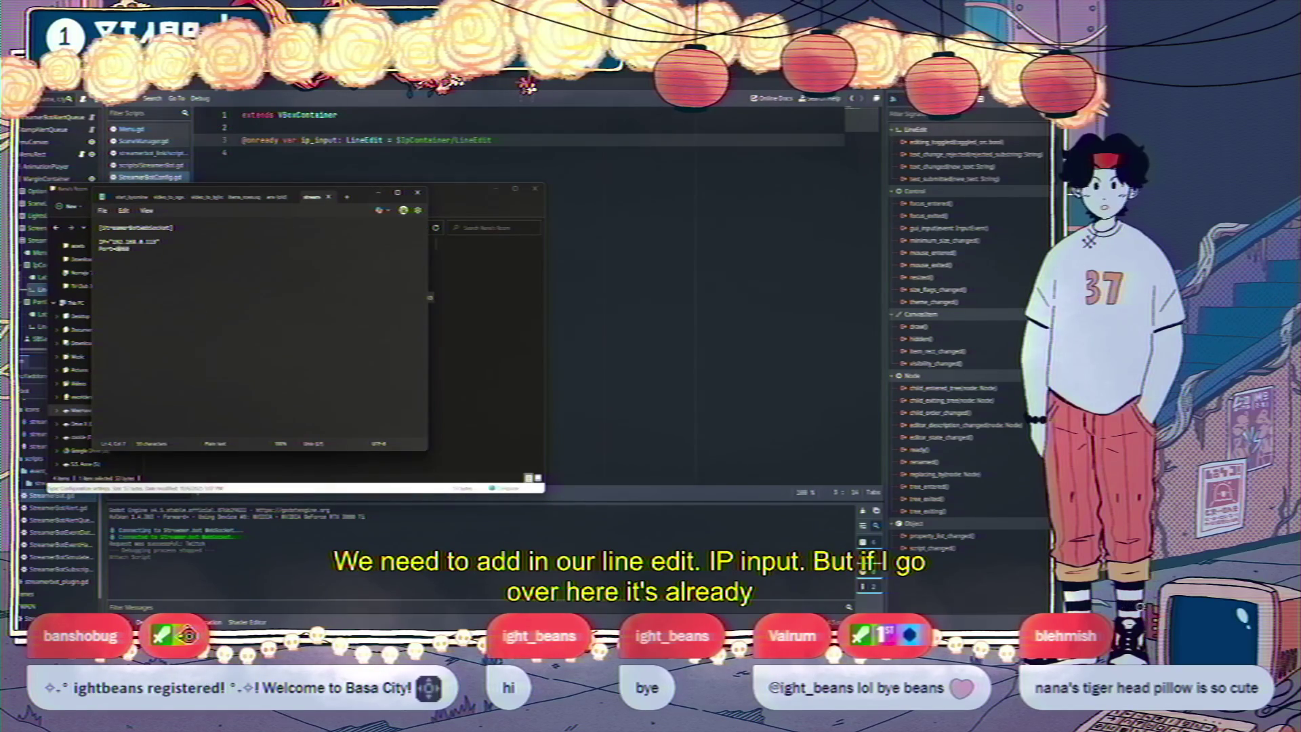
left_click_drag(117, 241, 134, 248)
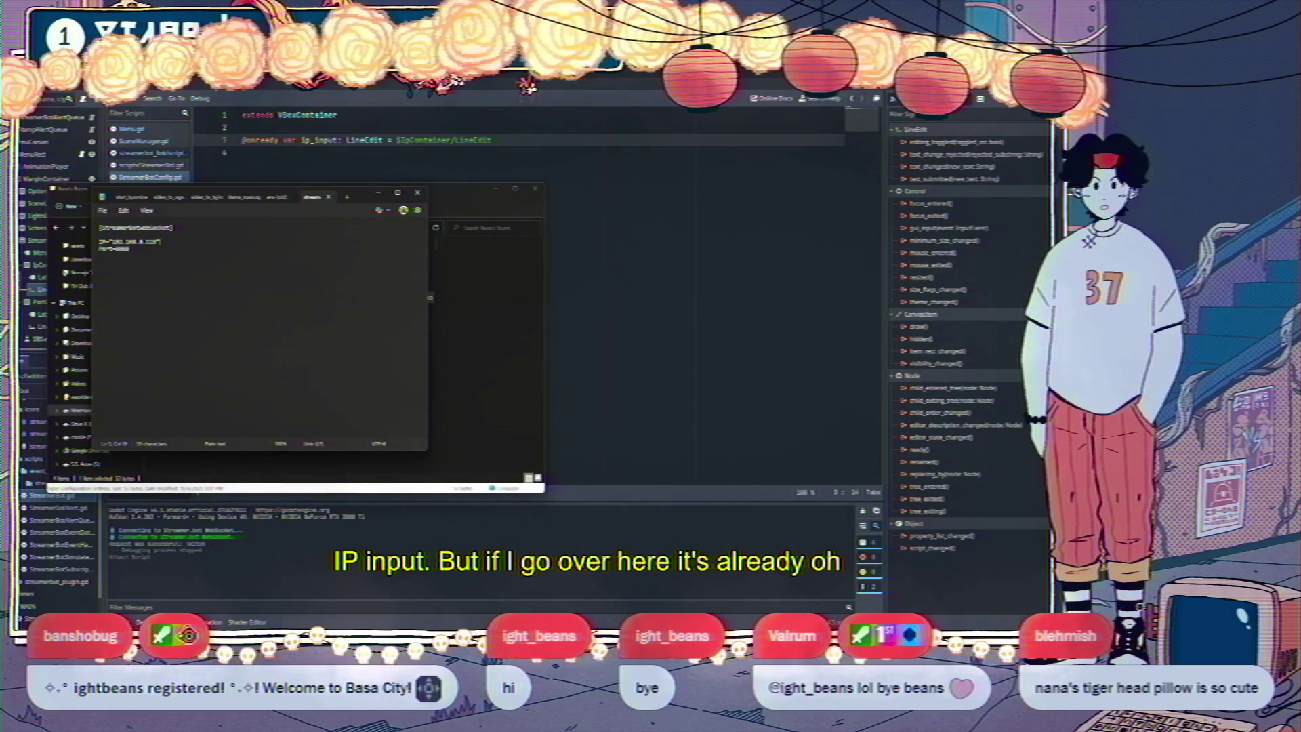
left_click(418, 192)
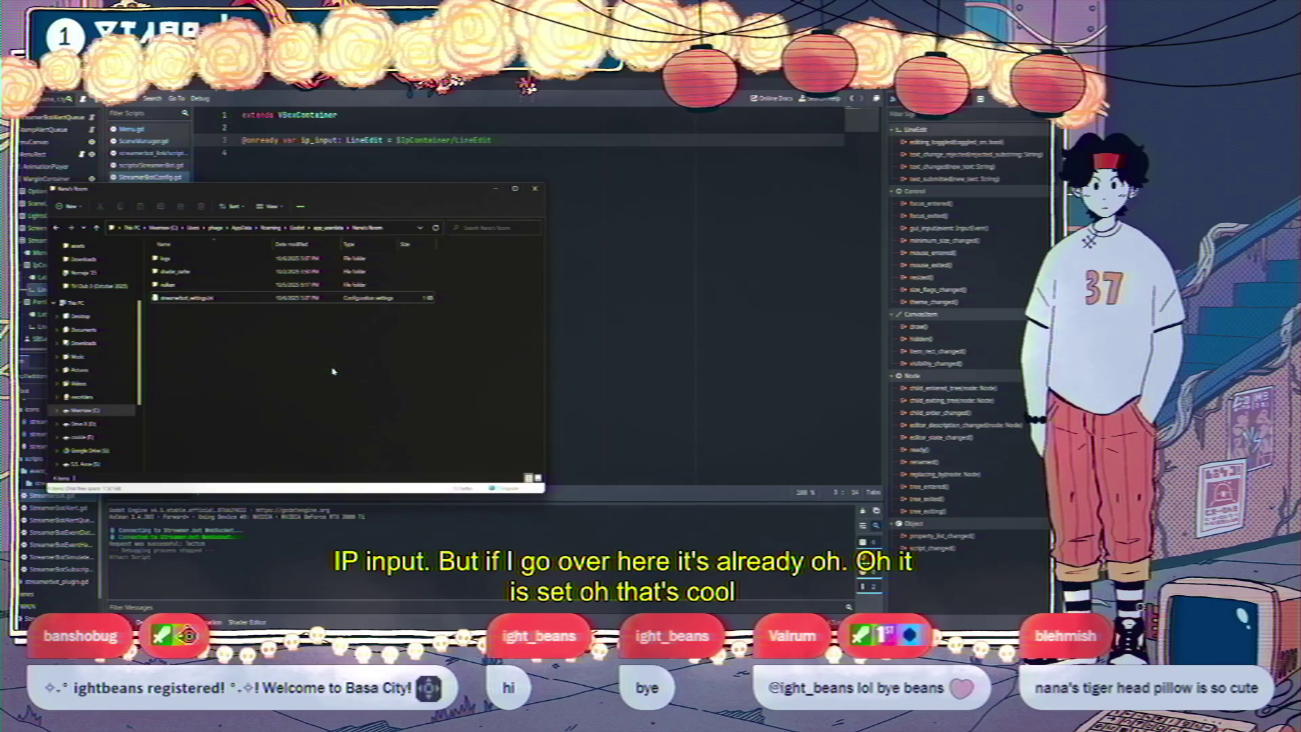
left_click(534, 188)
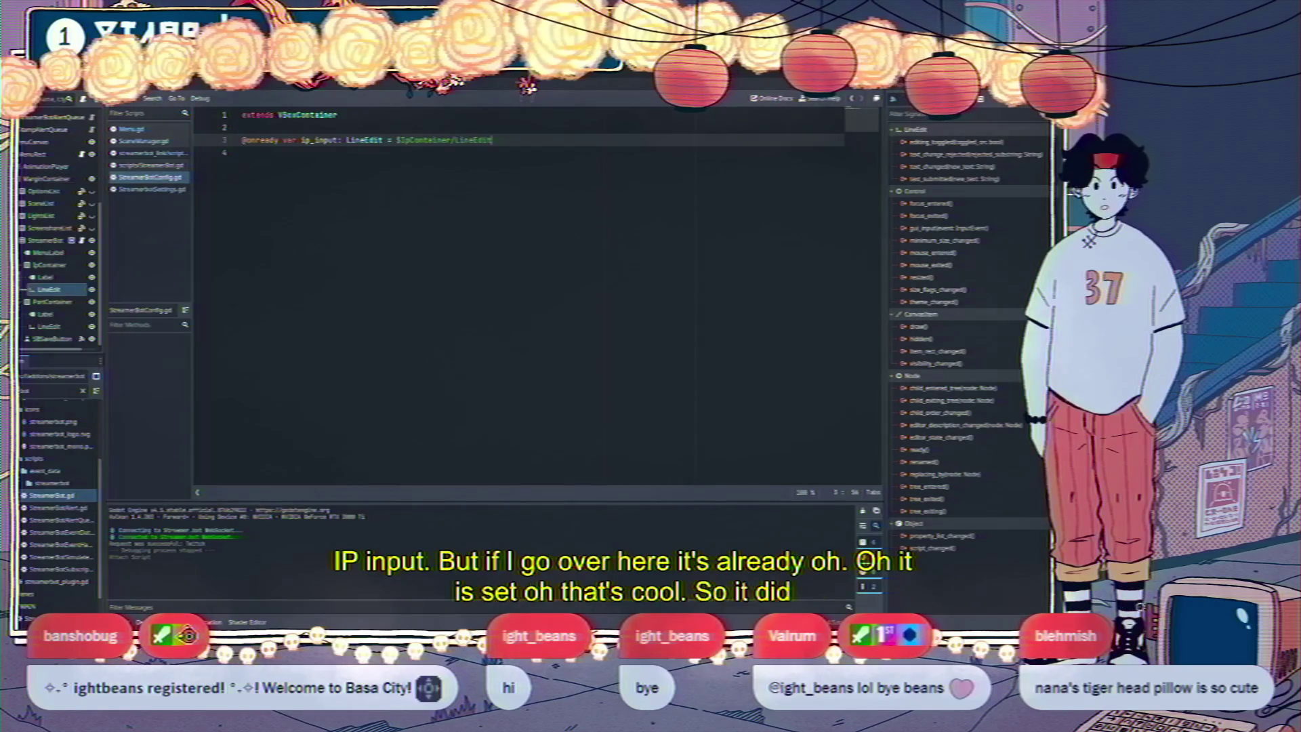
key("Return")
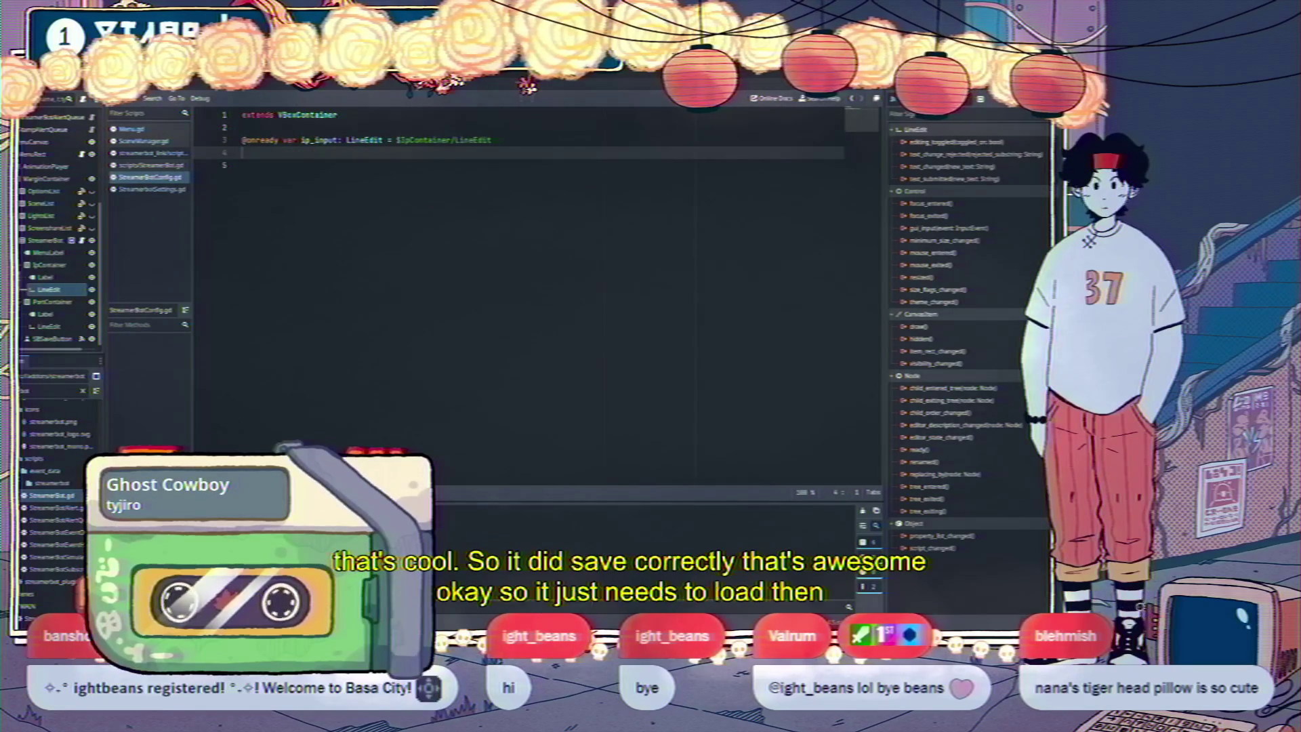
type("@onre")
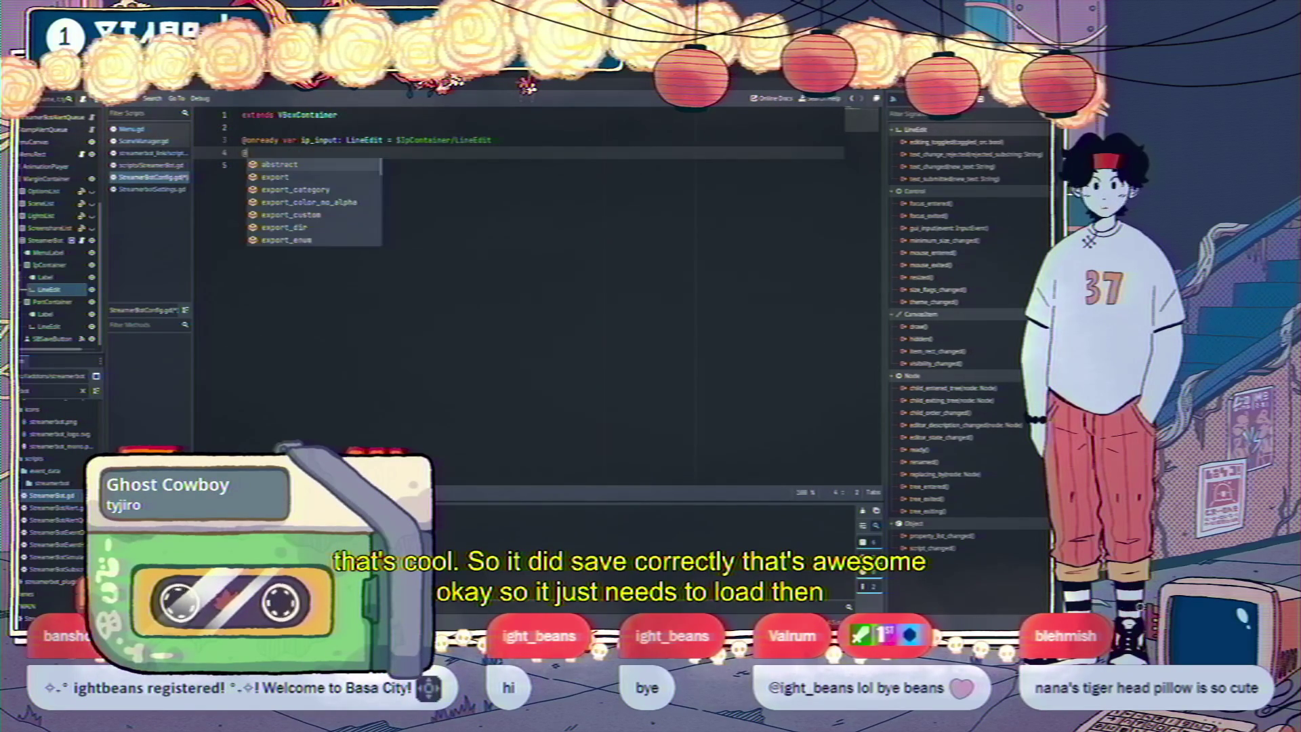
key("BackSpace")
key("BackSpace")
key("BackSpace")
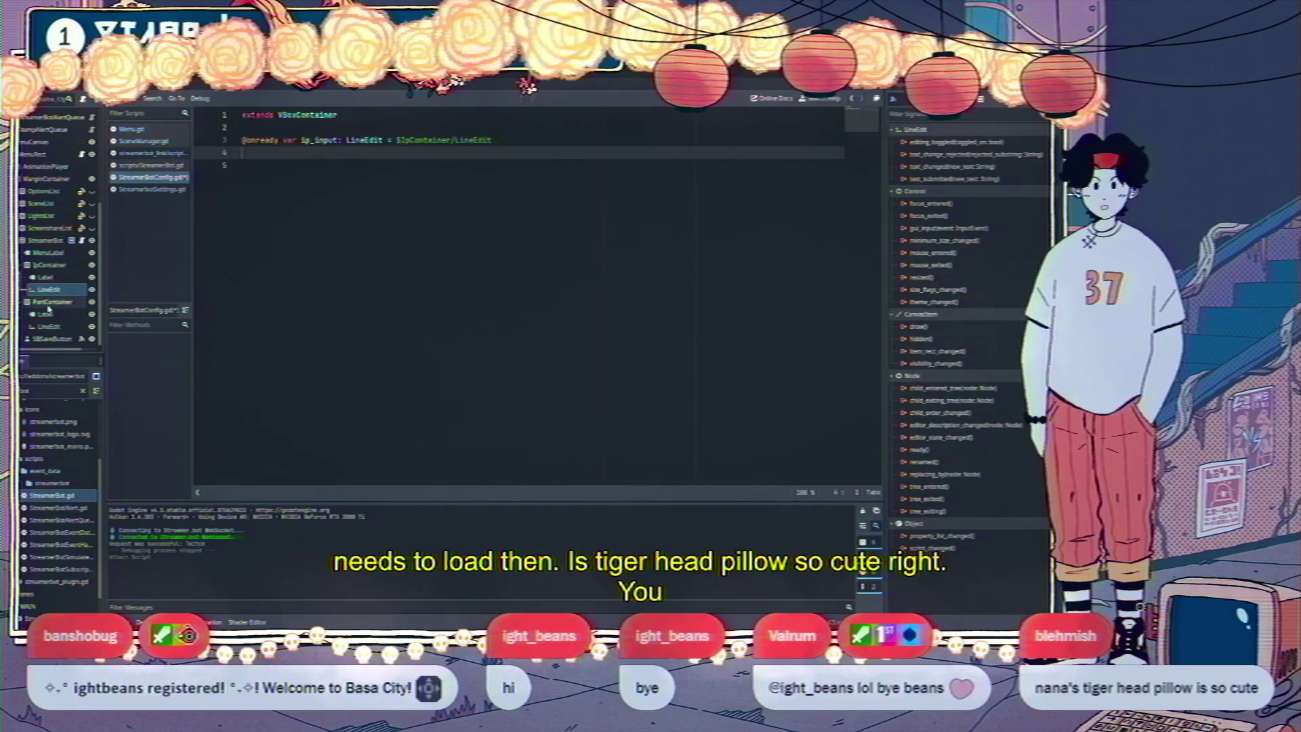
mouse_move(46, 326)
left_mouse_down()
mouse_move(75, 324)
mouse_move(268, 151)
left_mouse_up()
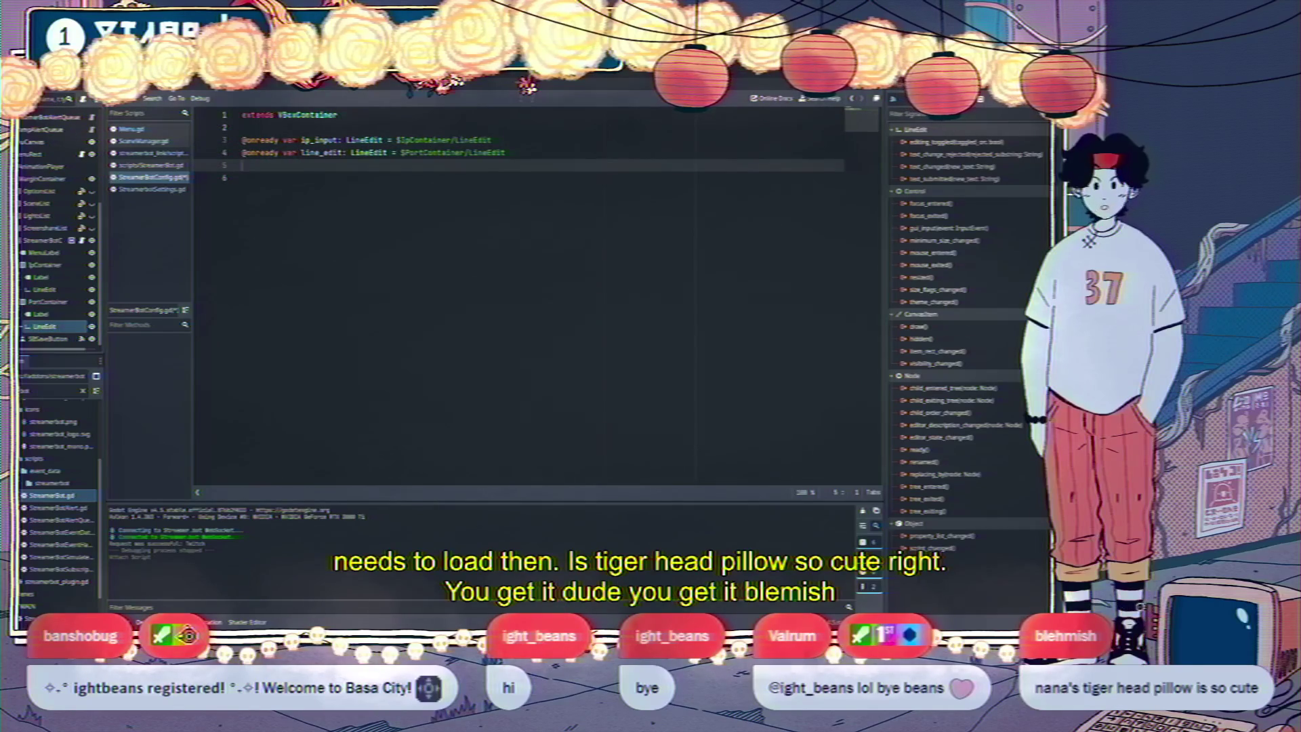
double_click(321, 152)
type("port_input")
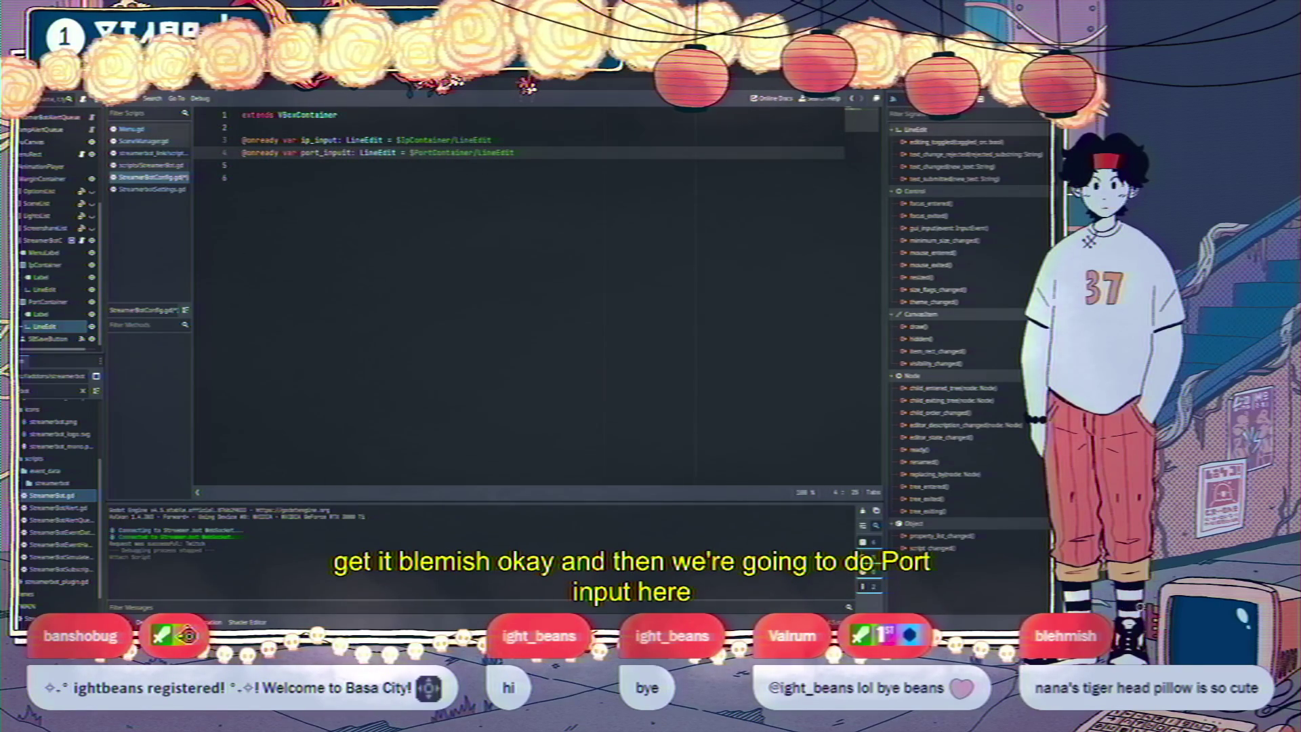
left_click(242, 178)
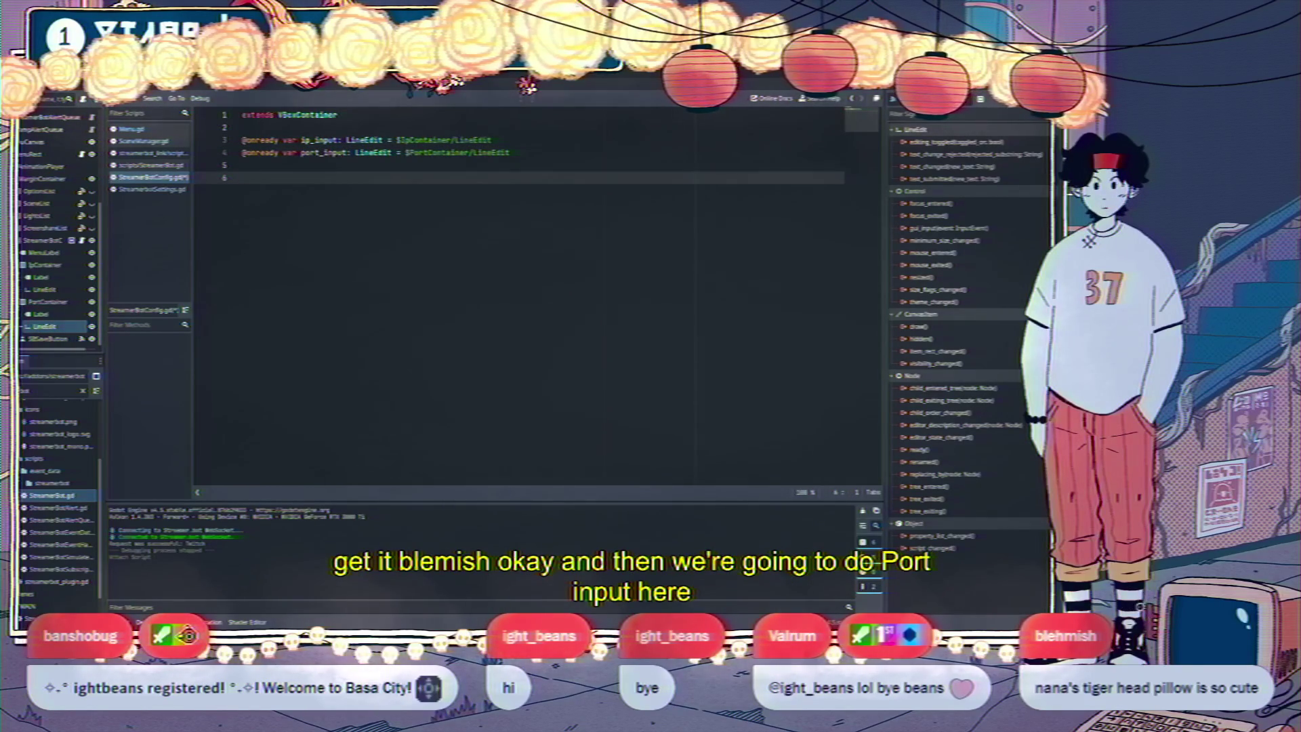
Step: Write a func load_settings() -> void and begin its ip_input.text assignment
type("unc load_settings() -> void:")
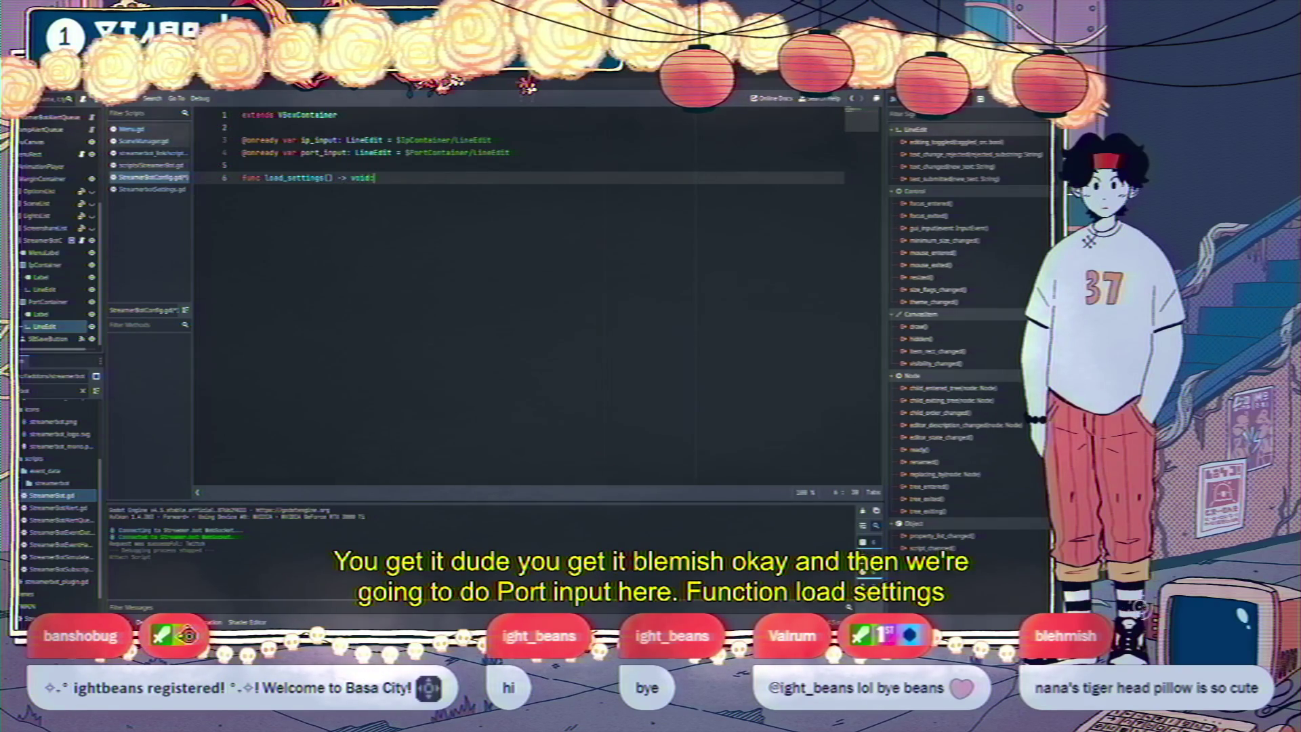
key("Return")
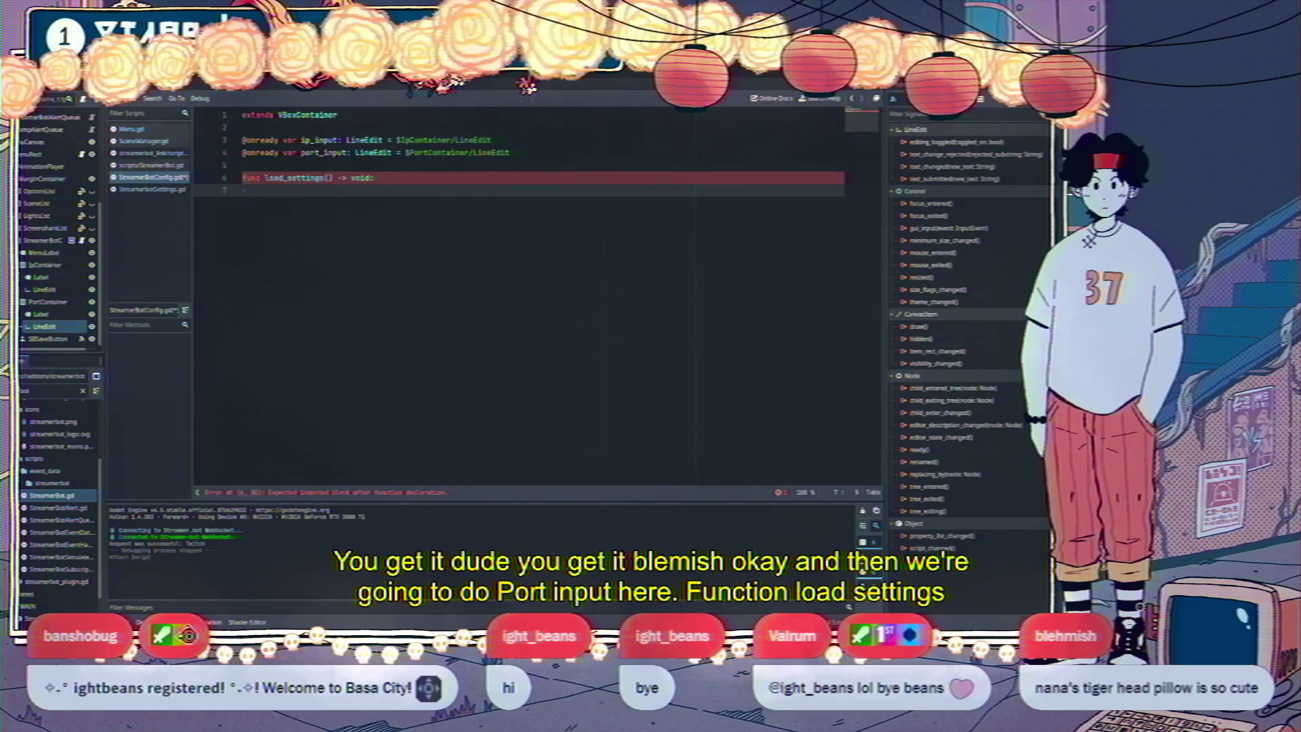
type("ip_input.text ")
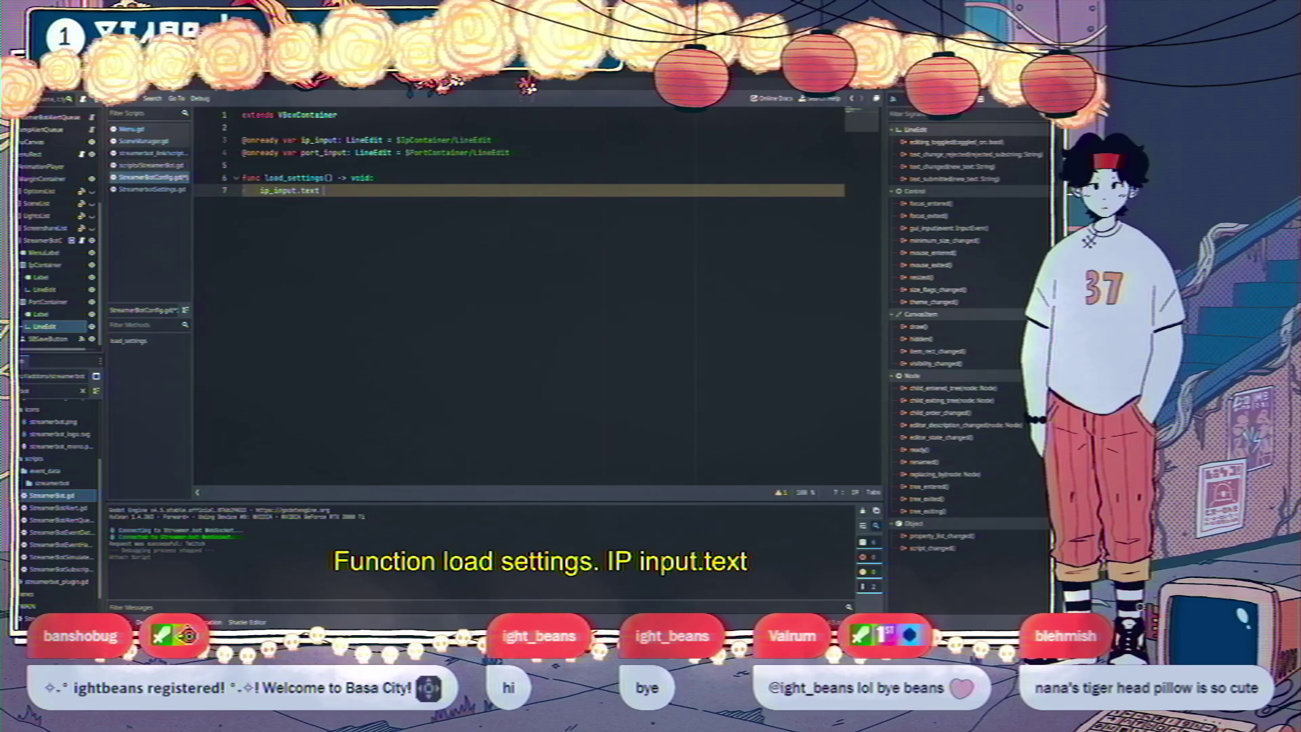
type("=")
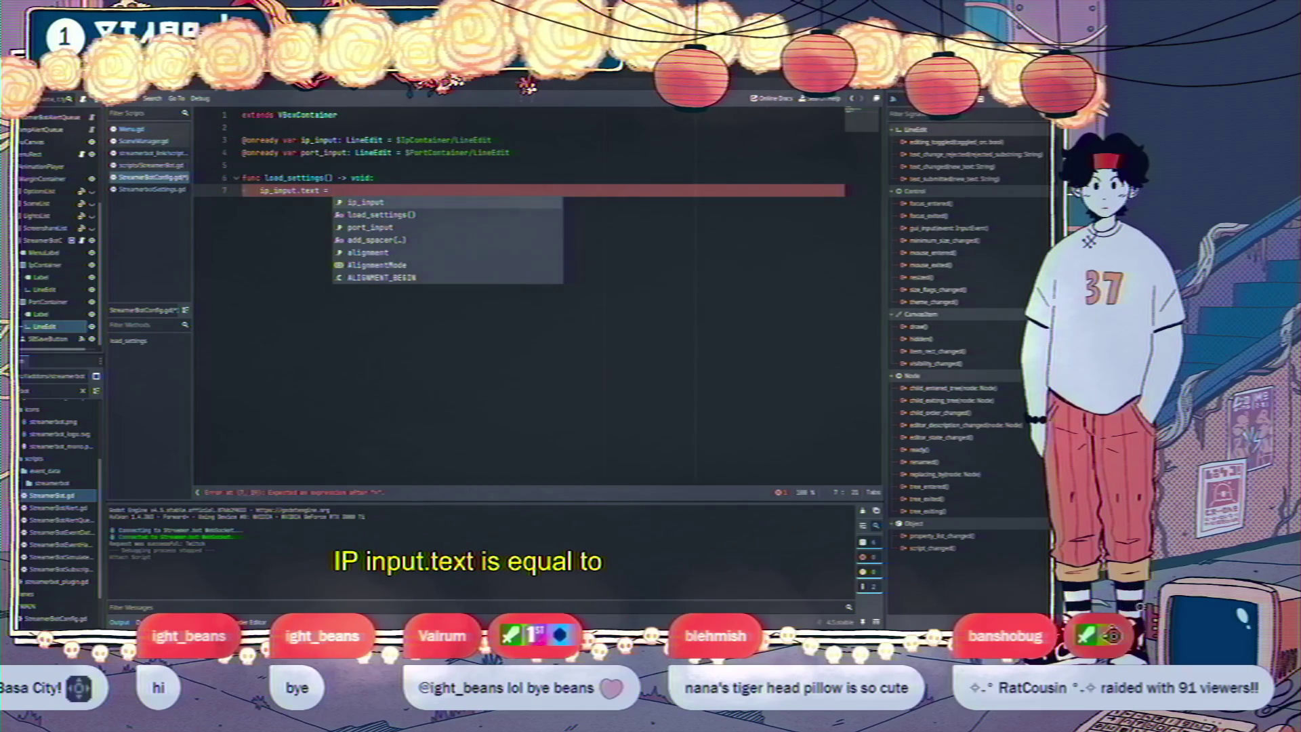
key("Escape")
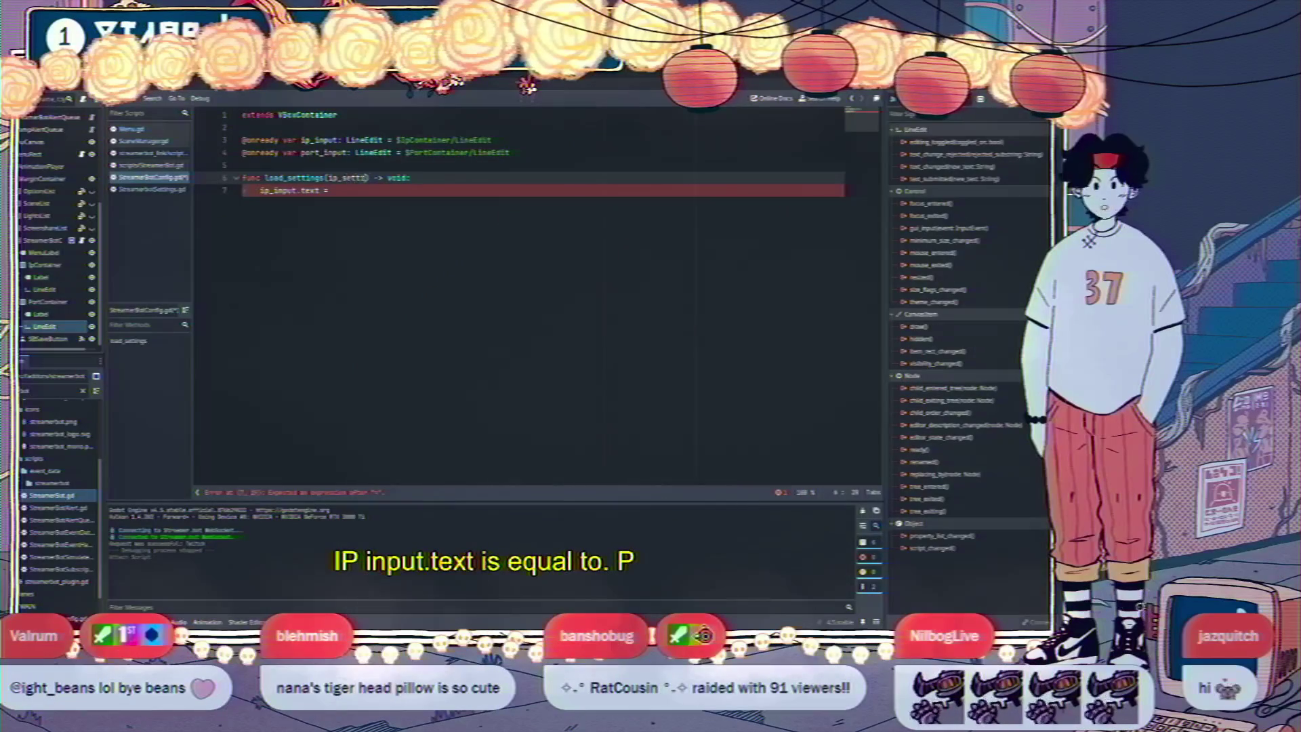
Step: Give load_settings ip_setting: String and port_setting: int, assigning them to ip_input and port_input via str()
type("etting: Strin")
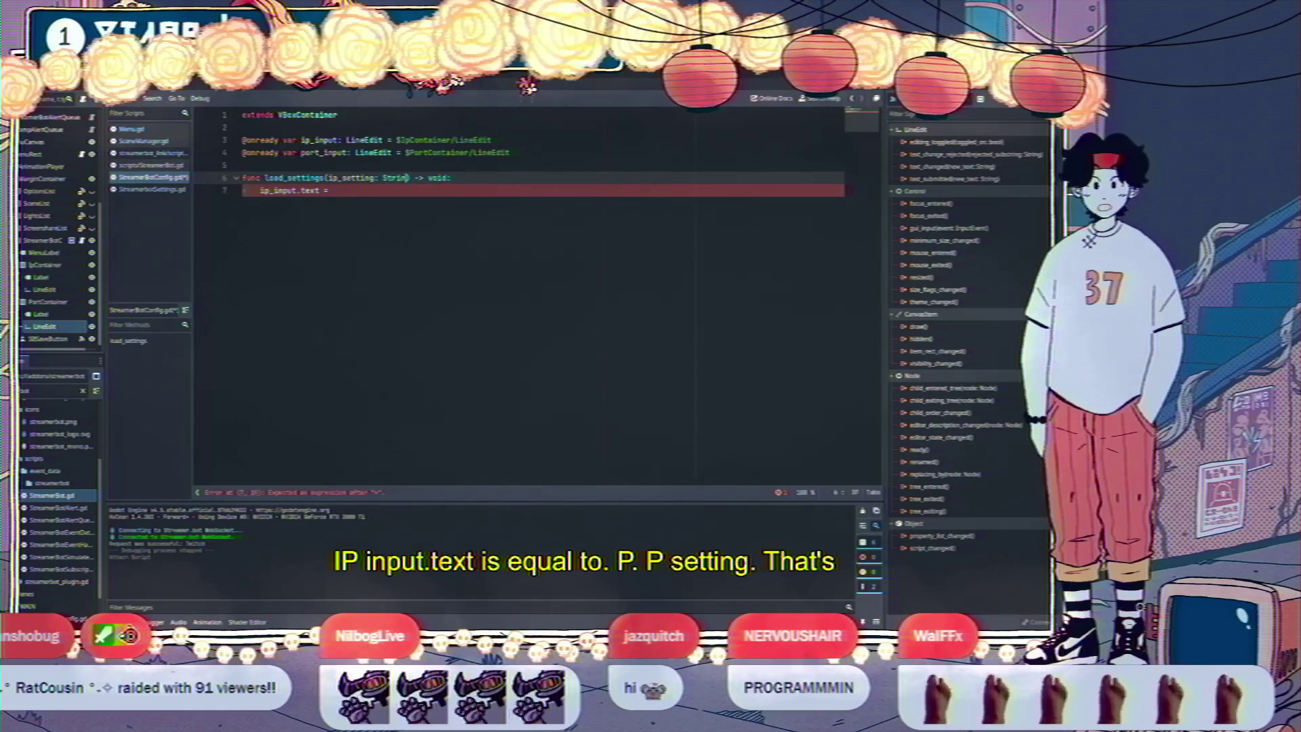
type("g")
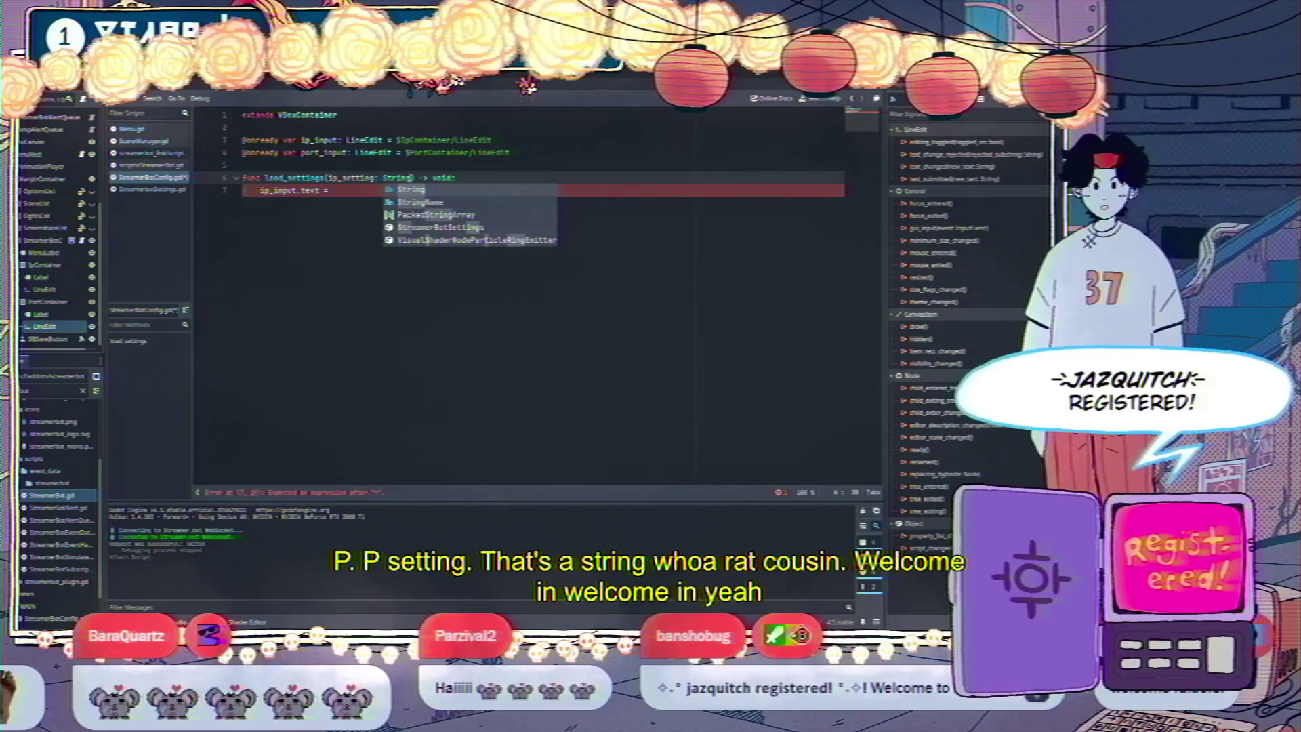
type(", port_setting")
key("Escape")
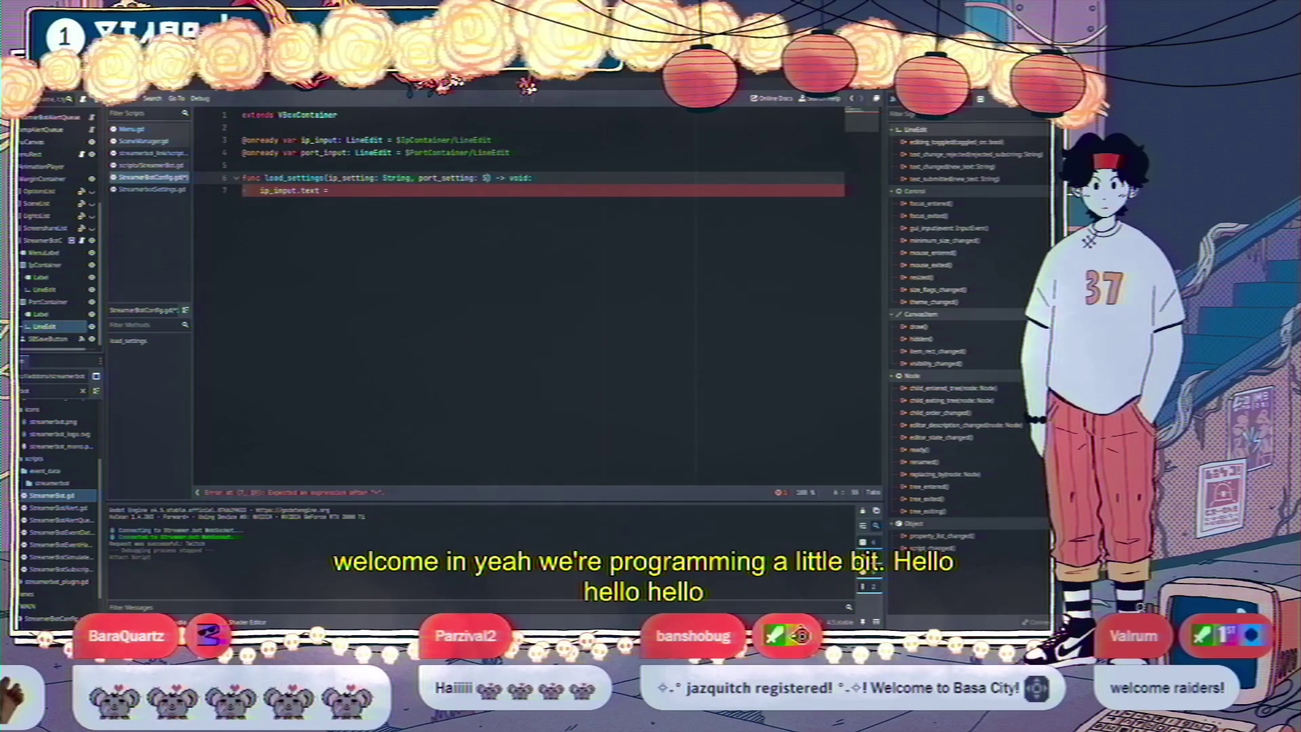
key("BackSpace")
left_click(333, 191)
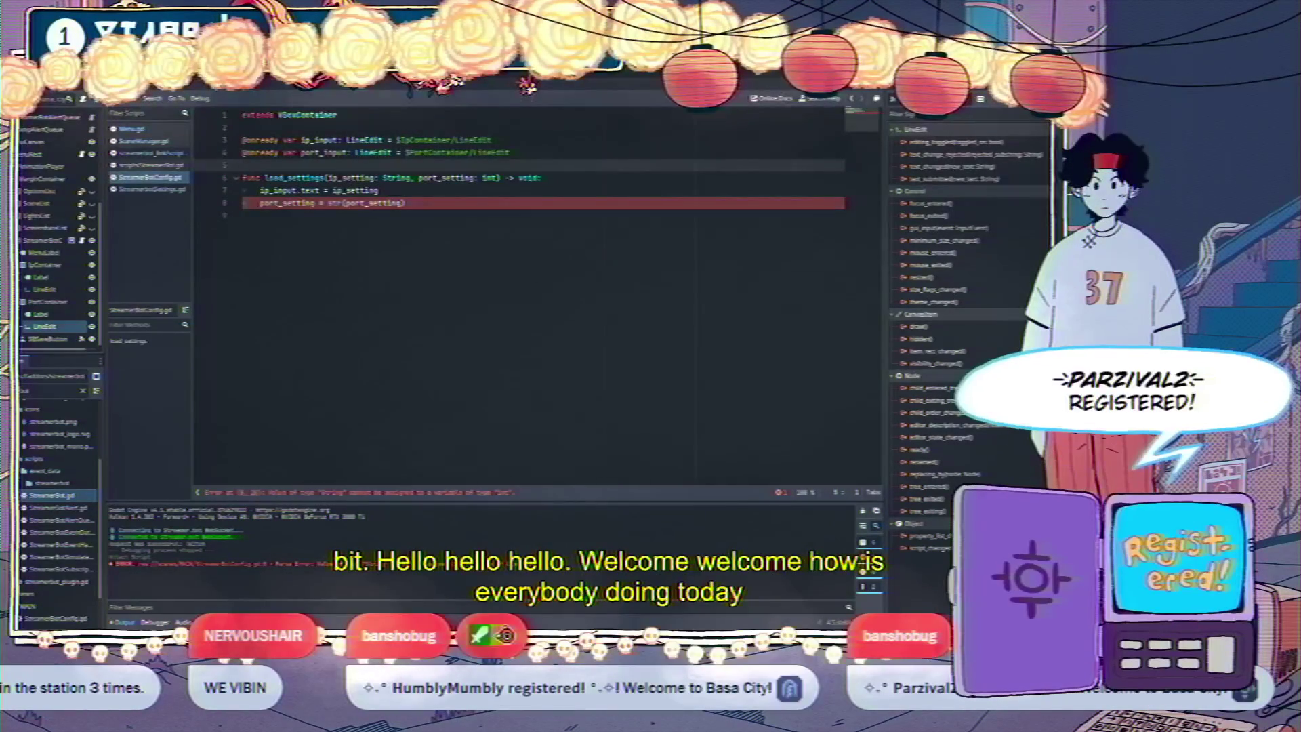
double_click(287, 203)
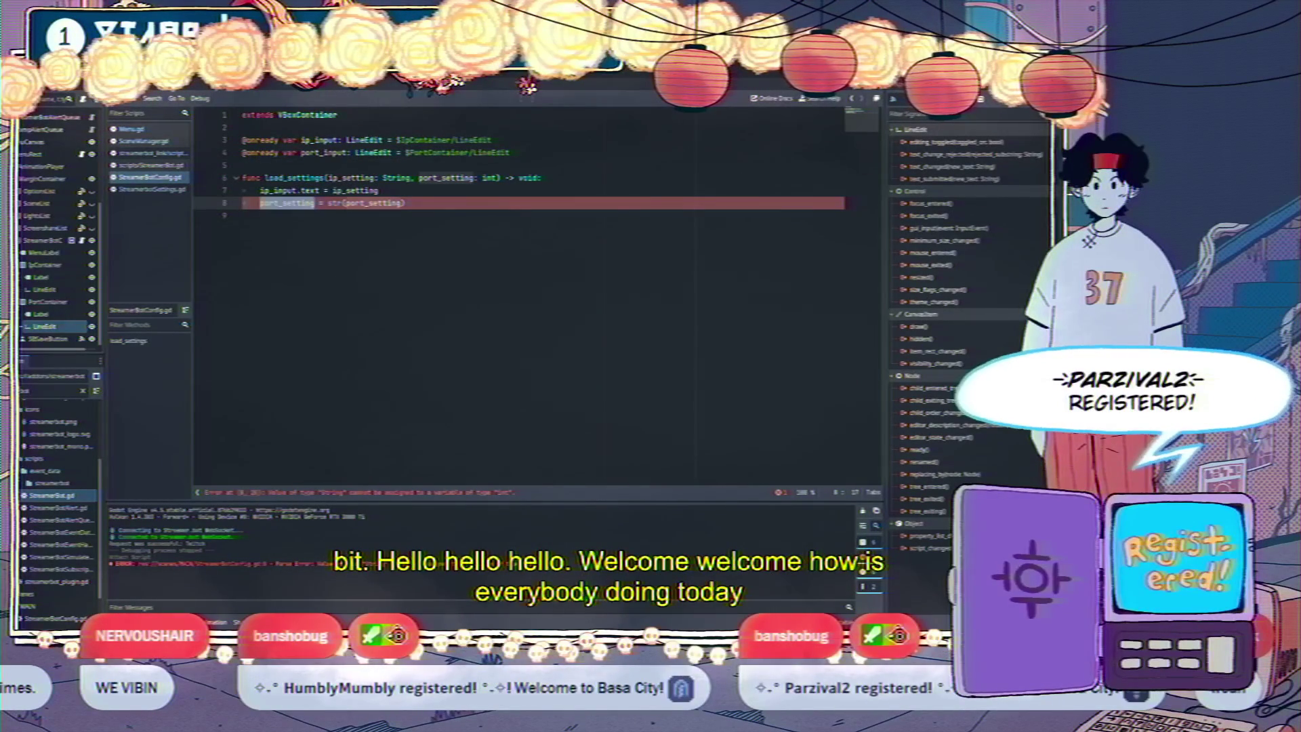
type("por")
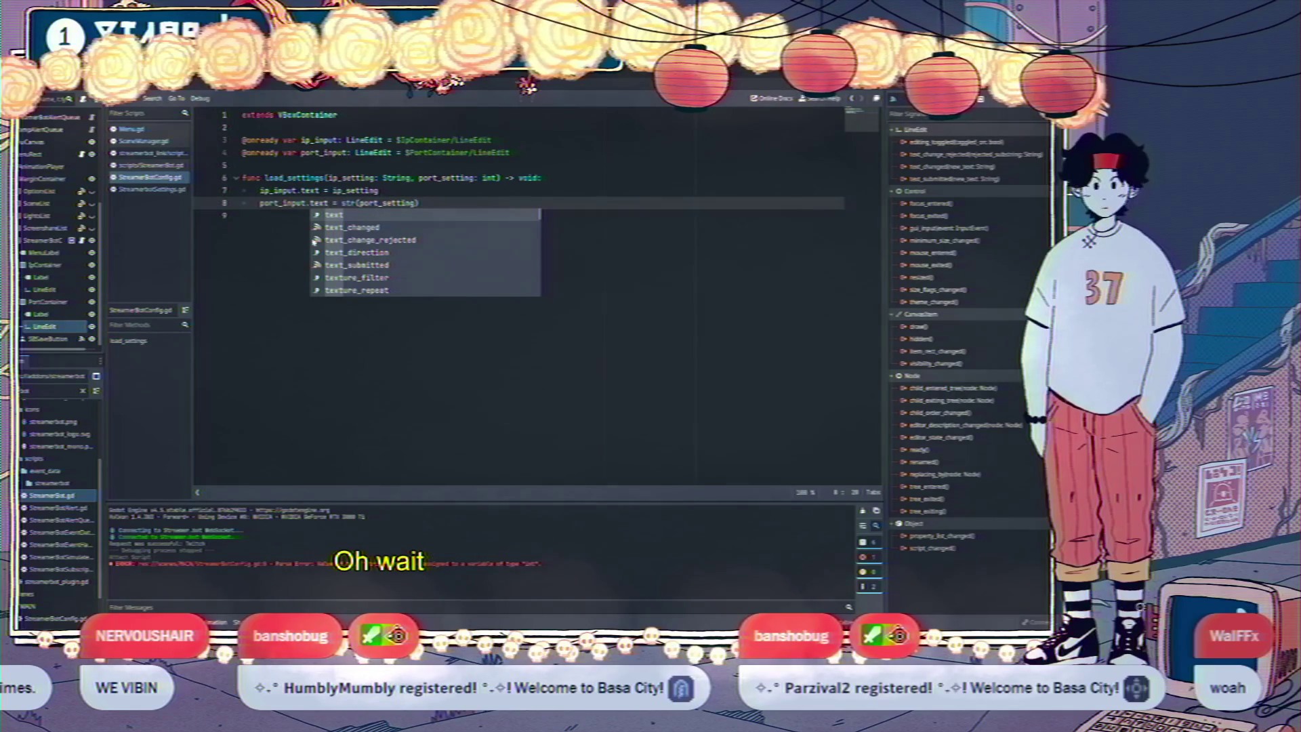
left_click(243, 215)
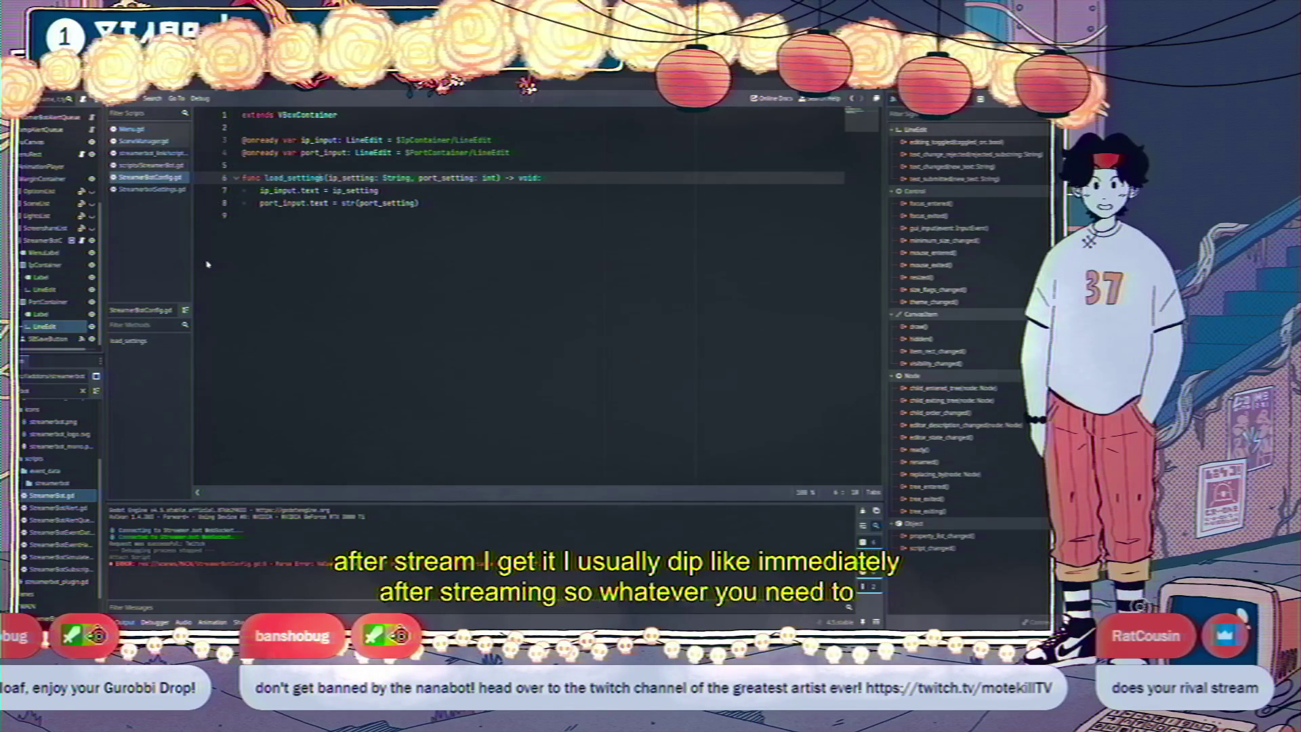
left_click(224, 215)
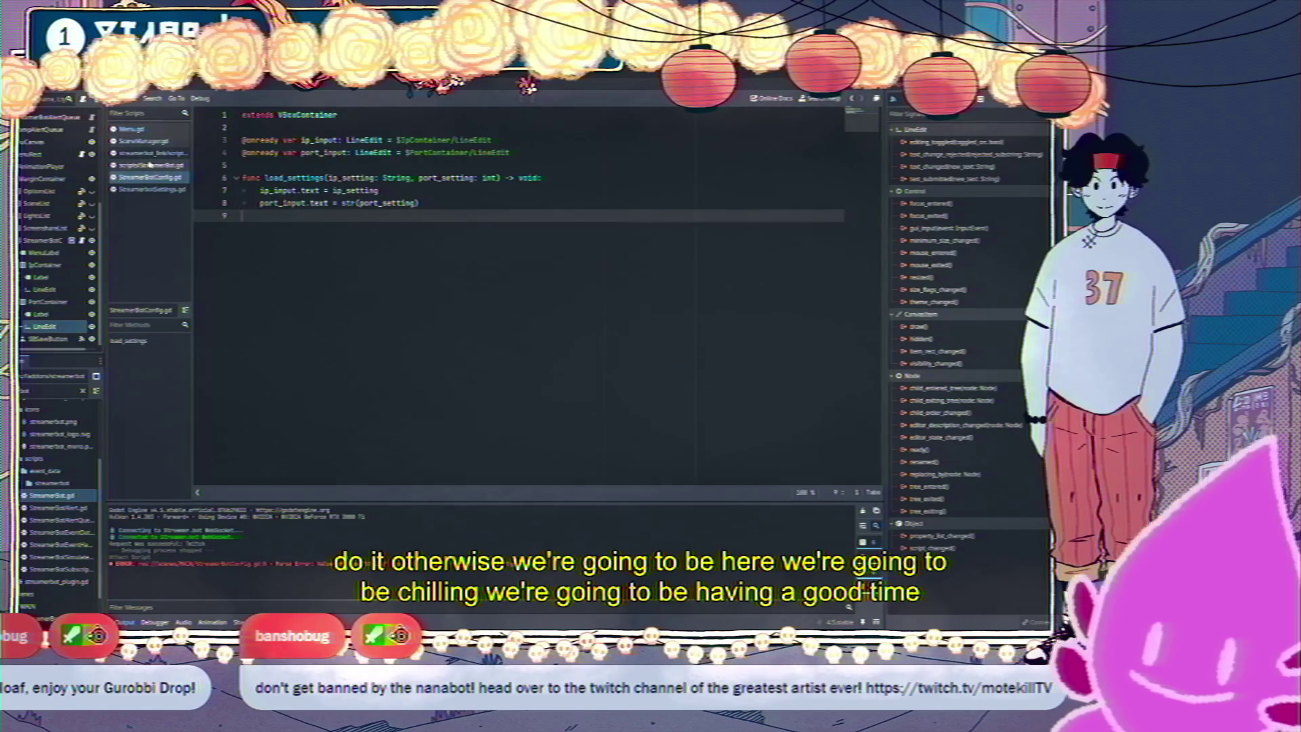
left_click(173, 165)
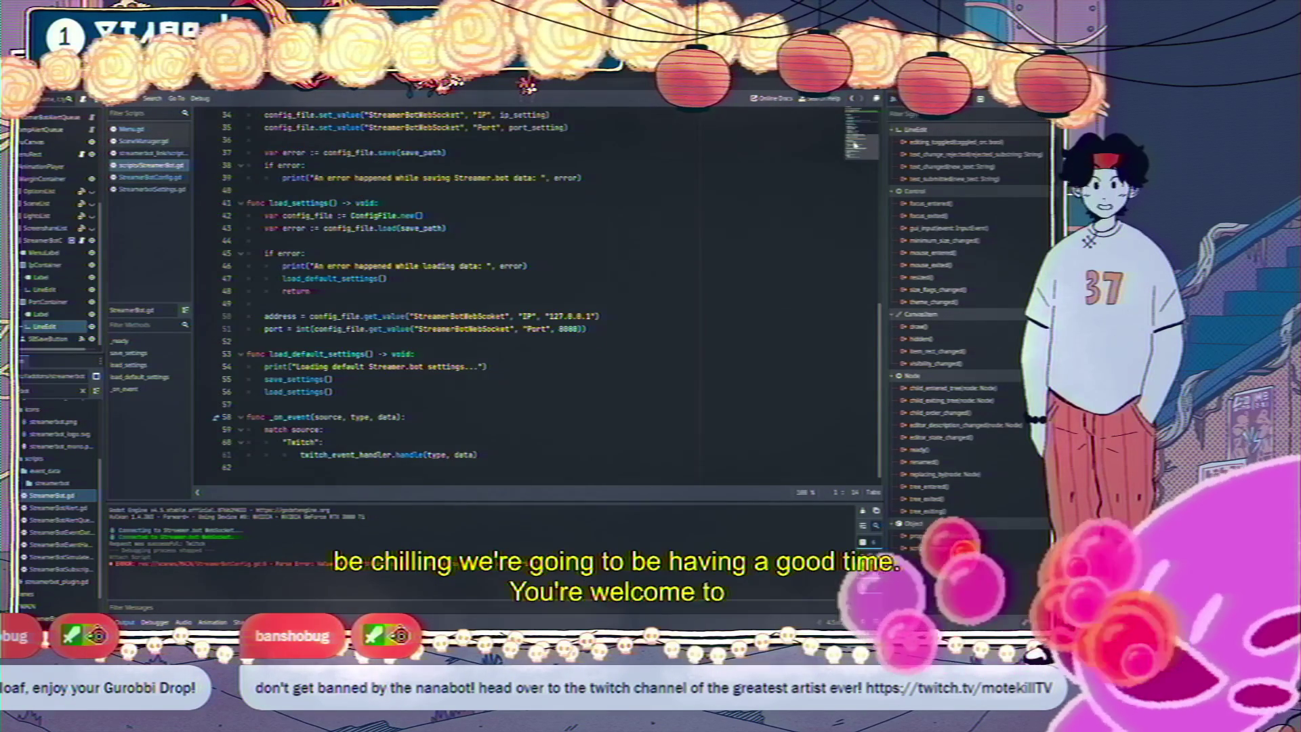
scroll(535, 299, "up", 10)
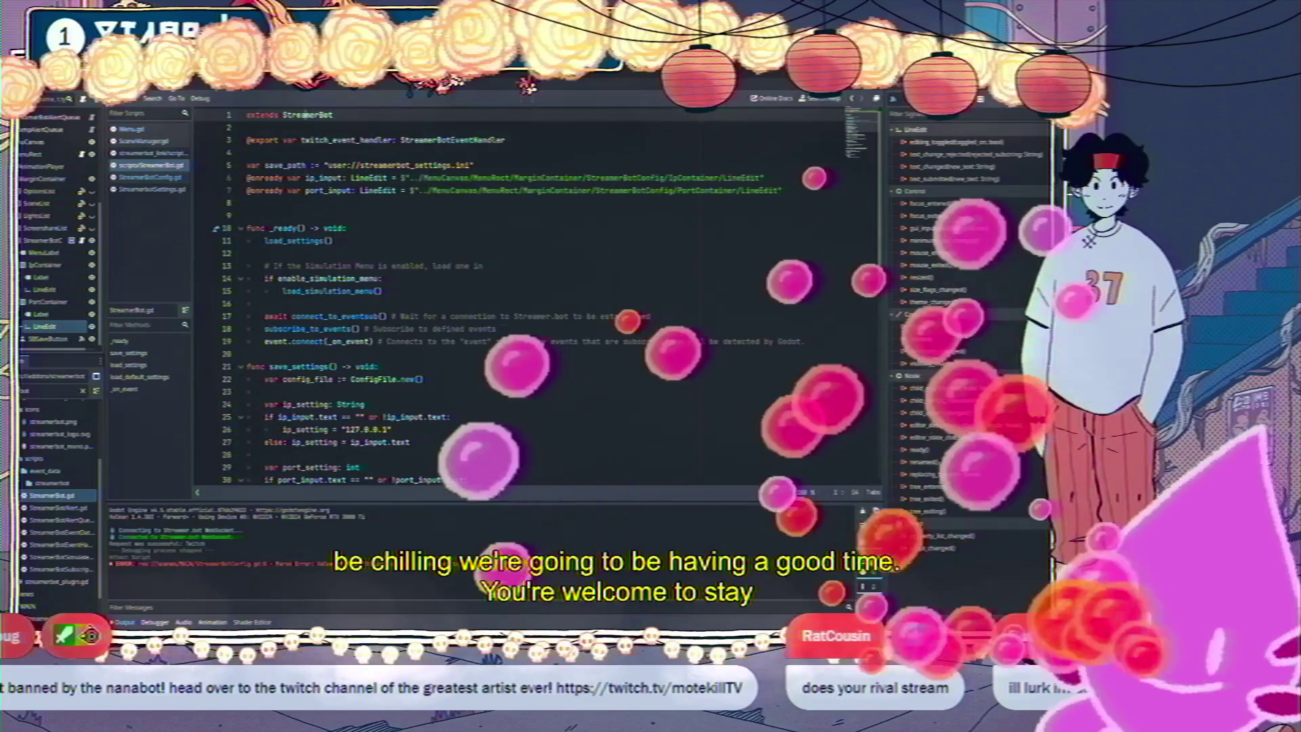
key("Return")
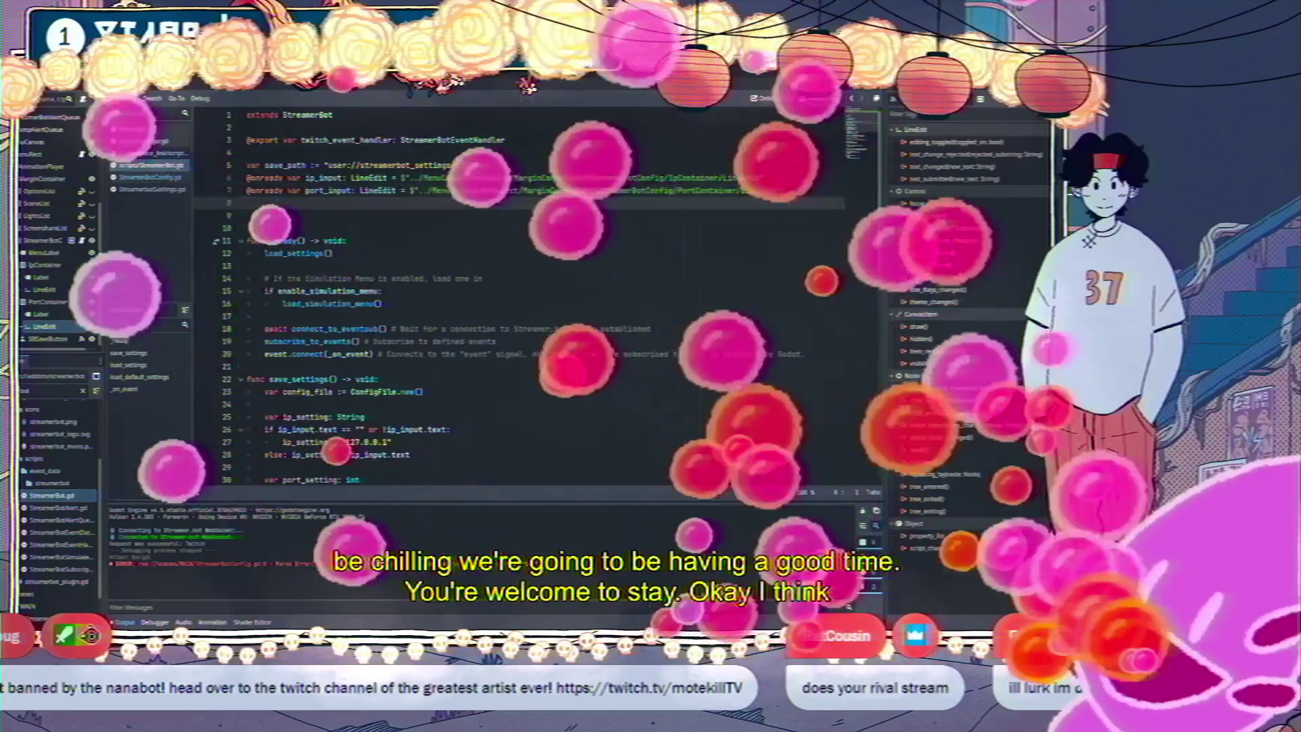
left_click_drag(43, 240, 300, 203)
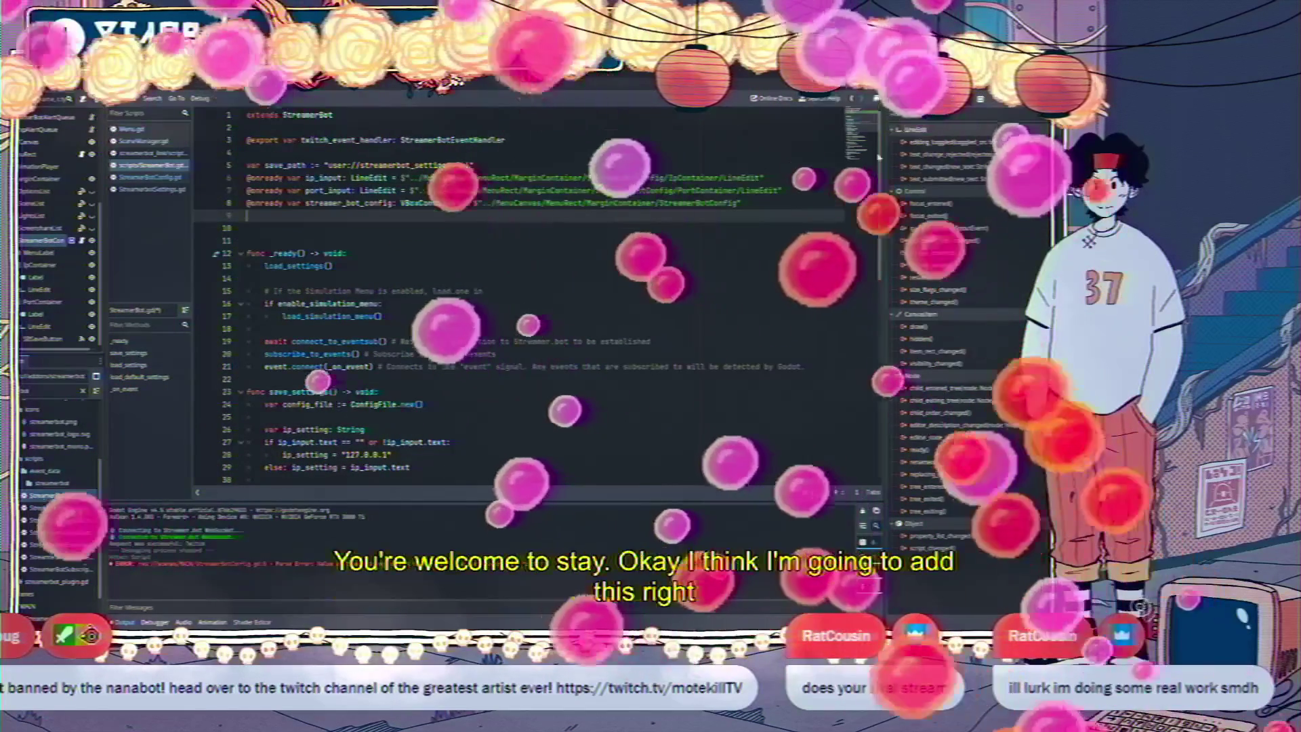
Step: Call streamer_bot_config.load_settings(address, port) after the port is loaded, then run the project
scroll(860, 153, "down", 10)
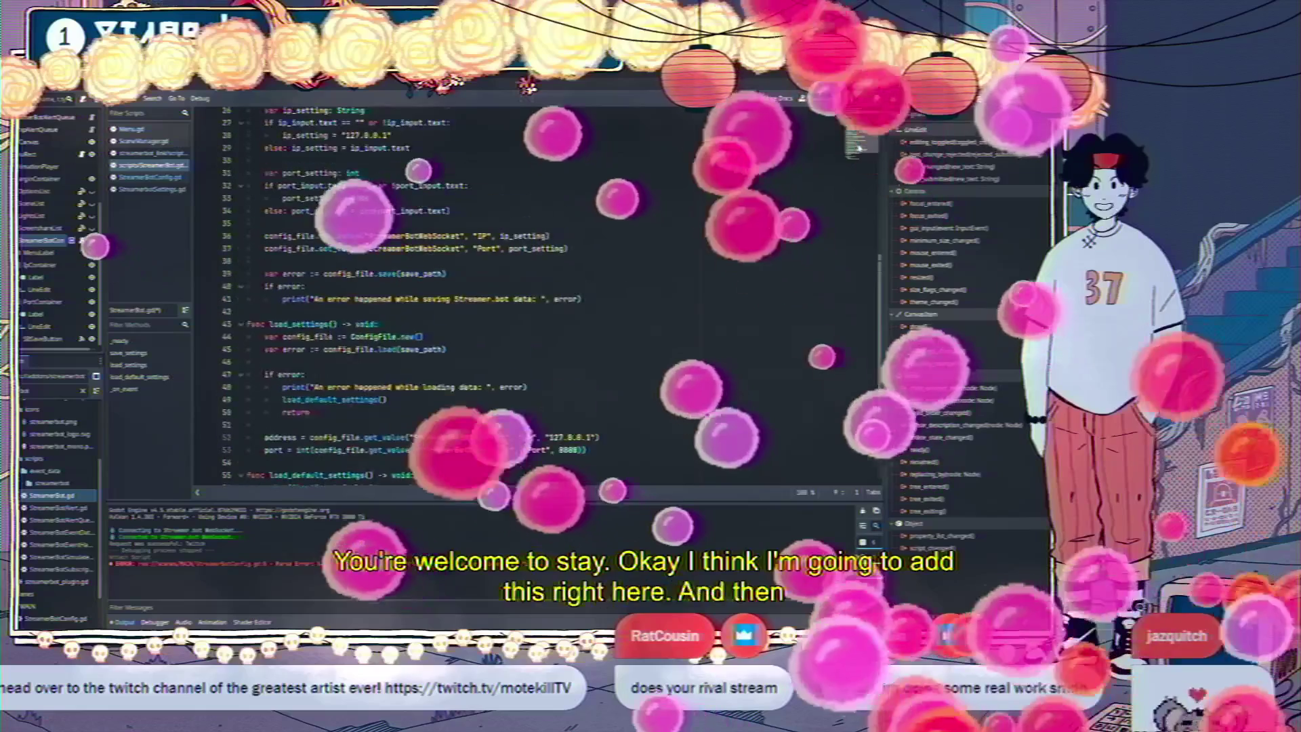
scroll(859, 152, "down", 1)
left_click(586, 345)
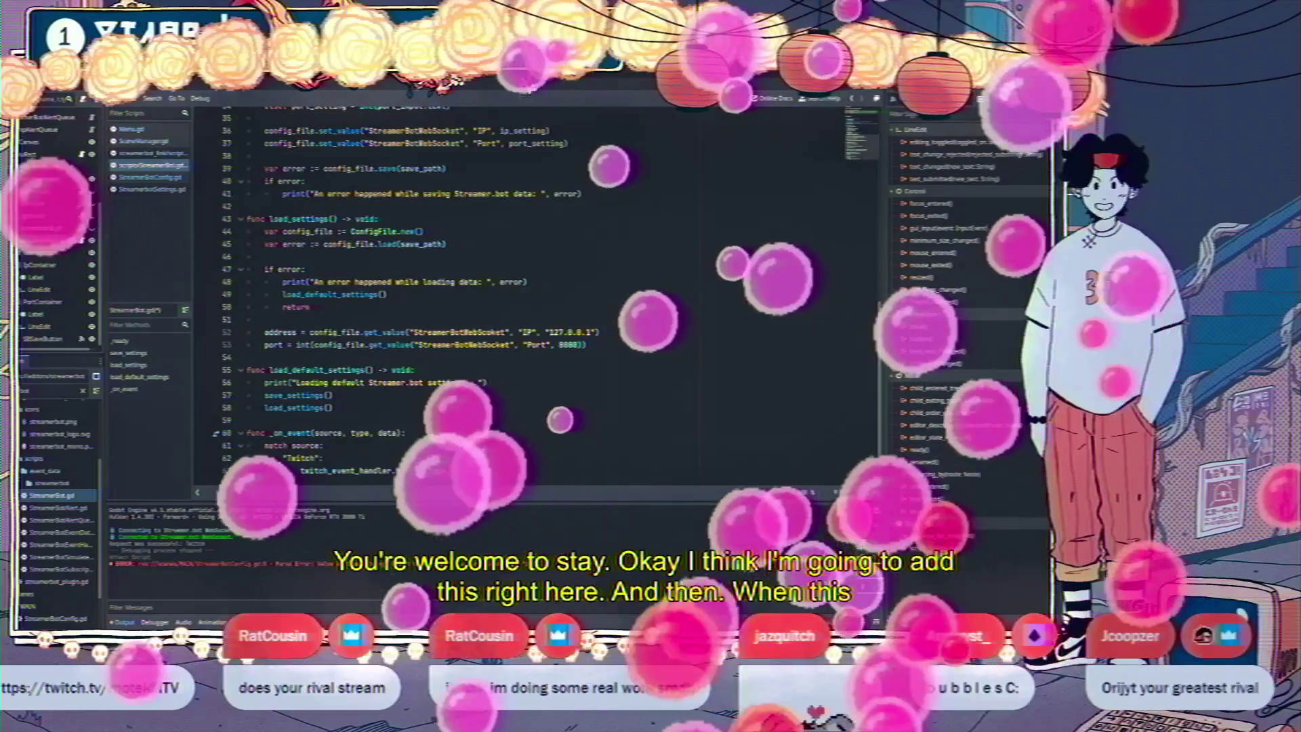
key("Return")
key("Return")
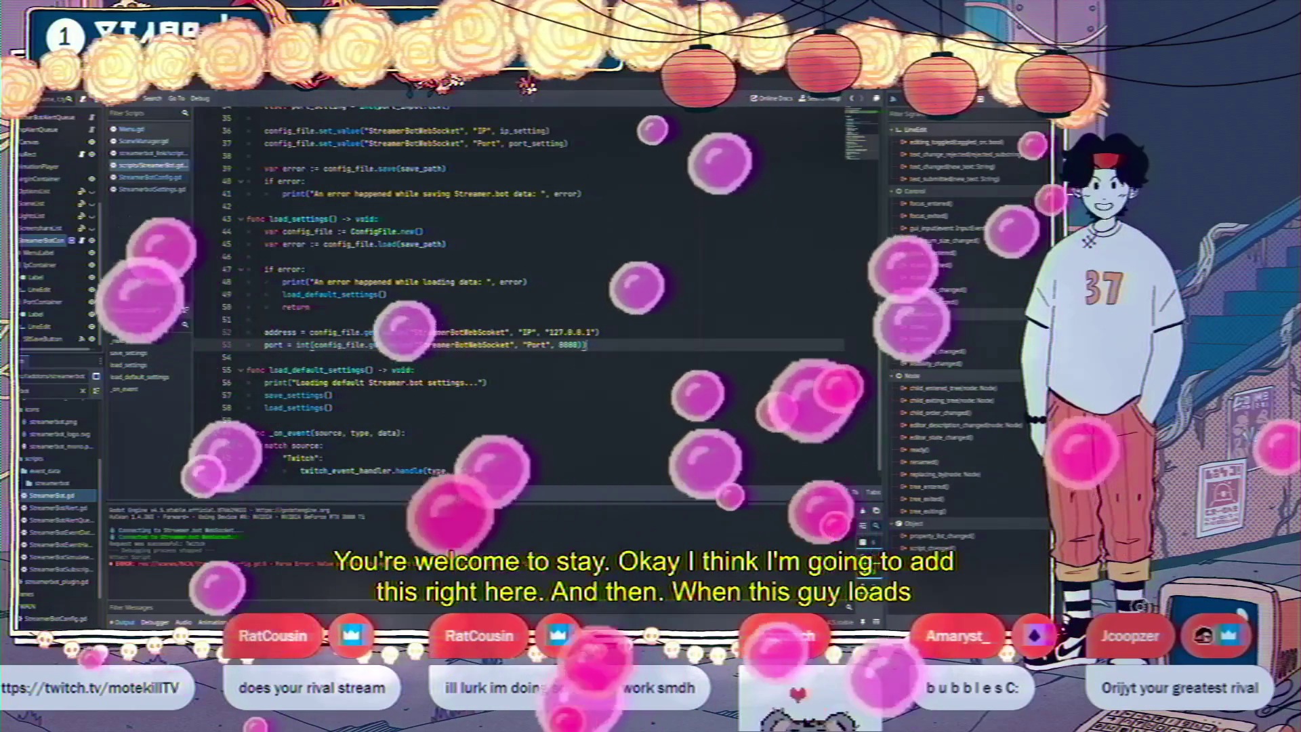
type("streamer_bot_config.load")
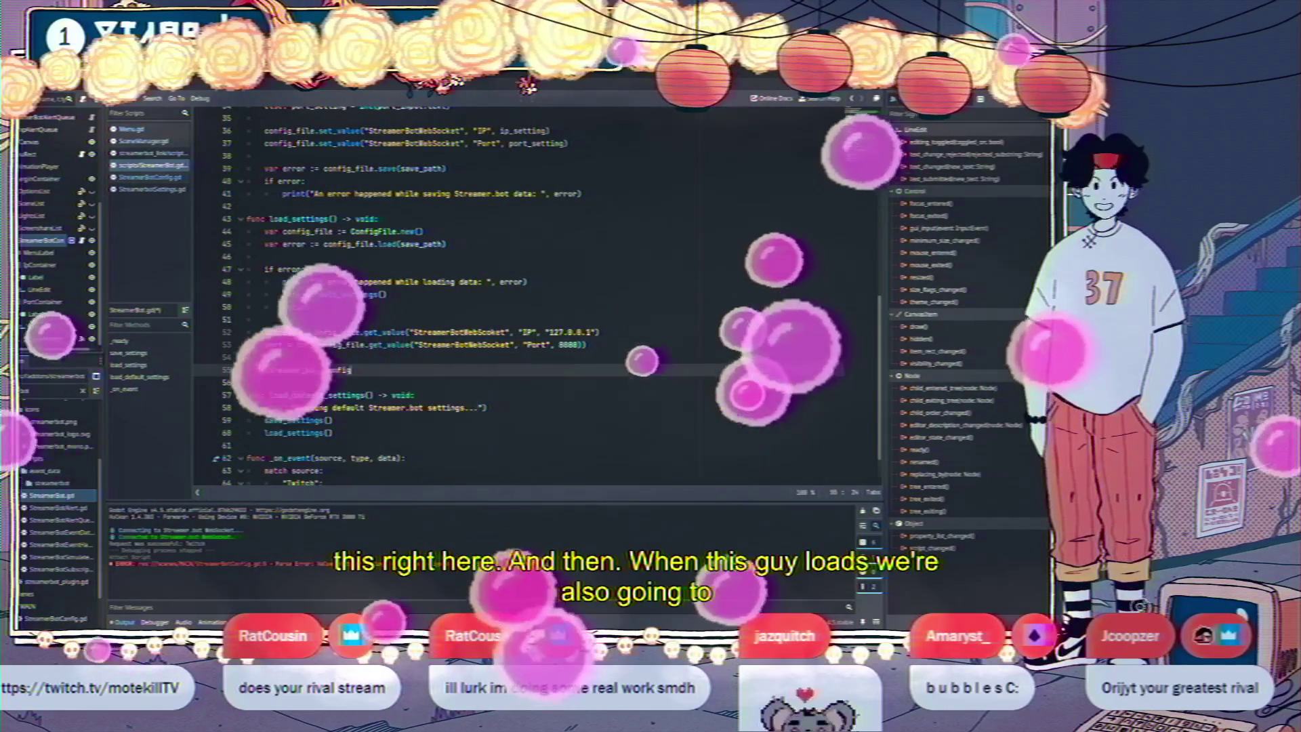
type("_s")
key("Return")
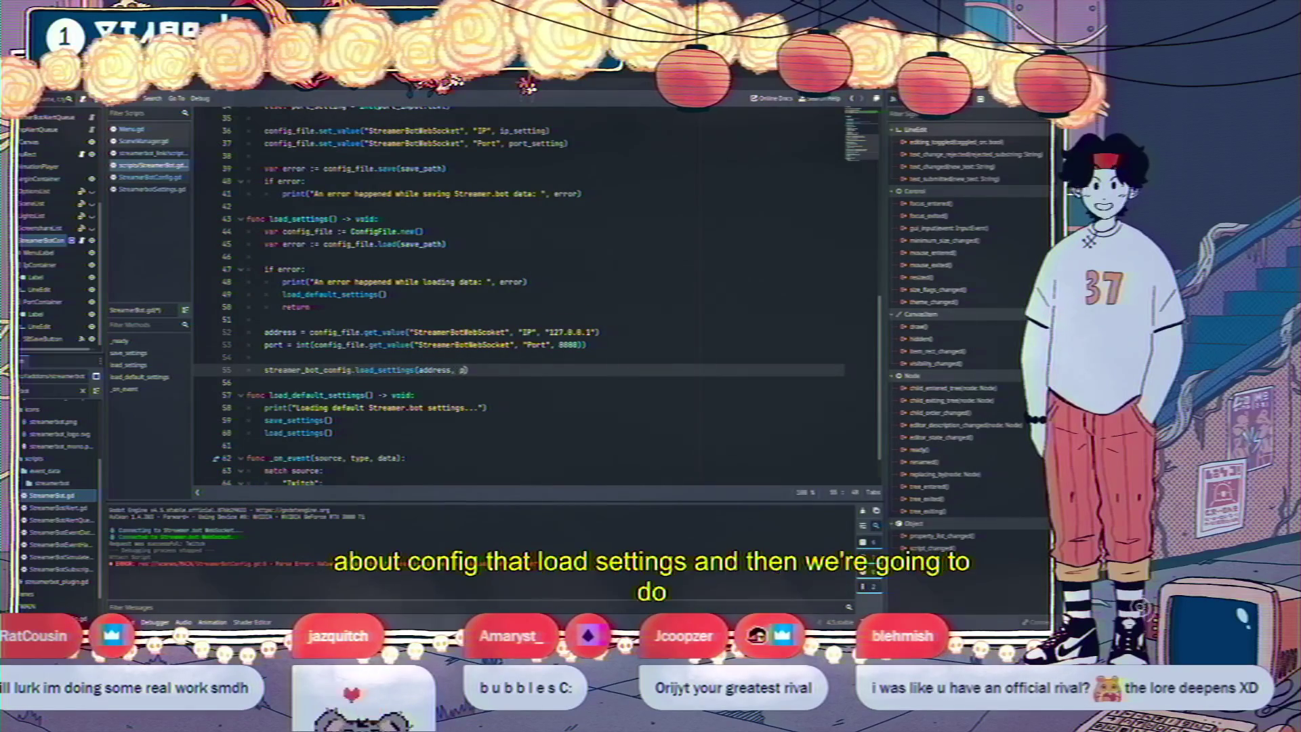
left_click(306, 269)
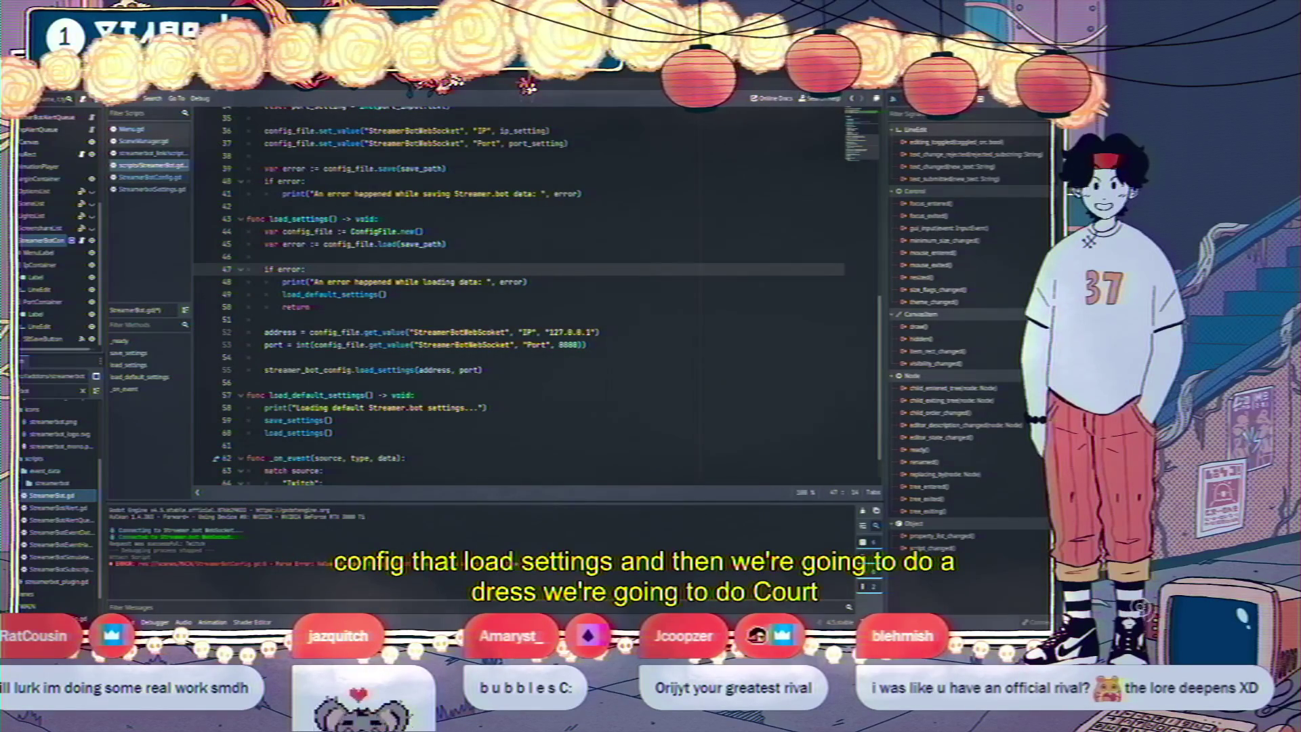
key("F5")
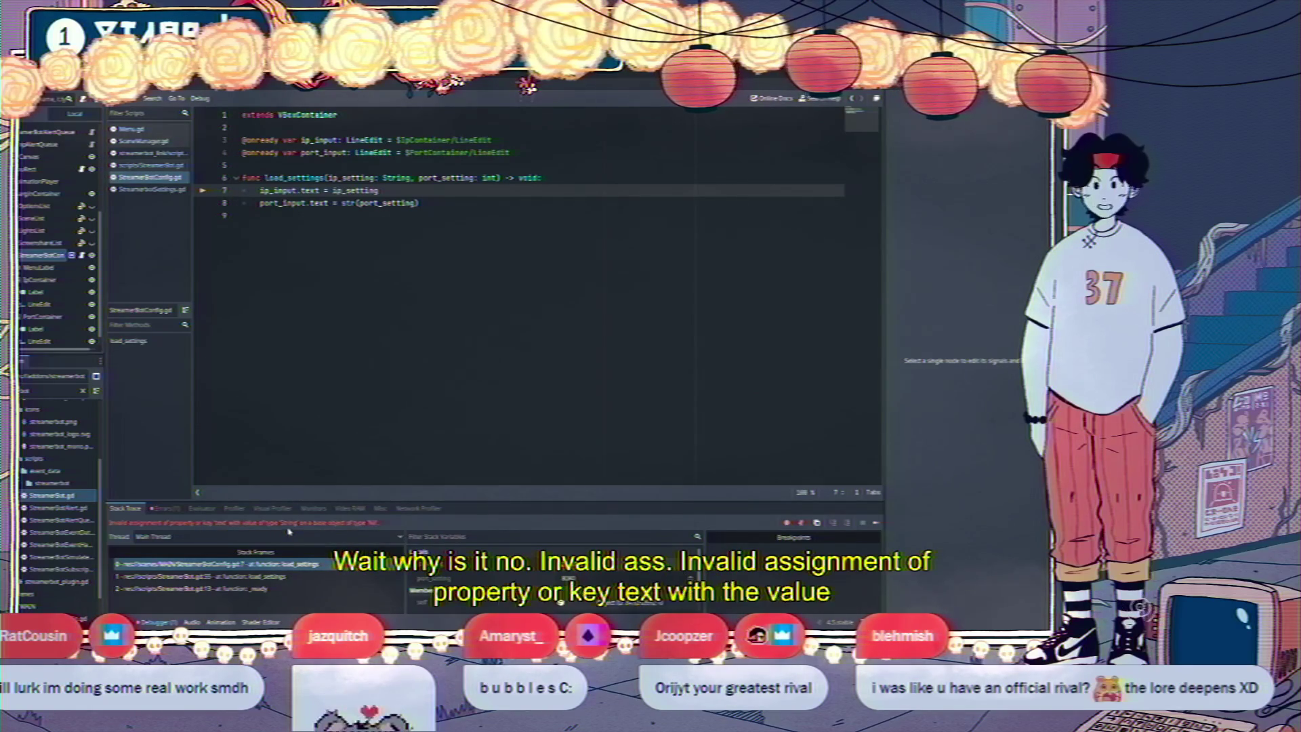
mouse_move(275, 190)
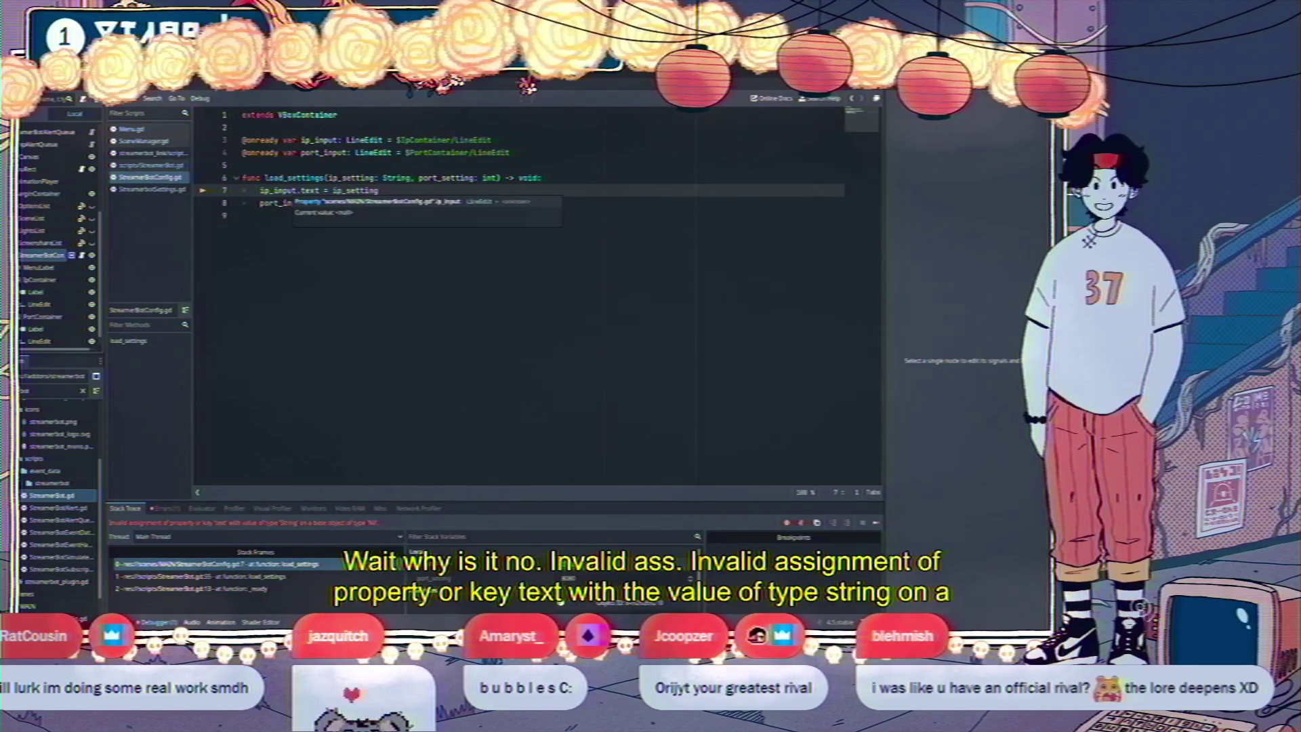
mouse_move(308, 140)
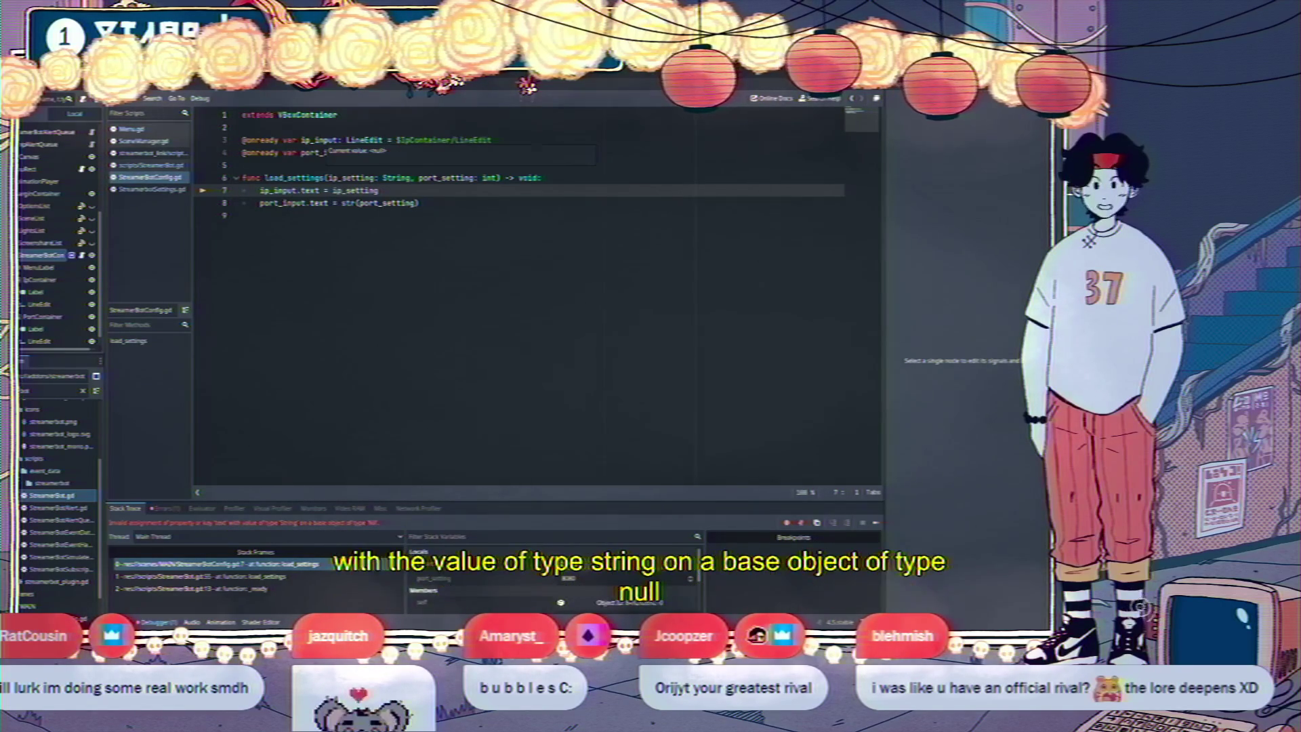
left_click(493, 139)
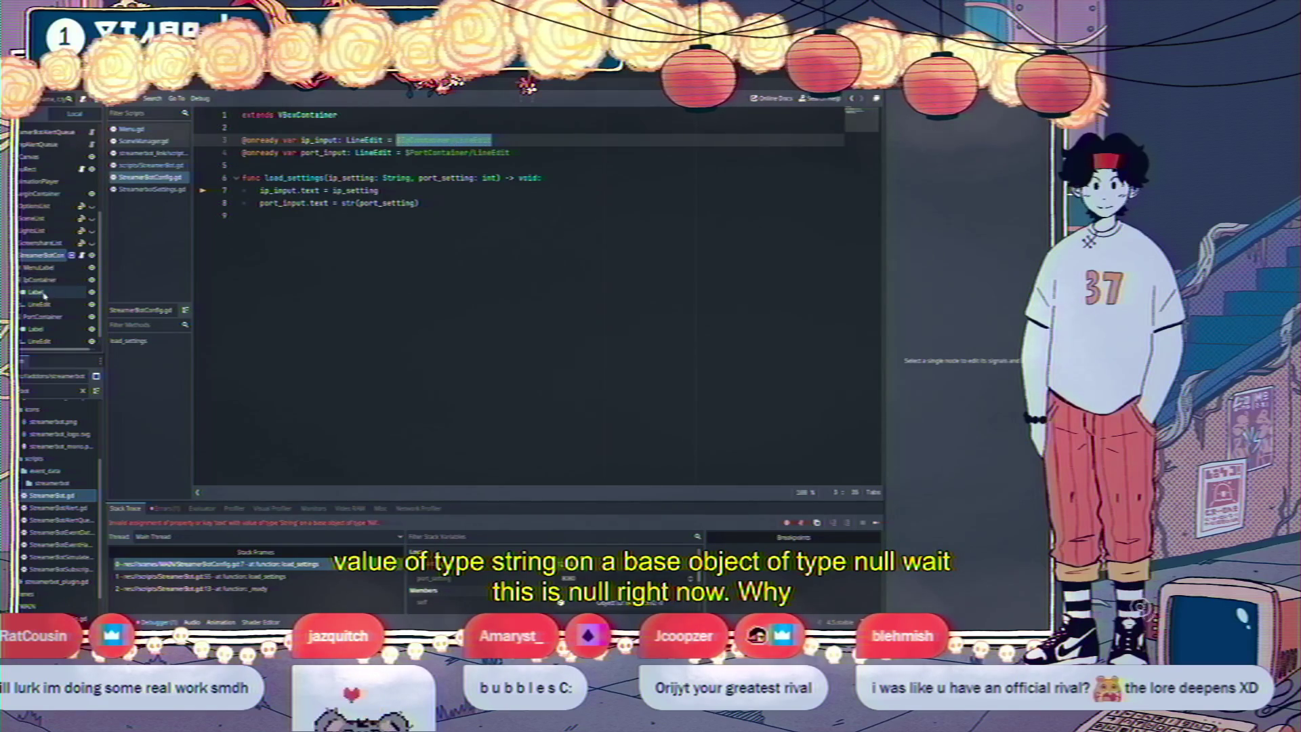
left_click_drag(38, 310, 454, 146)
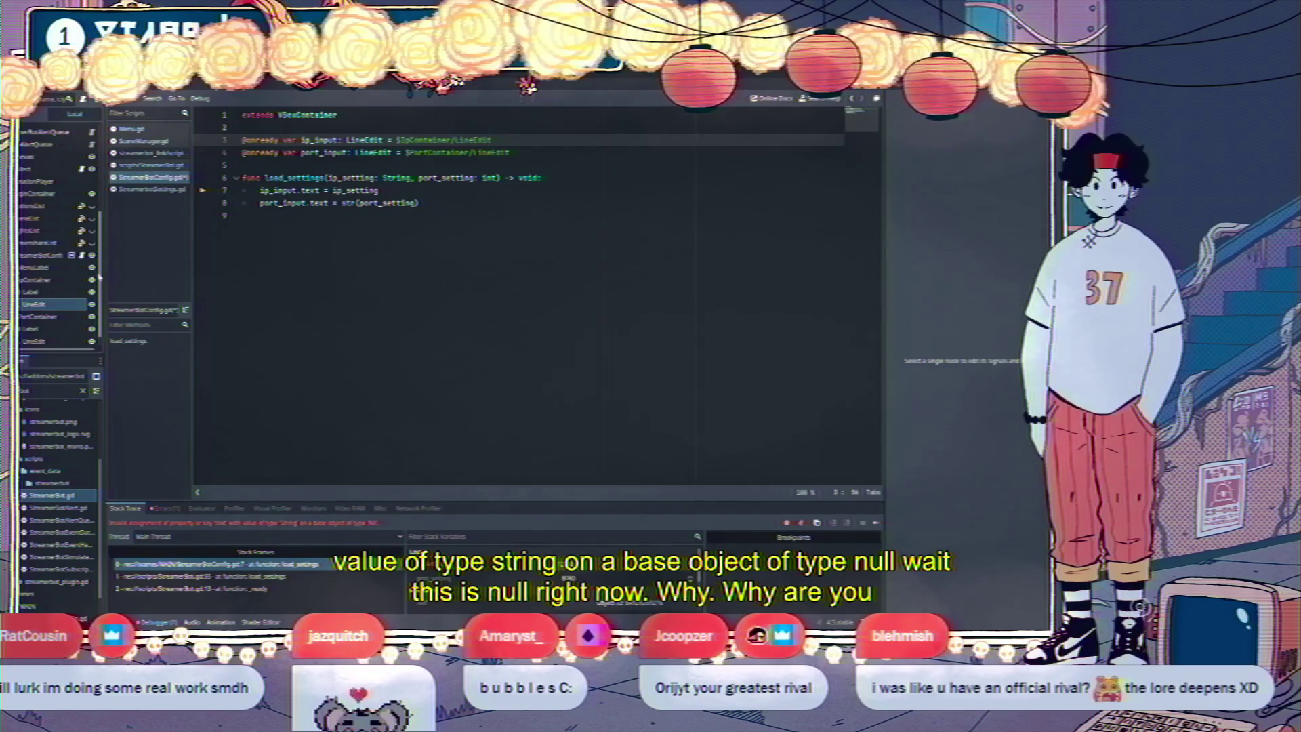
scroll(95, 298, "down", 1)
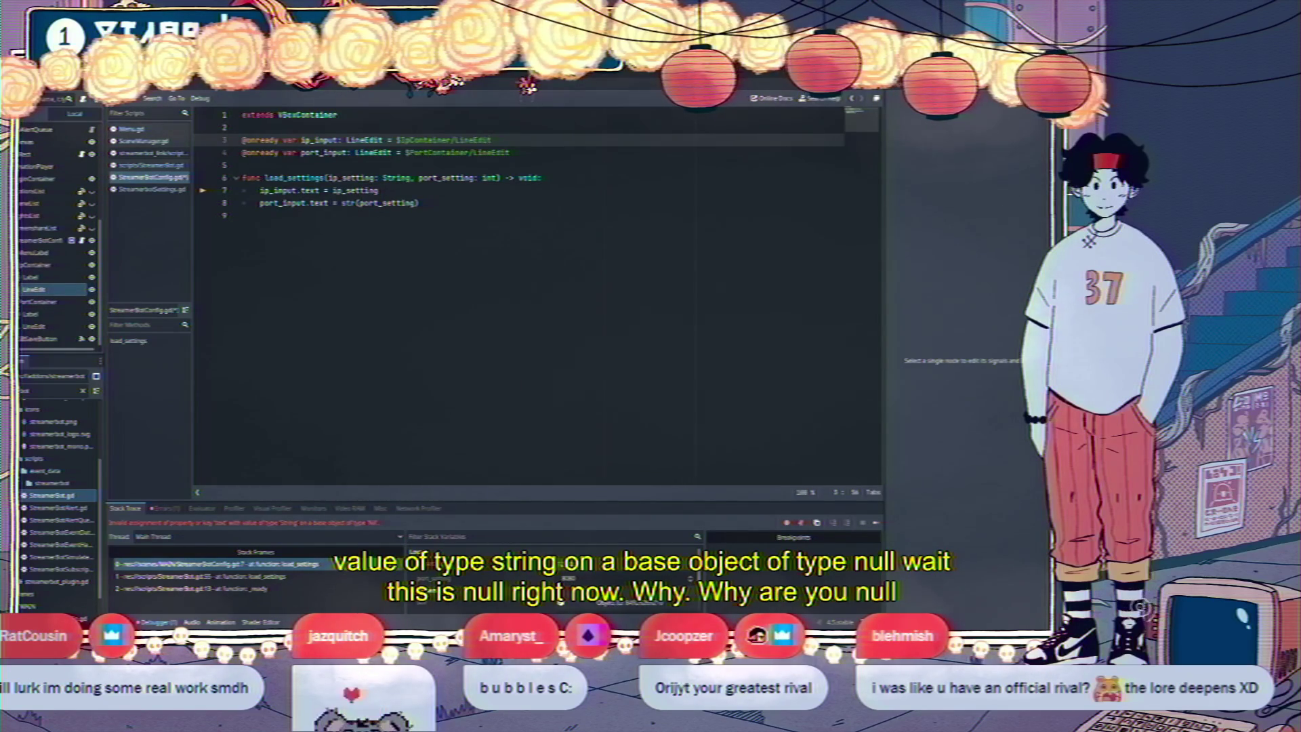
left_click(260, 191)
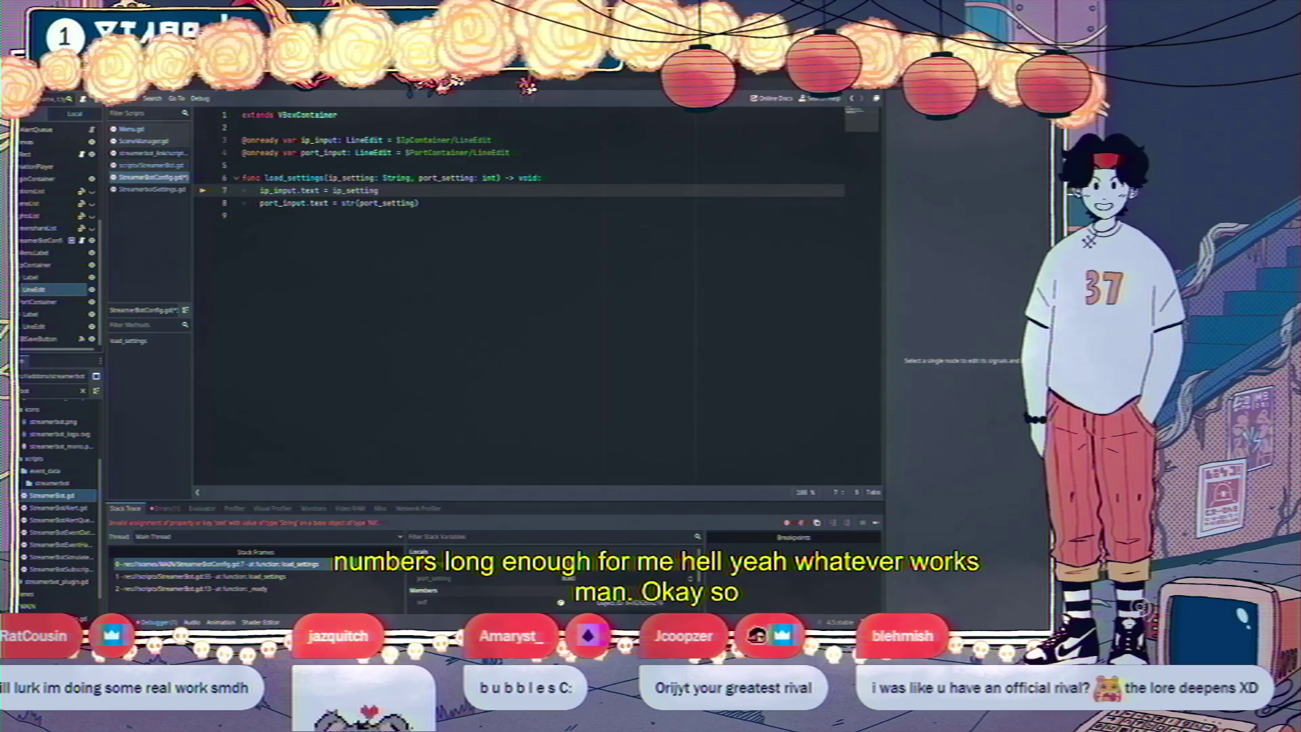
mouse_move(315, 152)
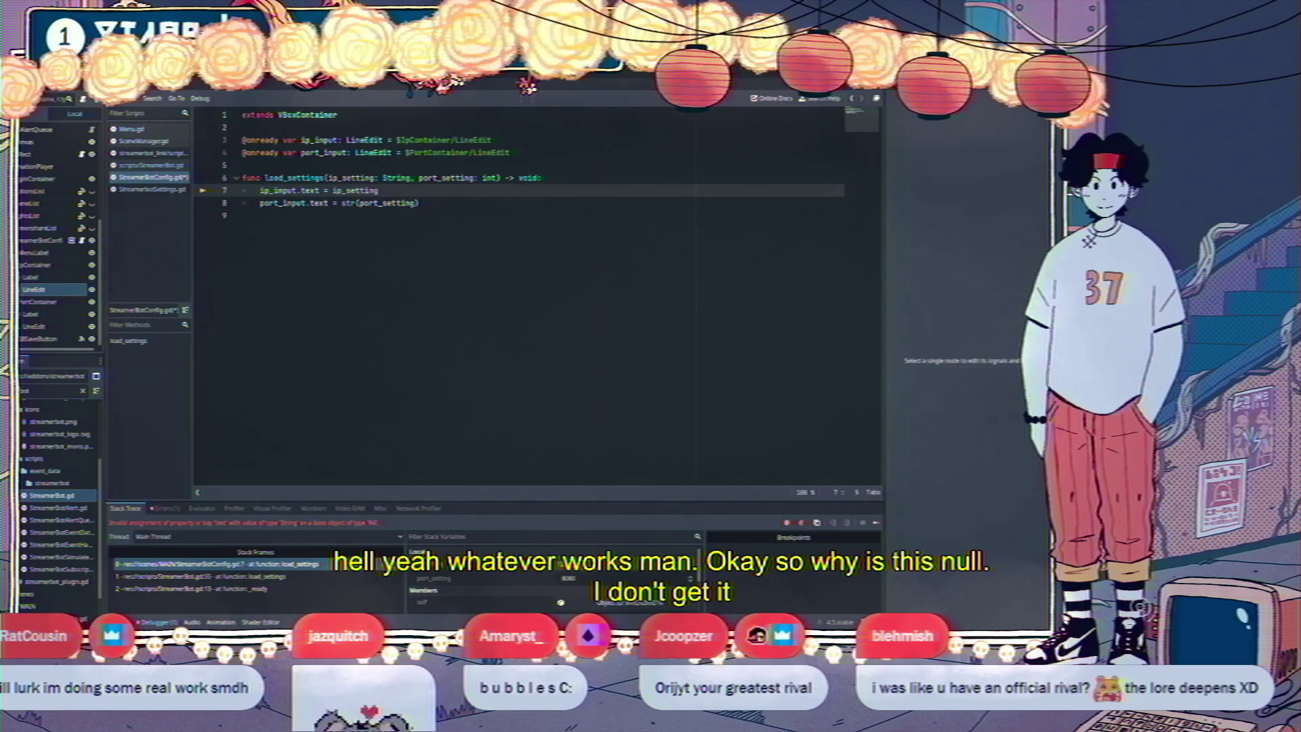
key("ctrl+F1")
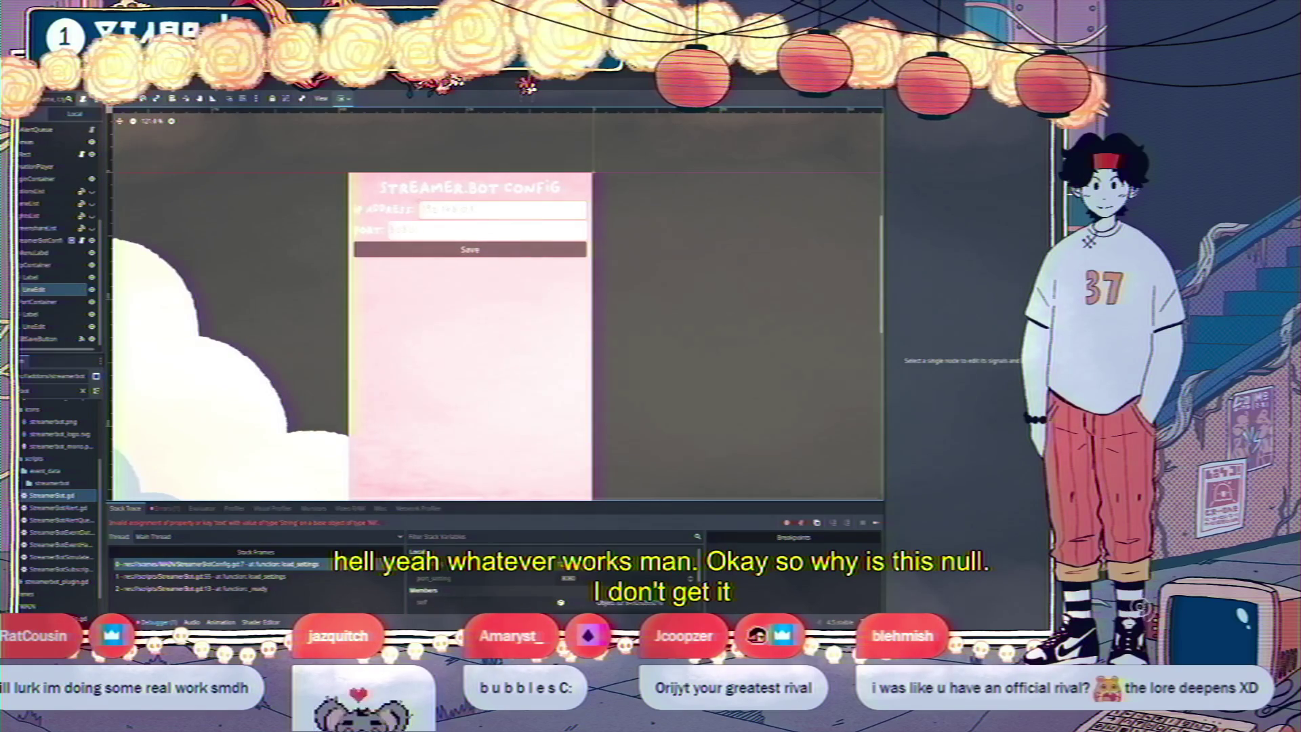
key("ctrl+F3")
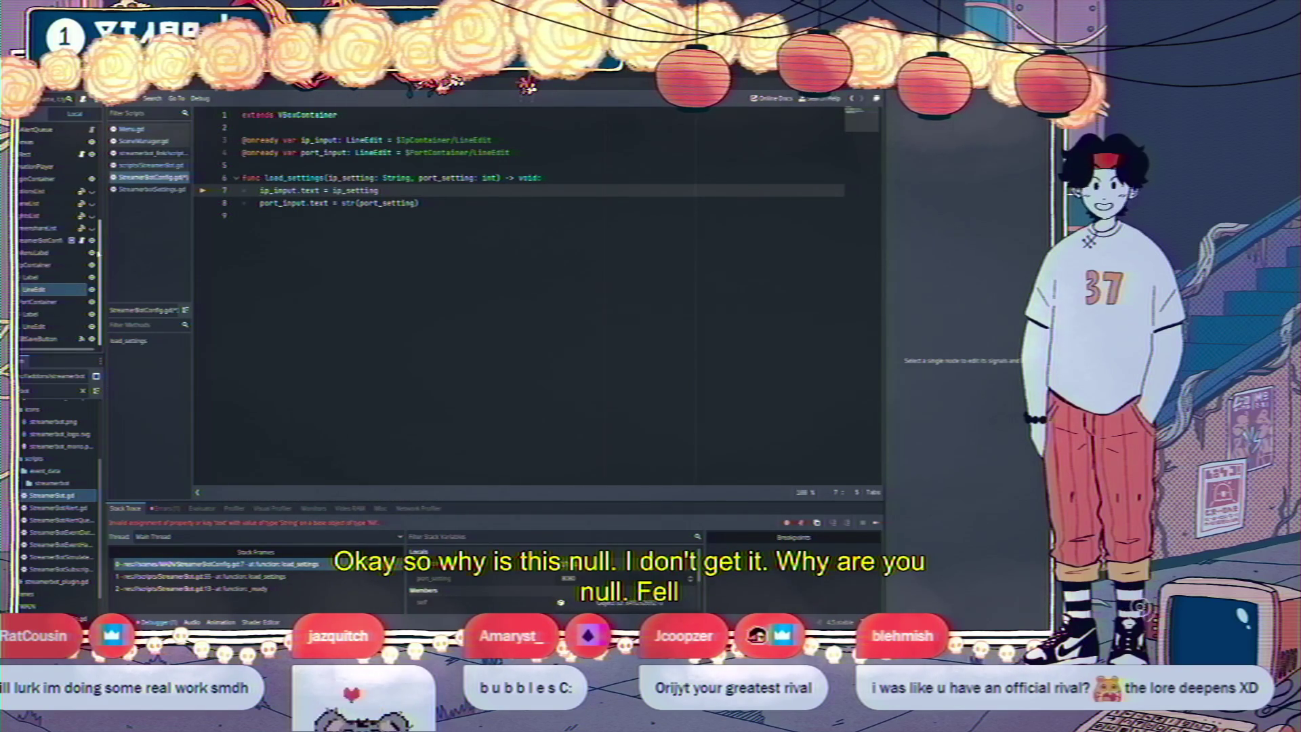
scroll(44, 344, "left", 3)
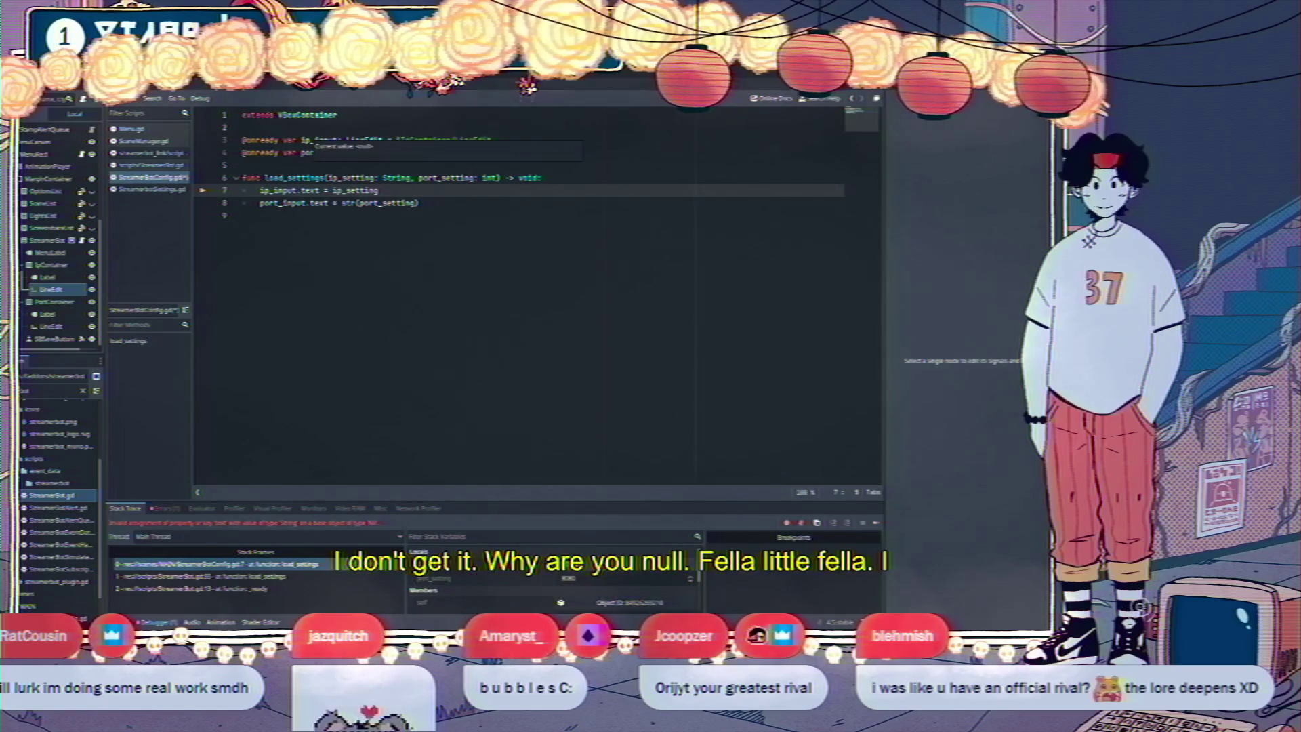
mouse_move(271, 202)
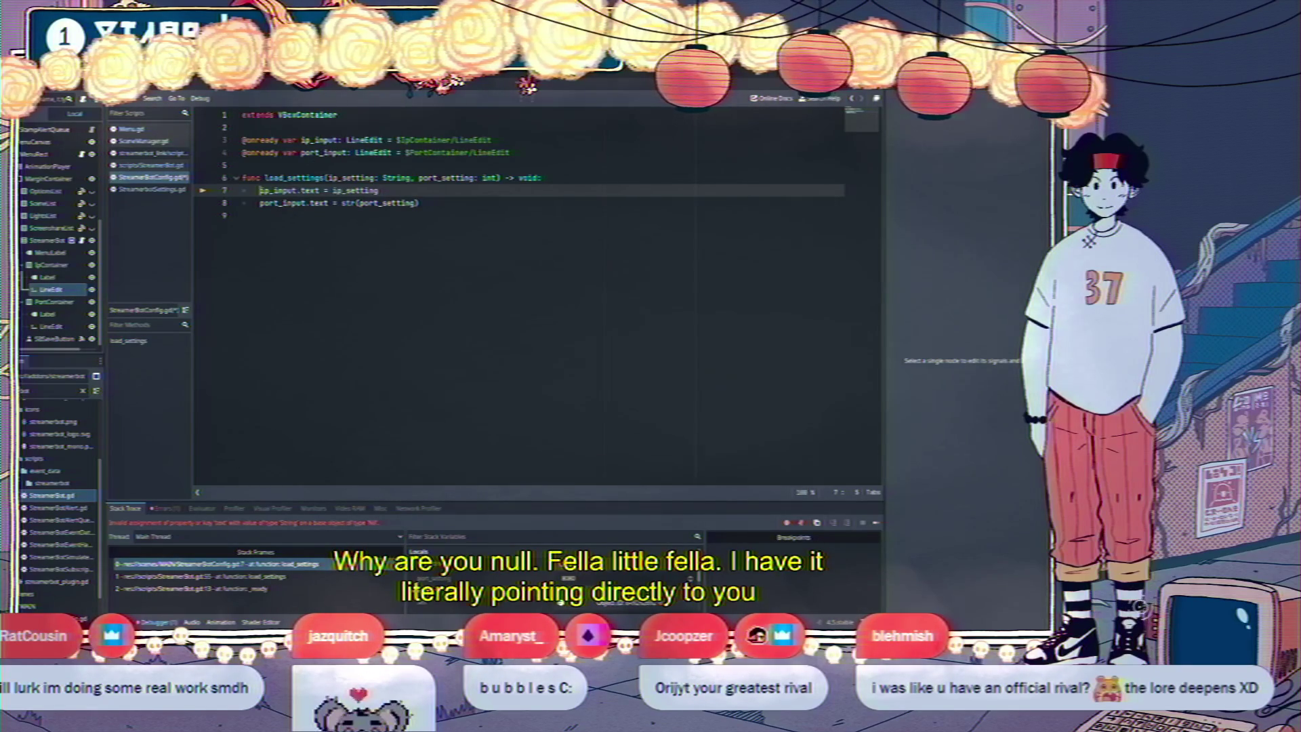
left_click(64, 287)
Step: In load_settings, replace ip_input and port_input with the $IpContainer/LineEdit and $PortContainer/LineEdit node paths
left_click_drag(65, 283, 265, 191)
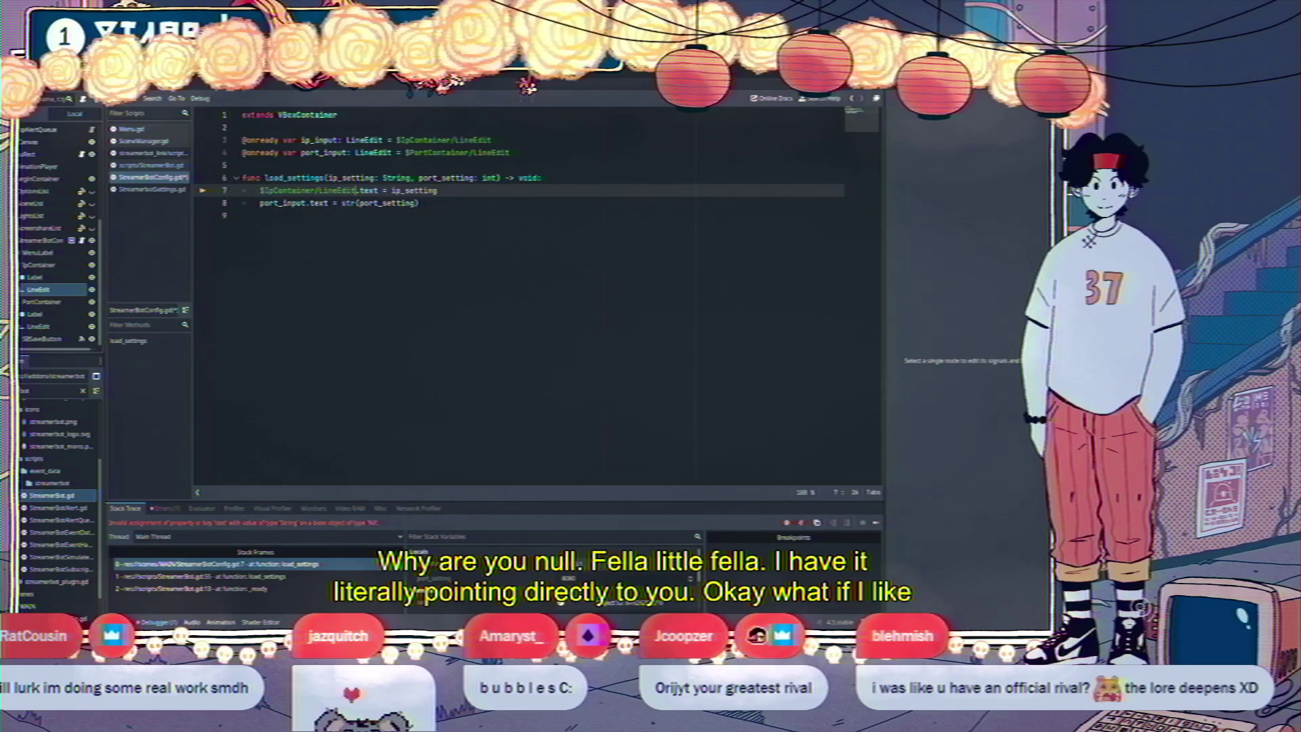
double_click(281, 203)
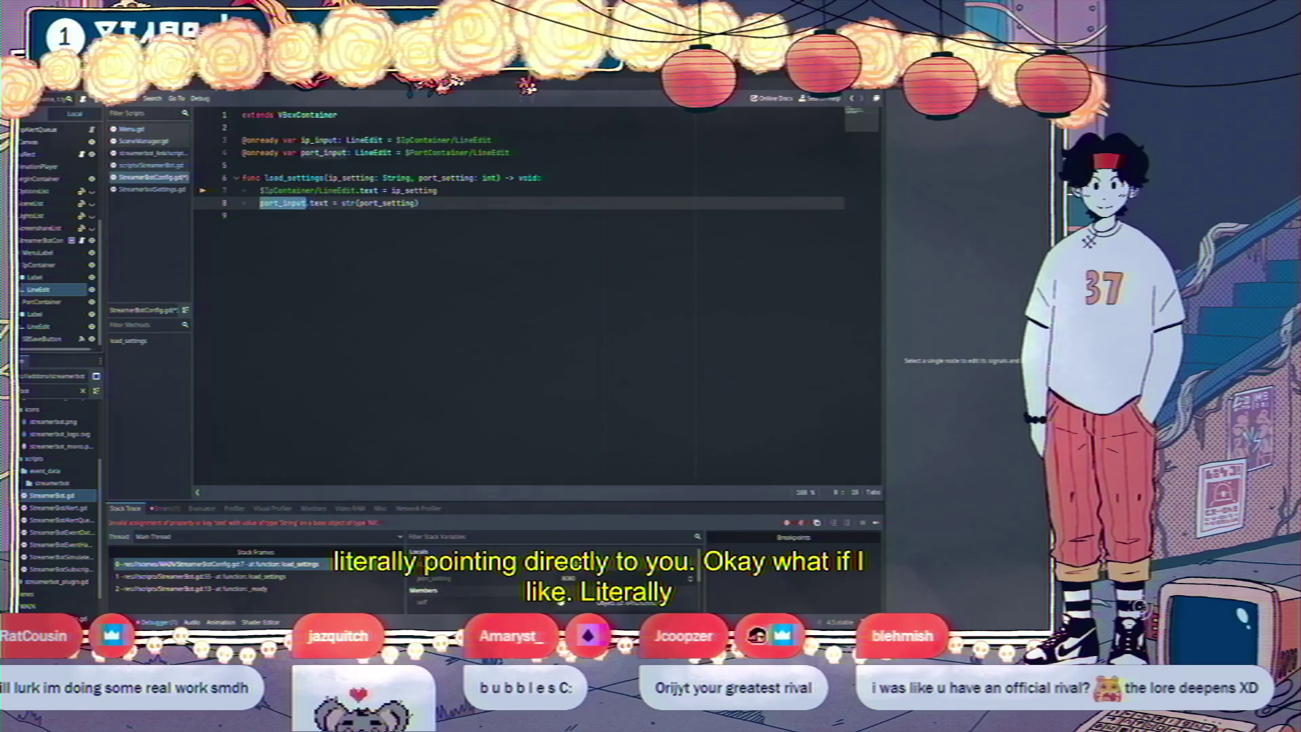
mouse_move(37, 327)
left_mouse_down()
mouse_move(109, 319)
mouse_move(281, 203)
left_mouse_up()
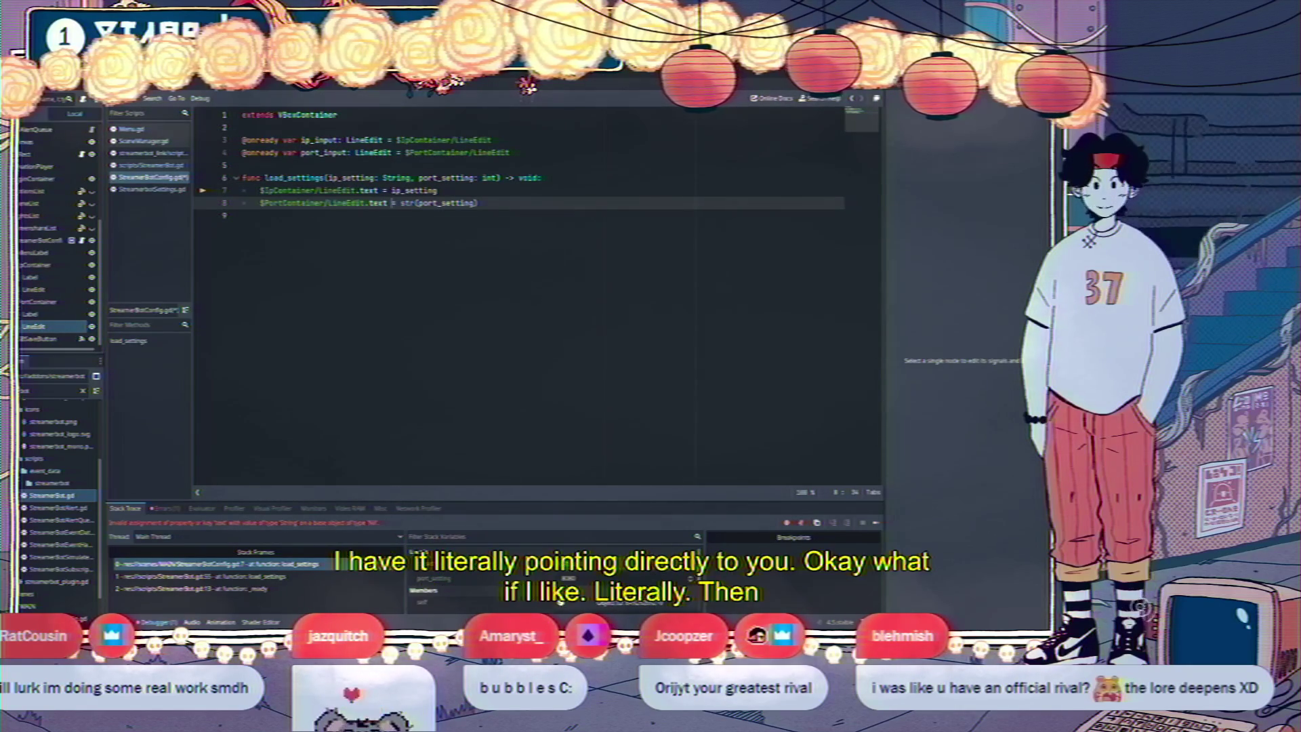
left_click(560, 602)
Step: Run the game, open the Streamer.bot config panel from the side menu, then stop the game
key("F5")
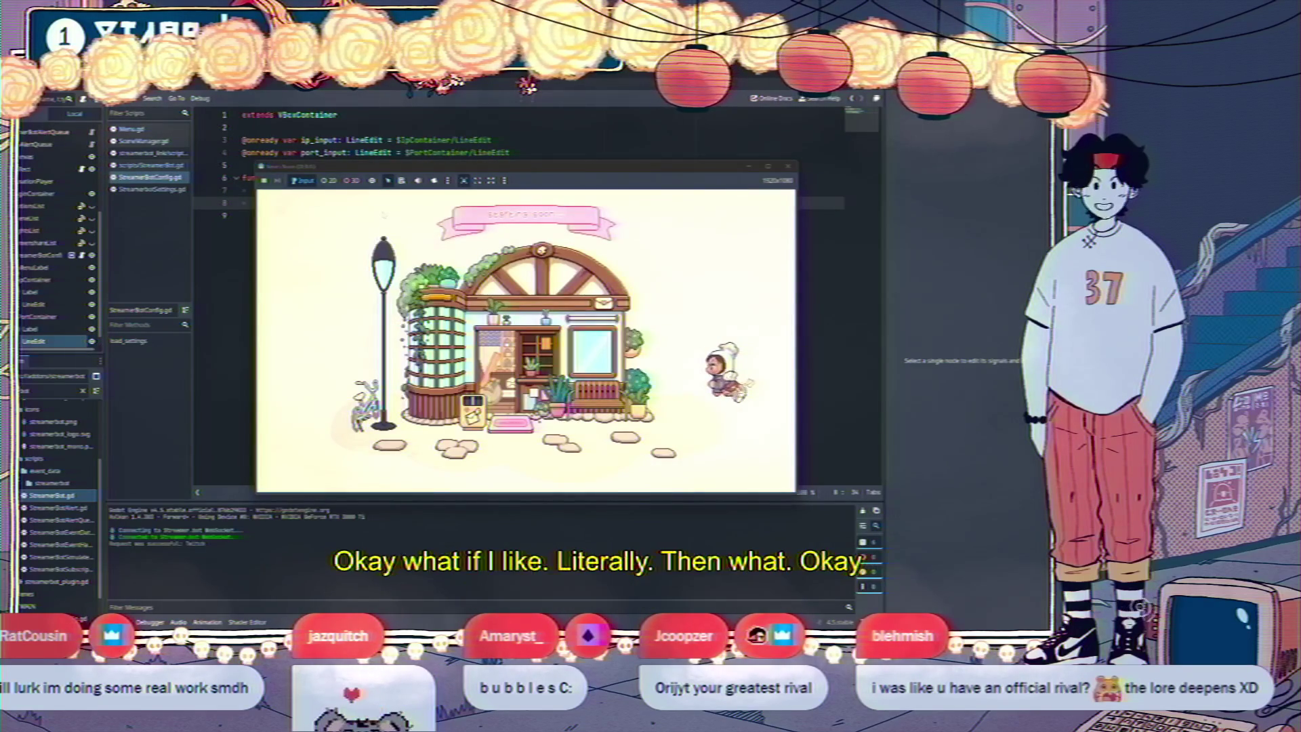
left_click(383, 215)
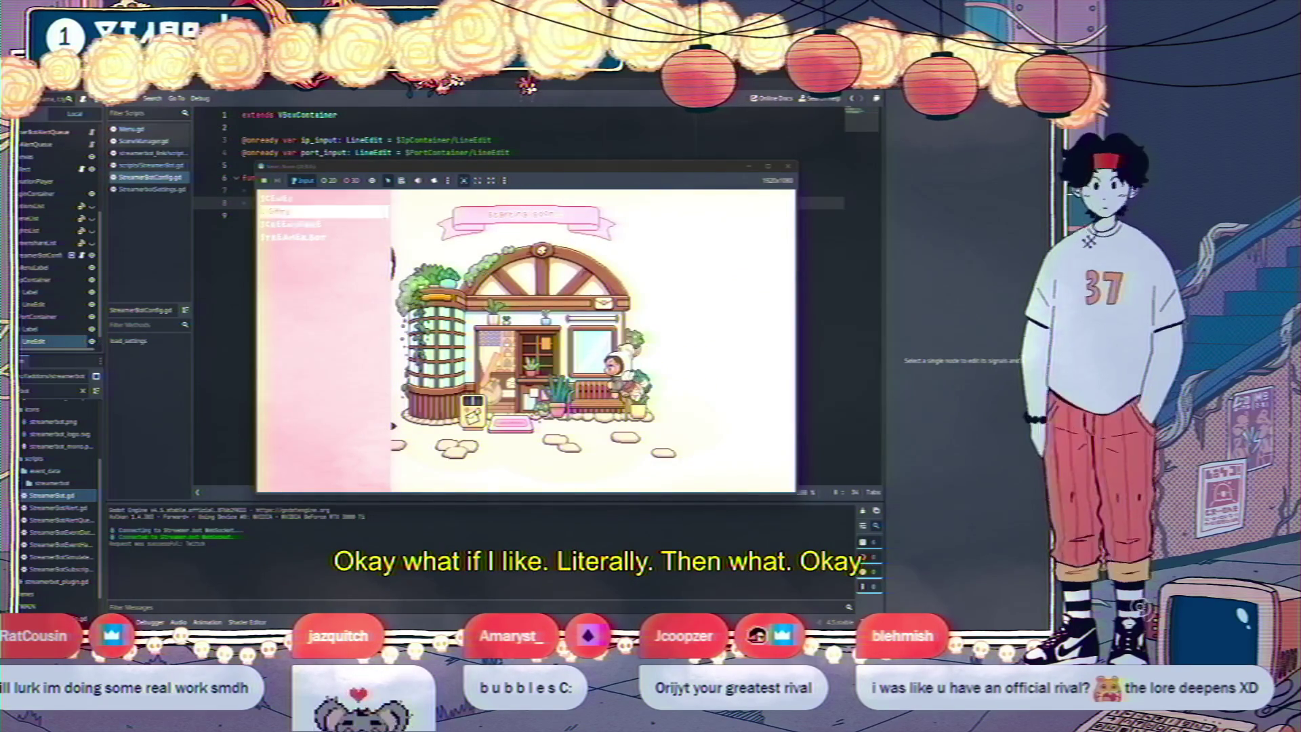
left_click(383, 212)
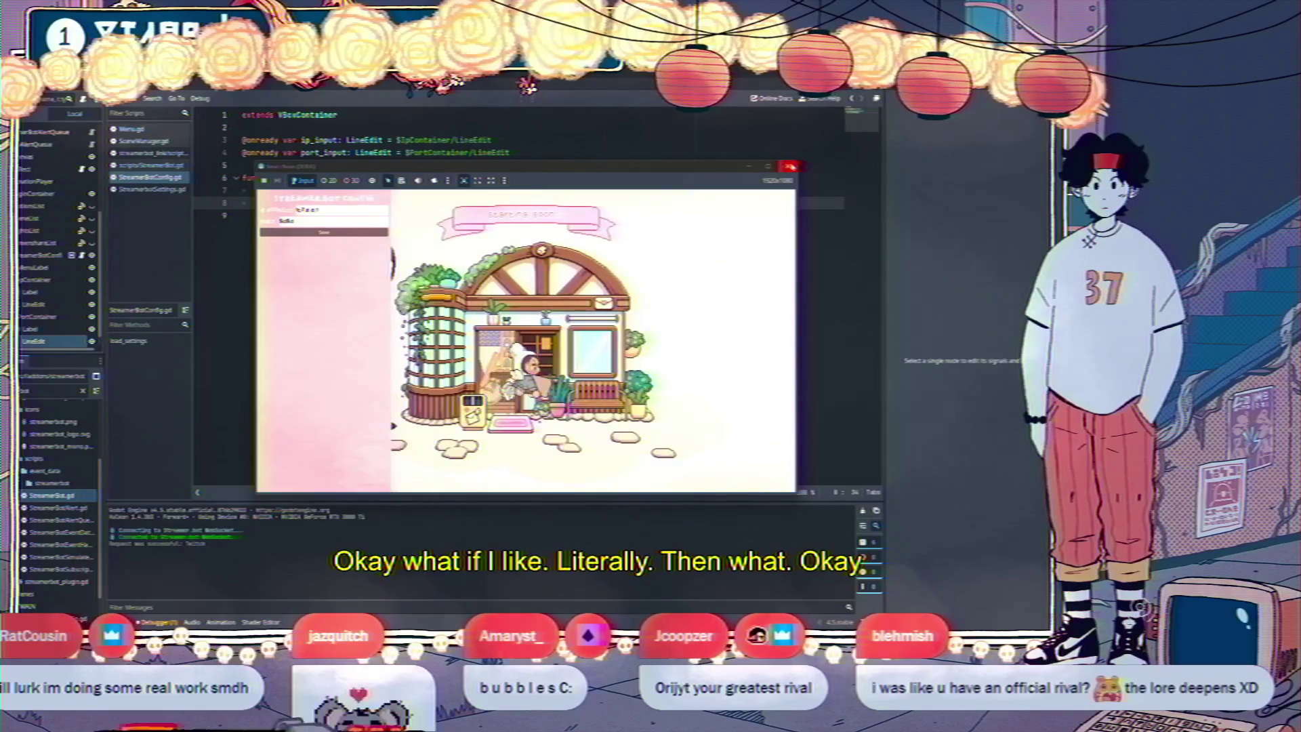
left_click(790, 166)
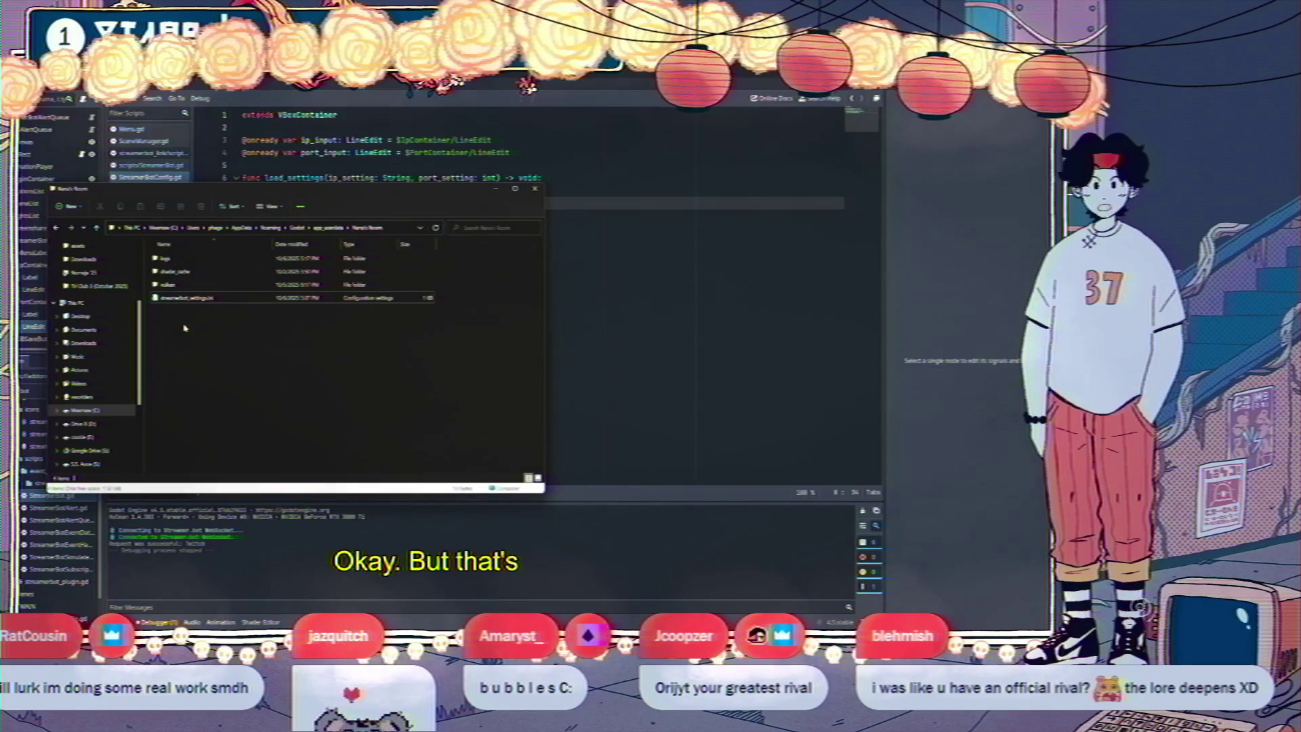
Step: Open streamerbot_settings.ini from the project's user data folder to view its saved contents
left_click(207, 303)
left_click(206, 302)
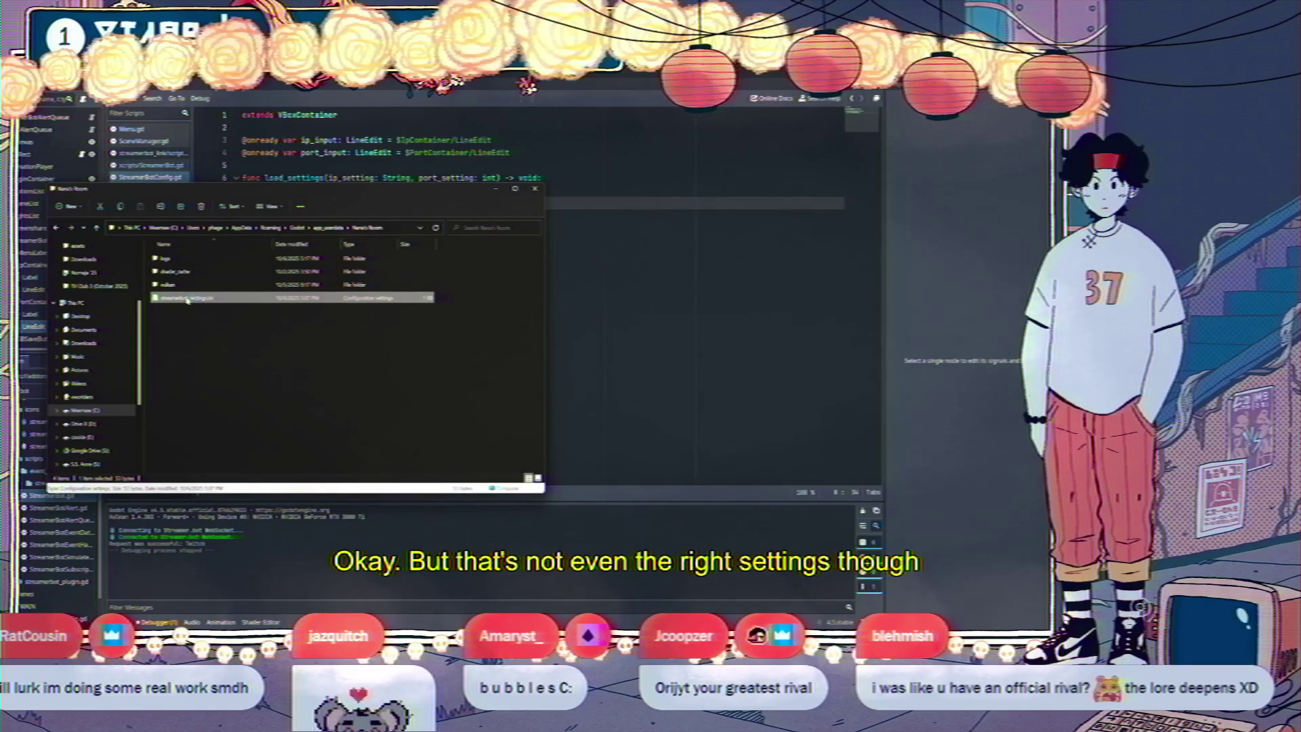
double_click(187, 300)
Step: Close the settings file and folder window, returning to the StreamerBot.gd script
left_click(419, 194)
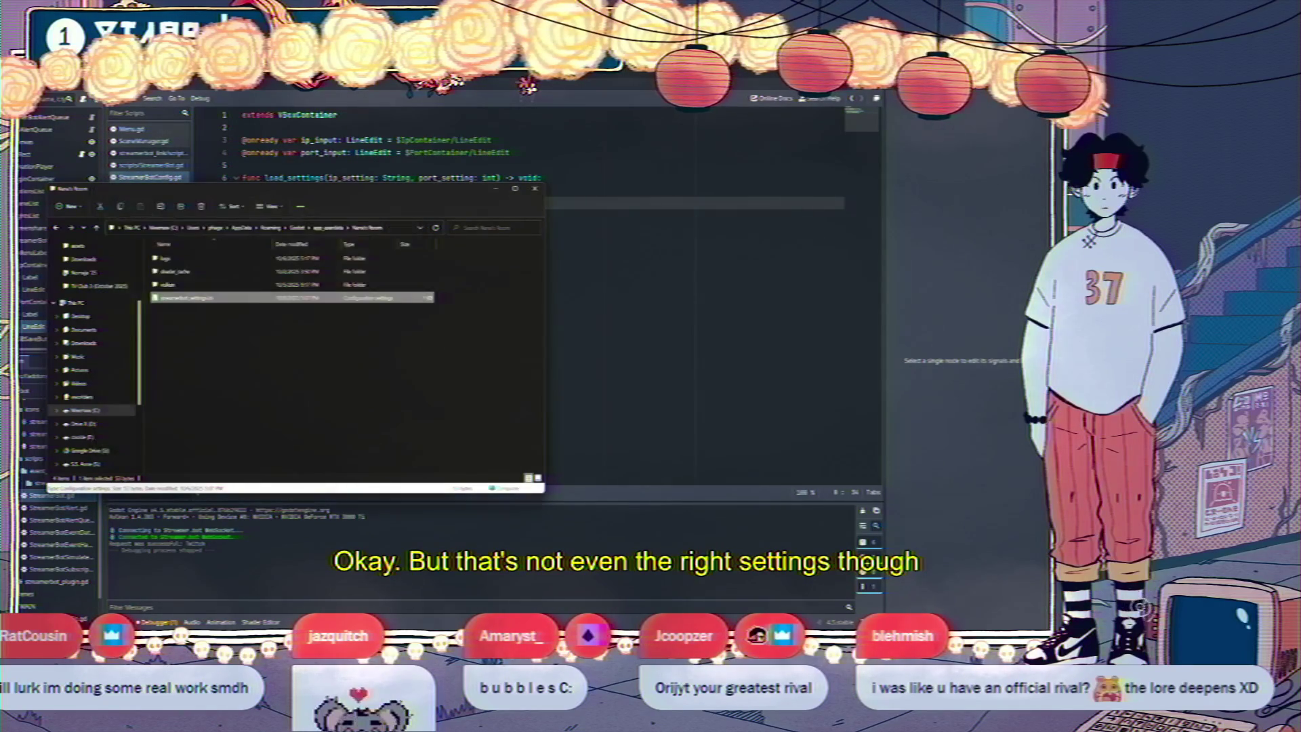
left_click(535, 189)
left_click(162, 167)
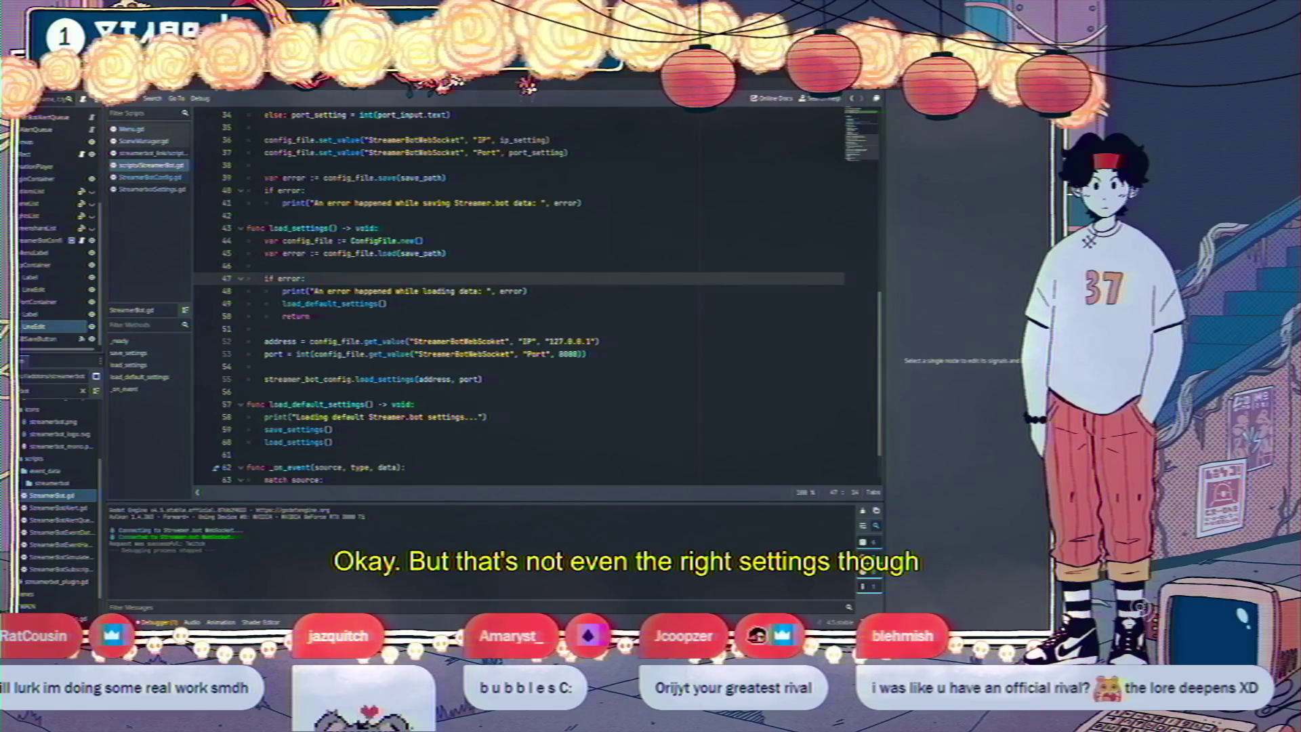
Step: Below load_settings(address, port), add print("Loaded settings: IP: %s and Port: %d"), then test-run the game
left_click(599, 342)
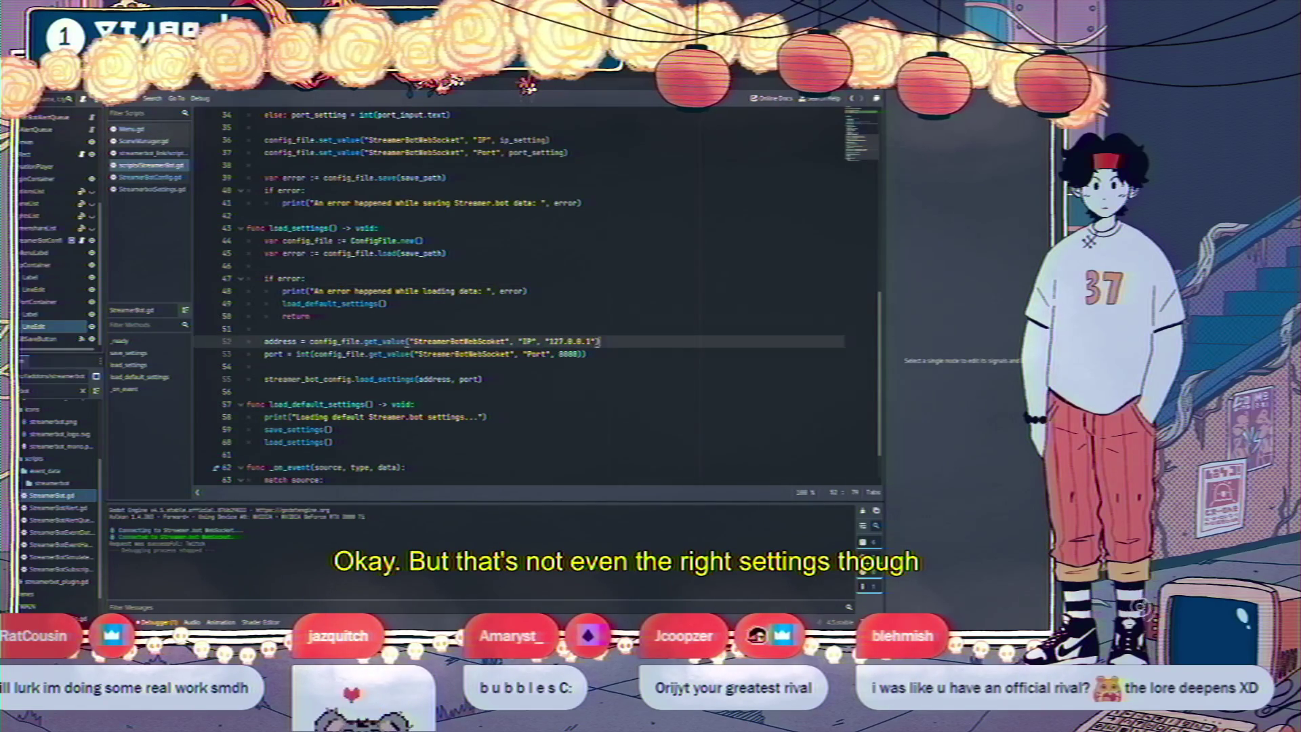
left_click(588, 353)
left_click(482, 379)
key("Return")
key("Return")
type("print")
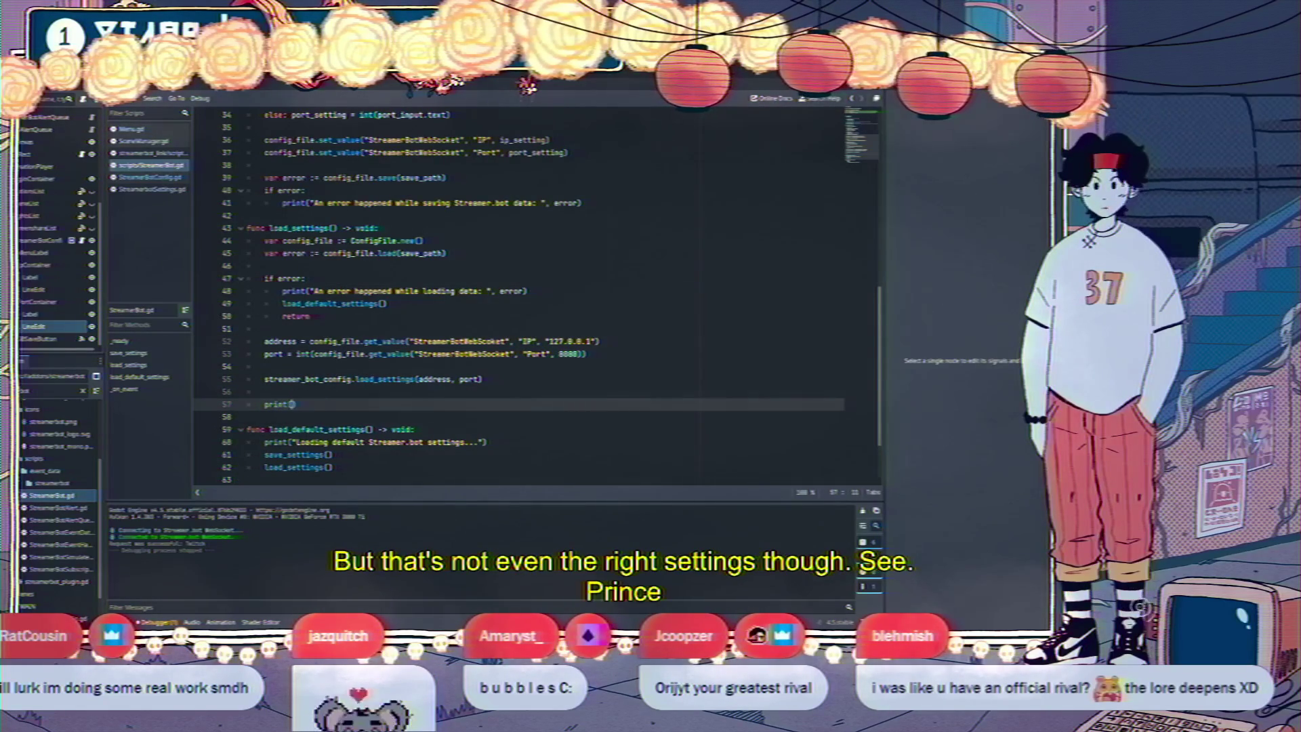
type("(\"Loaded settings")
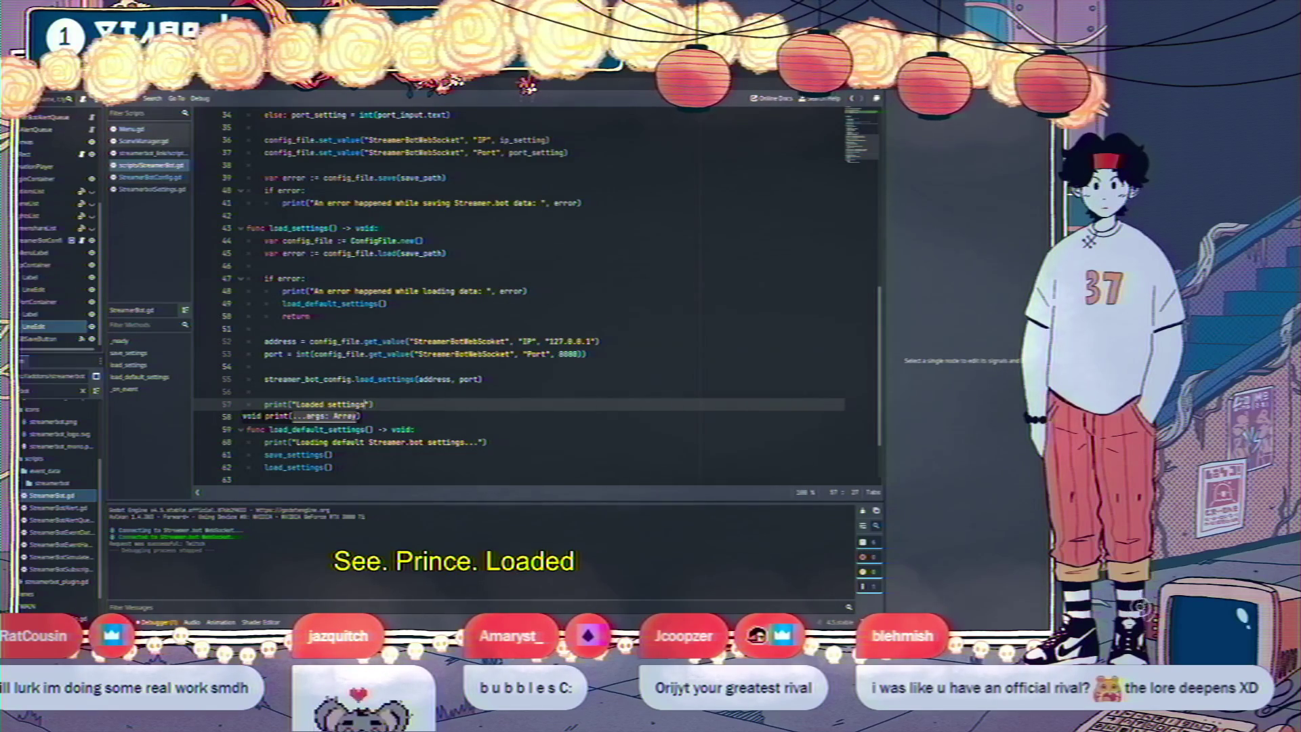
type(": IP")
type(": %s and ")
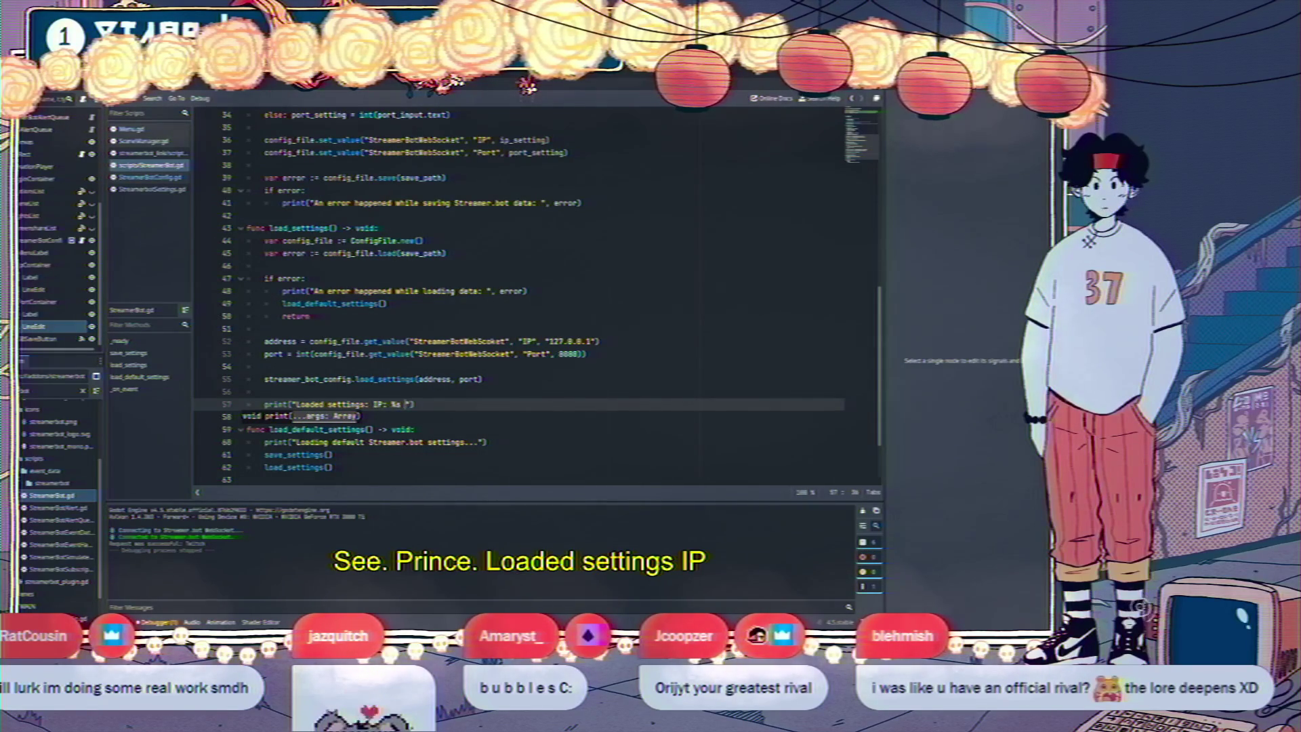
type("Port: %d")
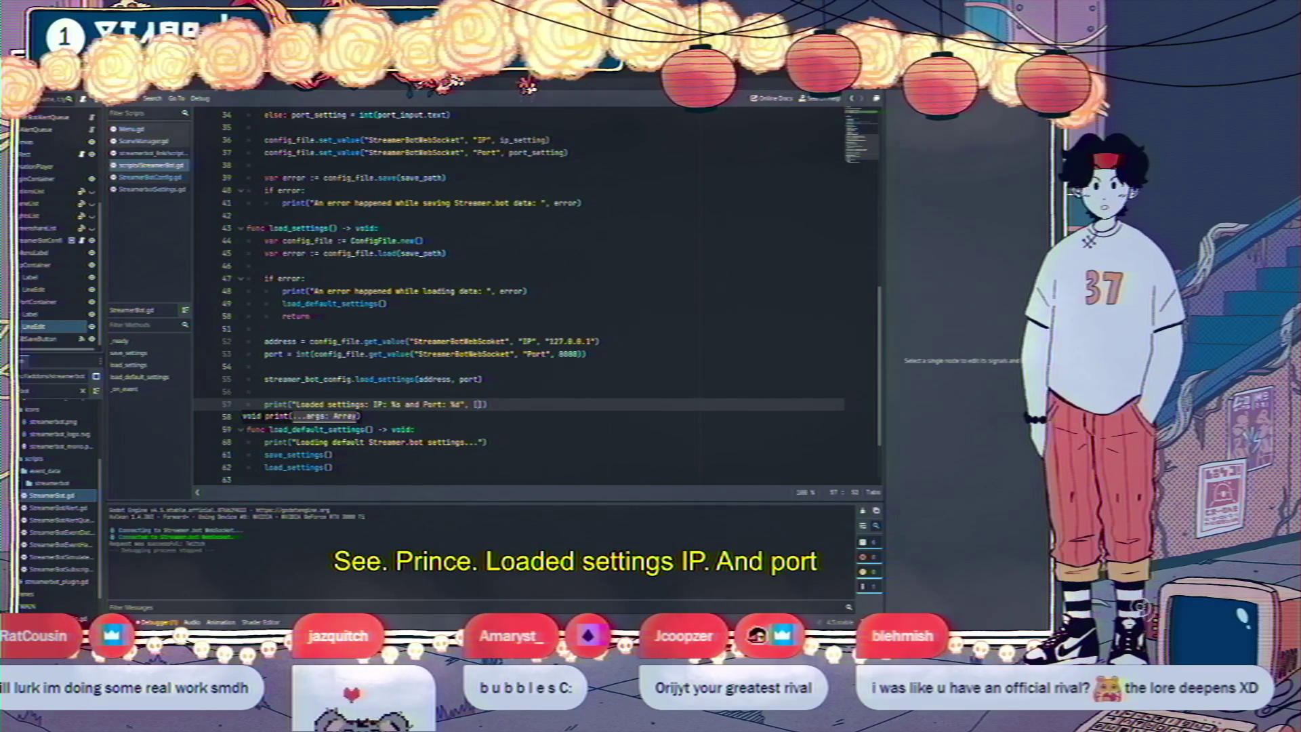
key("BackSpace")
key("BackSpace")
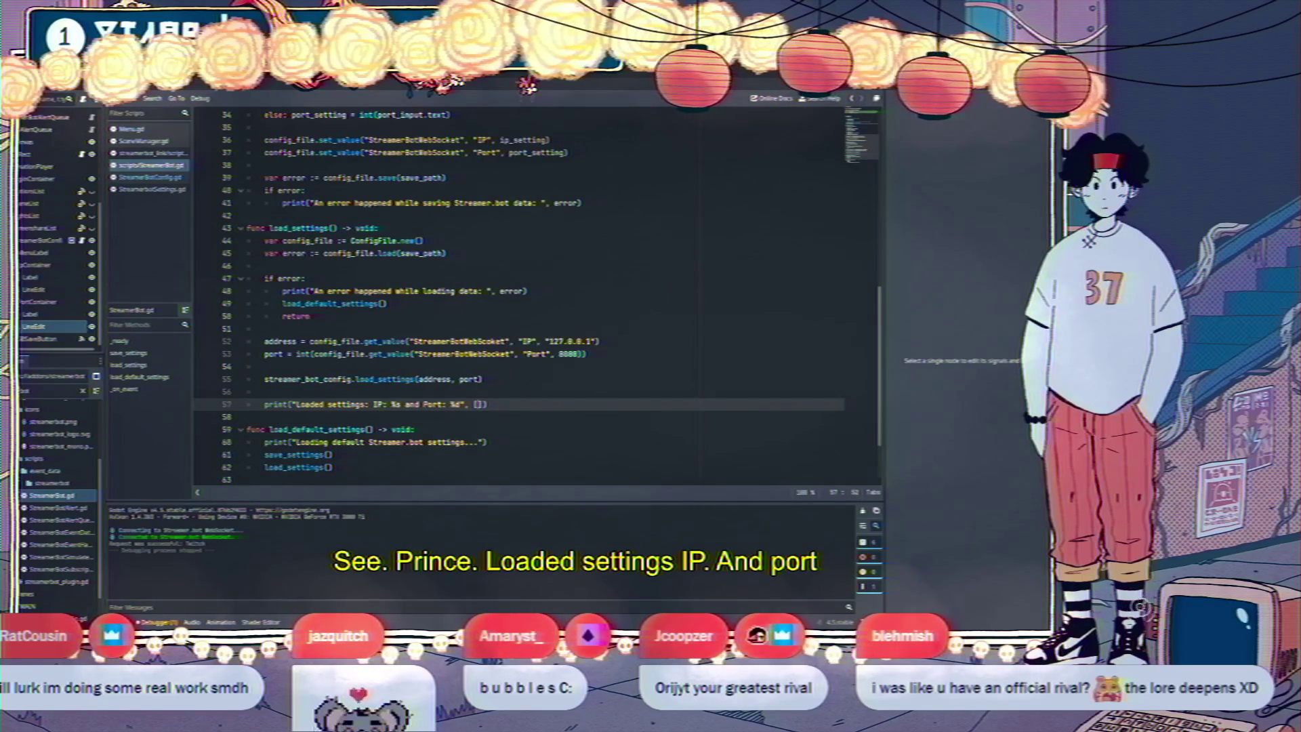
key("BackSpace")
key("BackSpace")
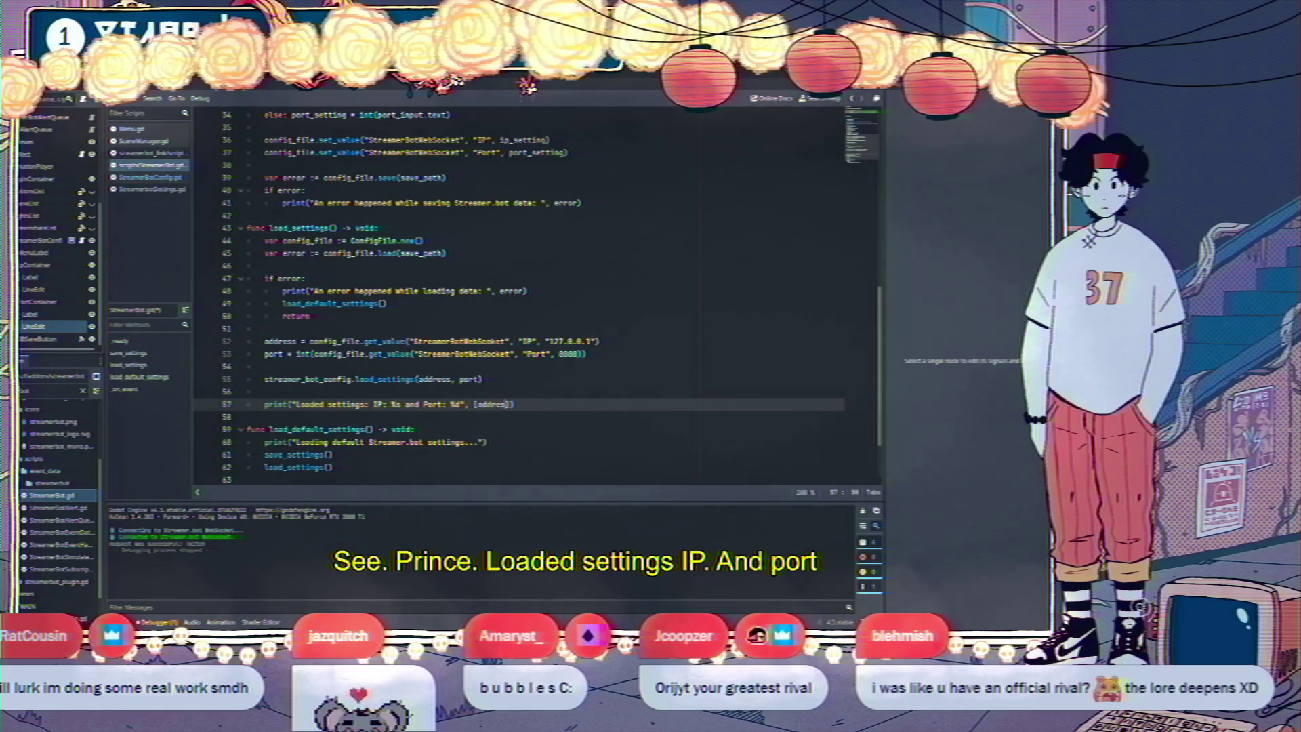
type("rt")
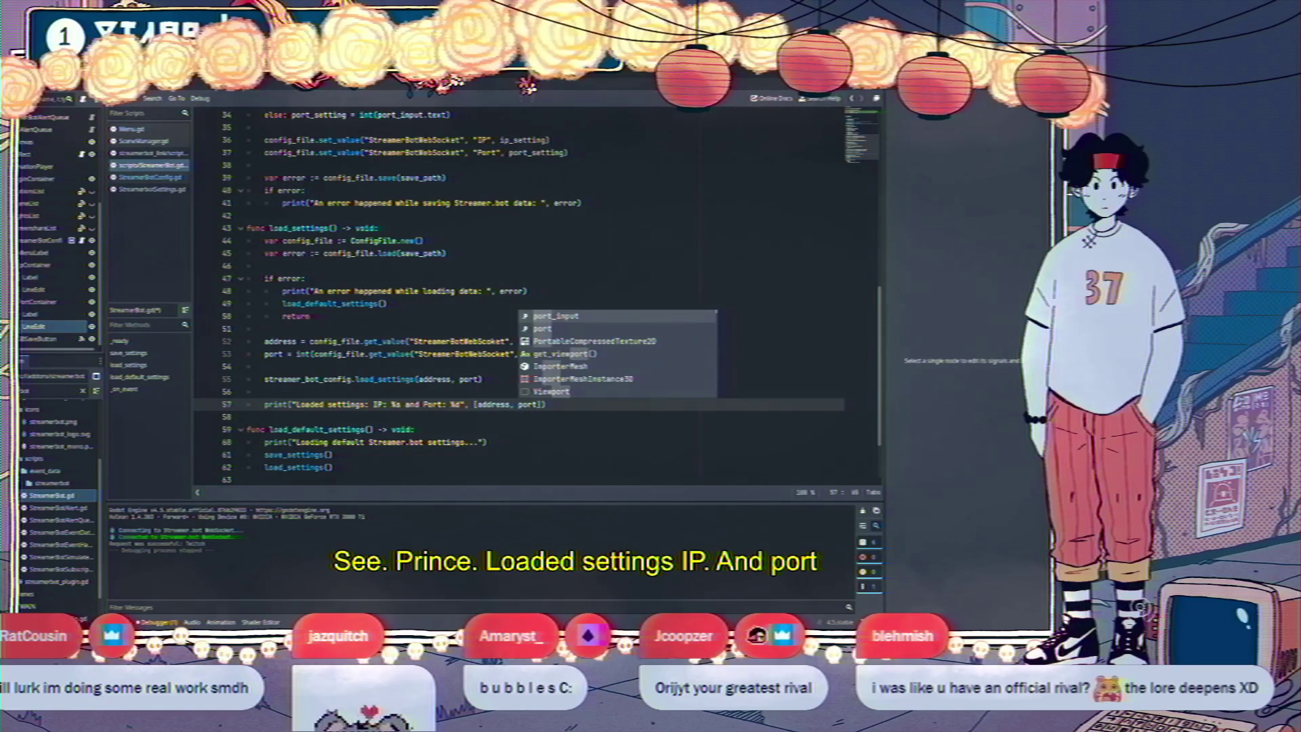
key("F5")
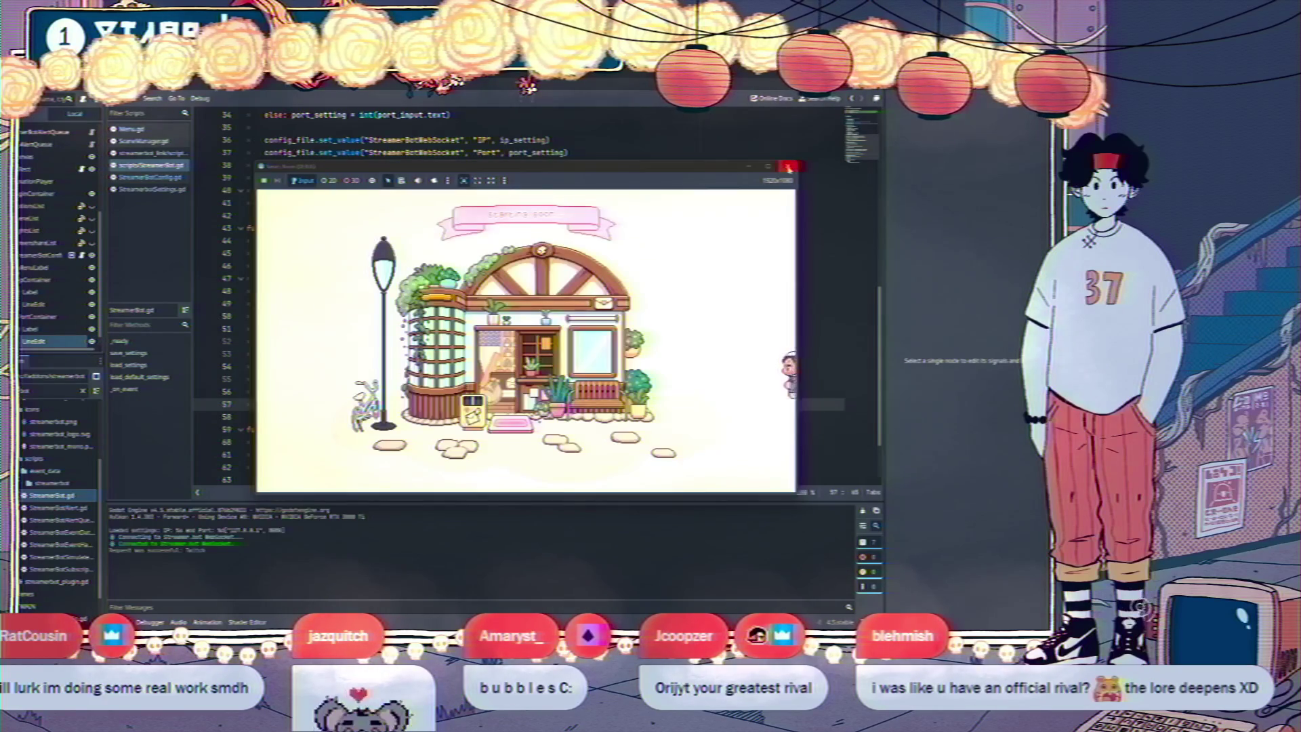
left_click(788, 166)
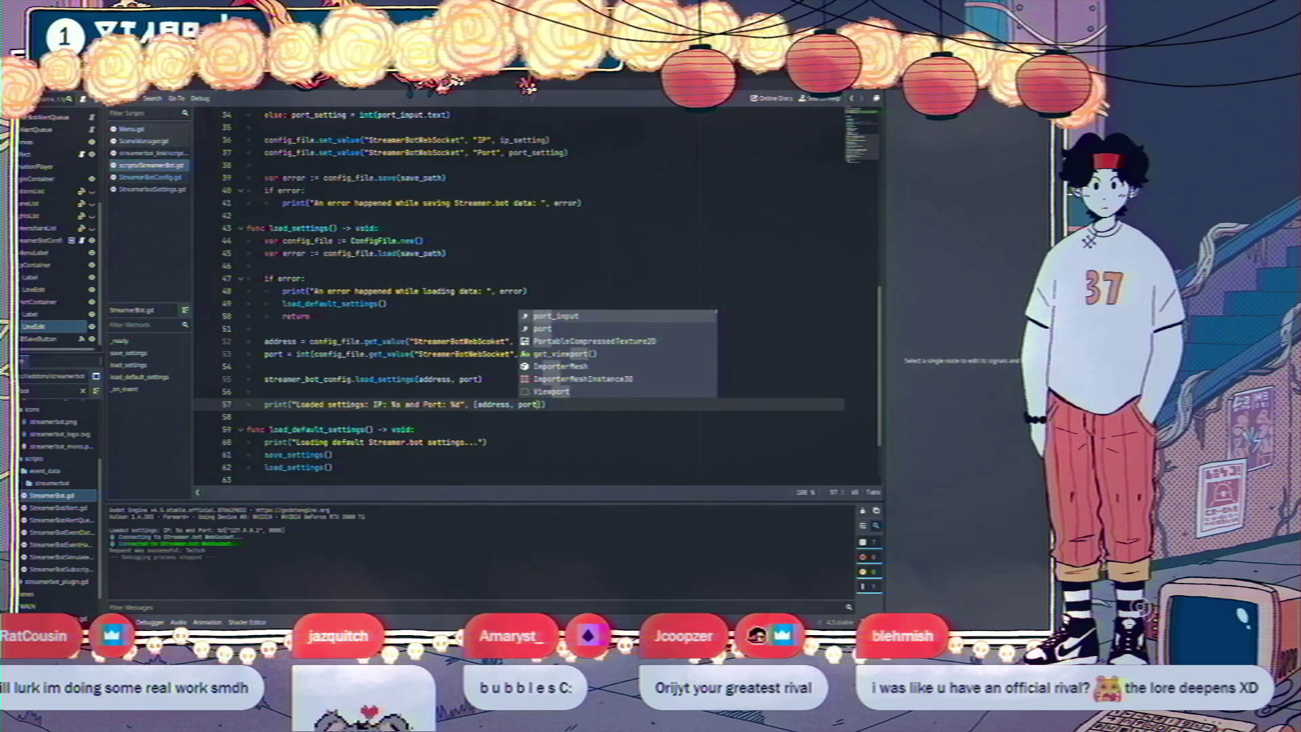
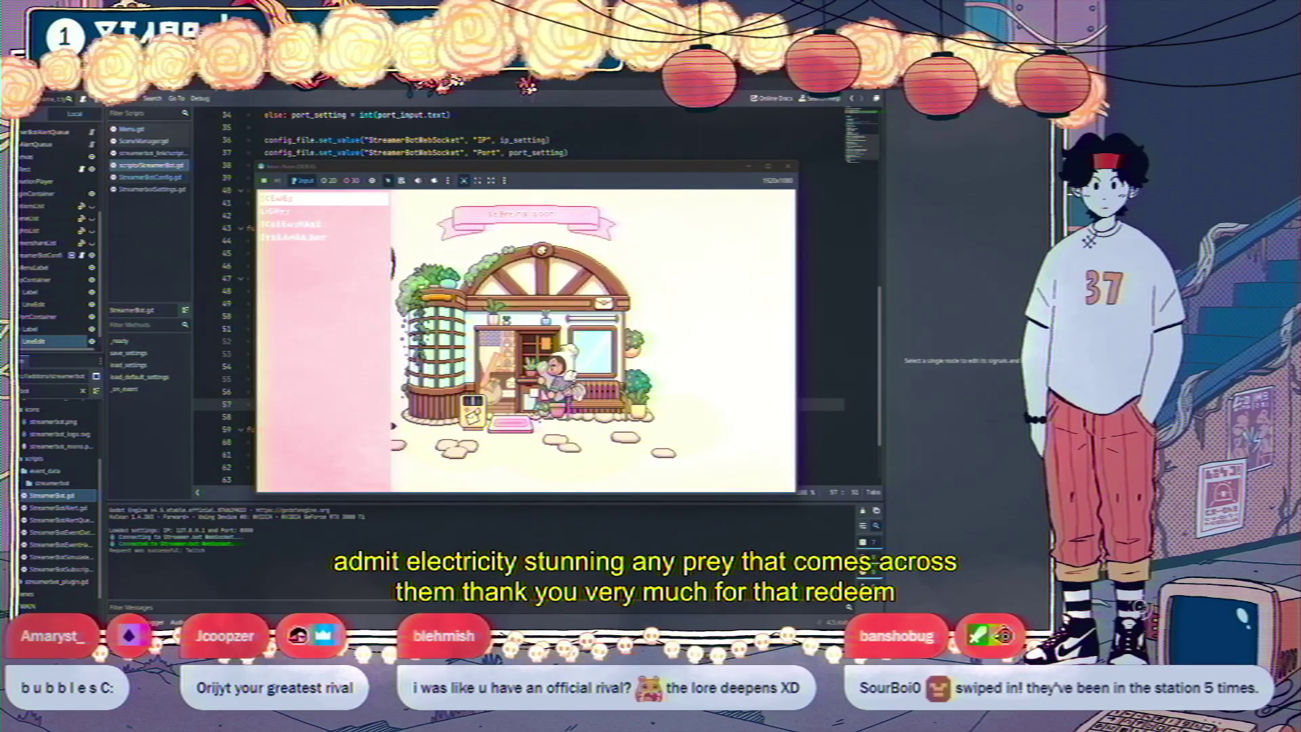
Step: Close the running debug game window to get back to the StreamerBot script
left_click(789, 166)
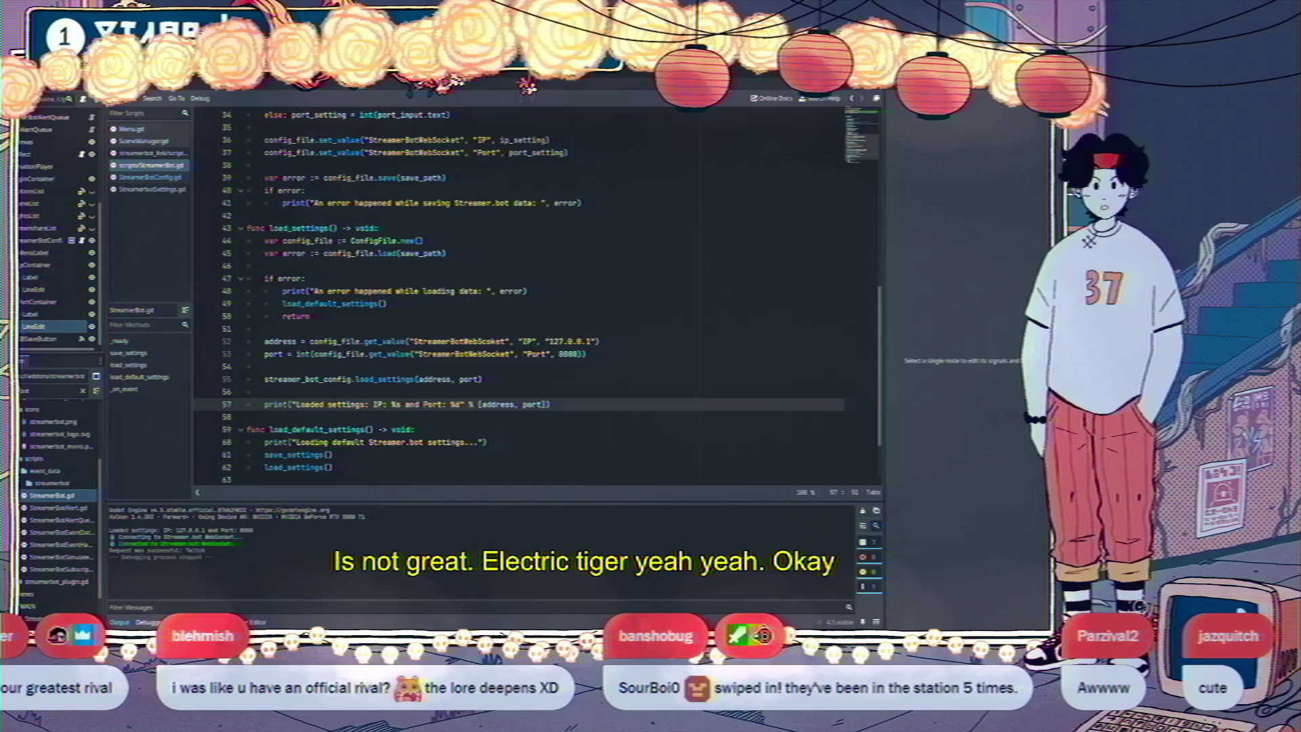
Step: Change the line 52 IP default to localhost, test-run the game, then make it 127.0.0.1
left_click_drag(551, 341, 591, 341)
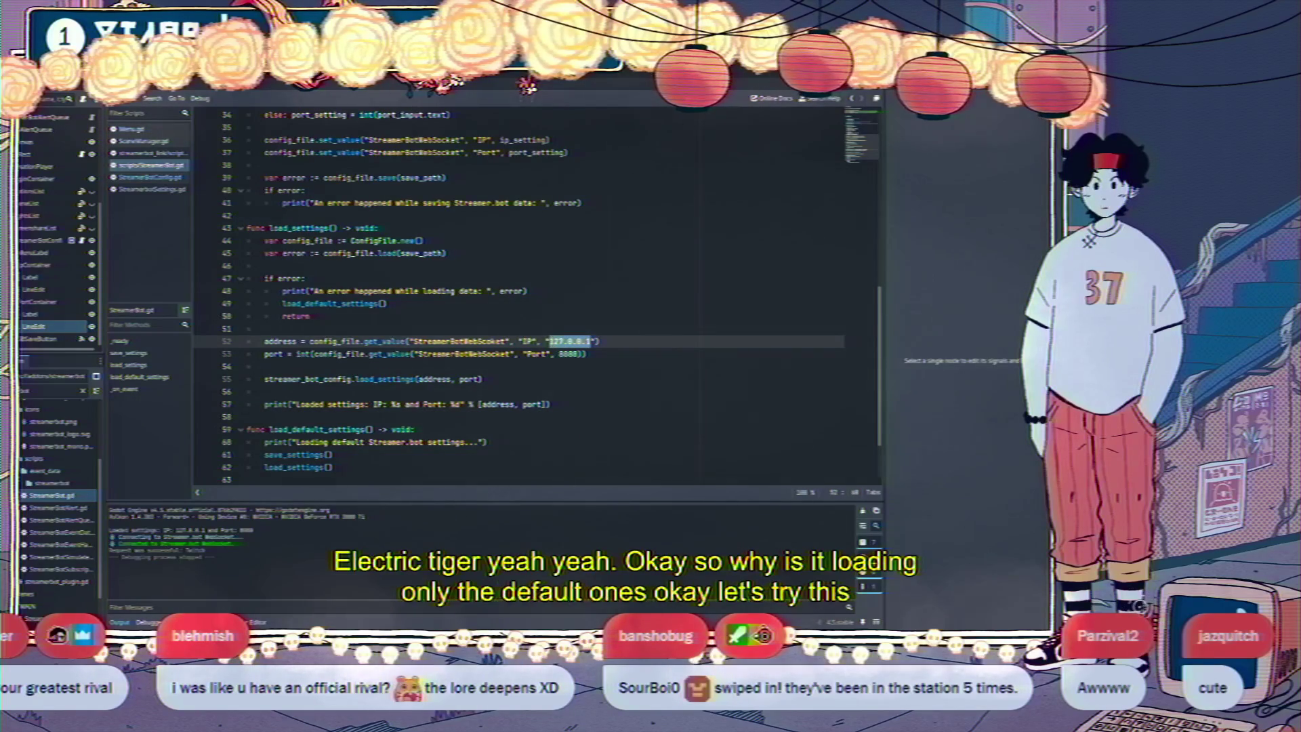
key("BackSpace")
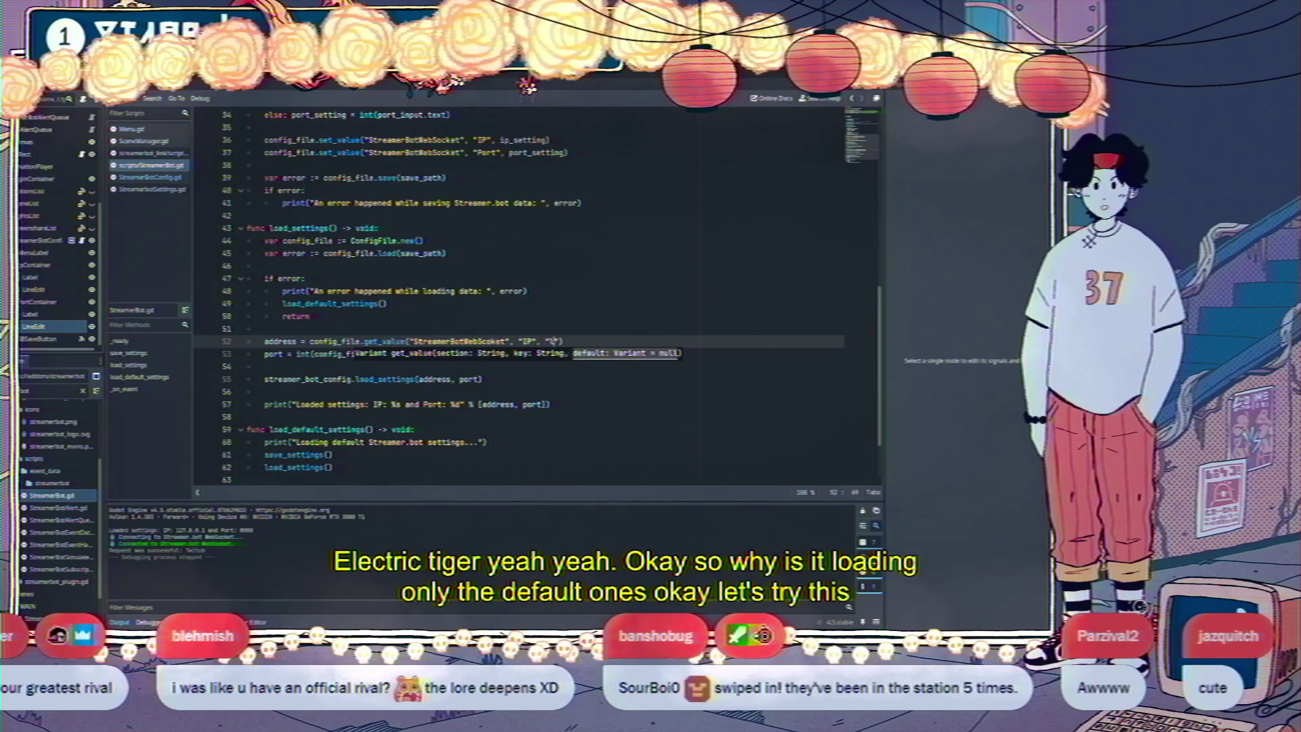
type("lhost")
key("F5")
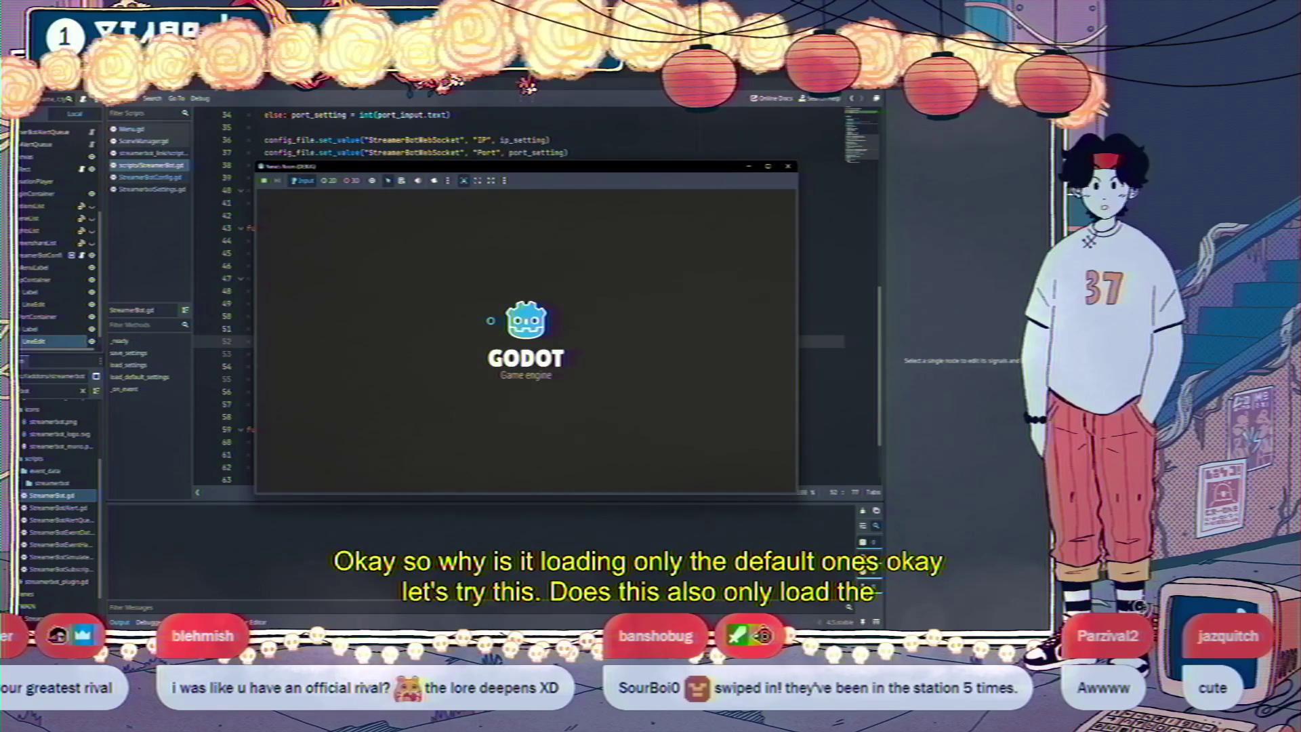
left_click(788, 166)
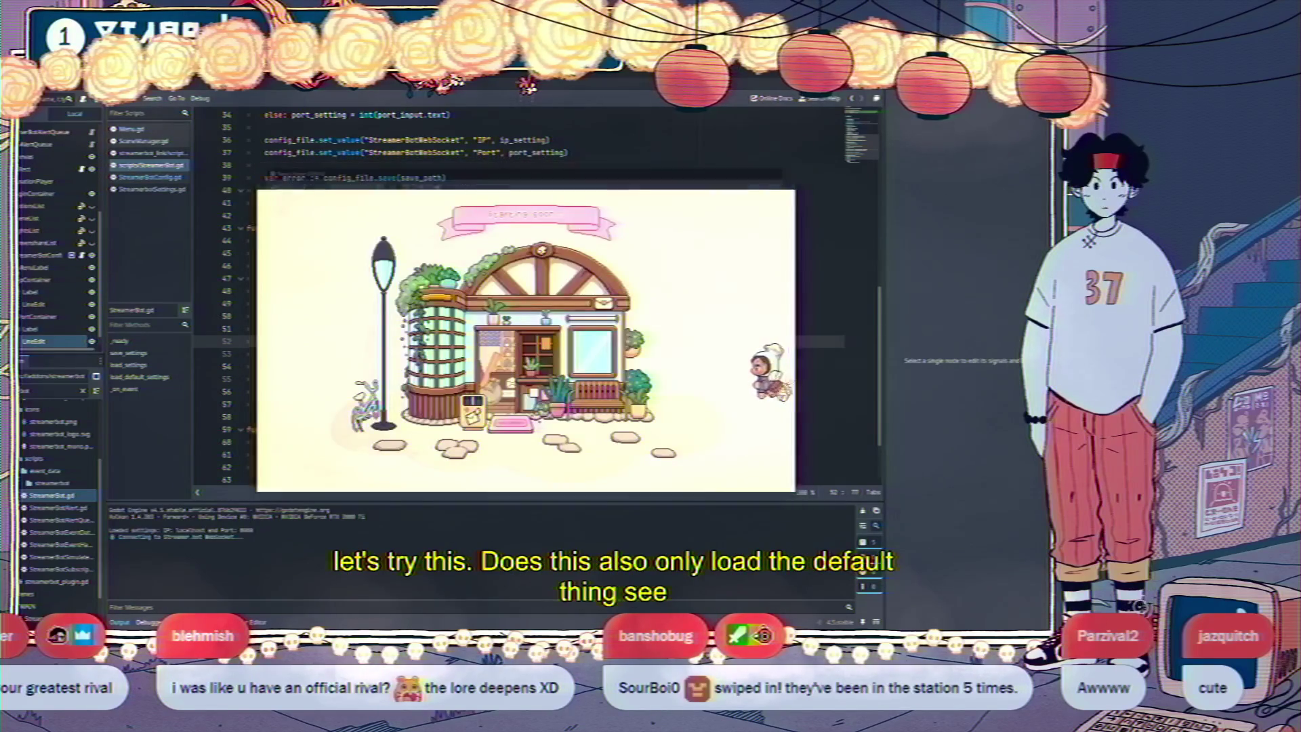
left_click(265, 328)
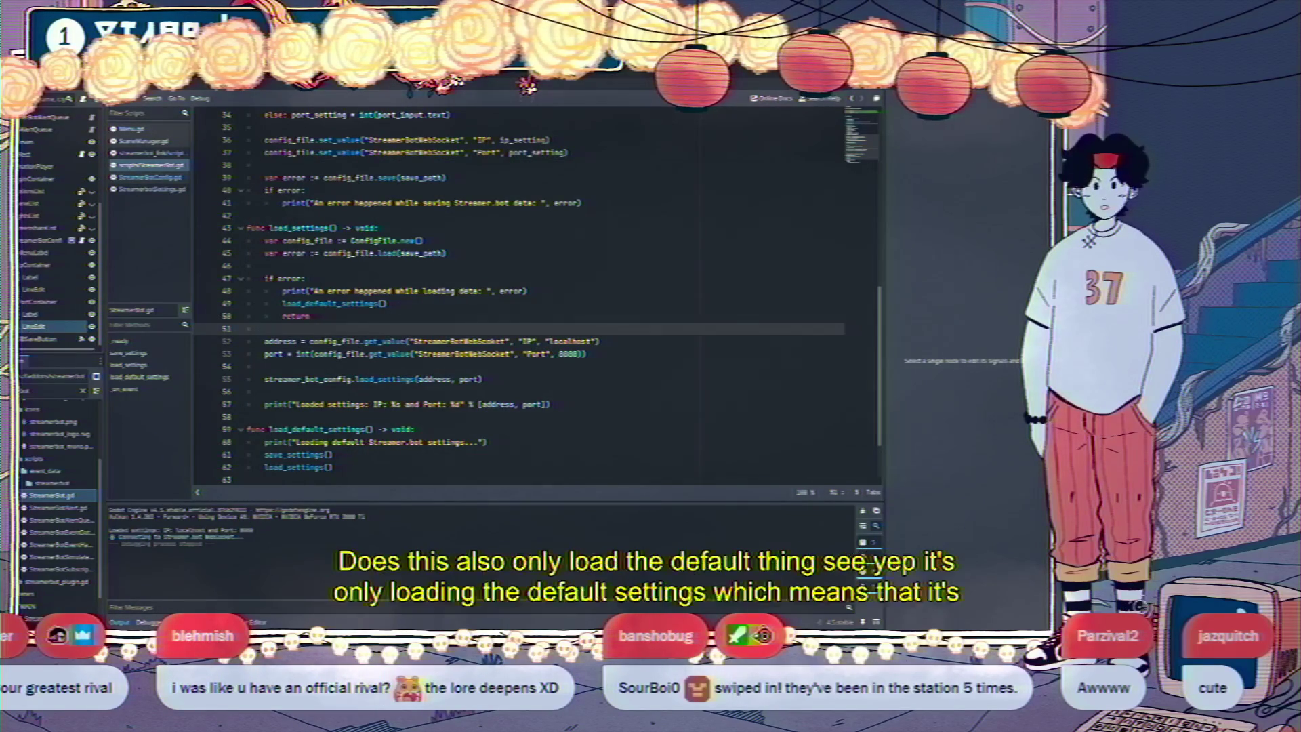
mouse_move(868, 150)
left_mouse_down()
mouse_move(865, 112)
mouse_move(866, 151)
left_mouse_up()
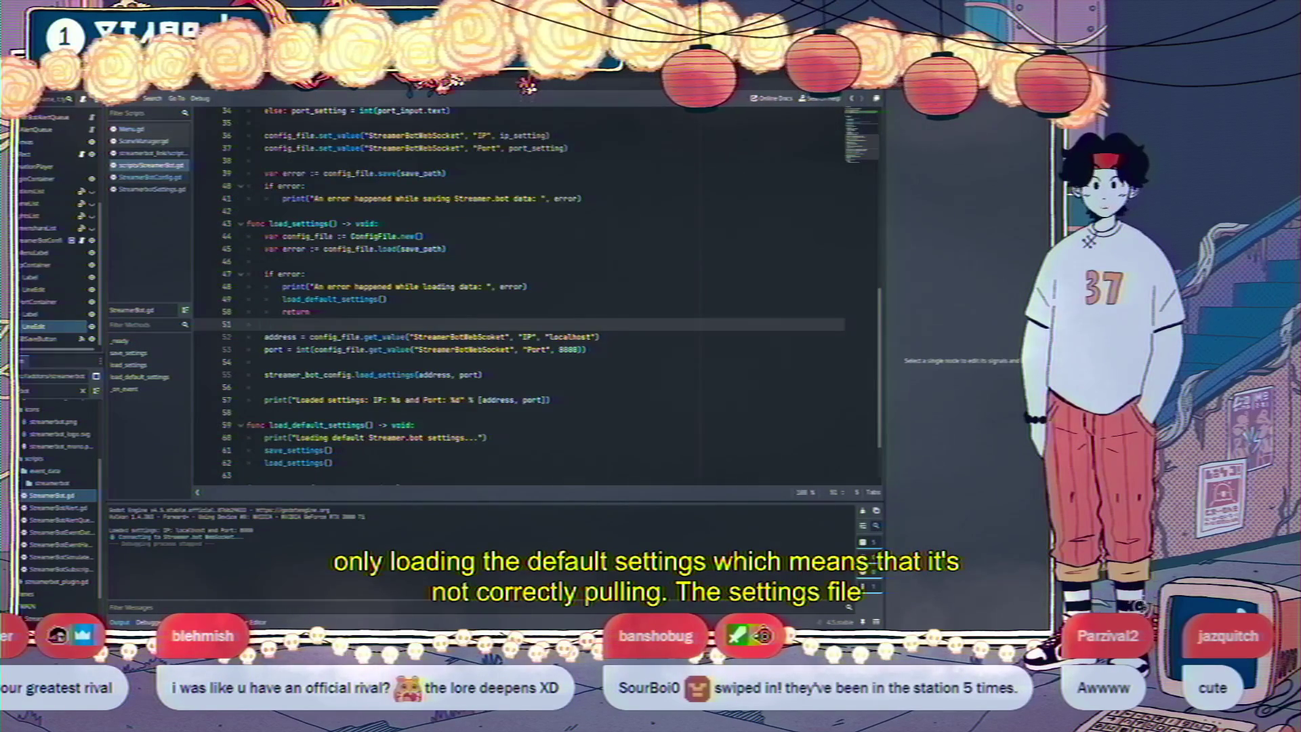
double_click(570, 336)
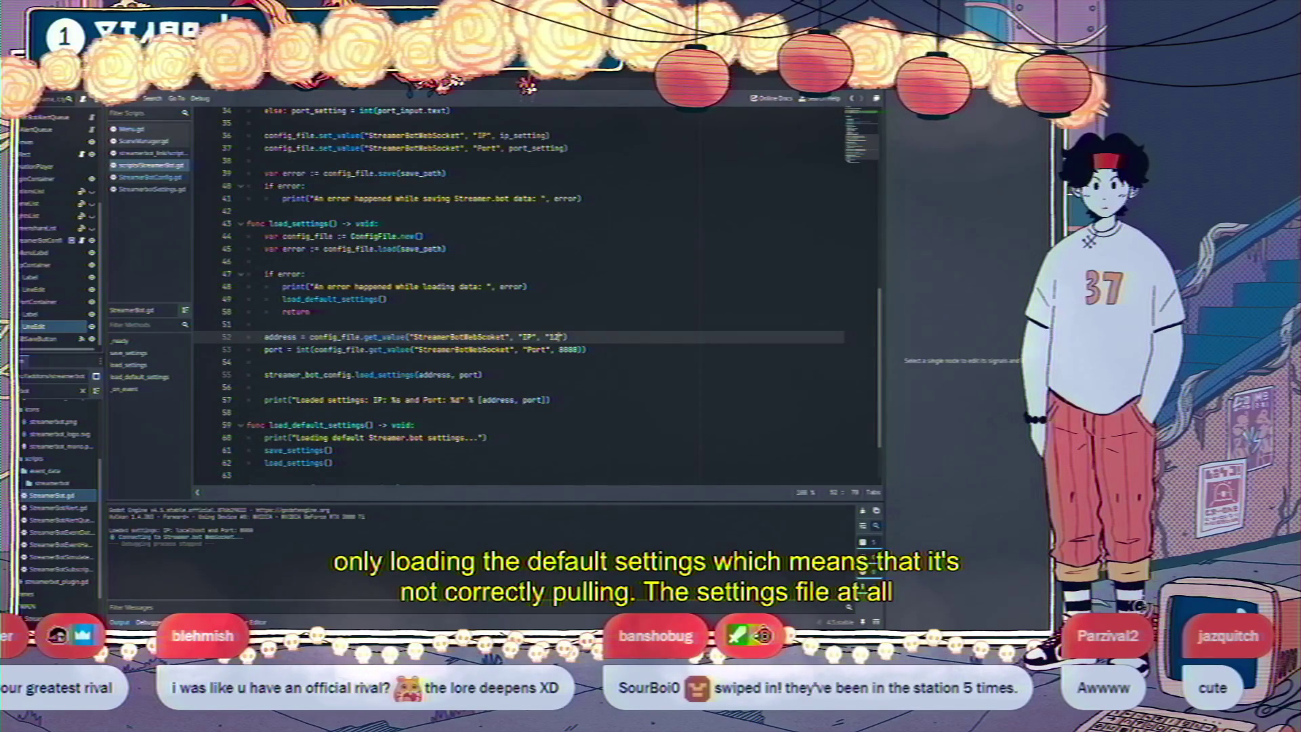
type("7.0.0.1")
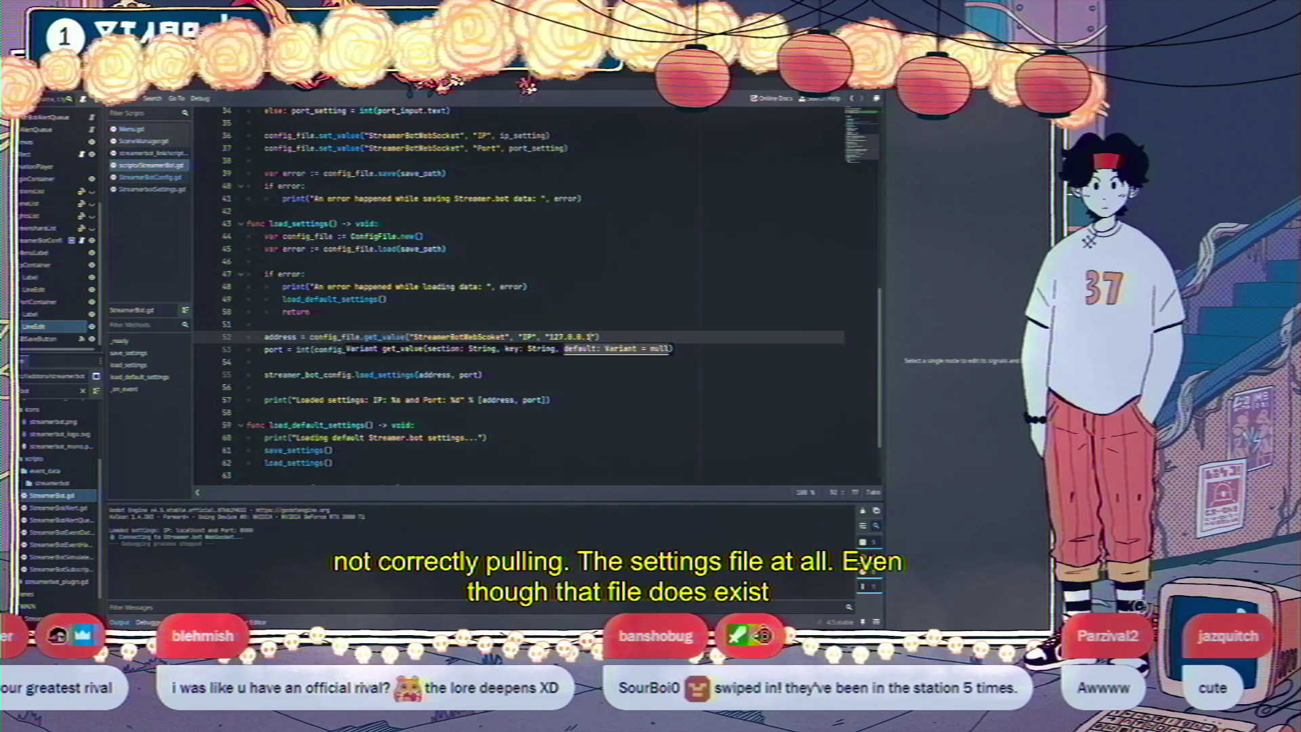
left_click(472, 337)
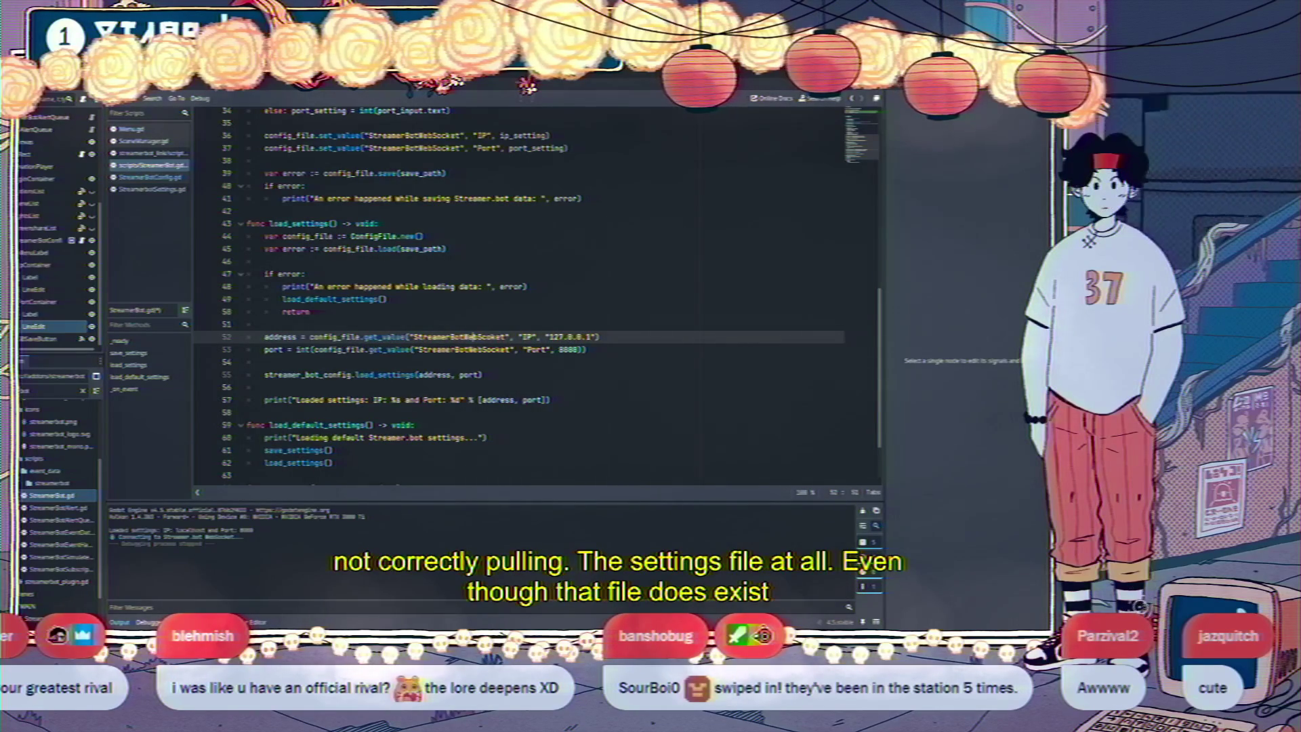
Step: Delete the IP and Port default arguments on lines 52–53 and run the project again
left_click_drag(537, 337, 597, 337)
key("shift+Right")
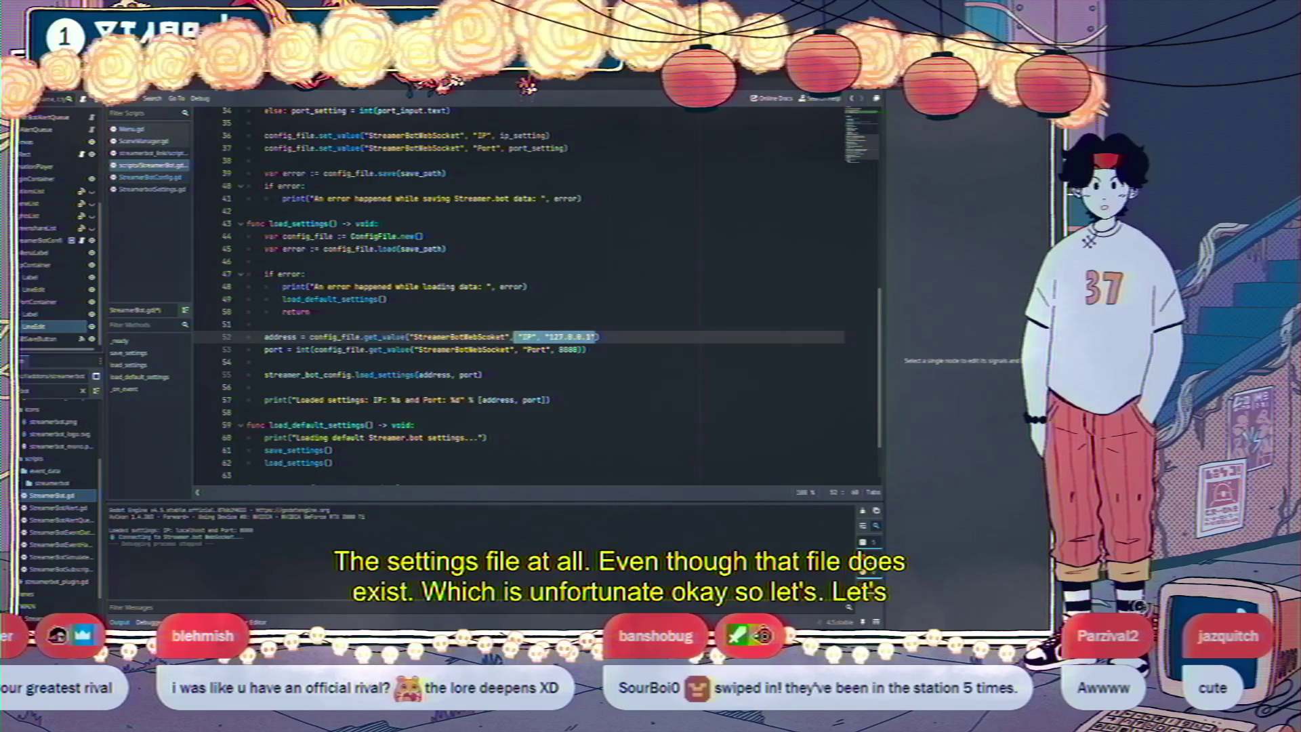
key("BackSpace")
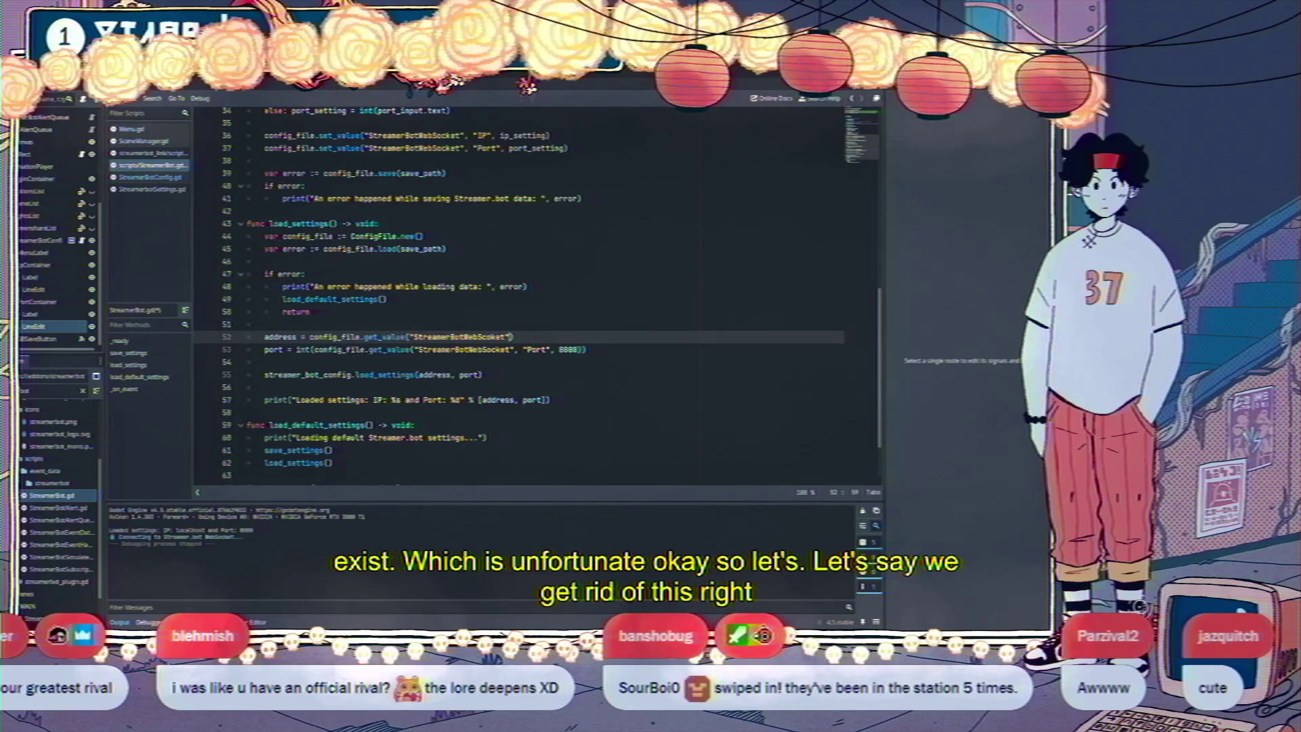
key("ctrl+z")
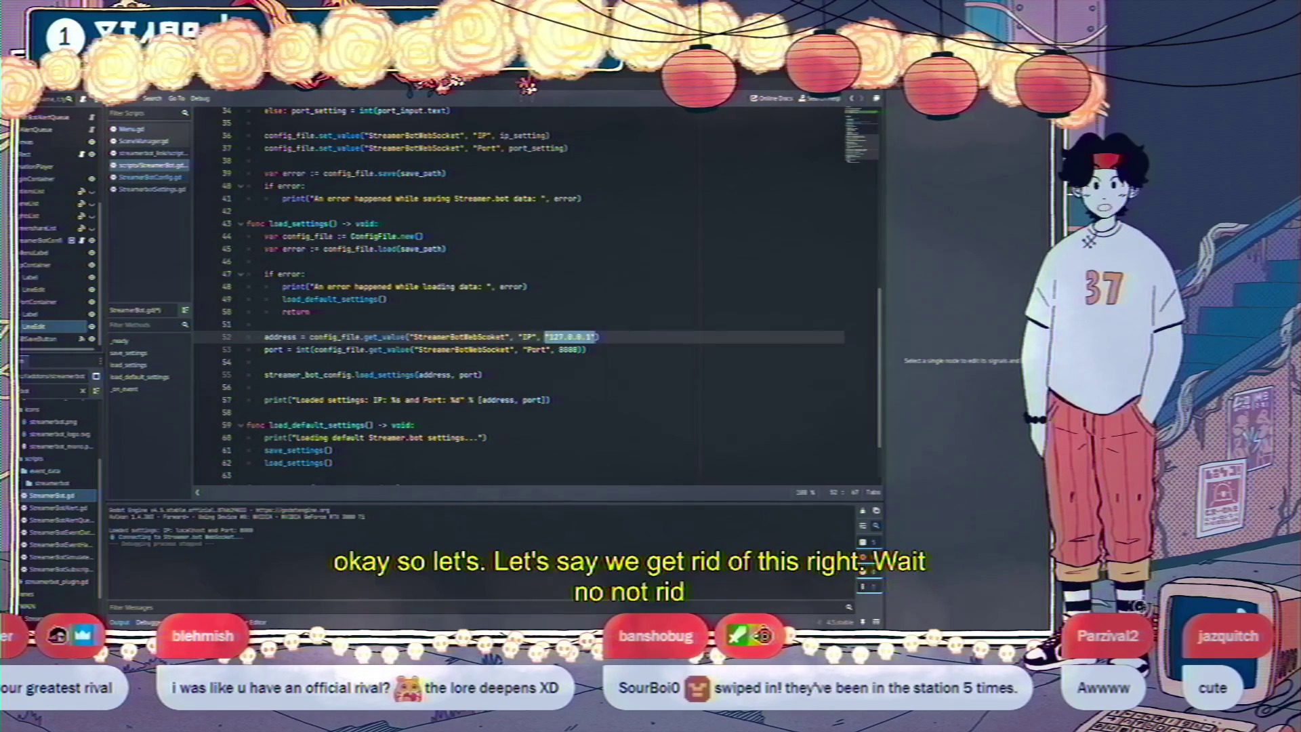
key("shift+Left")
key("shift+Left")
key("BackSpace")
key("Down")
key("shift+ctrl+Right")
key("shift+ctrl+Right")
key("shift+Right")
key("F5")
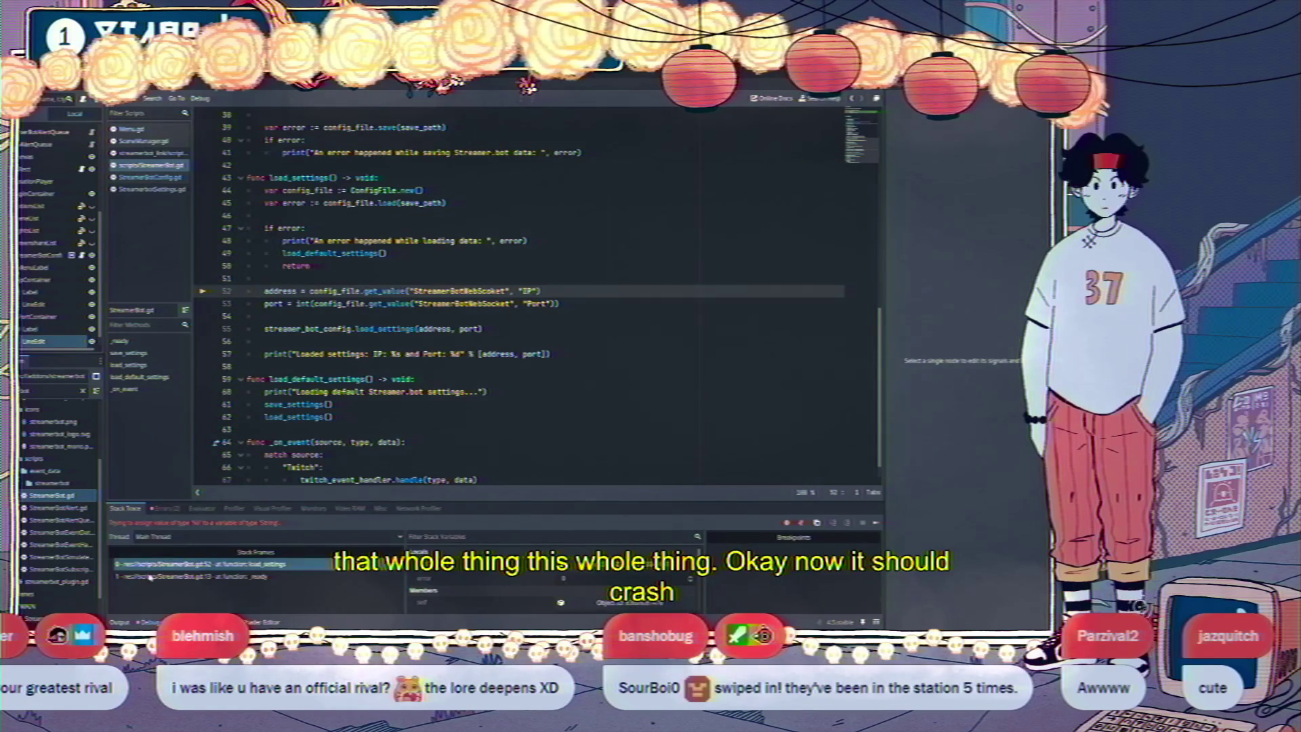
Step: Compare the Output and Debugger logs, then open streamerbot_settings.cfg in Notepad to inspect it
left_click(119, 622)
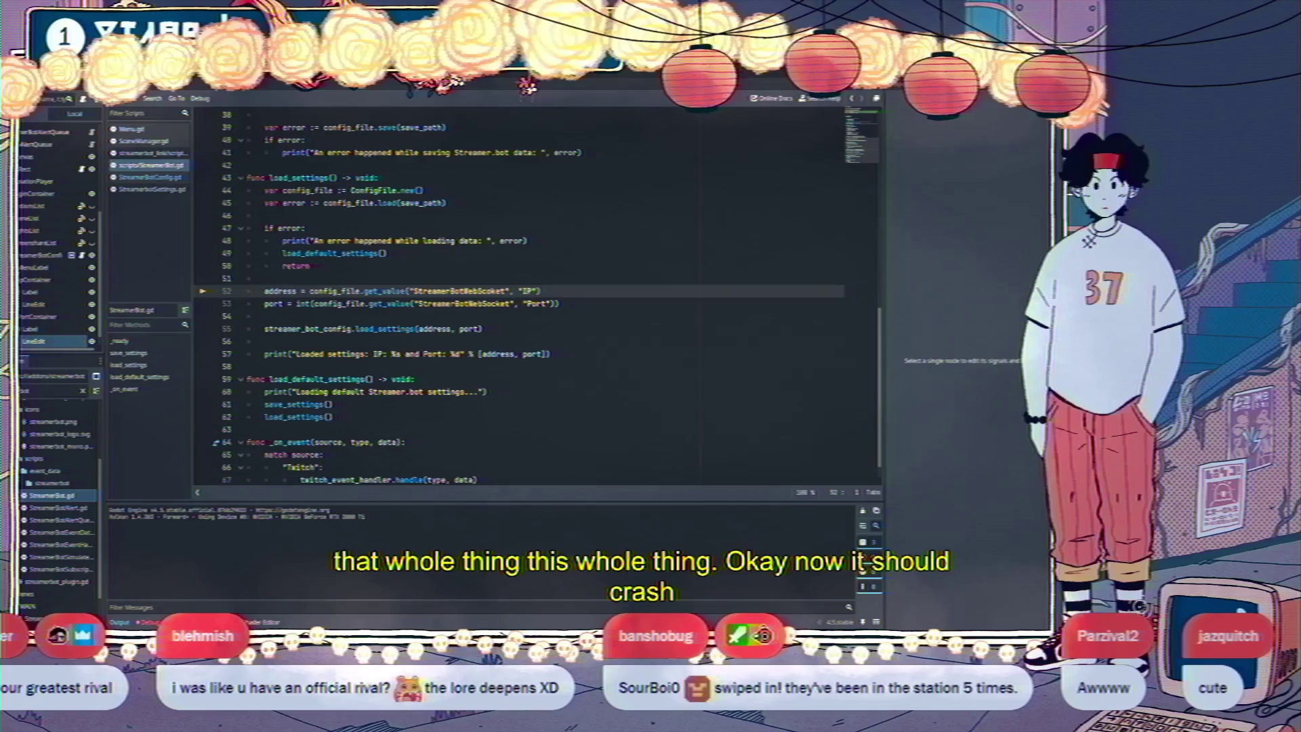
left_click(148, 622)
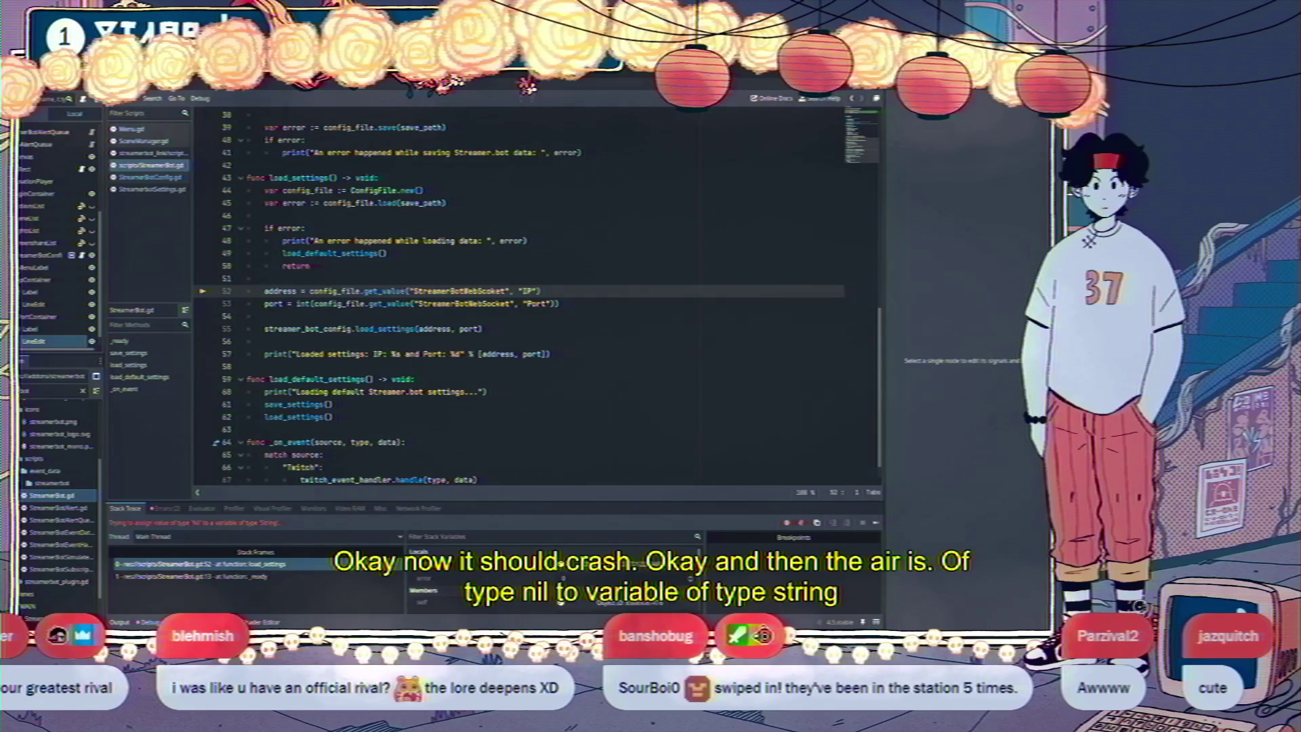
double_click(217, 299)
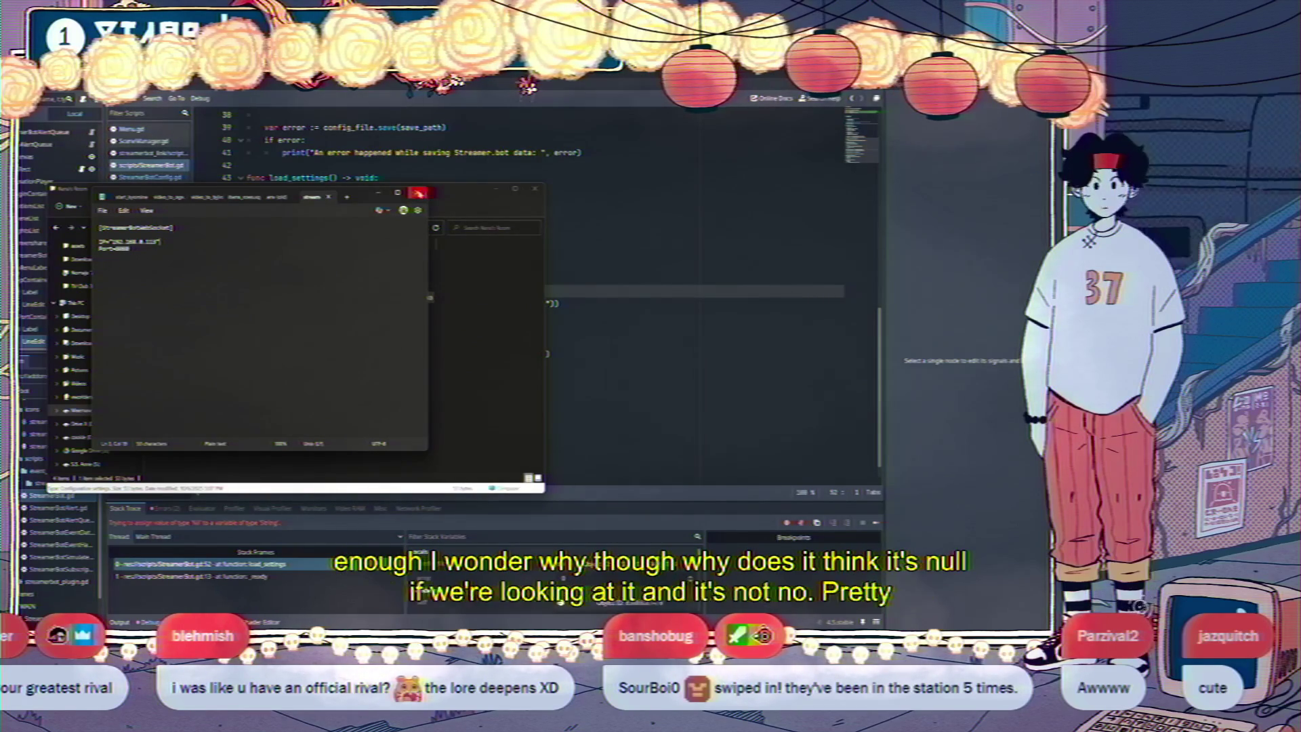
Step: Close Notepad, return to Godot's Output log and scroll the script up to save_settings
left_click(419, 194)
left_click(610, 341)
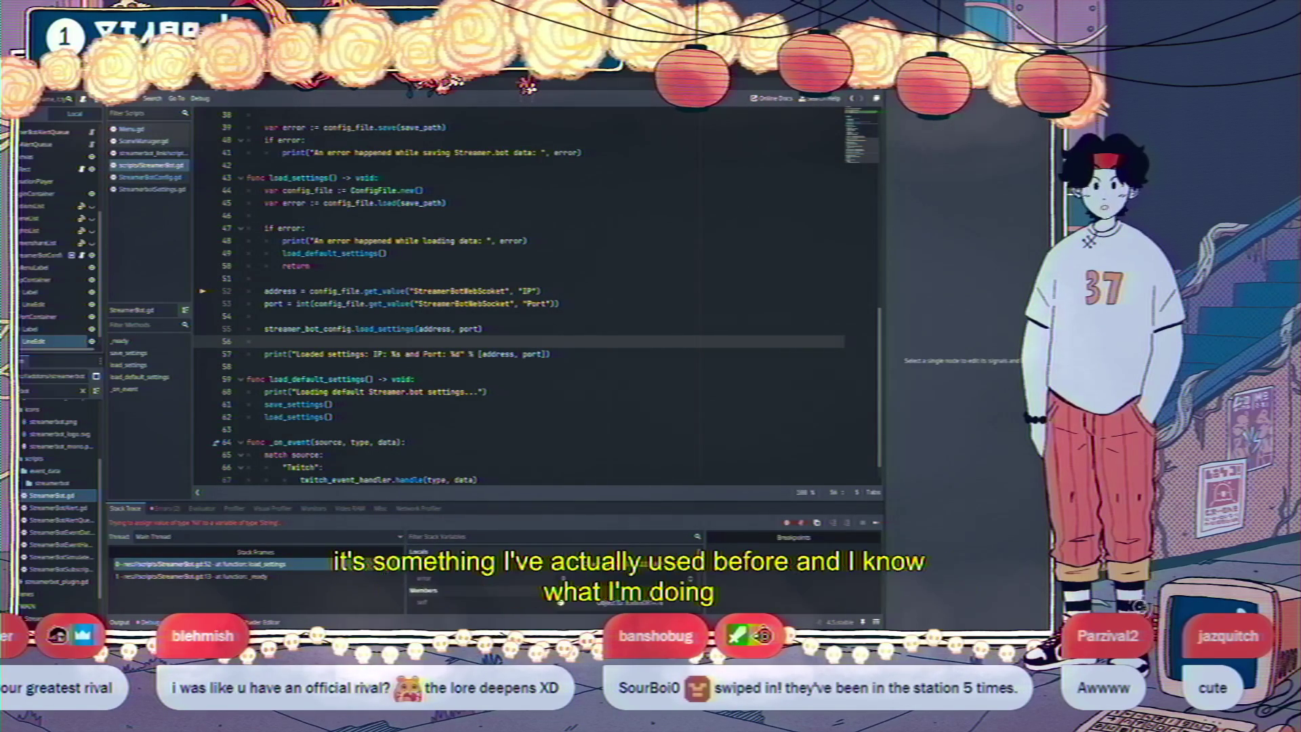
mouse_move(319, 304)
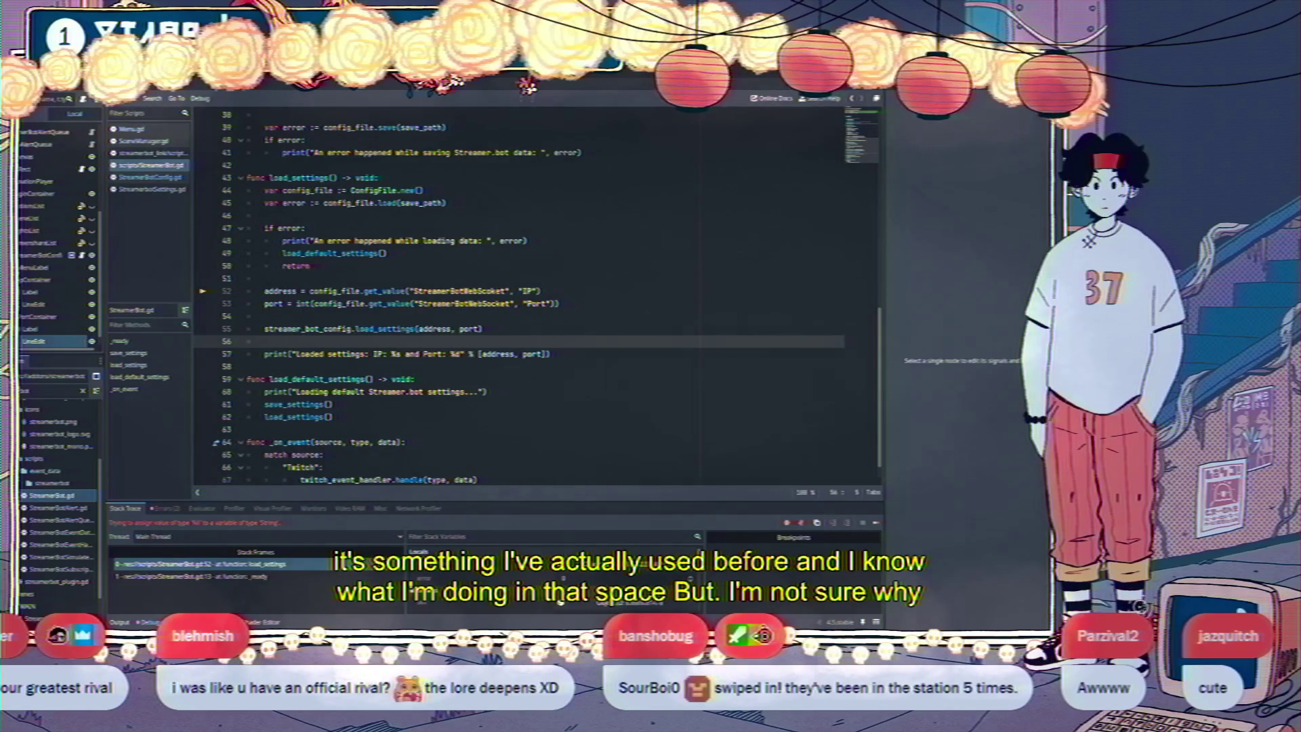
left_click(124, 622)
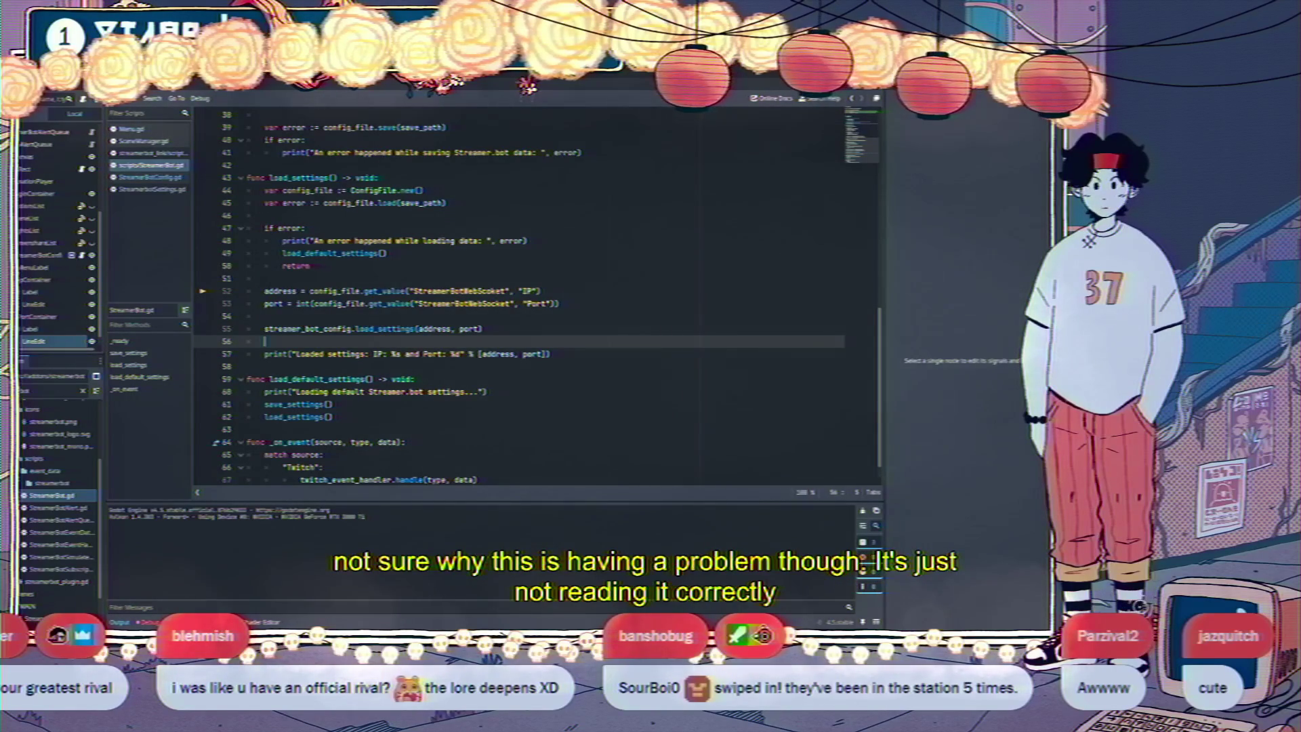
scroll(869, 140, "up", 4)
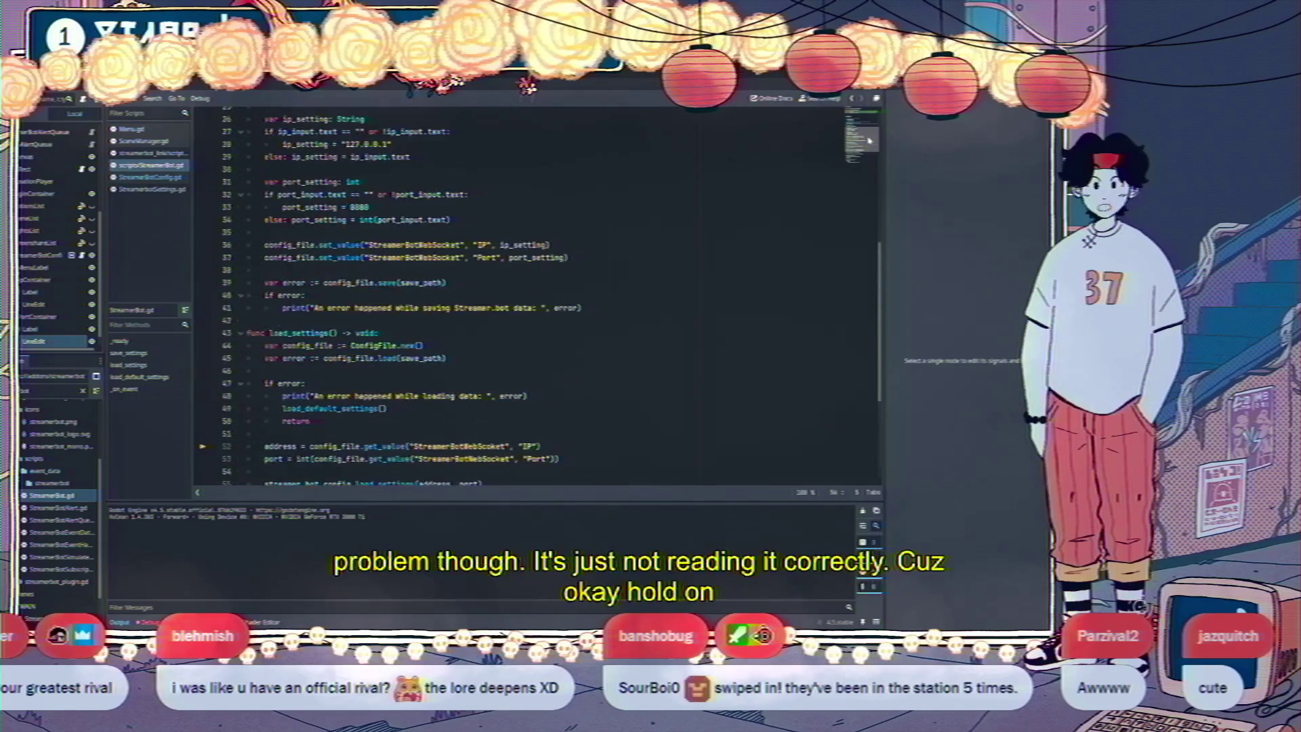
Step: Add the missing 'c' to StreamerBotWebSocket on line 52, then test-run and close the game
double_click(414, 245)
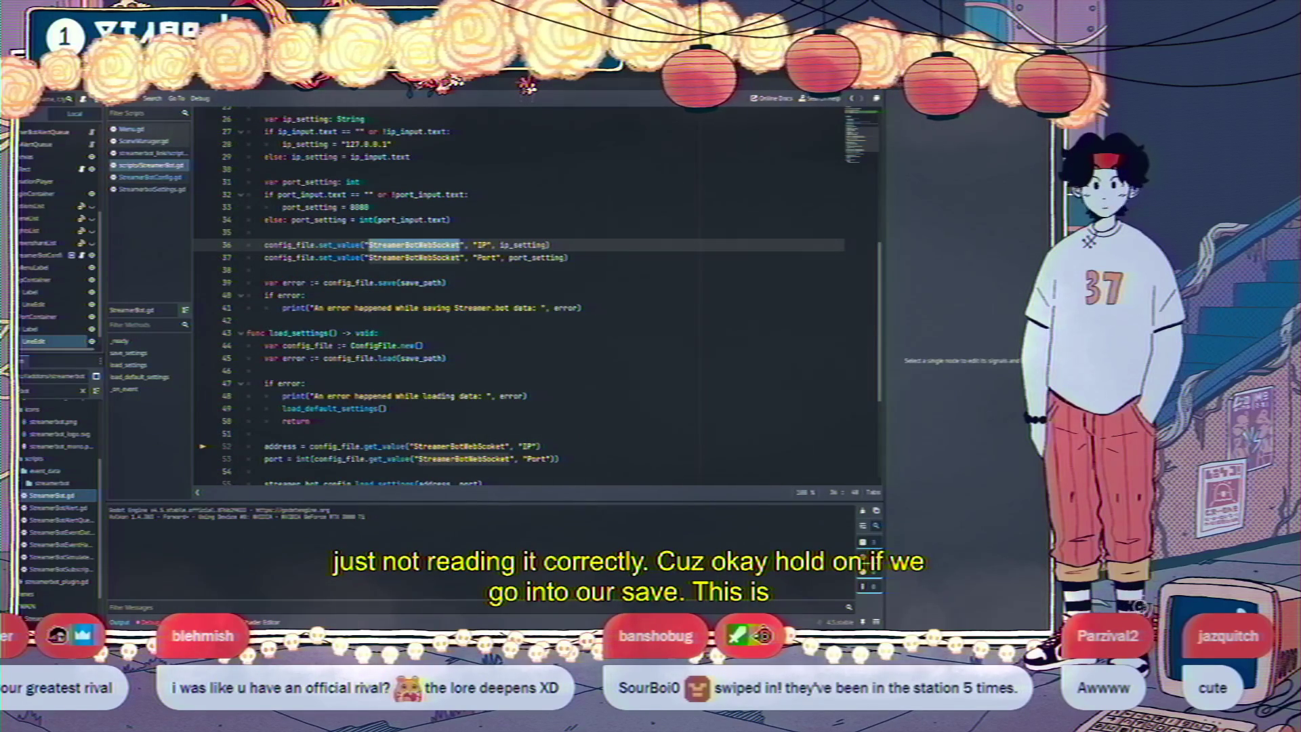
left_click(493, 445)
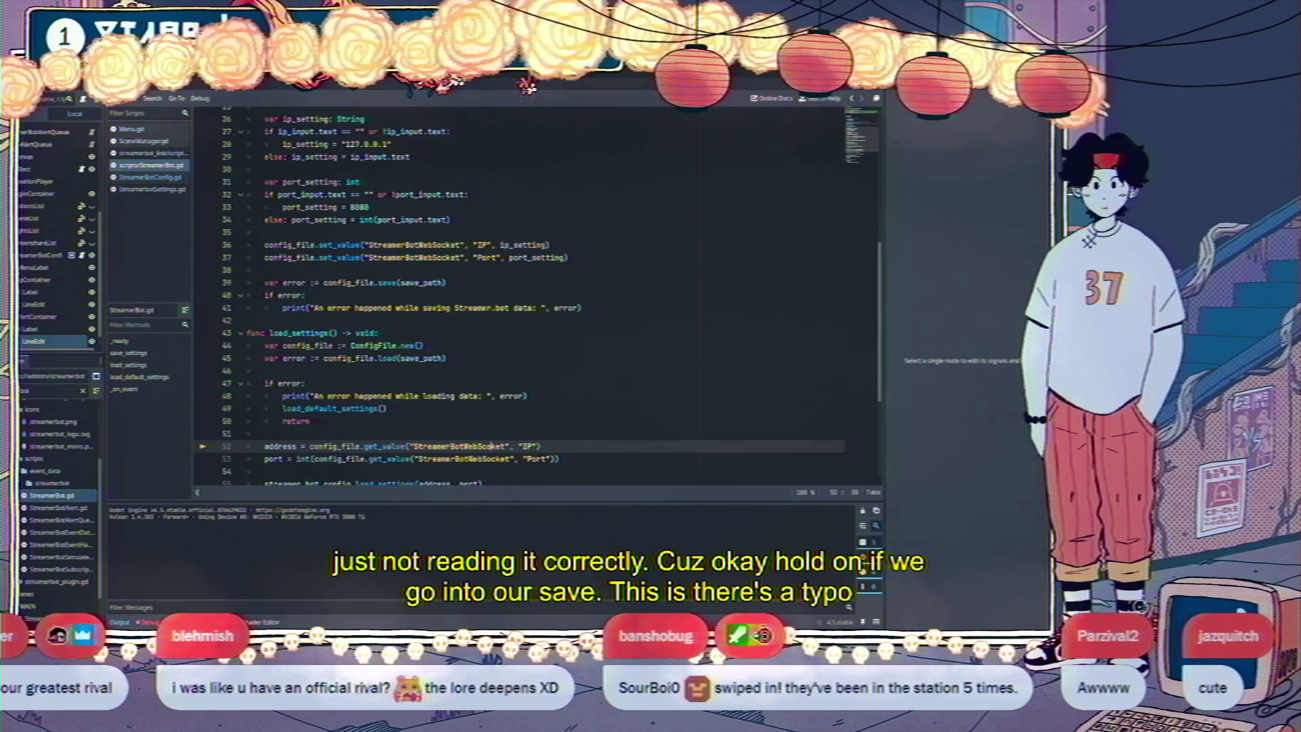
type("c")
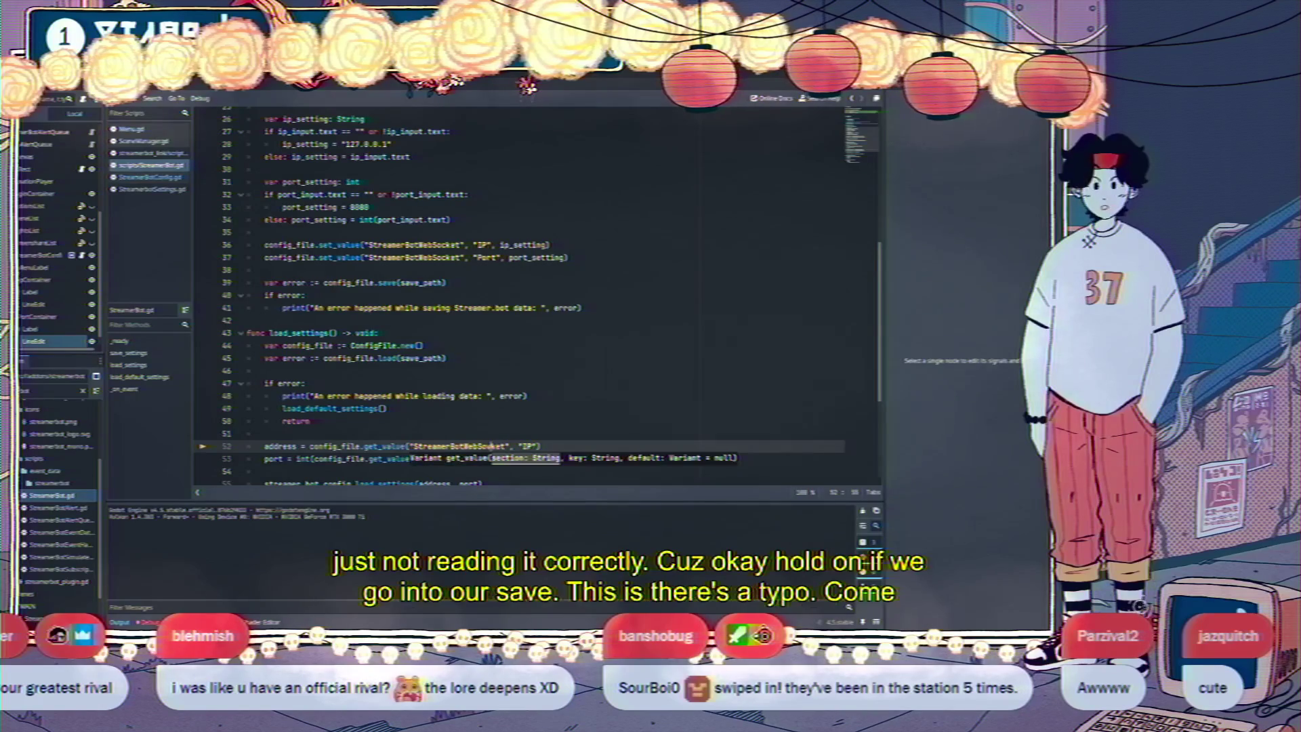
key("Up")
key("Up")
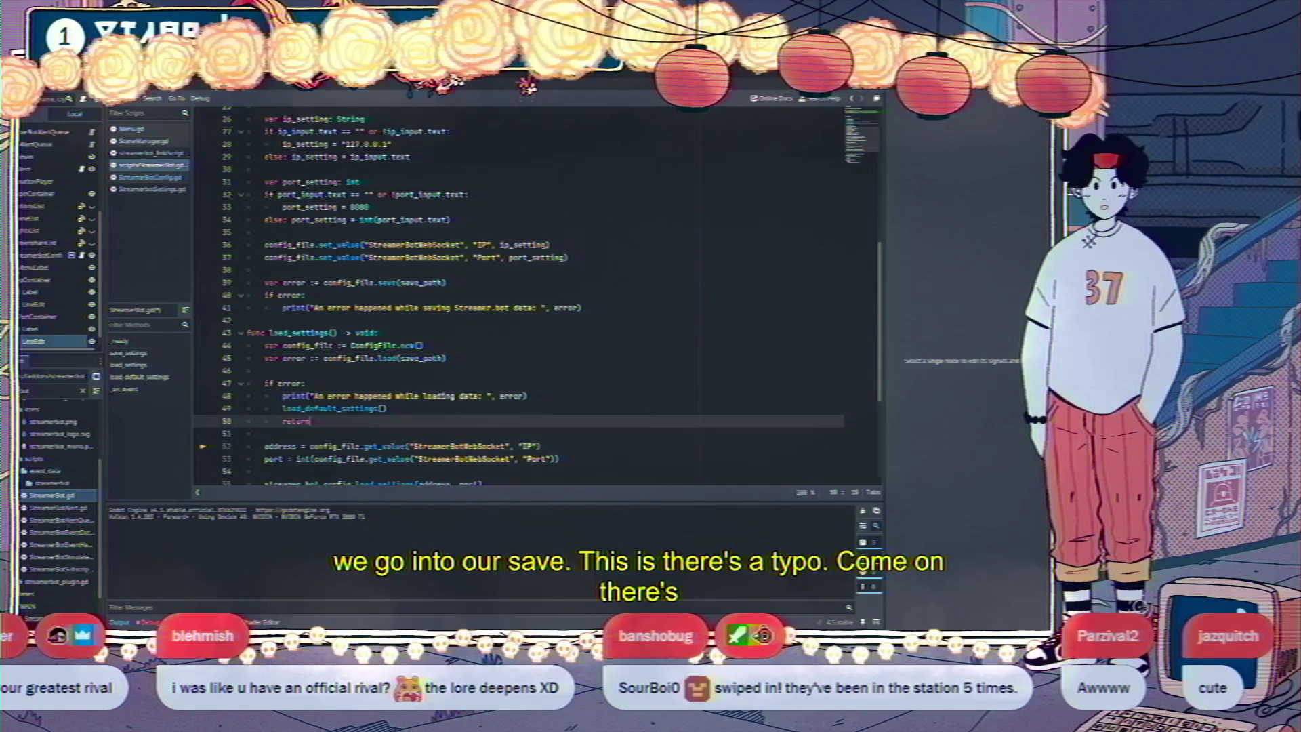
key("F5")
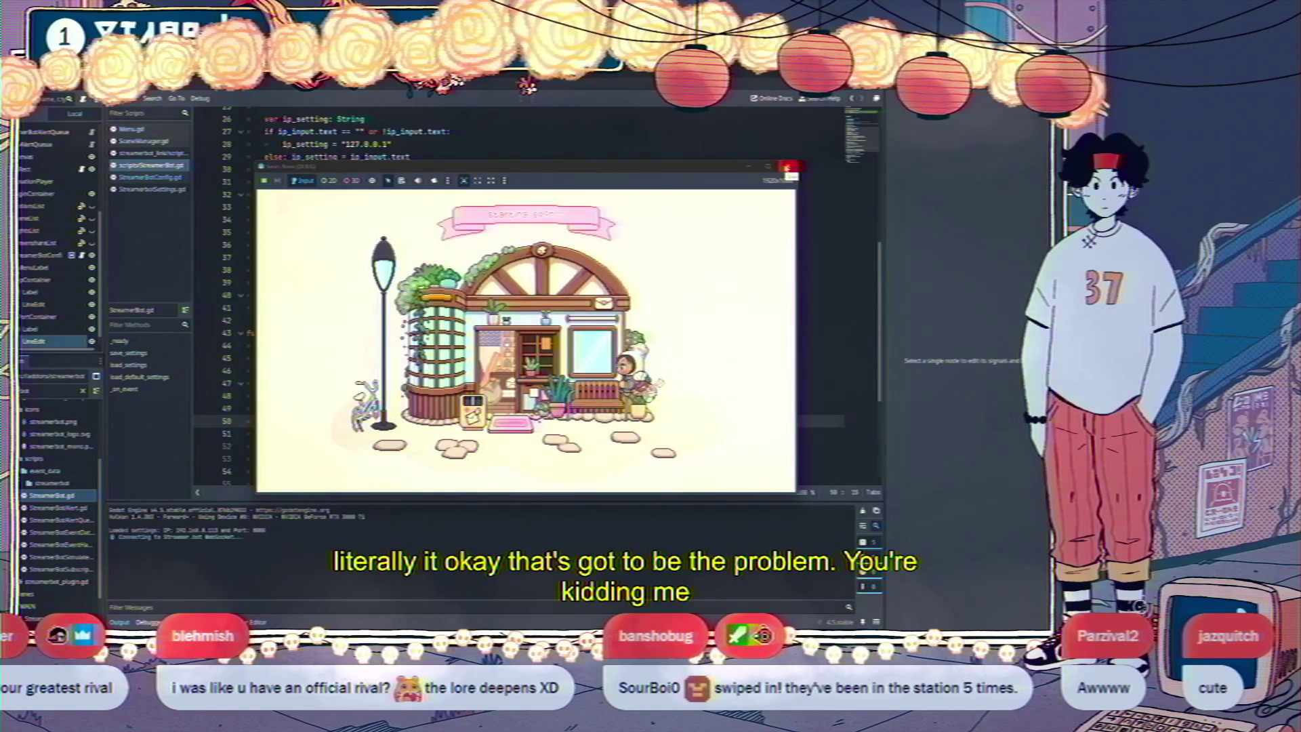
left_click(787, 166)
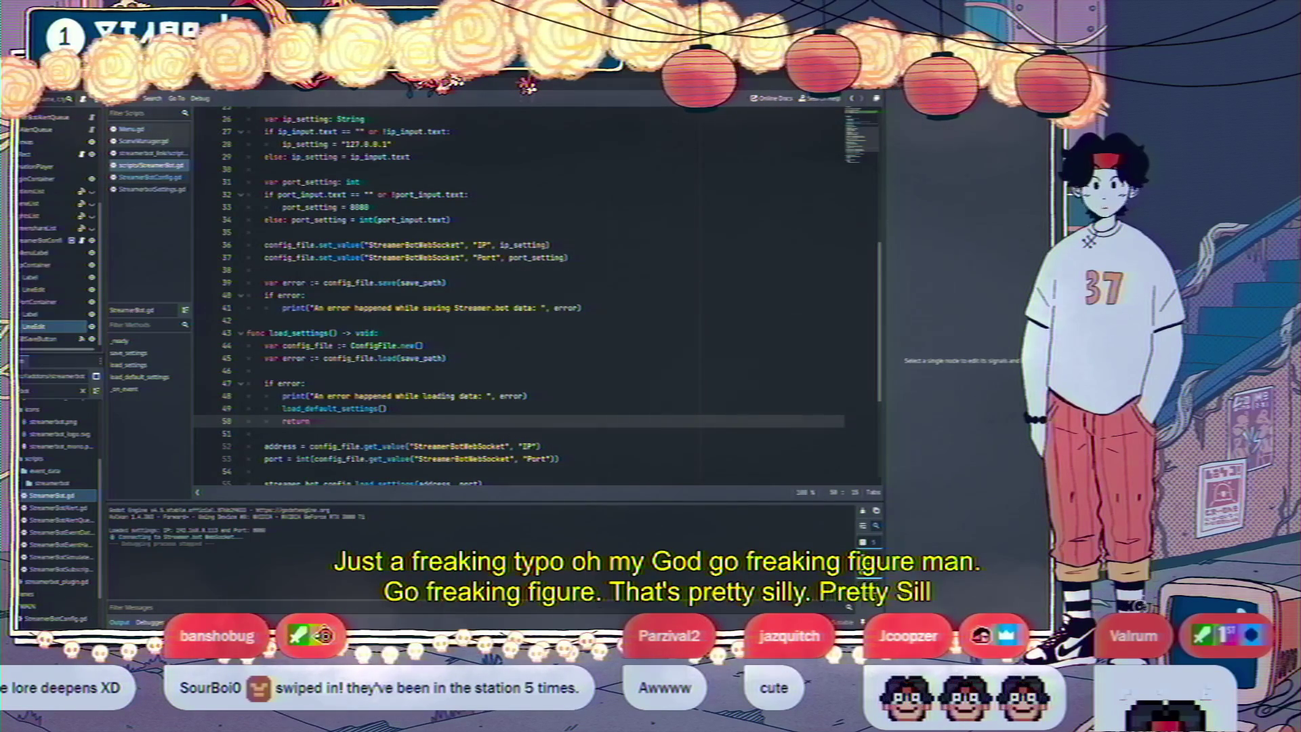
Step: Give load_settings defaults of 127.0.0.1 for IP and 8080 for Port, then launch the game
left_click(539, 446)
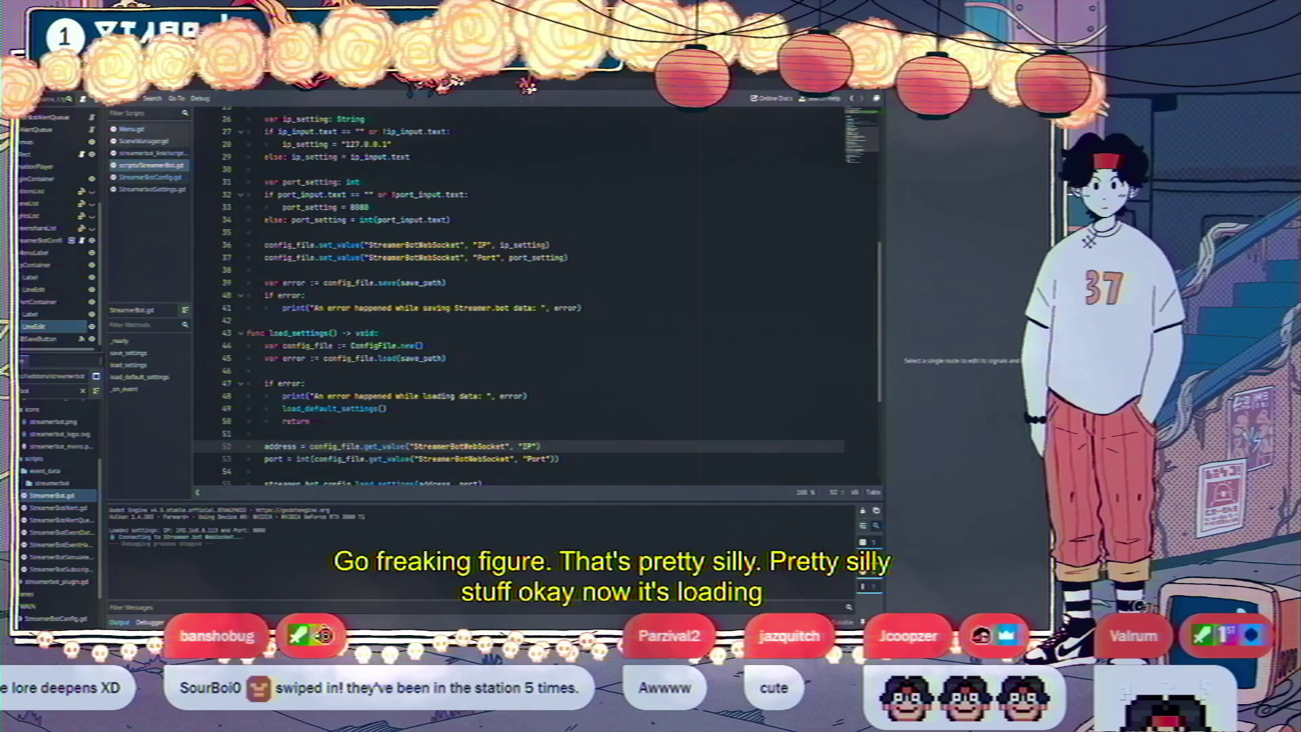
type(", \"127.")
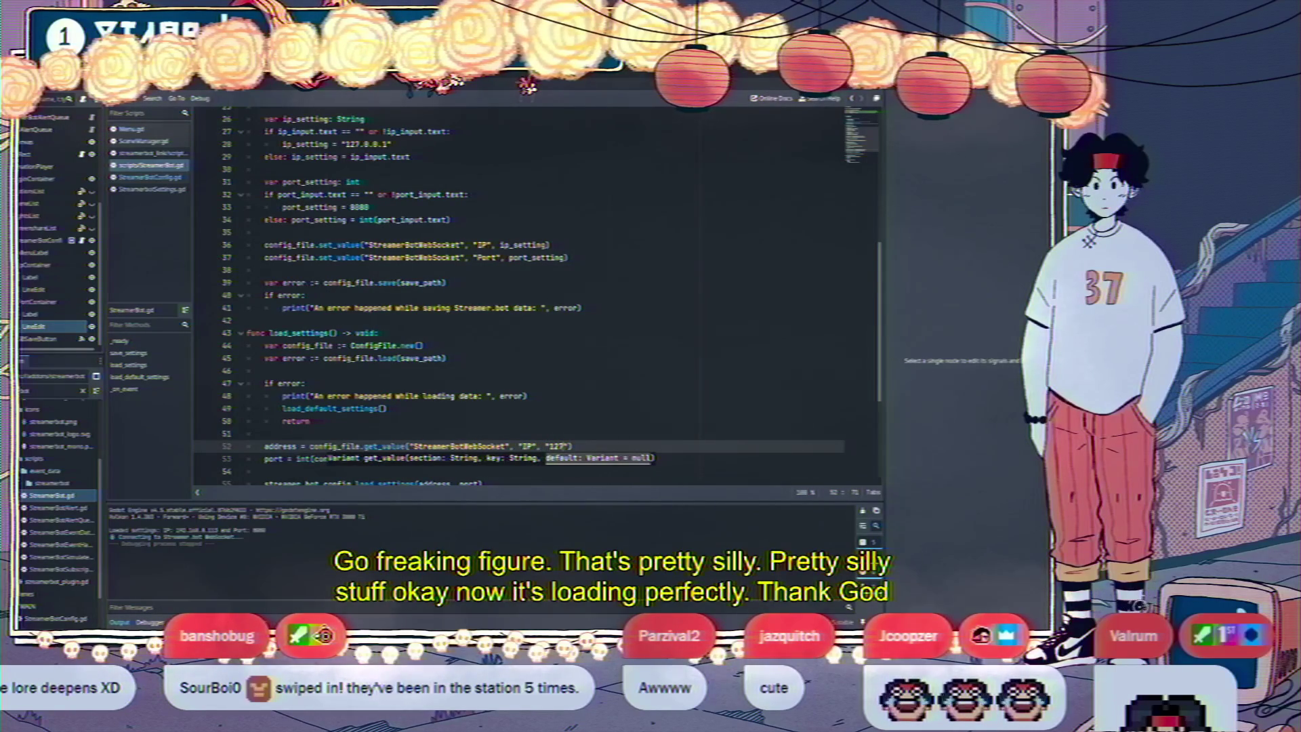
type("0.01")
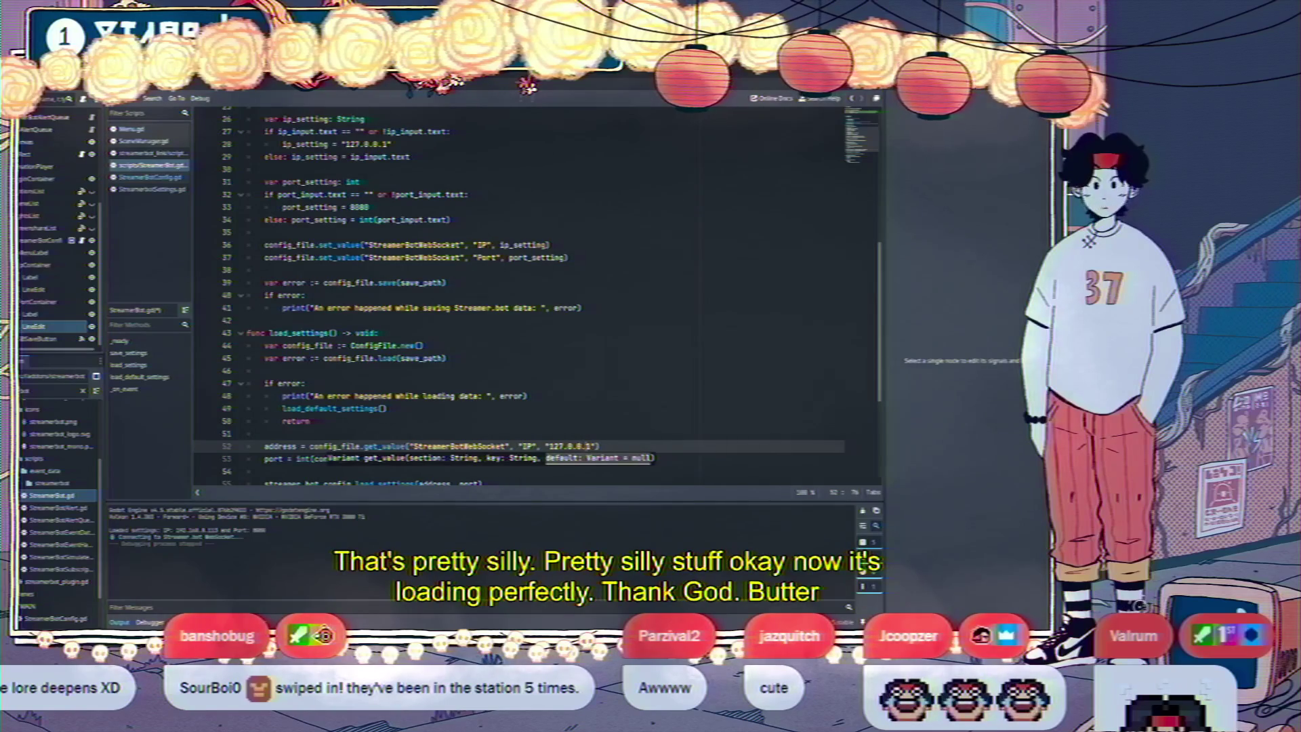
key("Down")
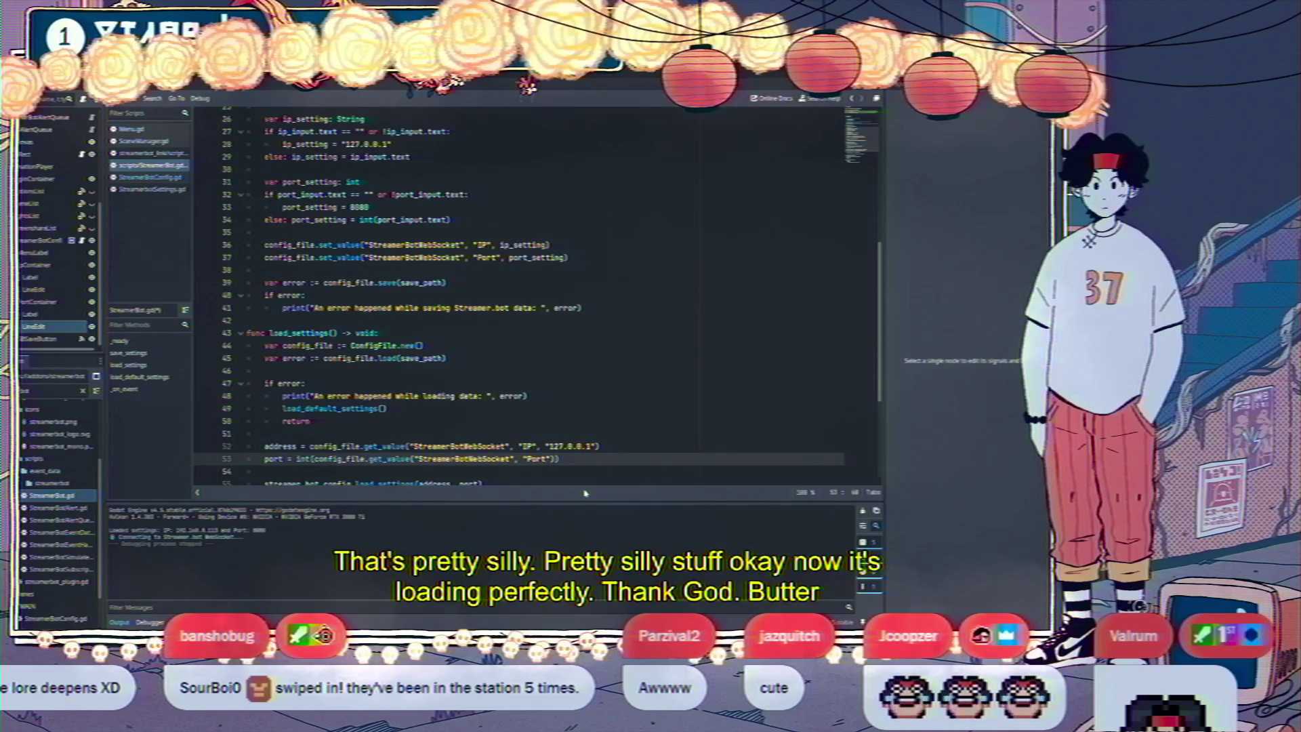
type("\", 8080")
left_click(380, 333)
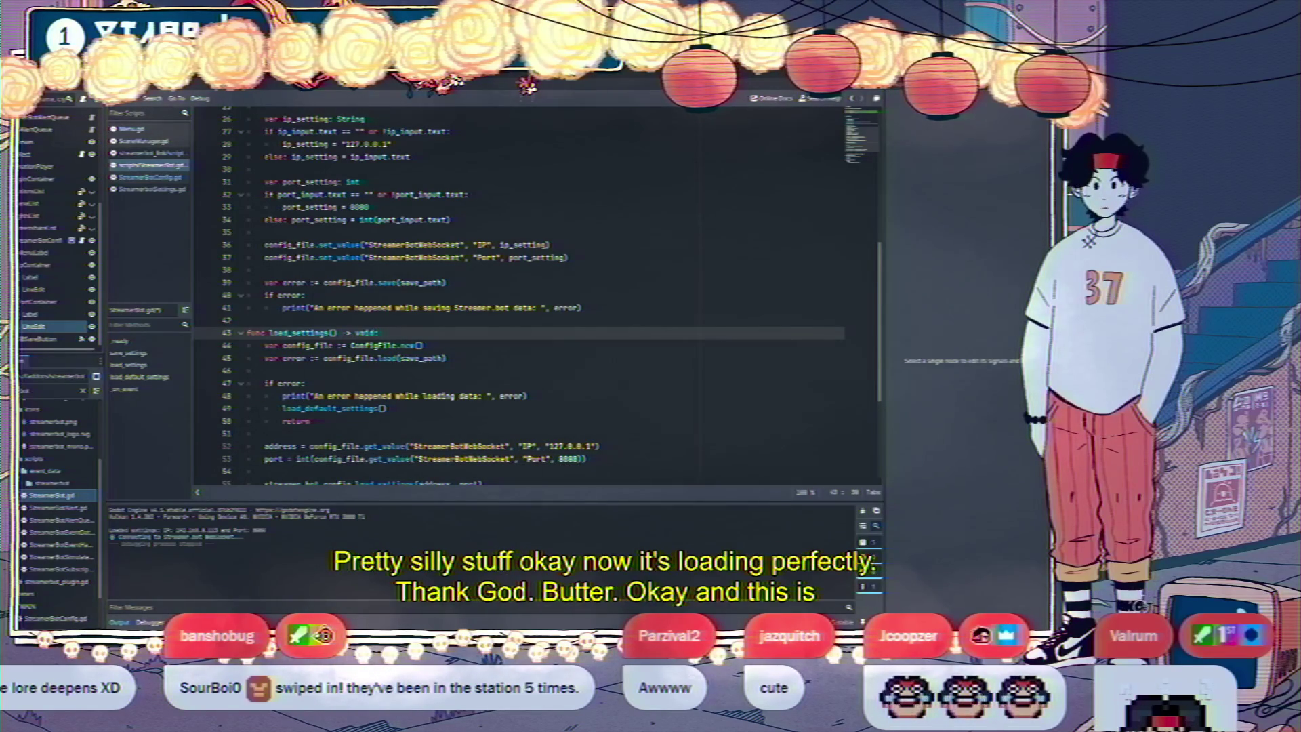
scroll(379, 333, "down", 1)
left_click(458, 232)
key("F5")
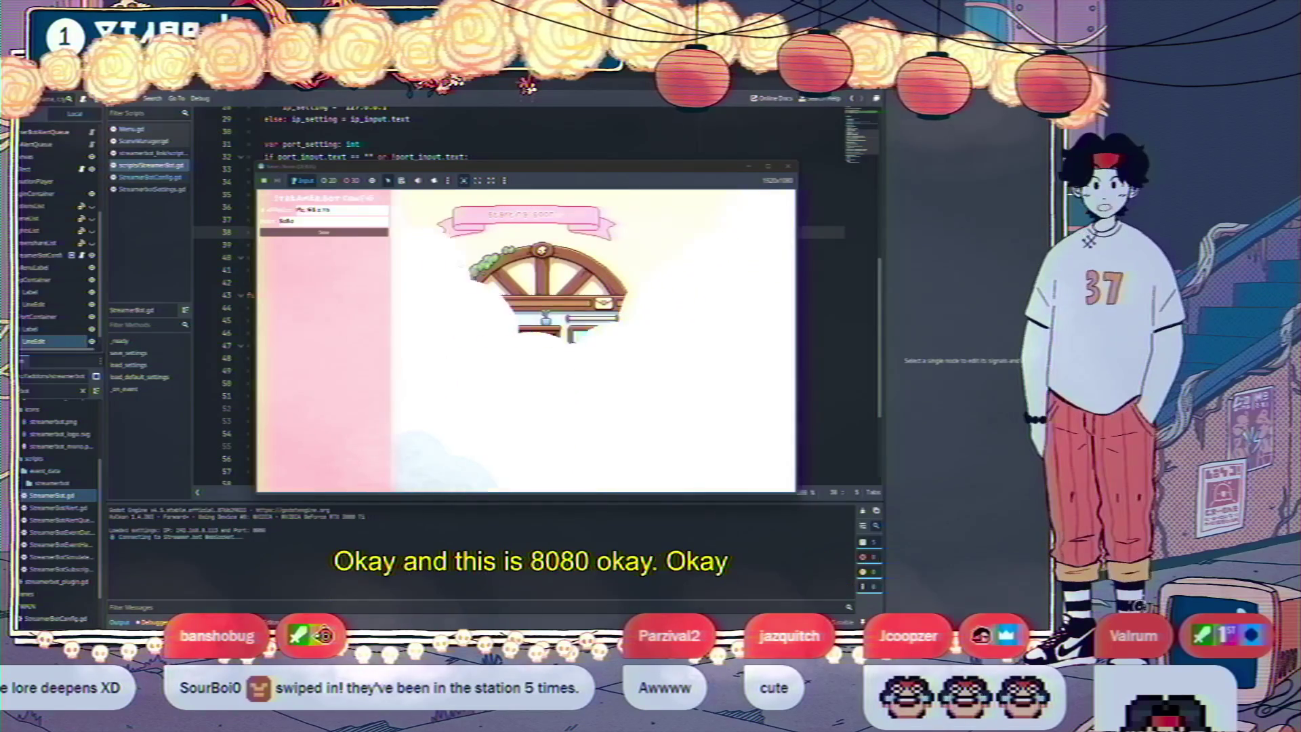
Step: In the config panel, save IP 127.0.0.1, then 192.168.0.113, then 127.0.0.1 again
left_click(312, 210)
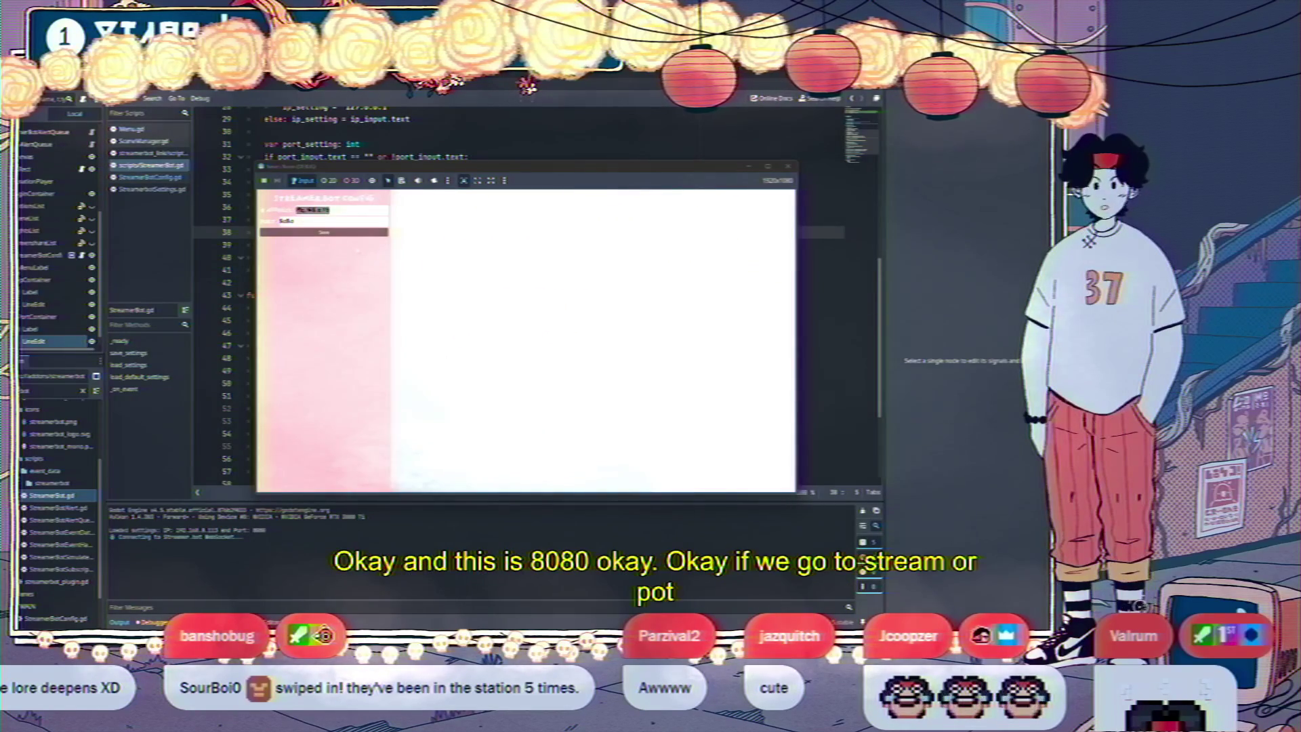
type("127")
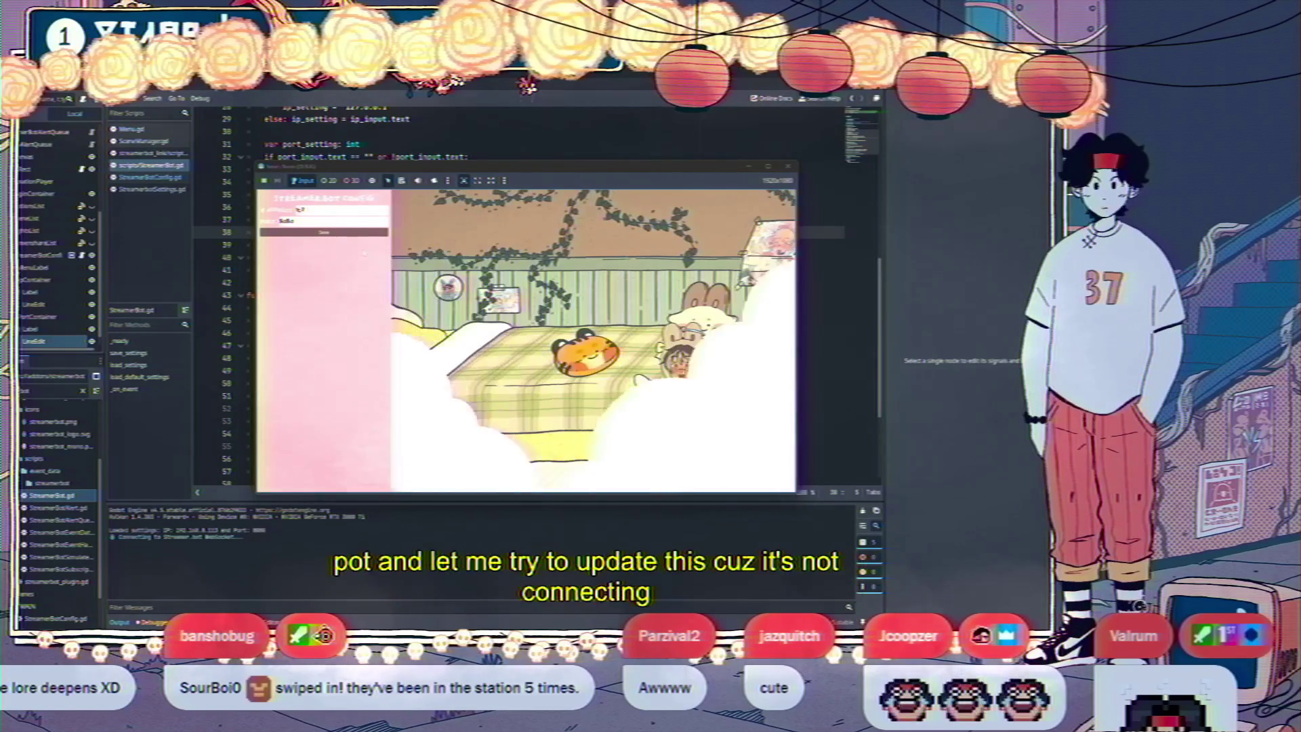
type(".0.0.1")
left_click(324, 232)
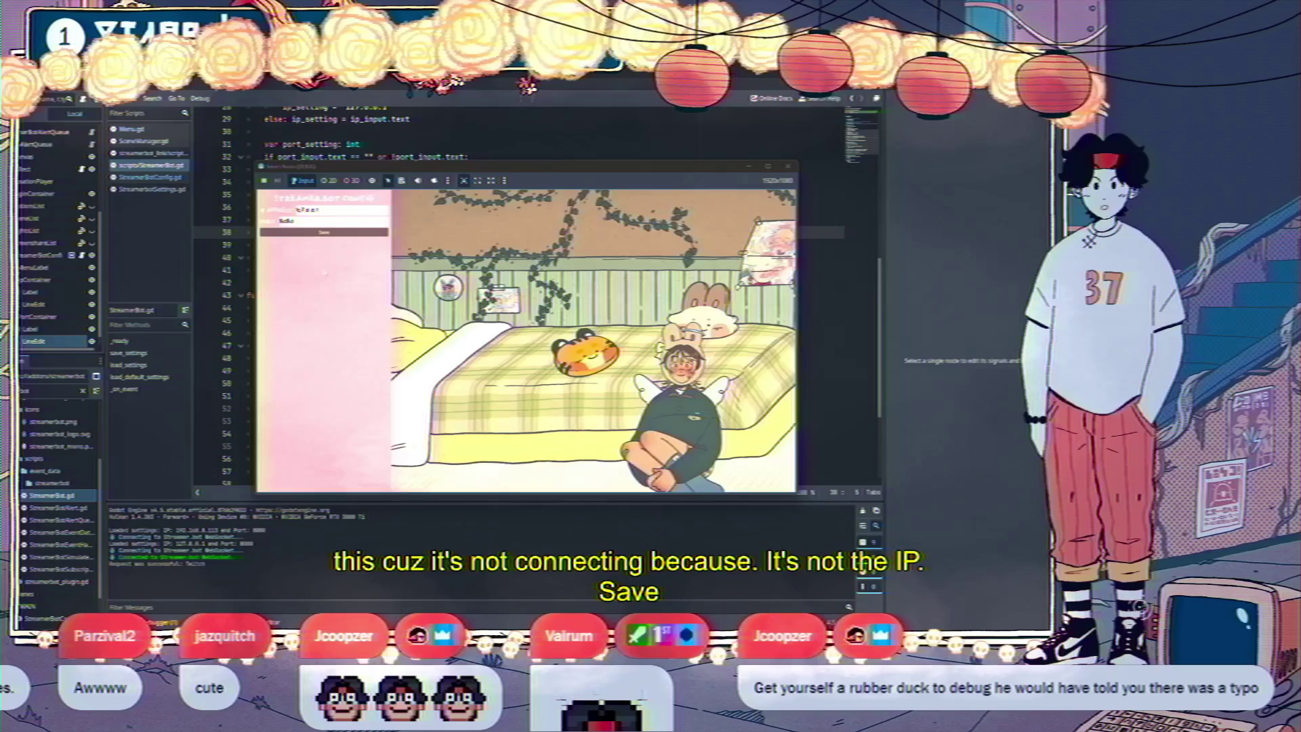
left_click(326, 233)
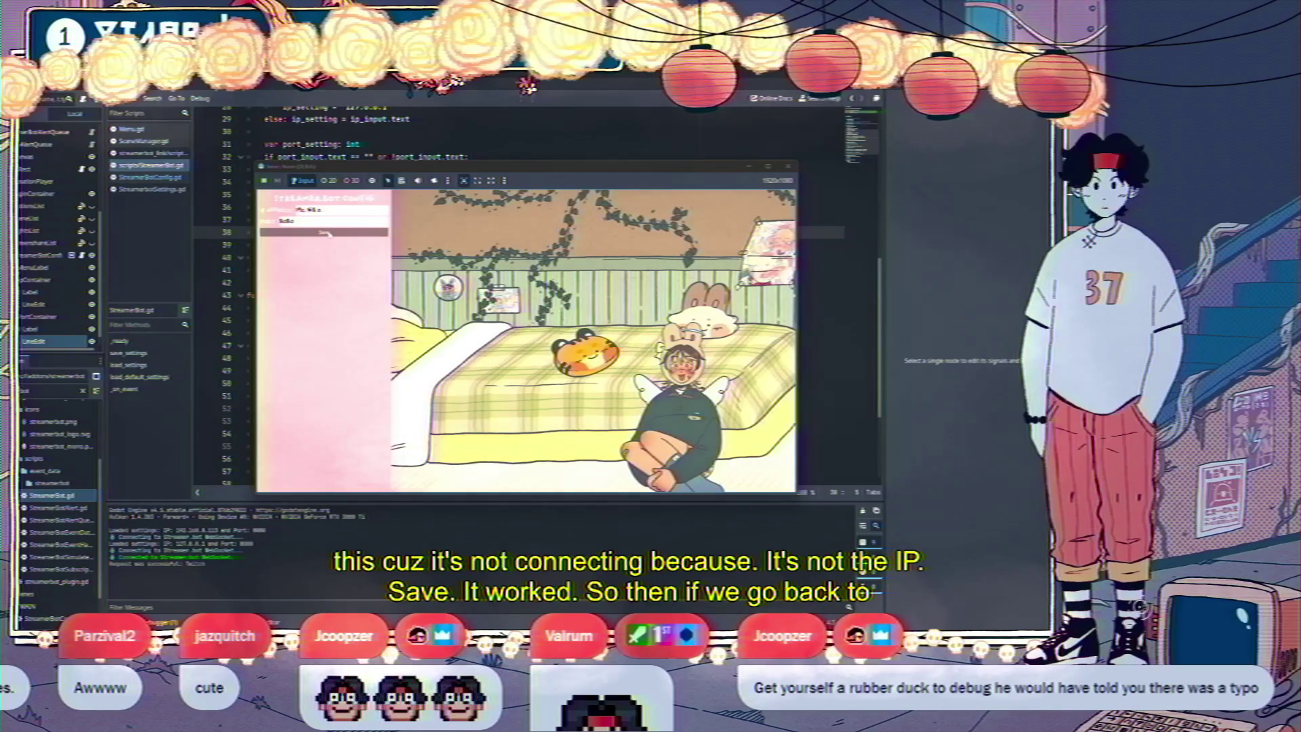
type(".113")
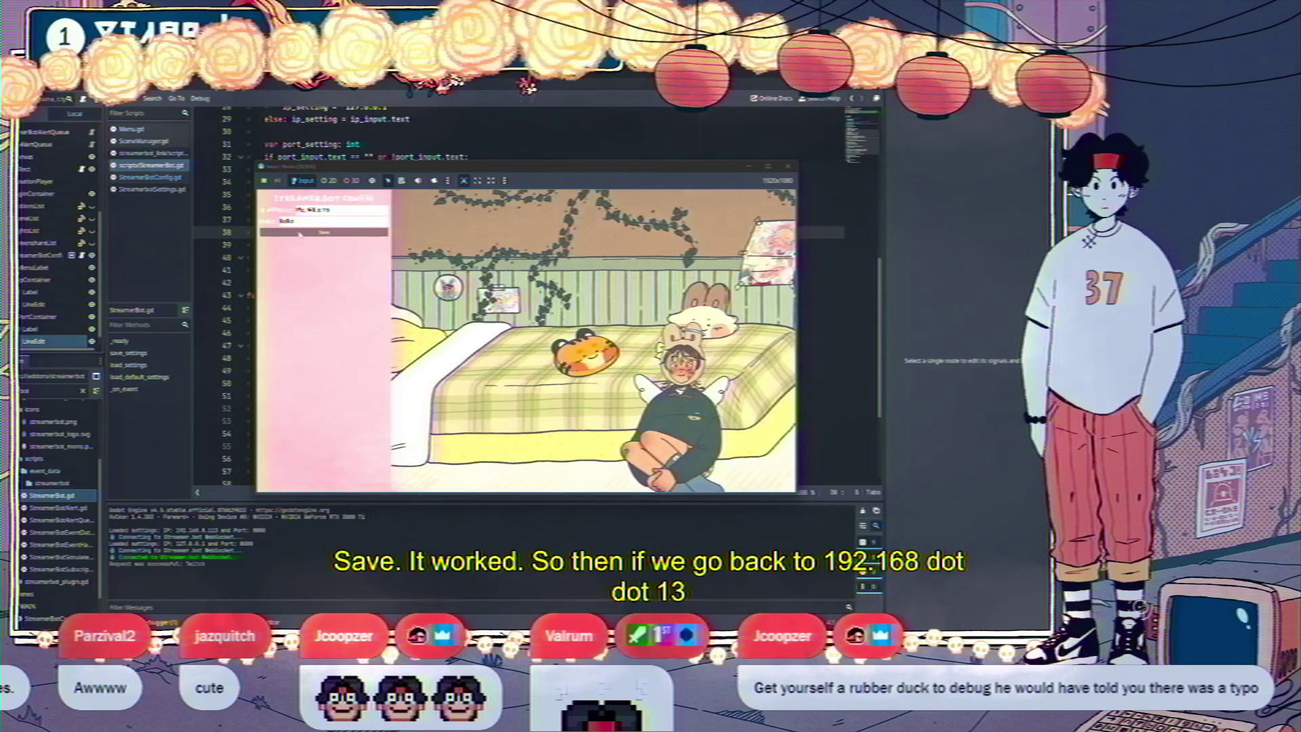
left_click(303, 232)
left_click(327, 210)
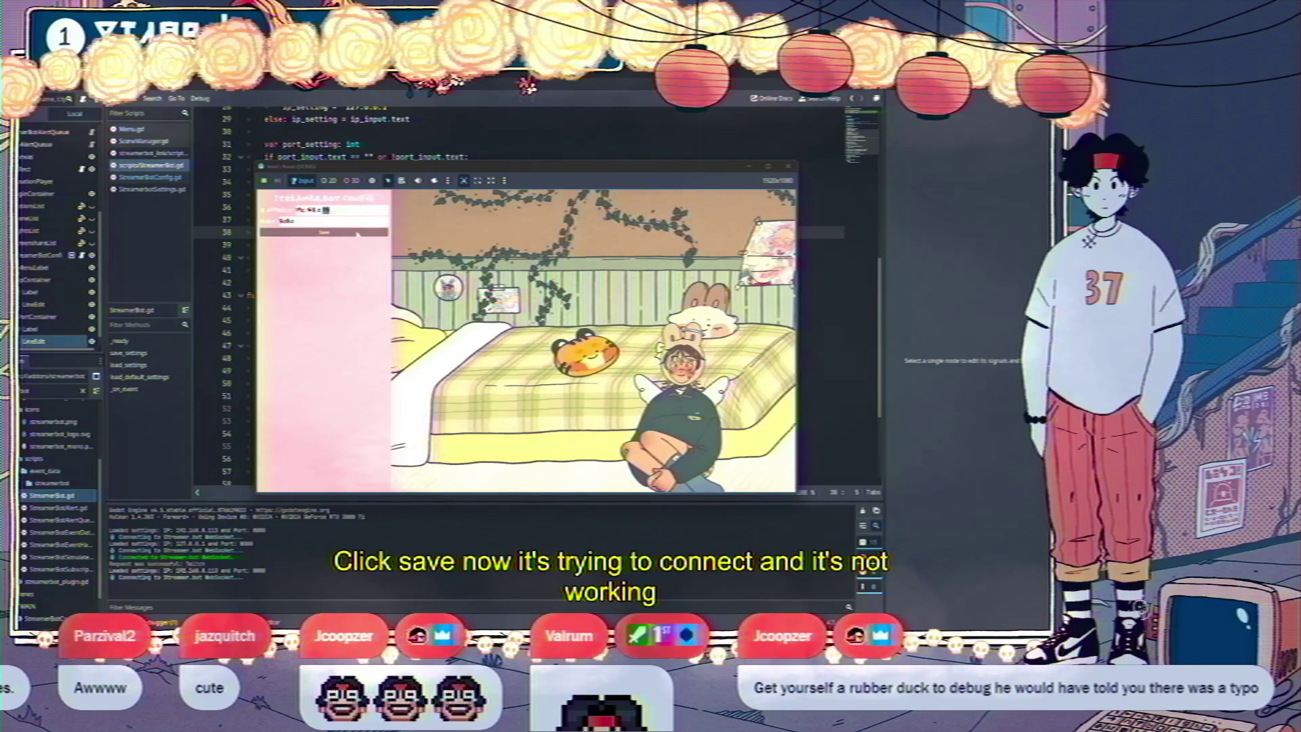
double_click(327, 210)
type("127.0.0.1")
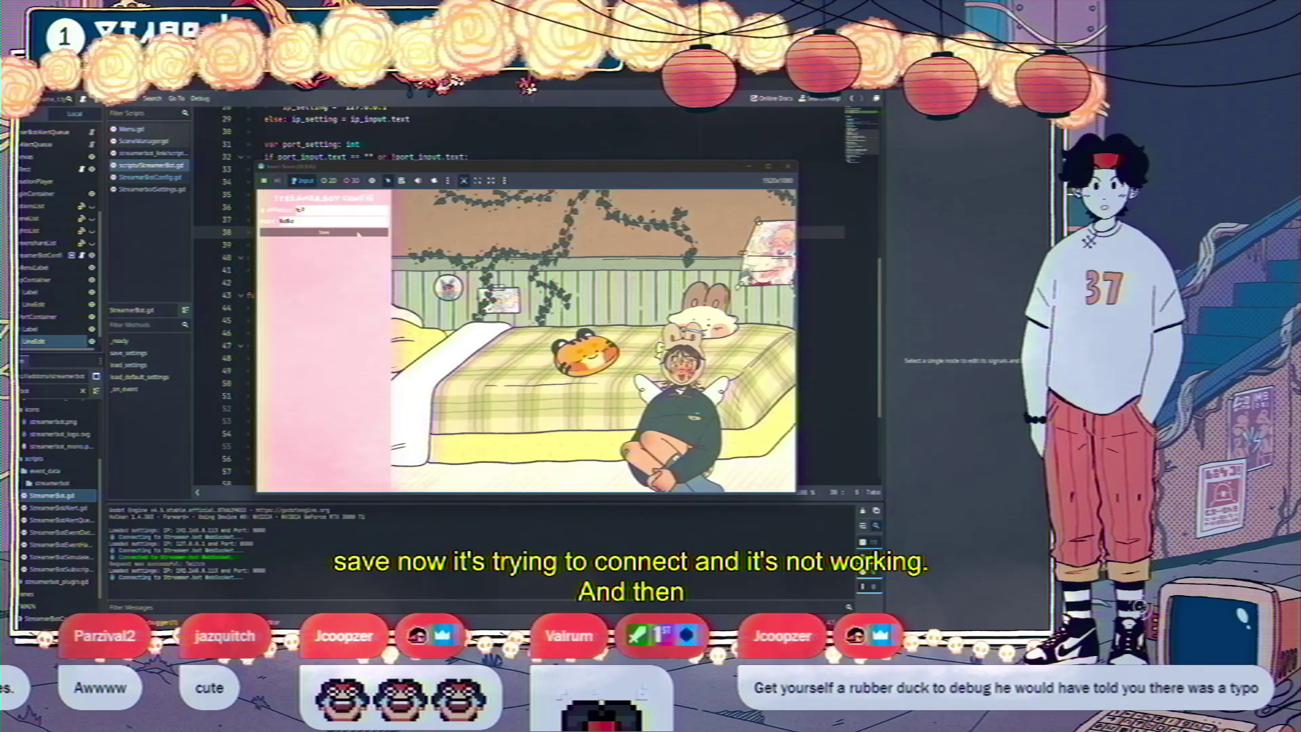
left_click(358, 233)
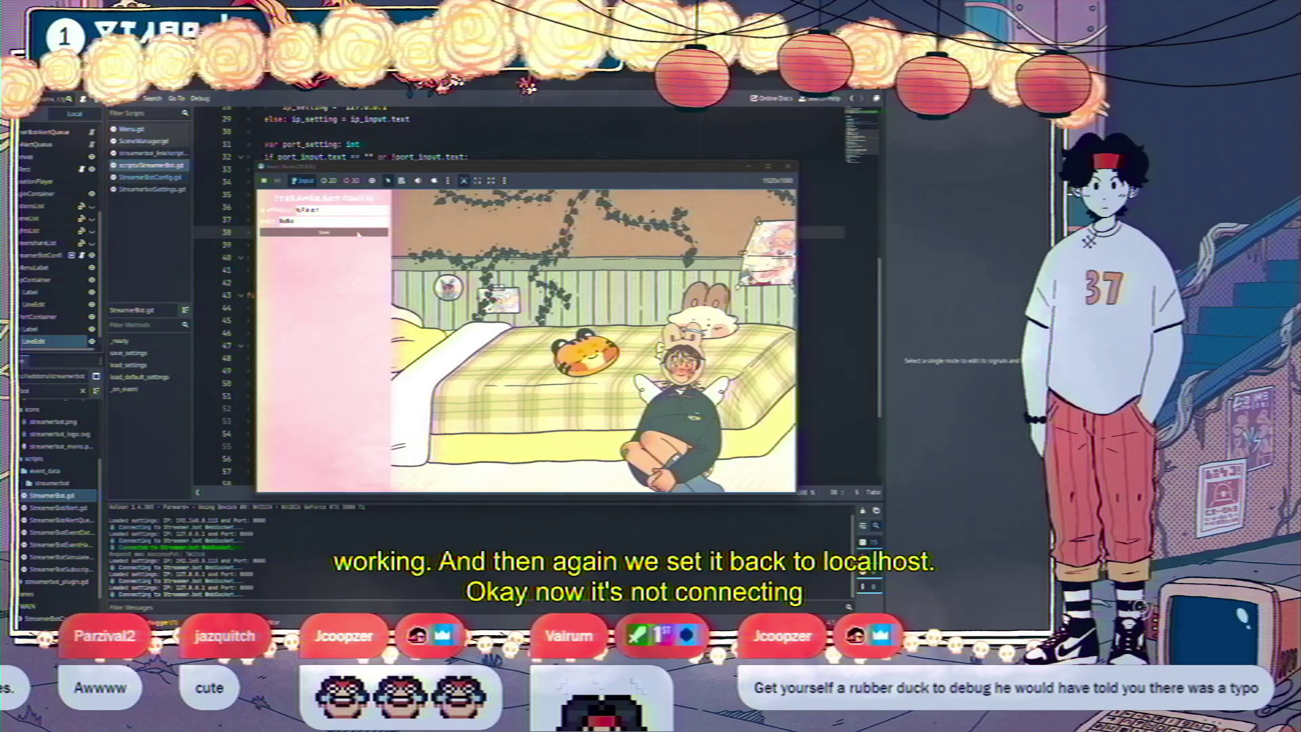
Step: Restart the game, save IP as 127.10.0.1 and then re-edit it, and stop the game
left_click(787, 166)
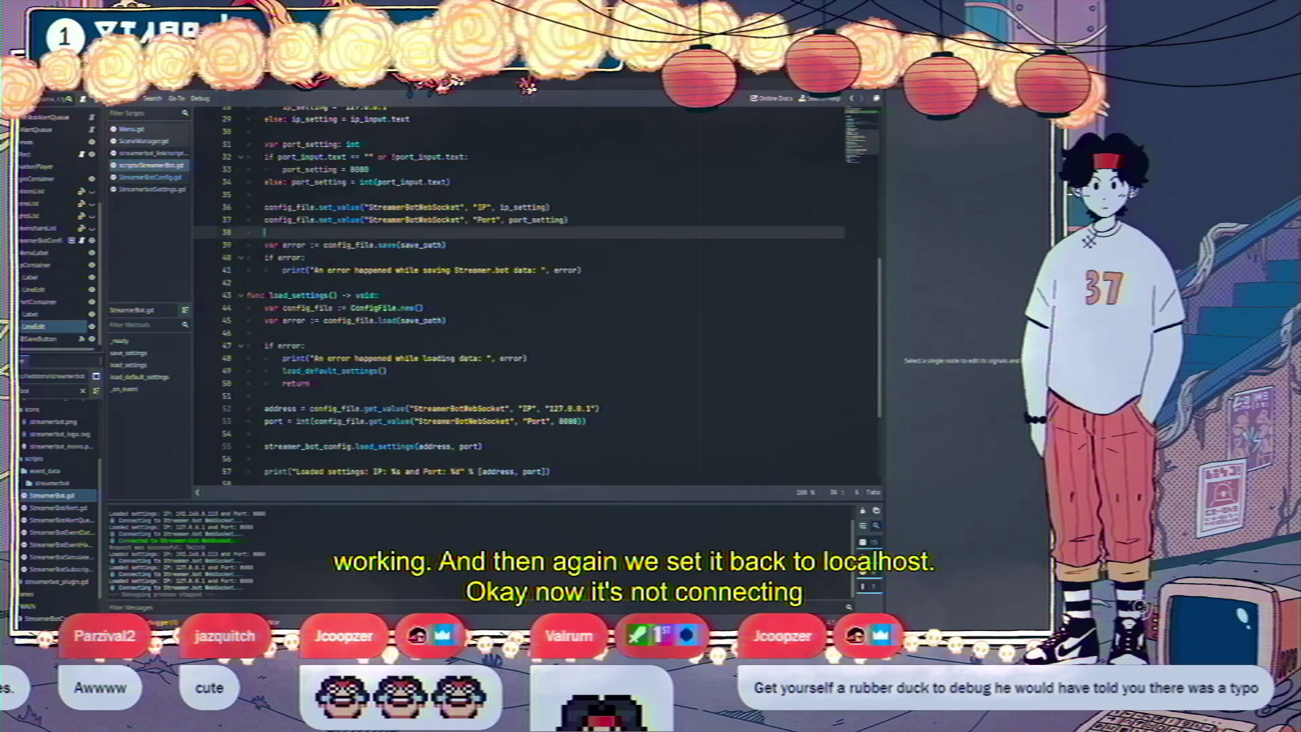
key("F5")
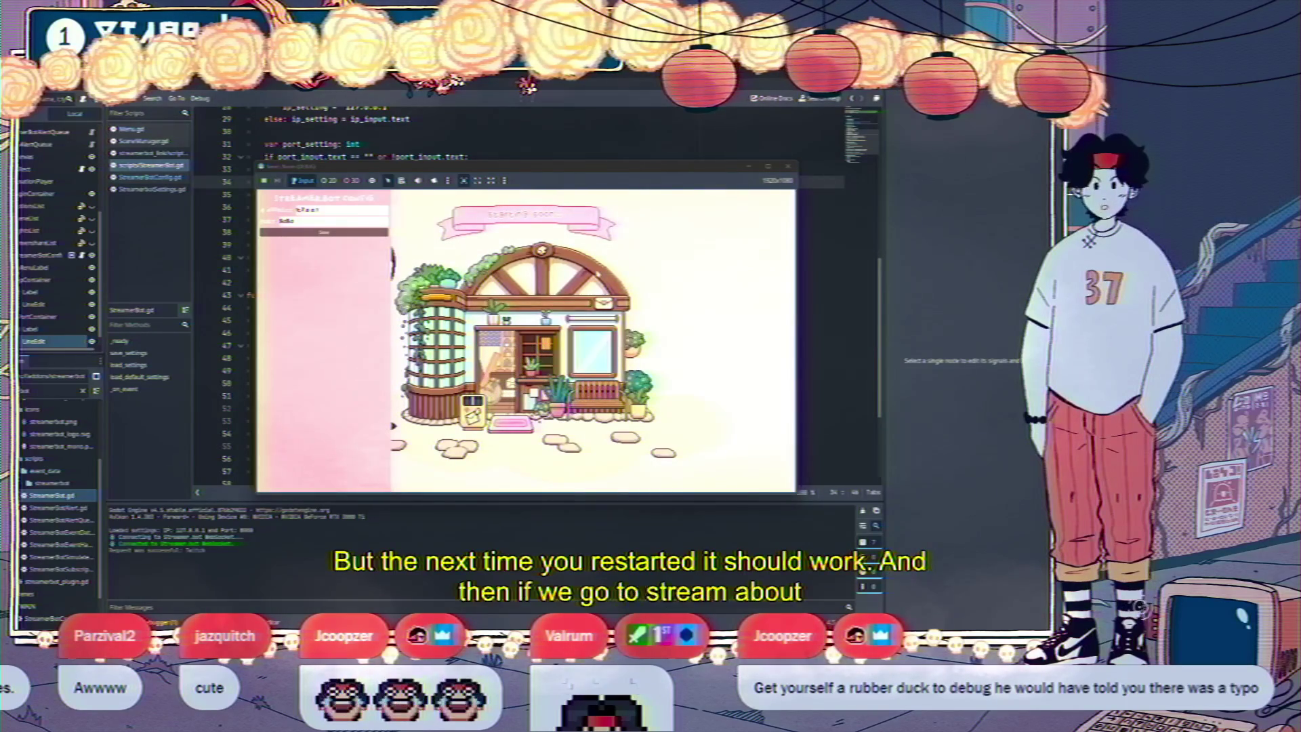
left_click(307, 211)
type("127.1")
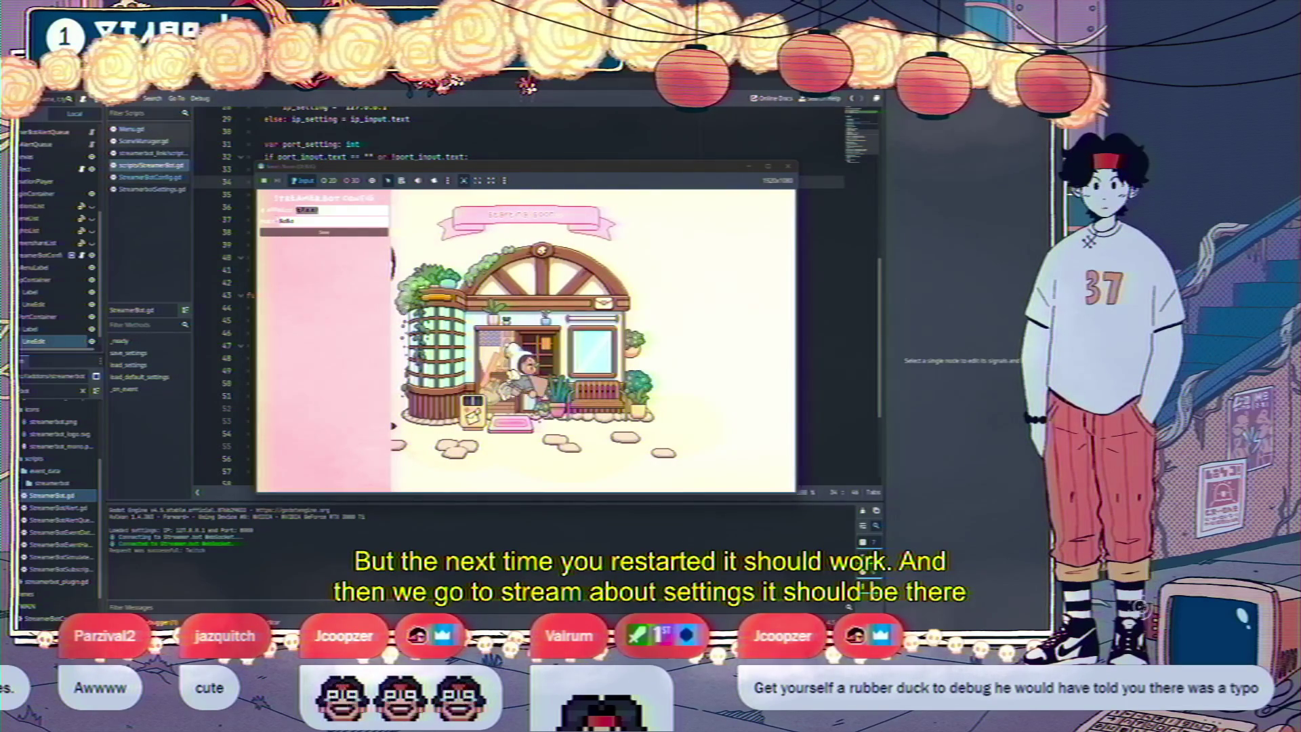
type("0.0.1")
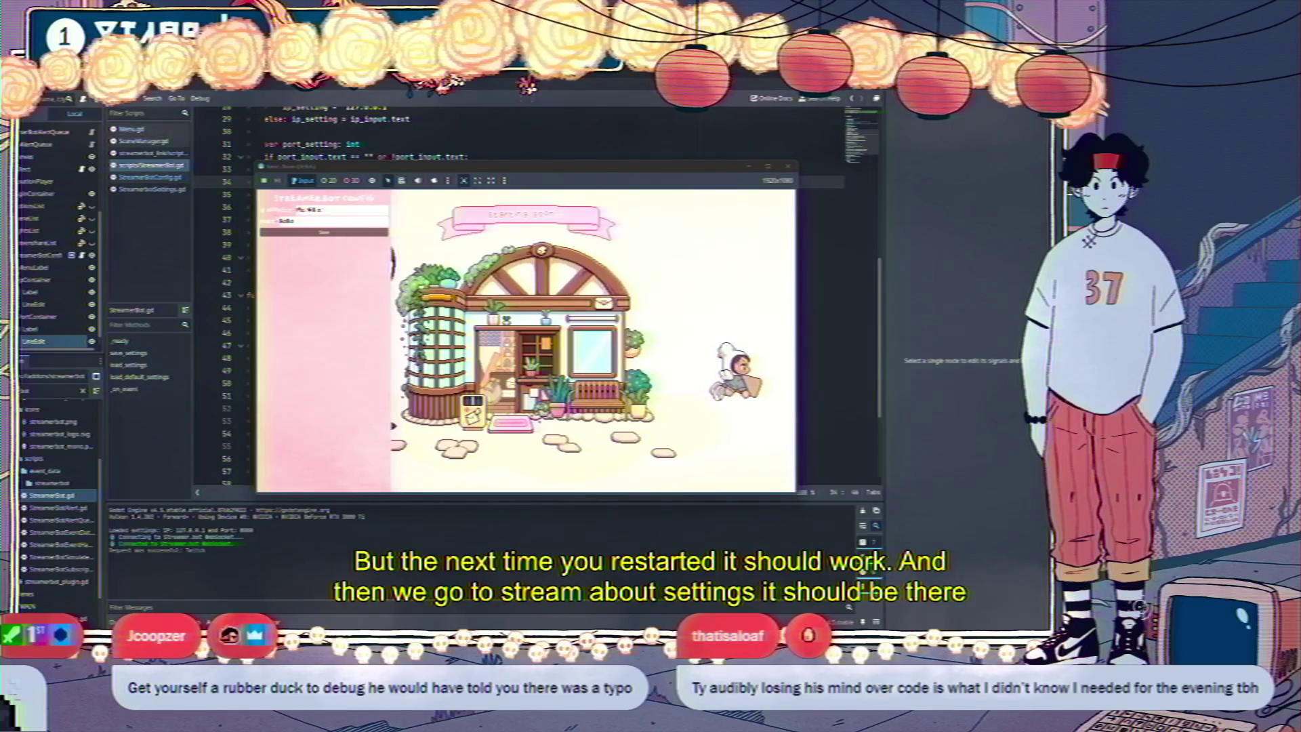
left_click(296, 232)
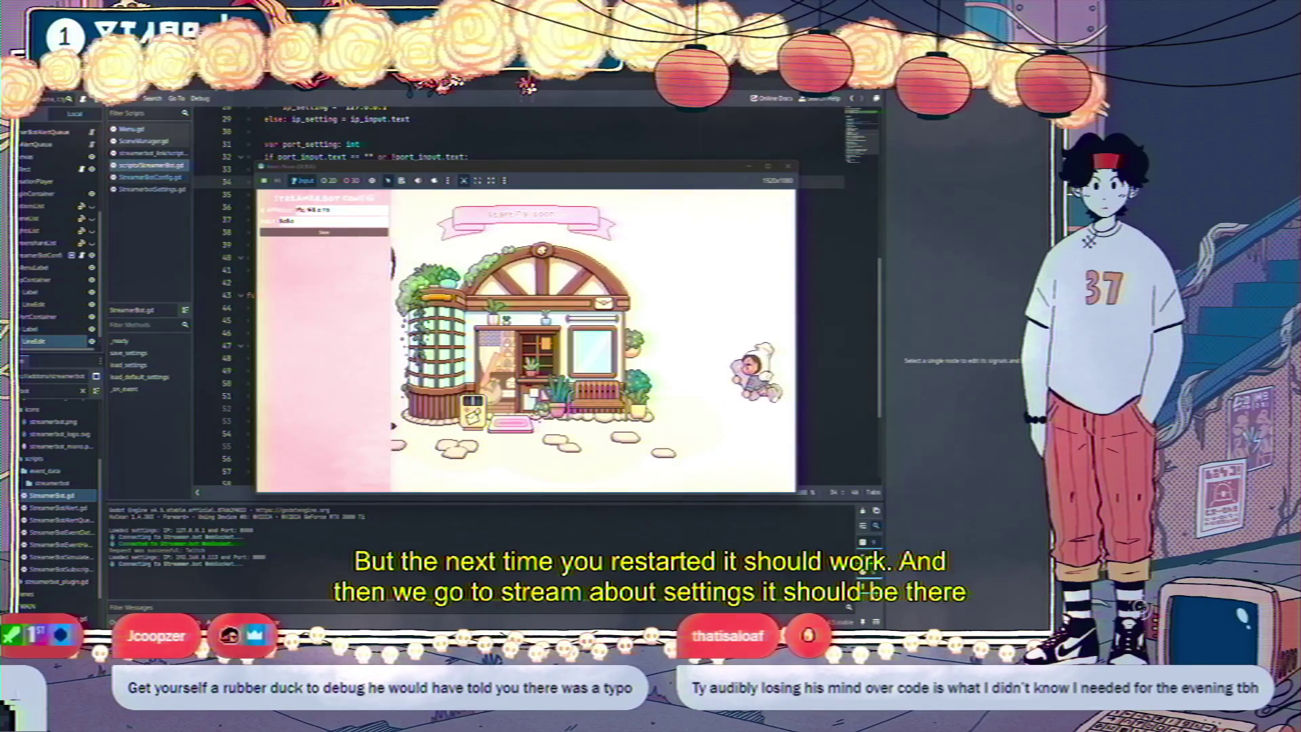
double_click(312, 210)
type("19")
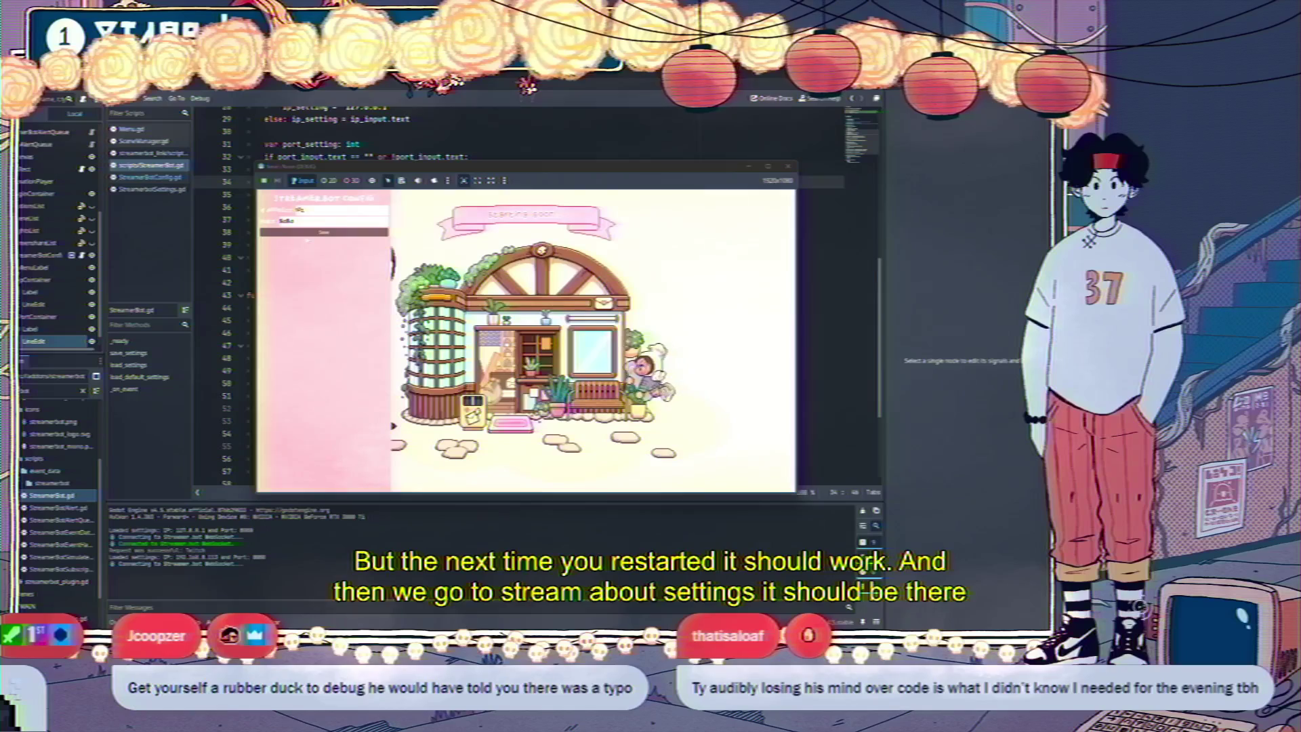
type("27.0.0.1")
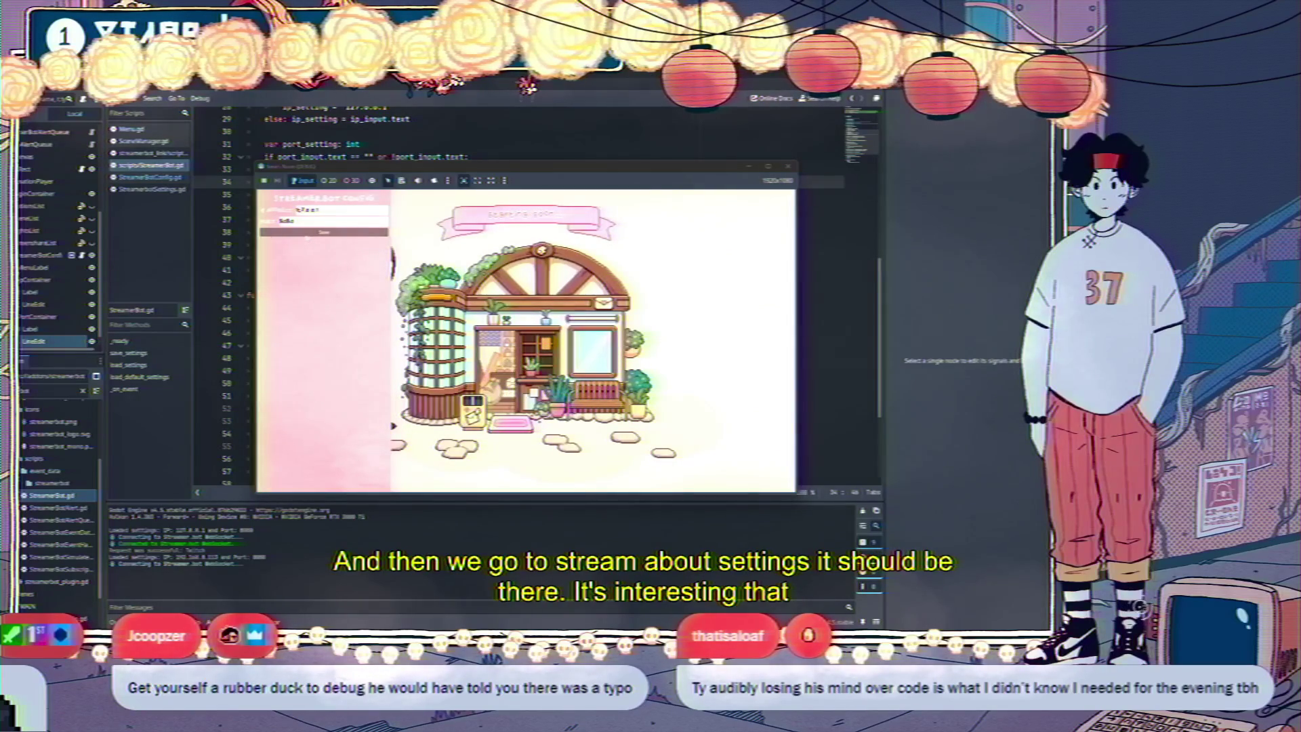
left_click(307, 234)
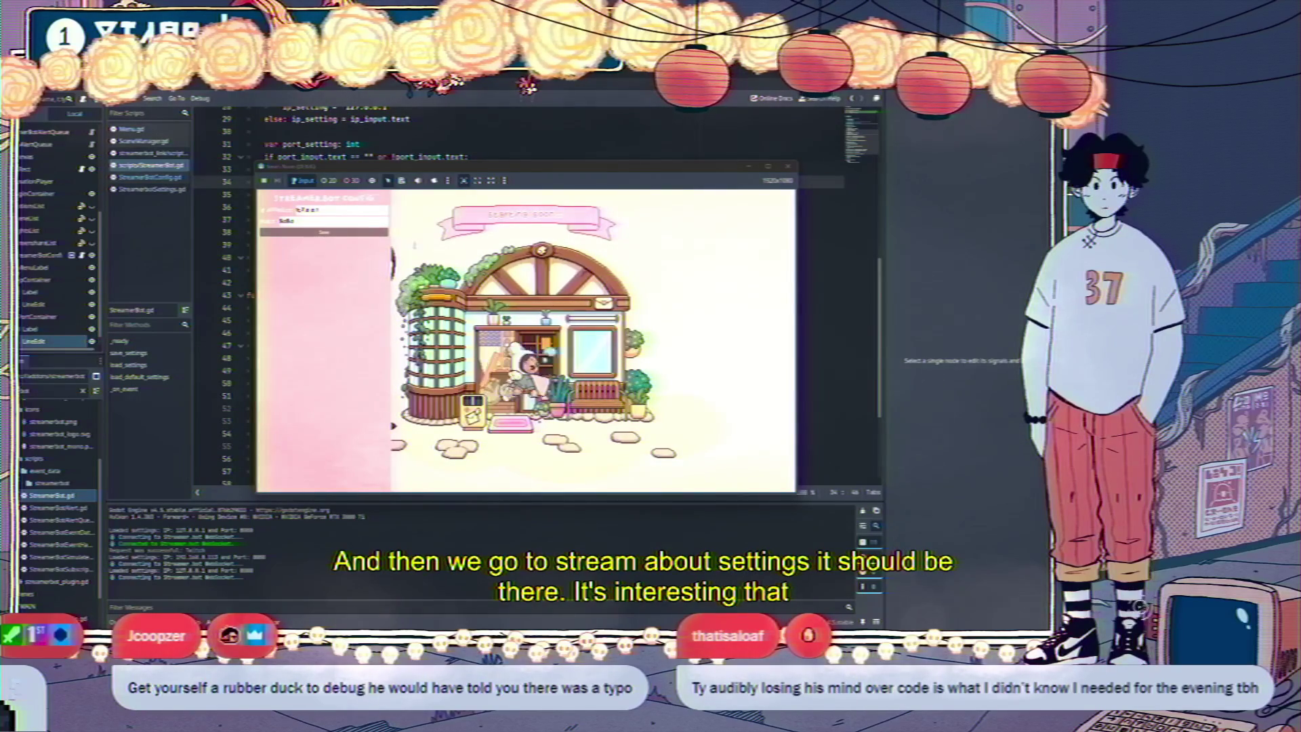
key("F8")
left_click(448, 245)
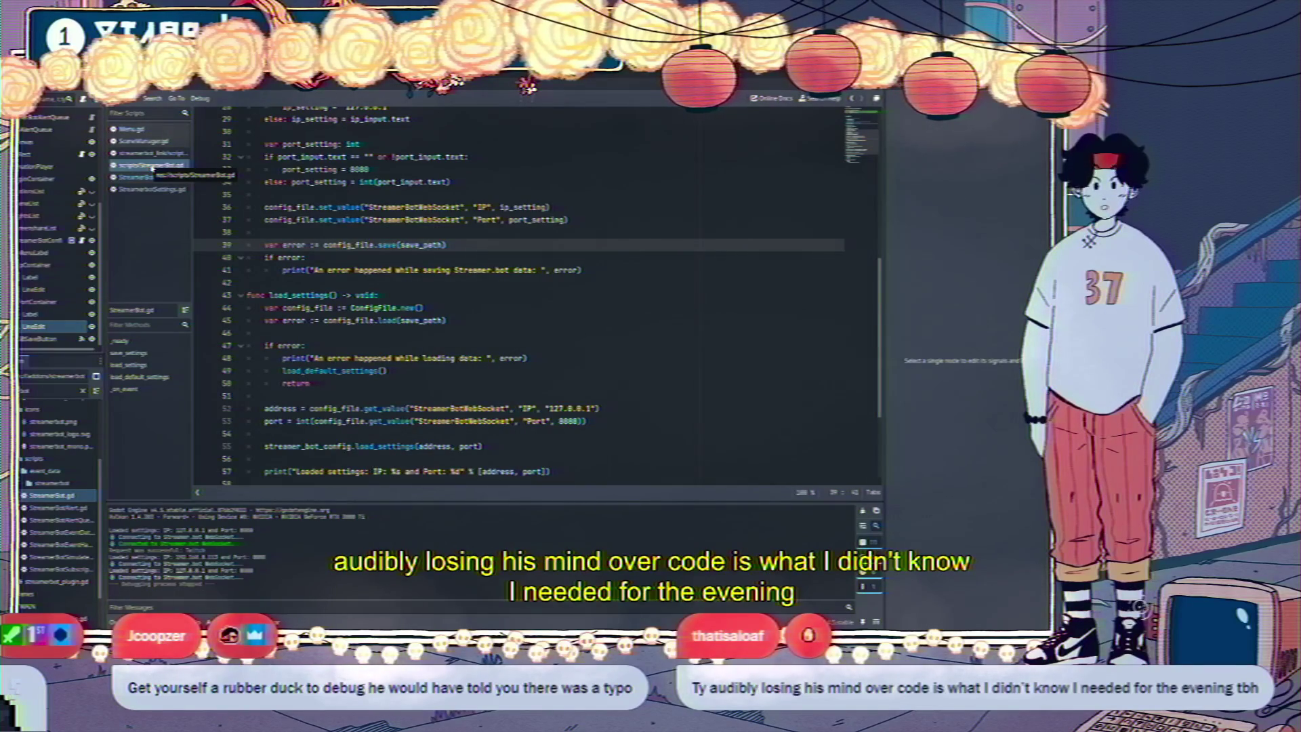
Step: Browse StreamerBotConfig.gd and SceneManager.gd, then scroll the StreamerBot addon script to its _ready code
scroll(54, 230, "left", 3)
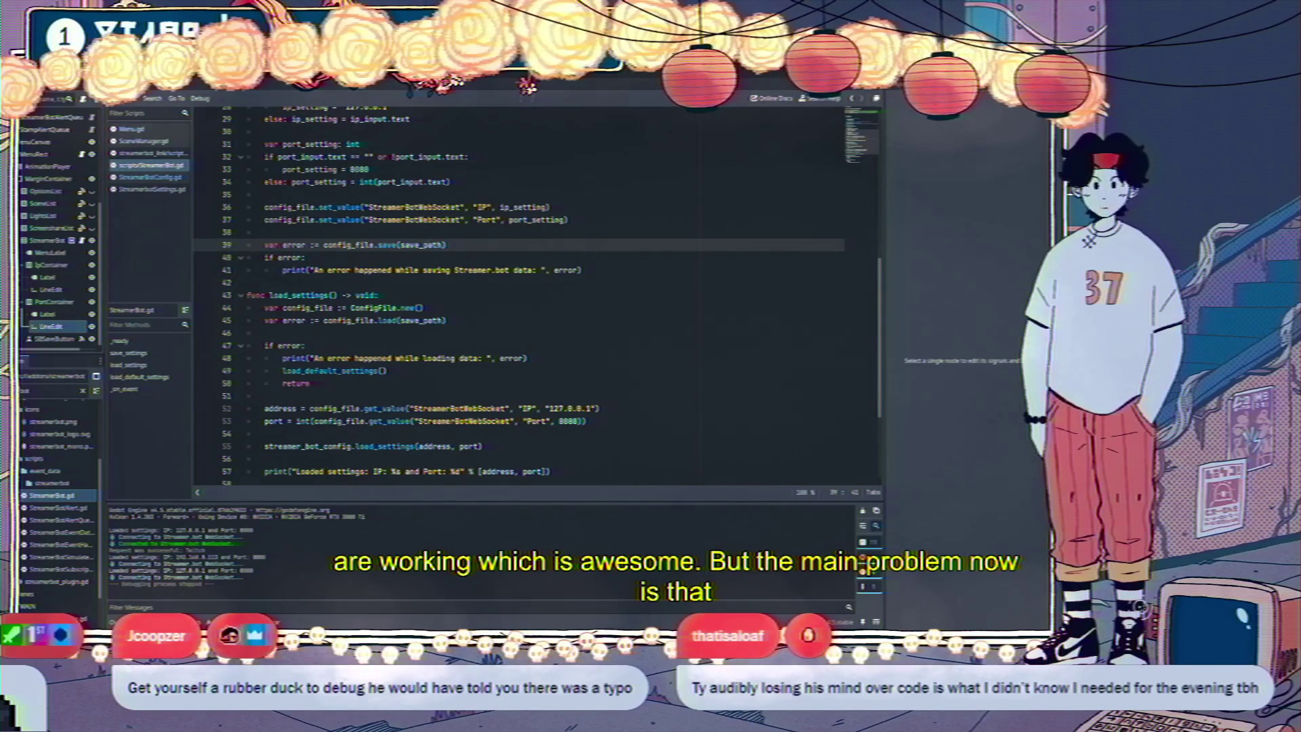
scroll(857, 148, "up", 8)
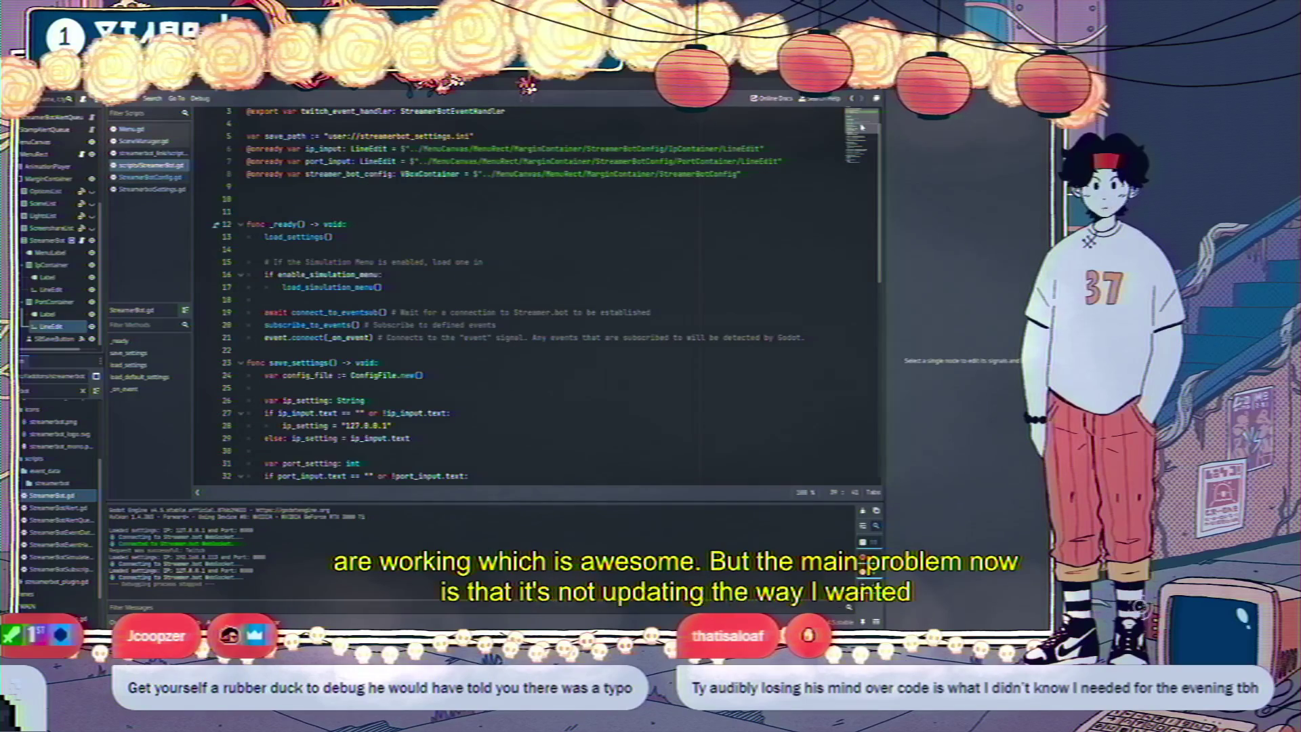
left_click(152, 177)
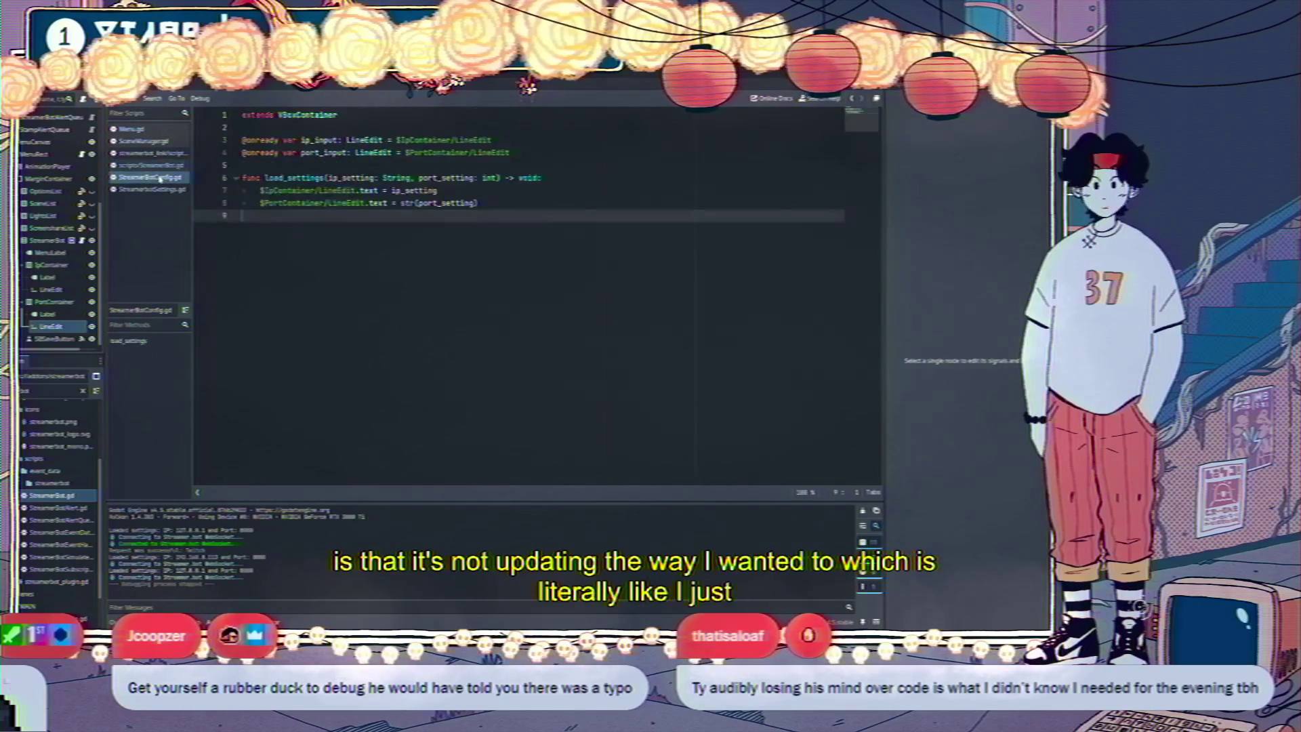
left_click(152, 189)
left_click(163, 177)
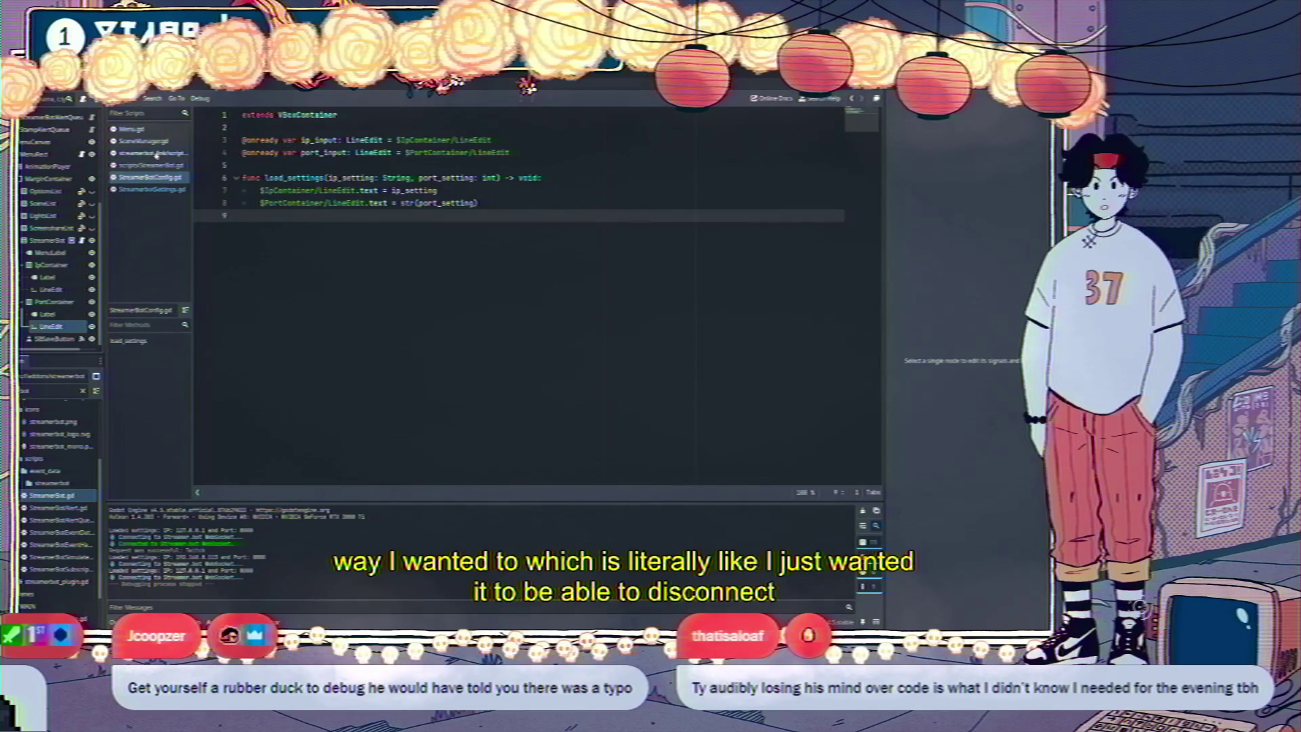
left_click(151, 141)
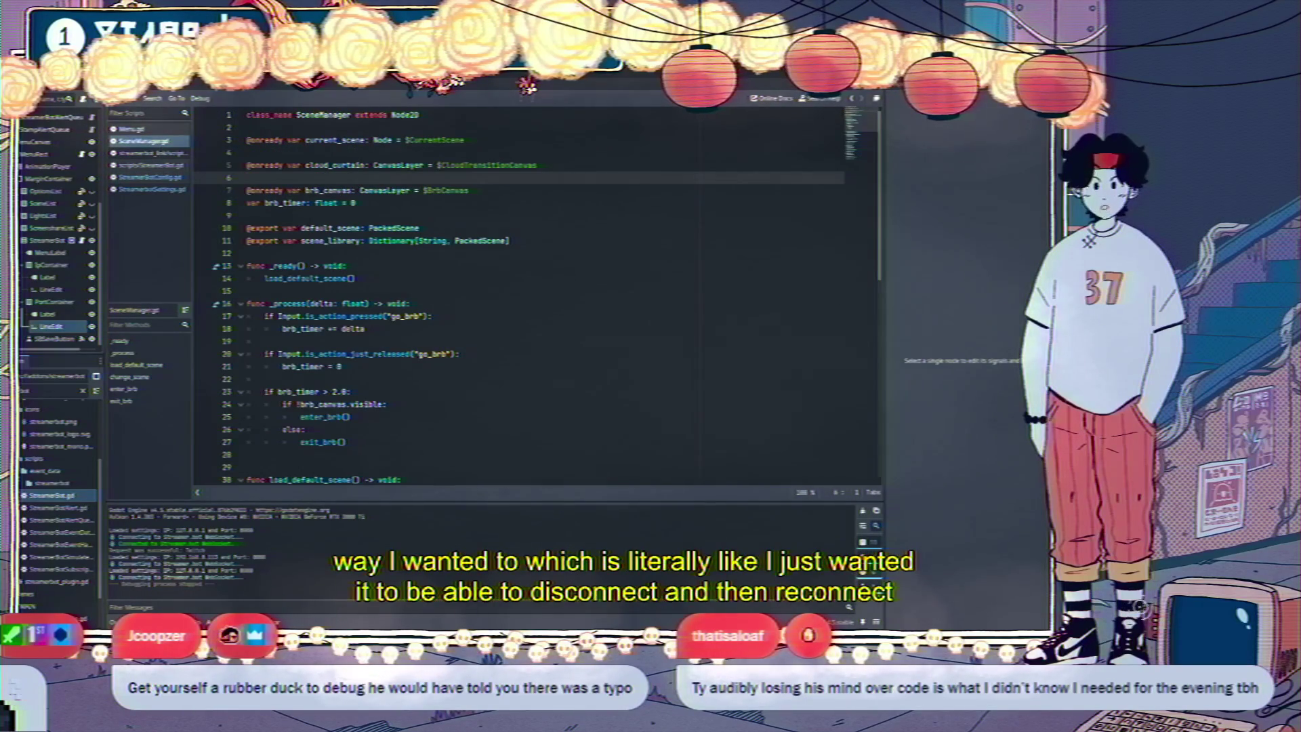
left_click(152, 155)
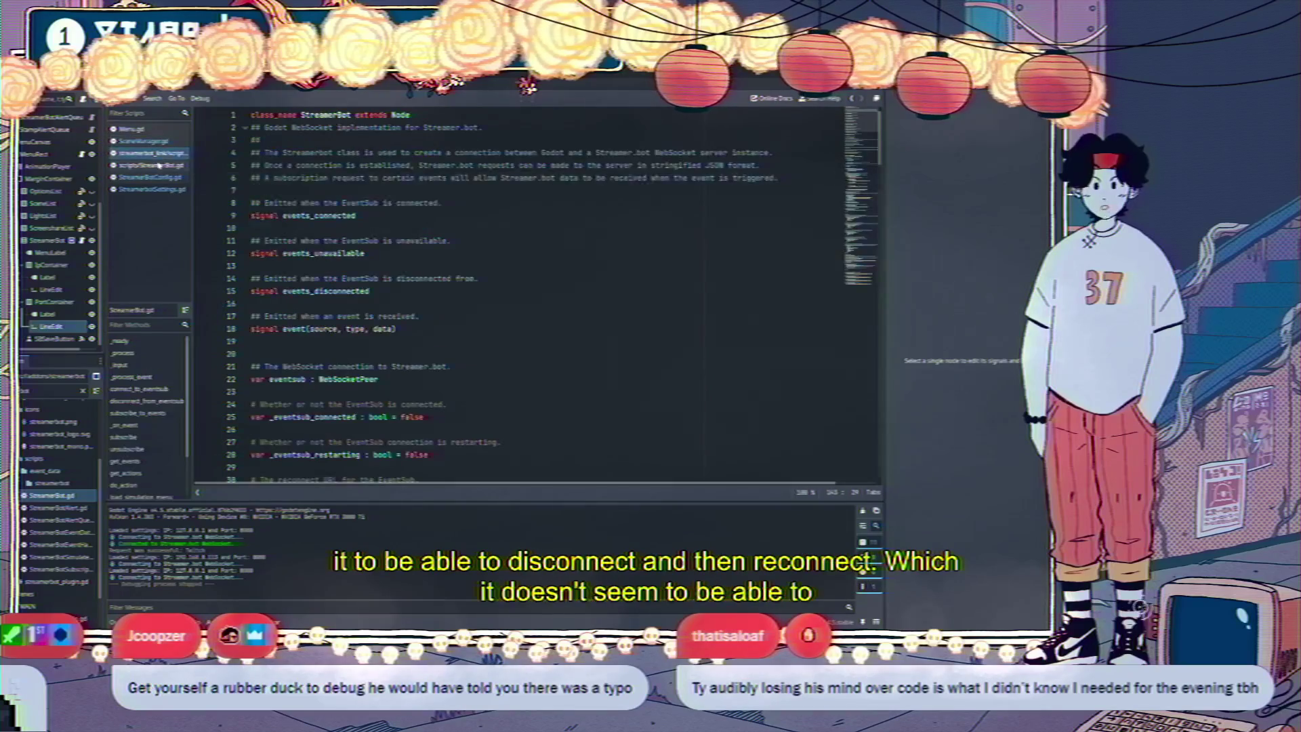
scroll(864, 167, "down", 15)
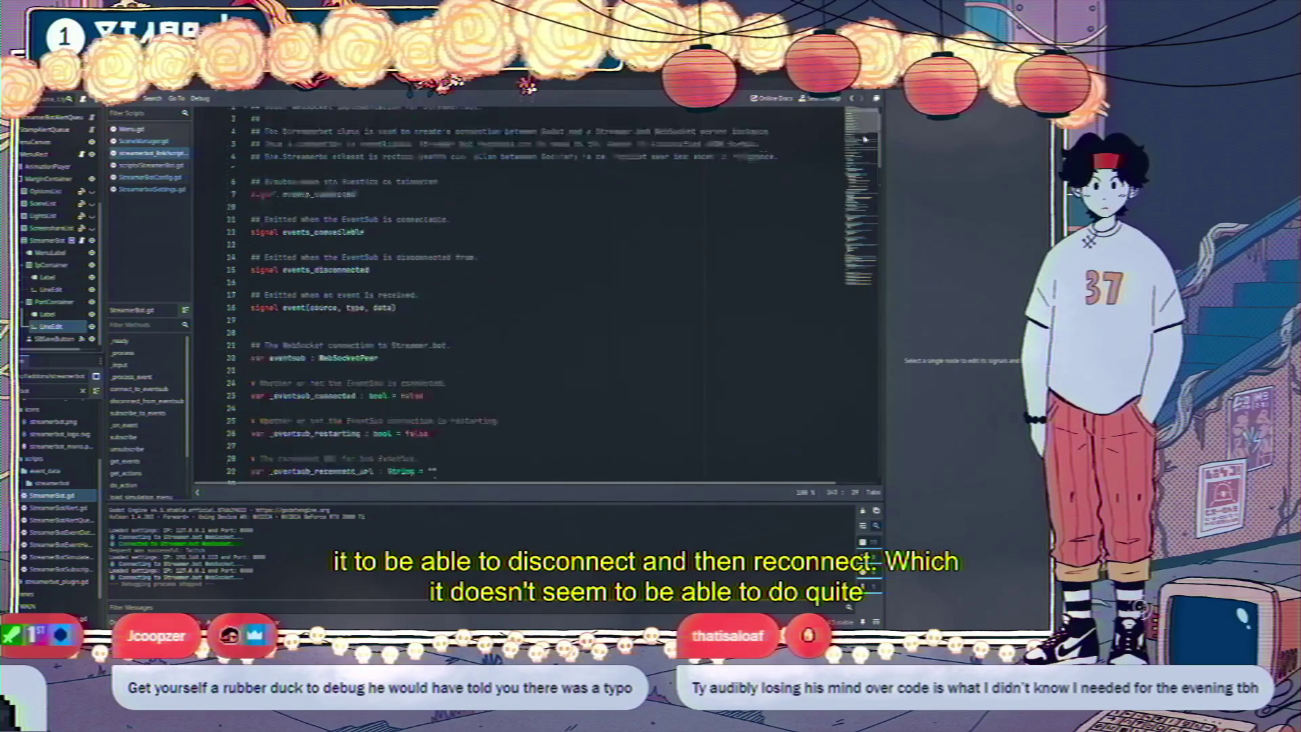
mouse_move(864, 167)
left_mouse_down()
mouse_move(863, 207)
mouse_move(865, 181)
left_mouse_up()
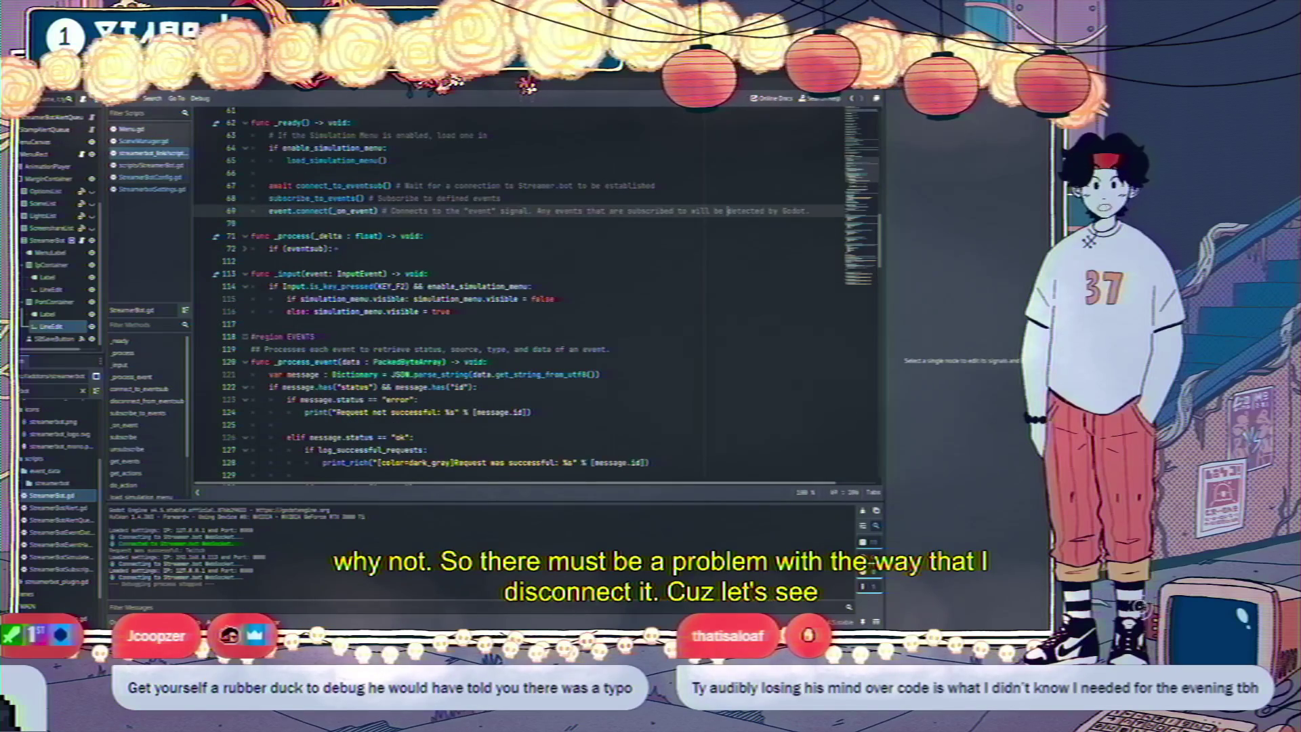
key("ctrl+f")
Step: Search the addon script for 'discon' and review its disconnect signal and reconnect code
type("discon")
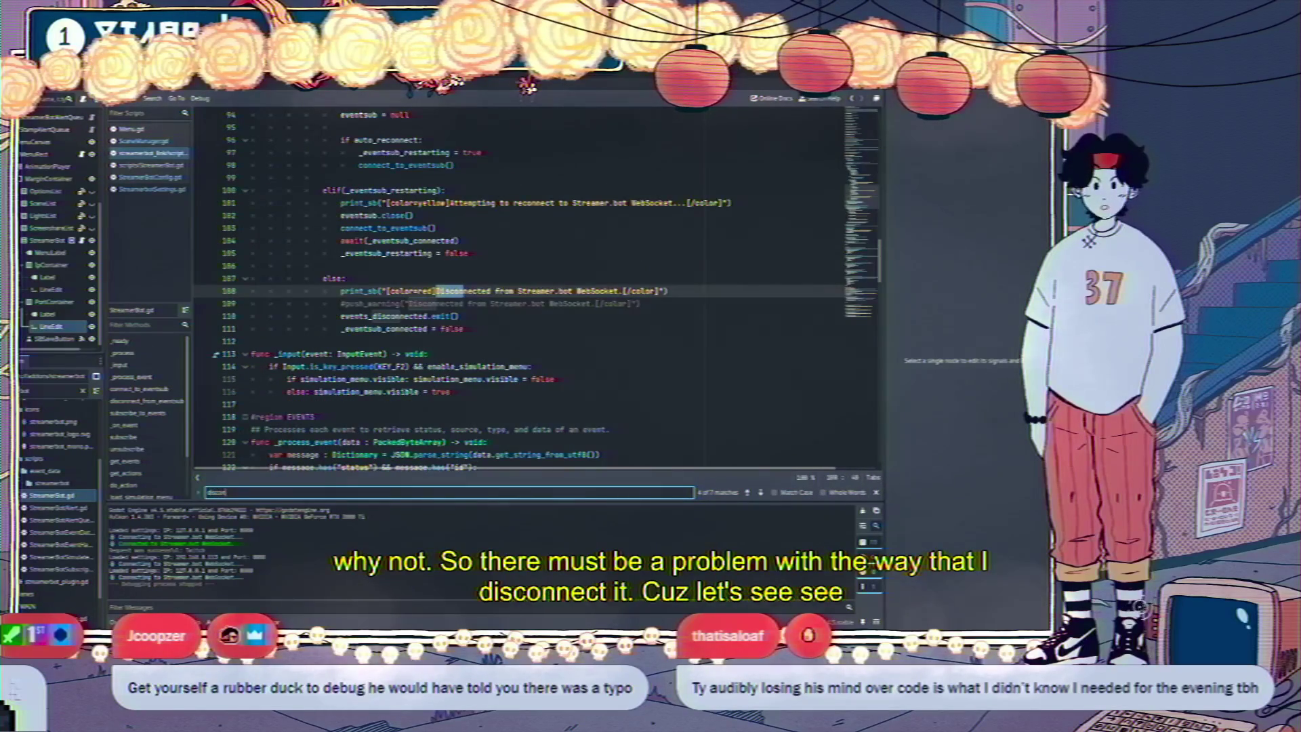
key("Escape")
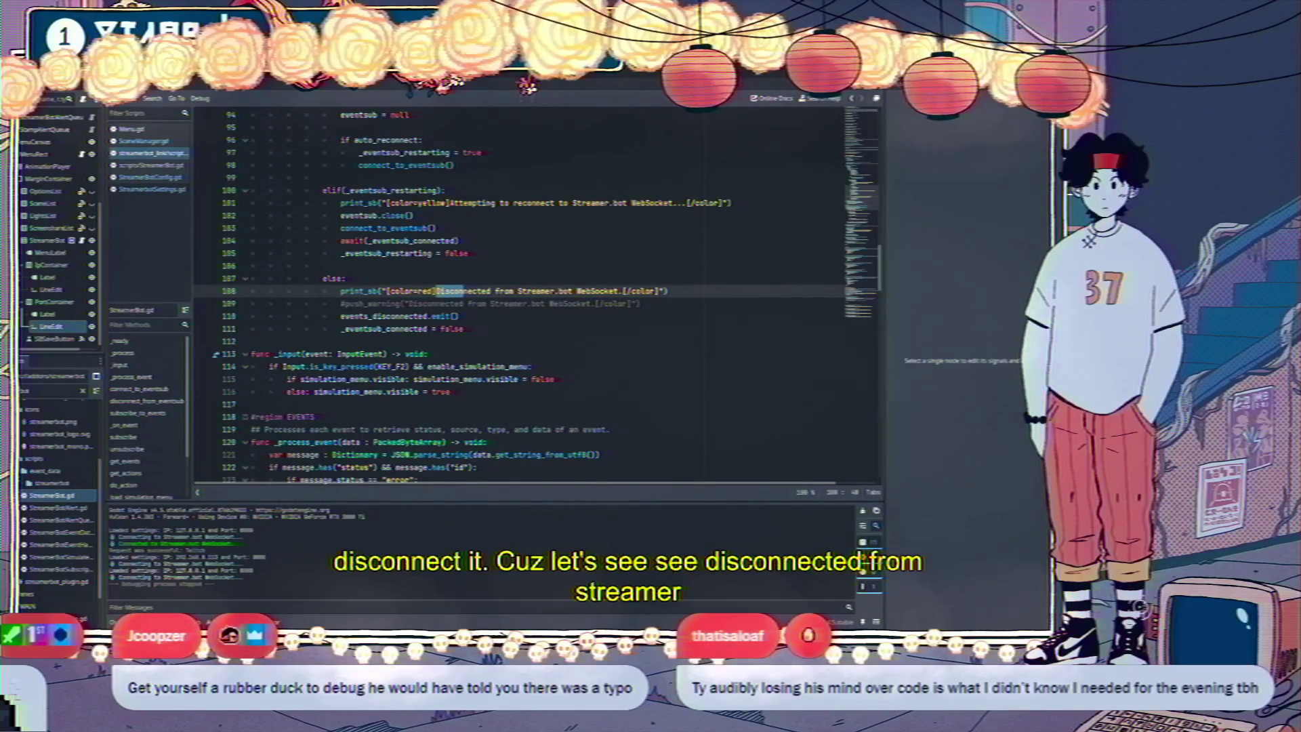
left_click(459, 316)
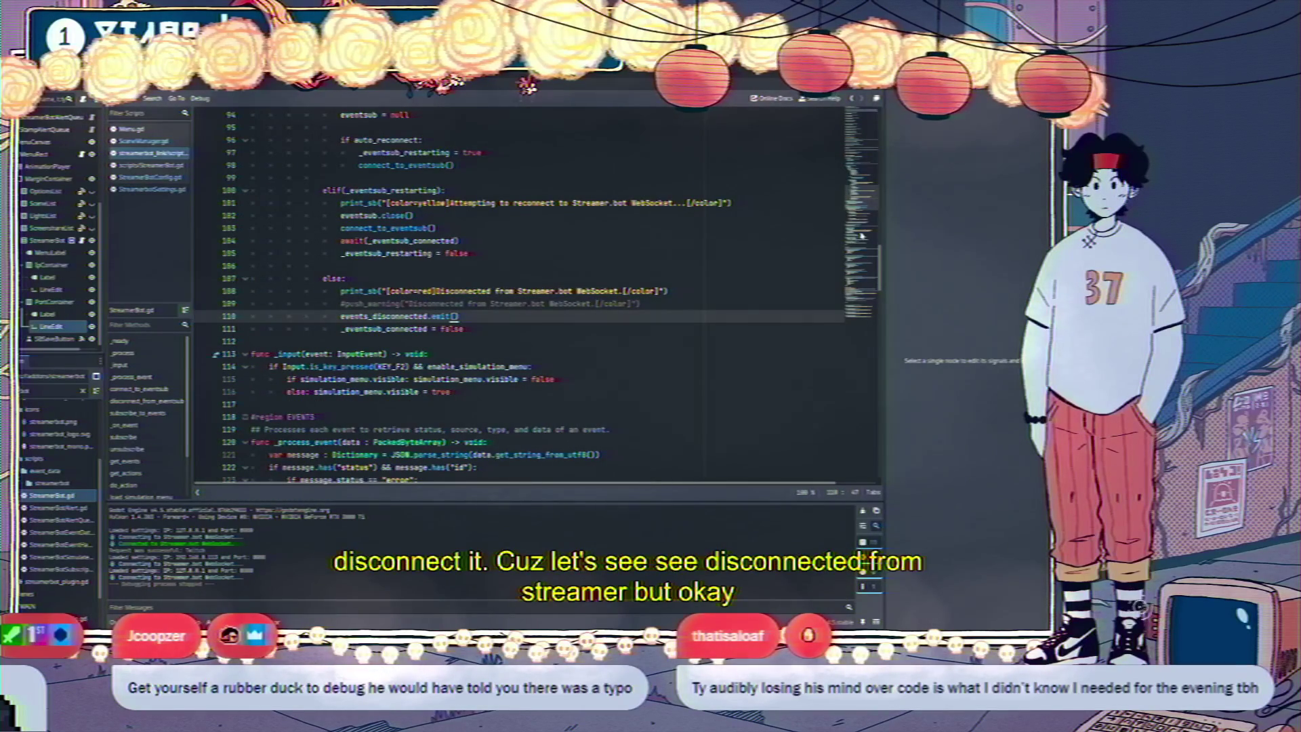
scroll(860, 210, "up", 5)
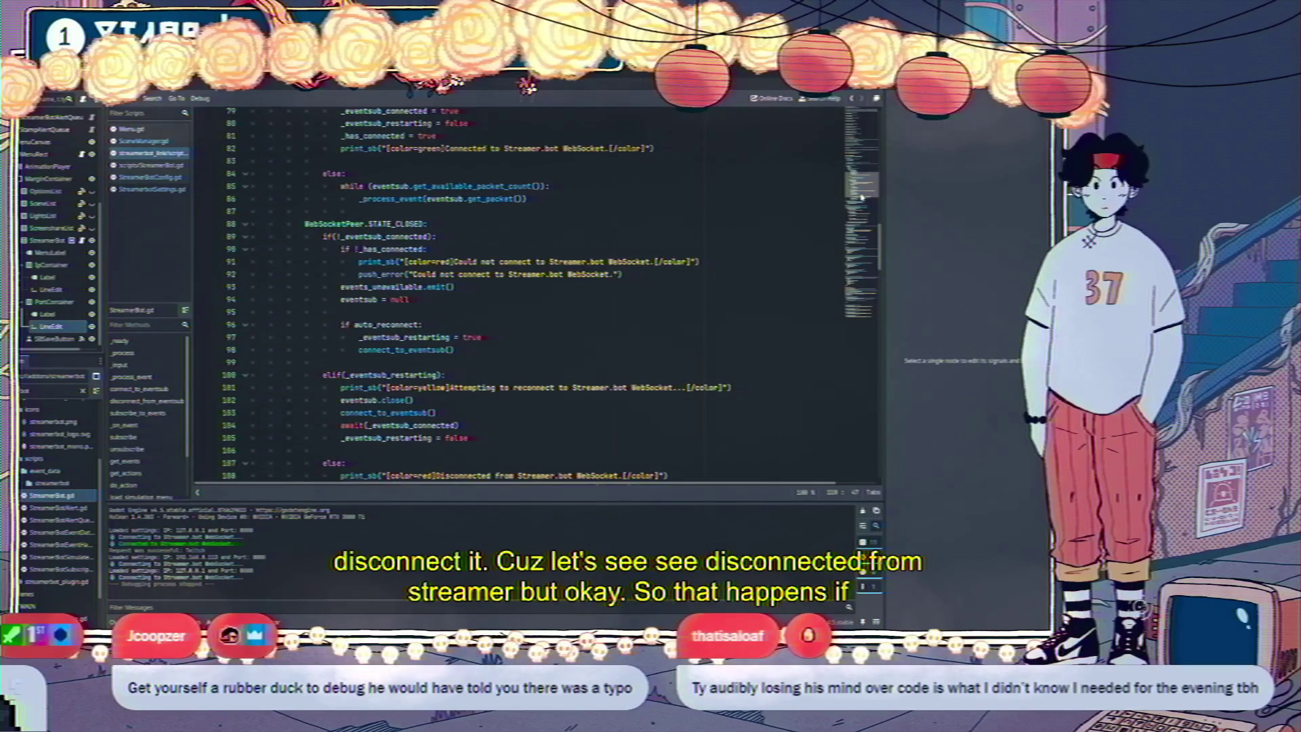
scroll(862, 196, "up", 5)
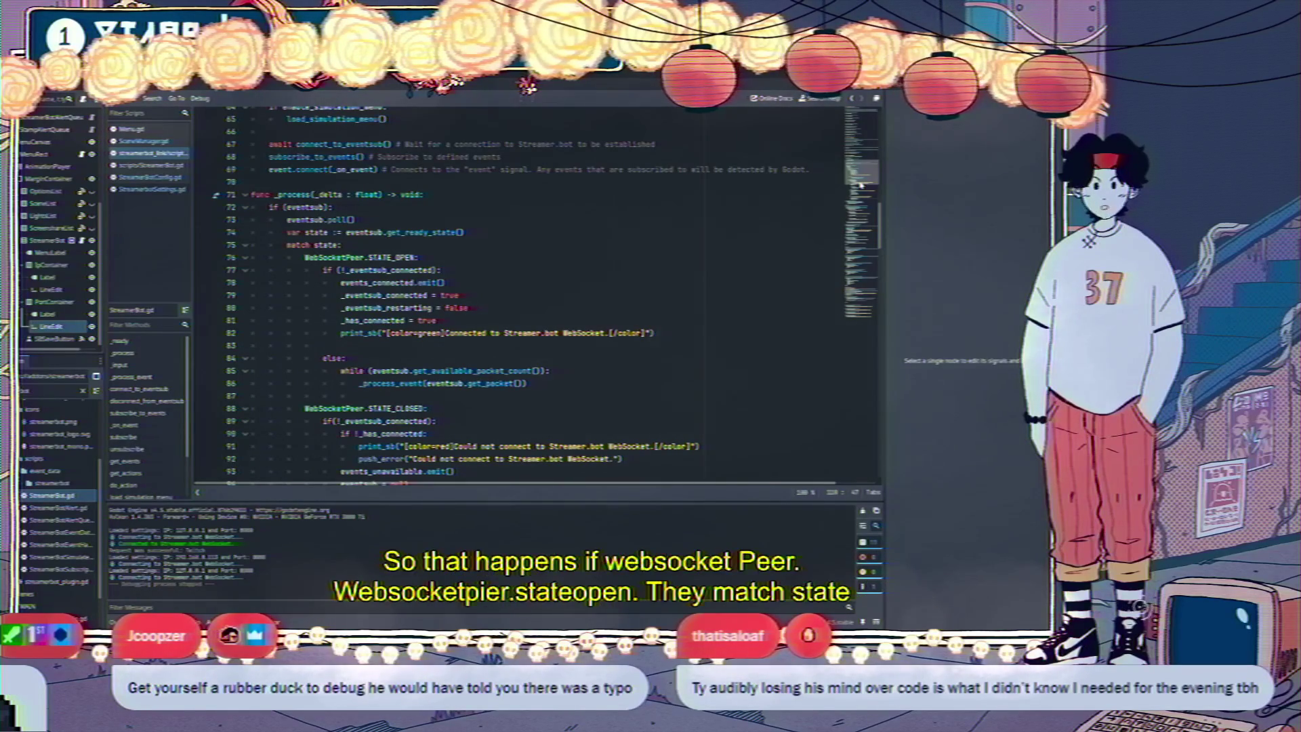
scroll(858, 189, "down", 1)
left_click_drag(859, 190, 845, 238)
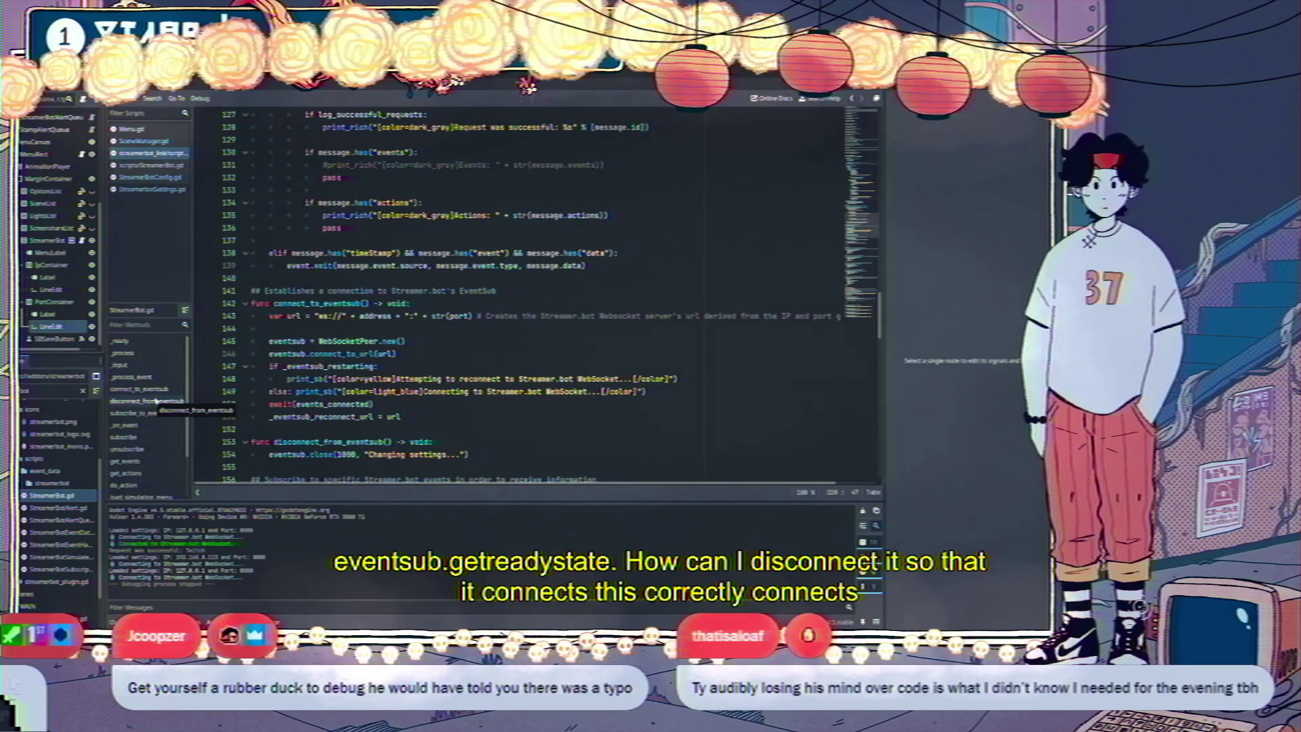
Step: Jump to disconnect_from_eventsub, then look through StreamerBotConfig.gd, StreamerBot.gd and Menu.gd
left_click(147, 401)
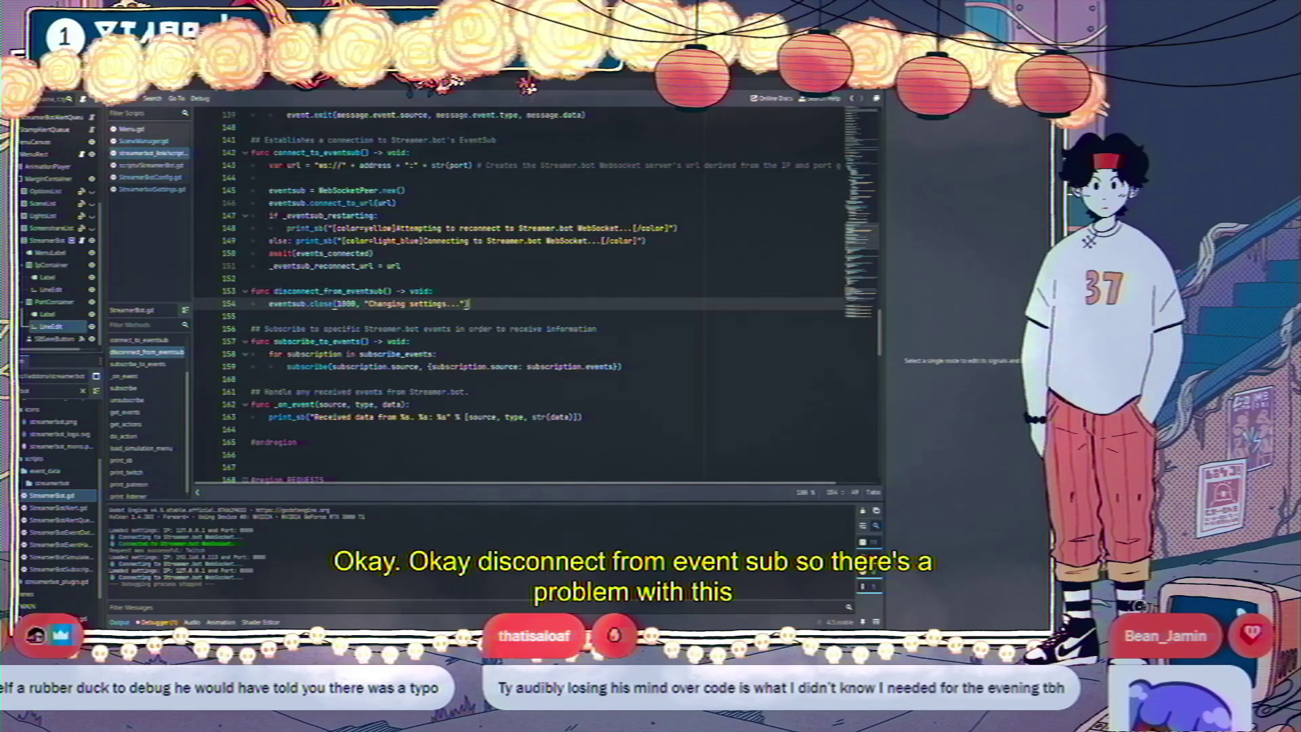
left_click(401, 266)
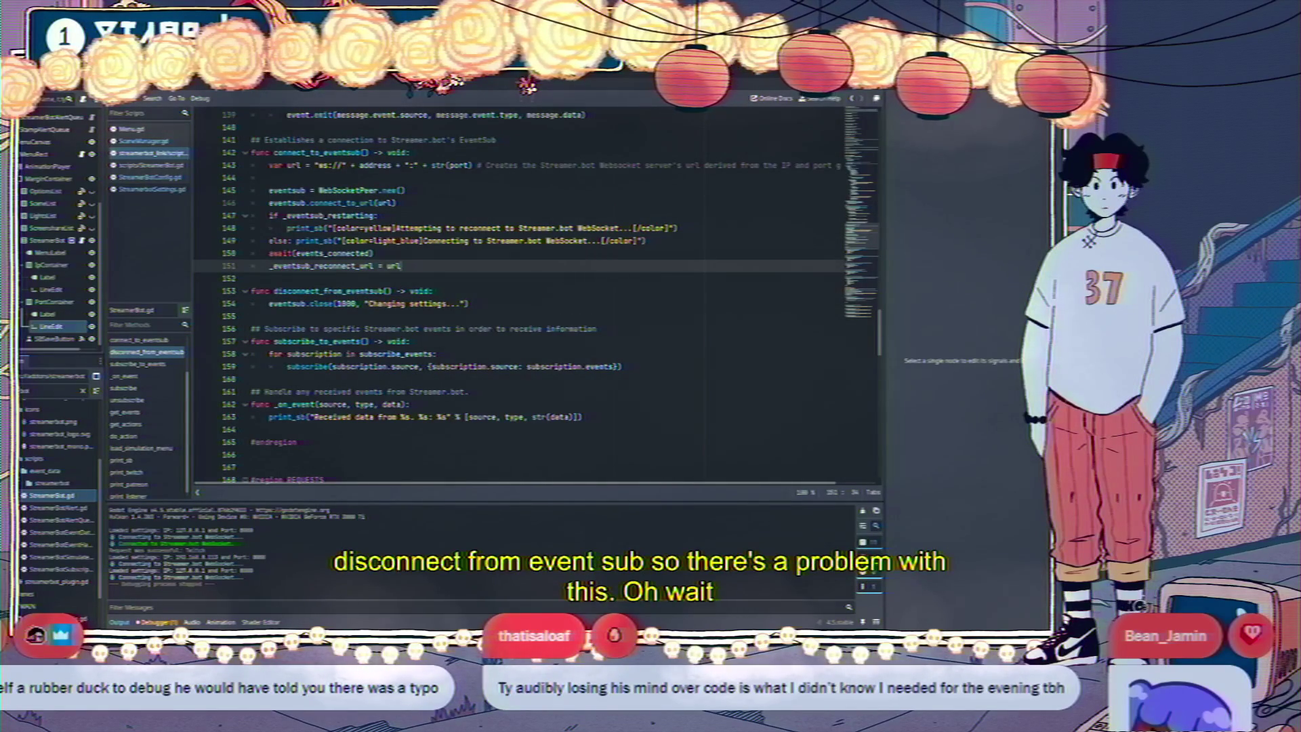
left_click(153, 190)
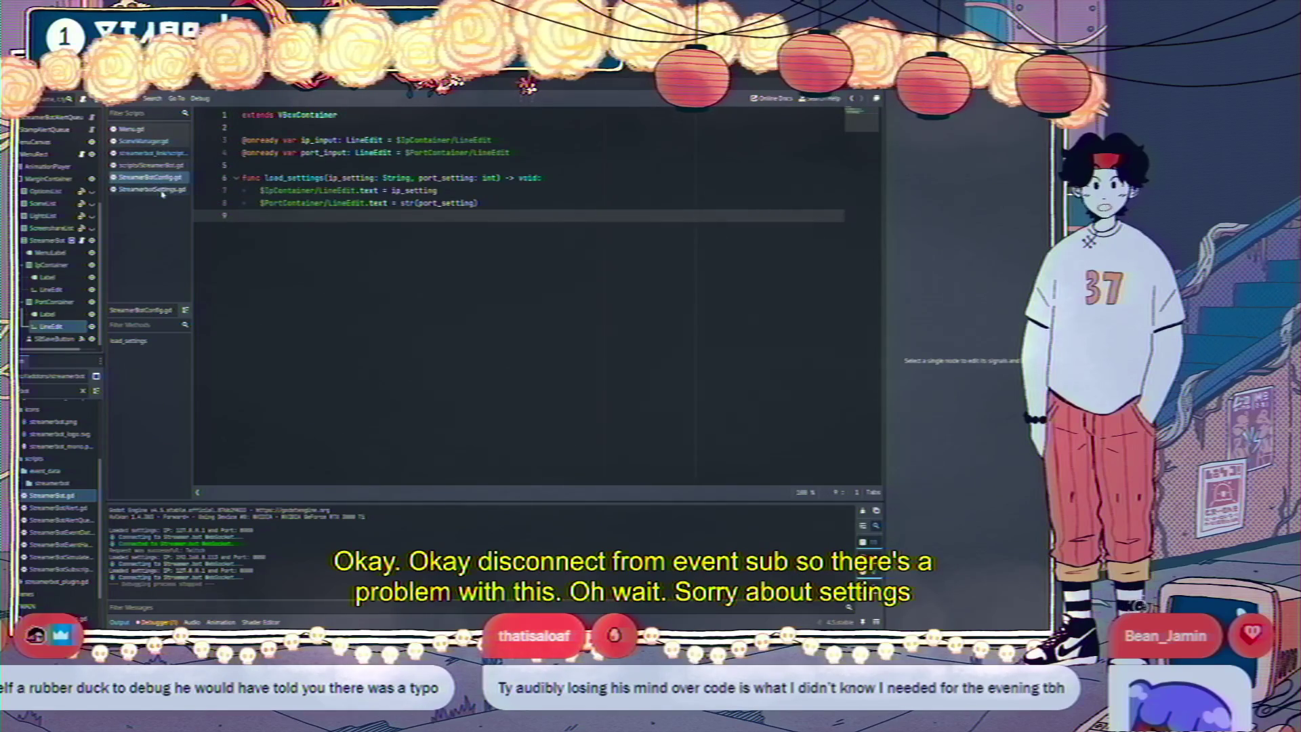
left_click(157, 164)
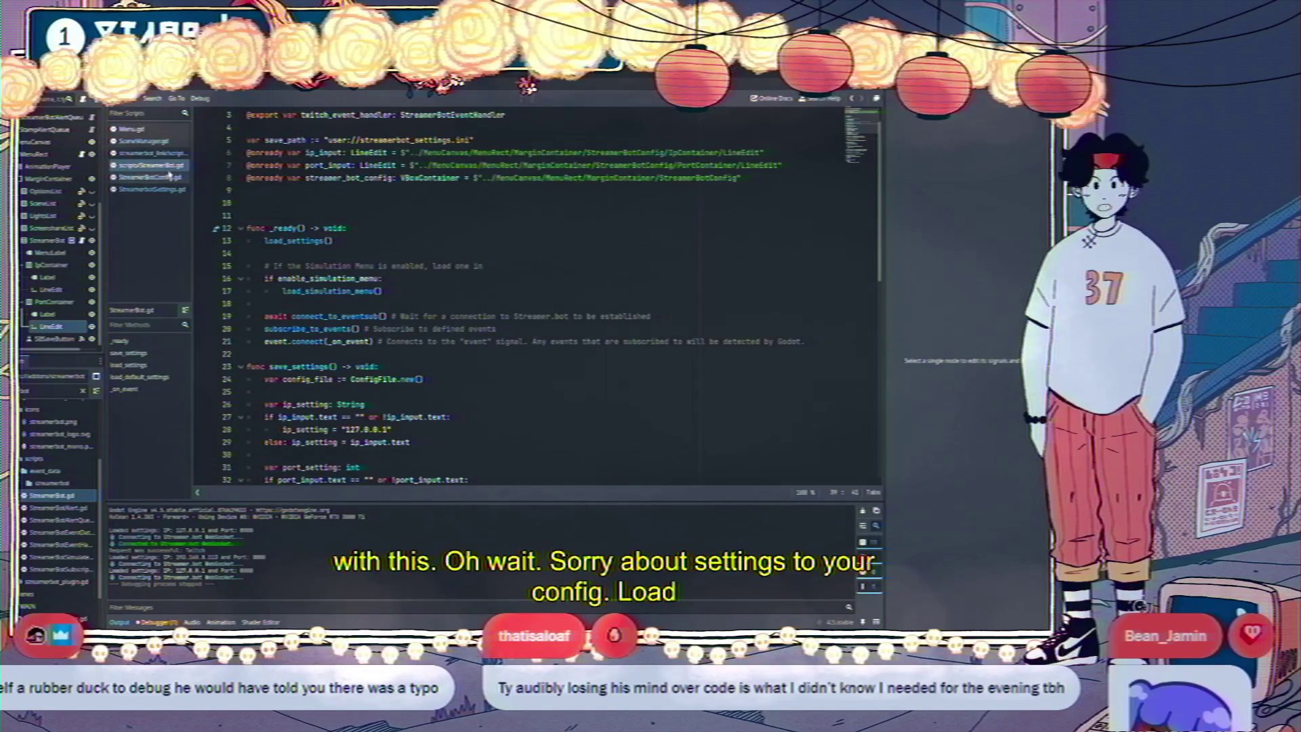
left_click(130, 128)
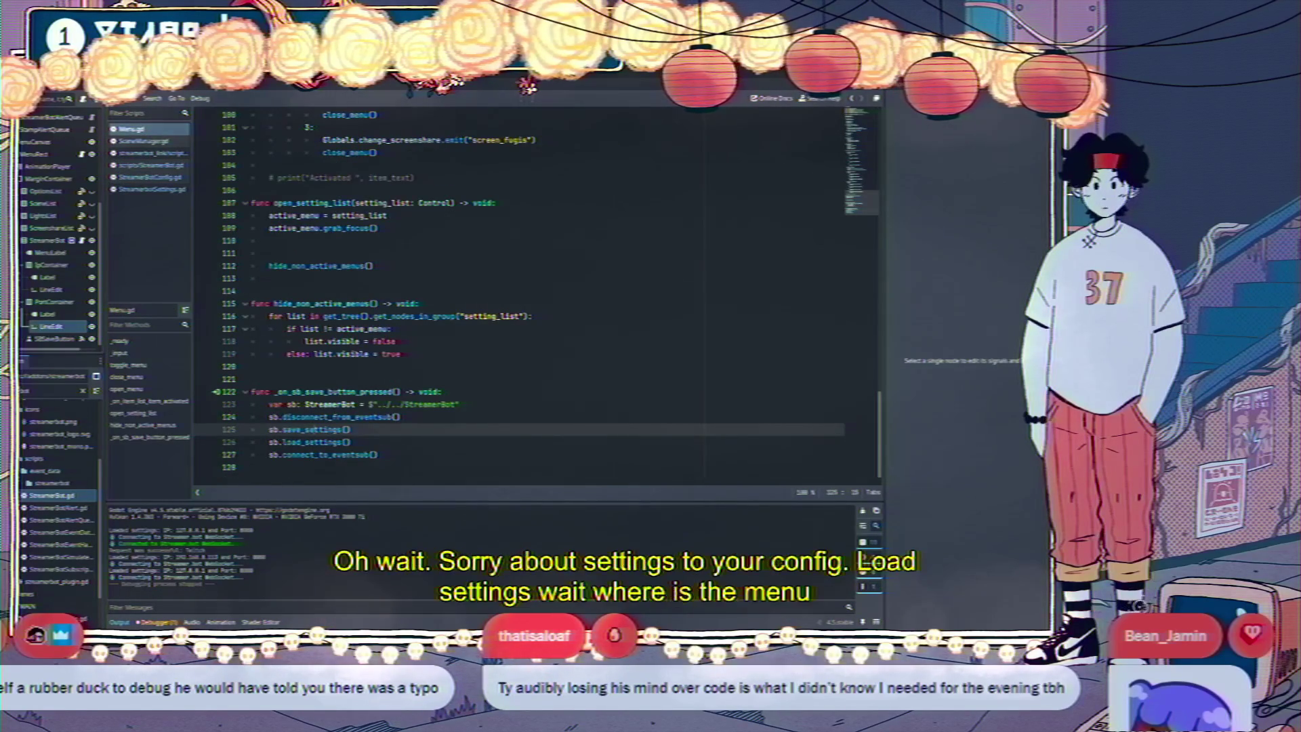
Step: Run the game, open its Streamer.bot config panel, then stop the game
left_click(271, 278)
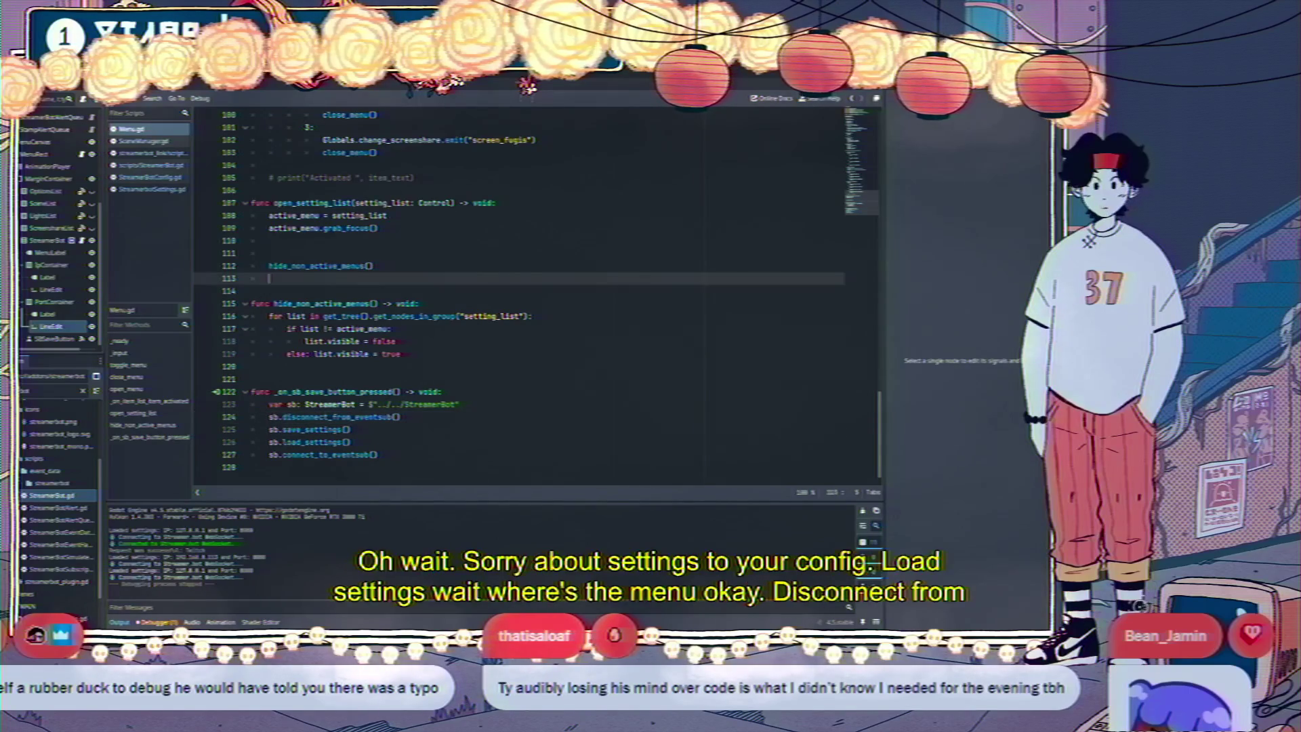
key("F5")
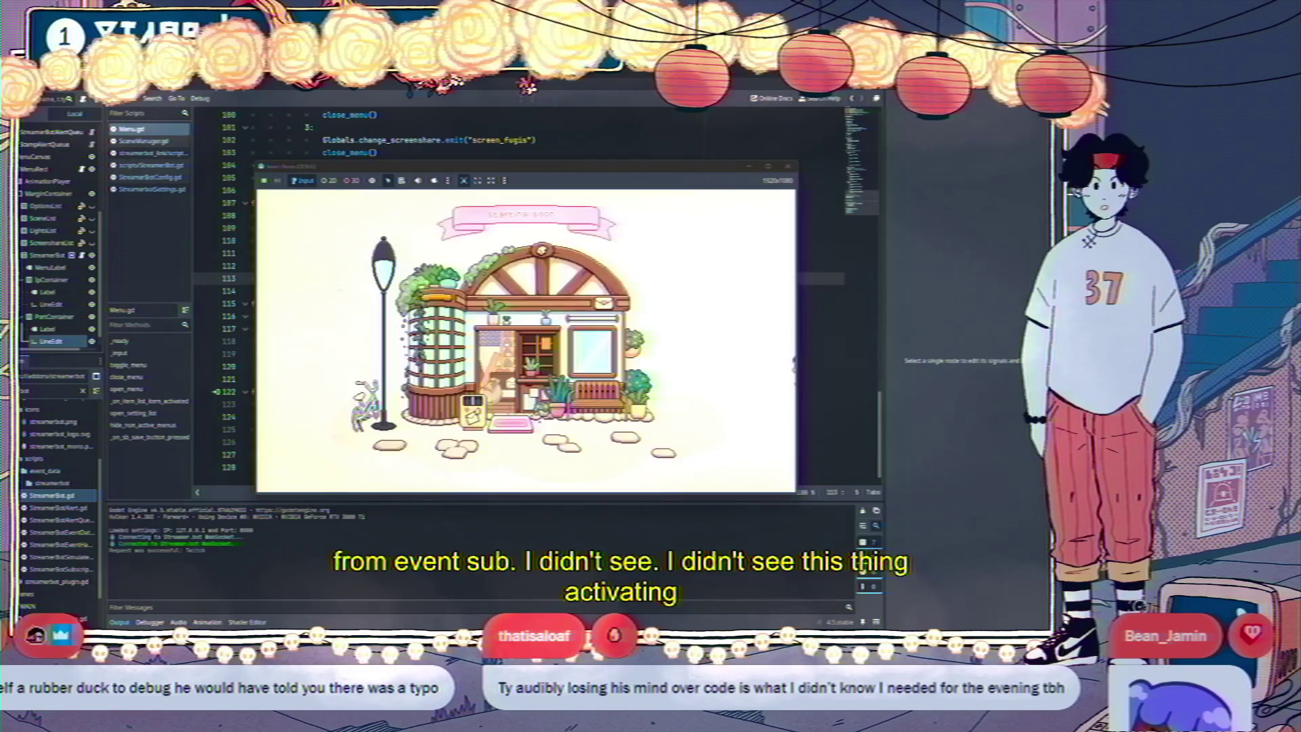
left_click(306, 236)
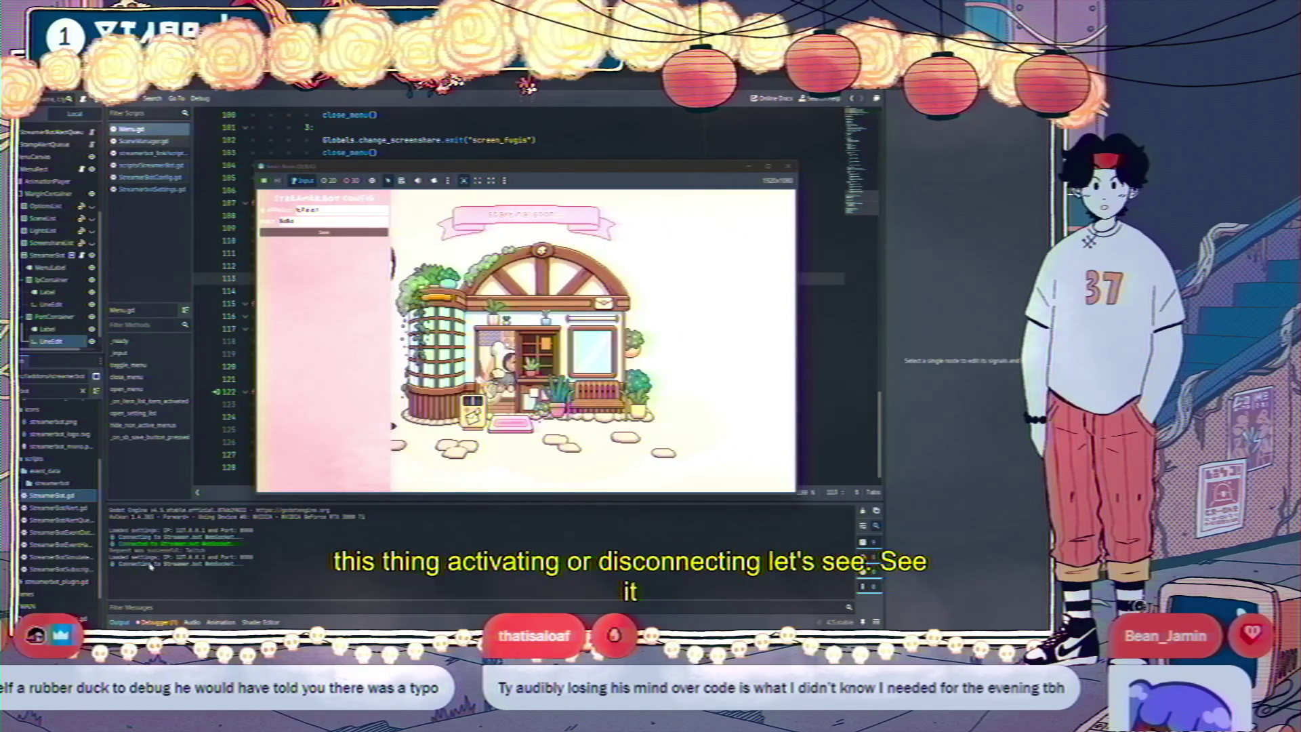
key("F8")
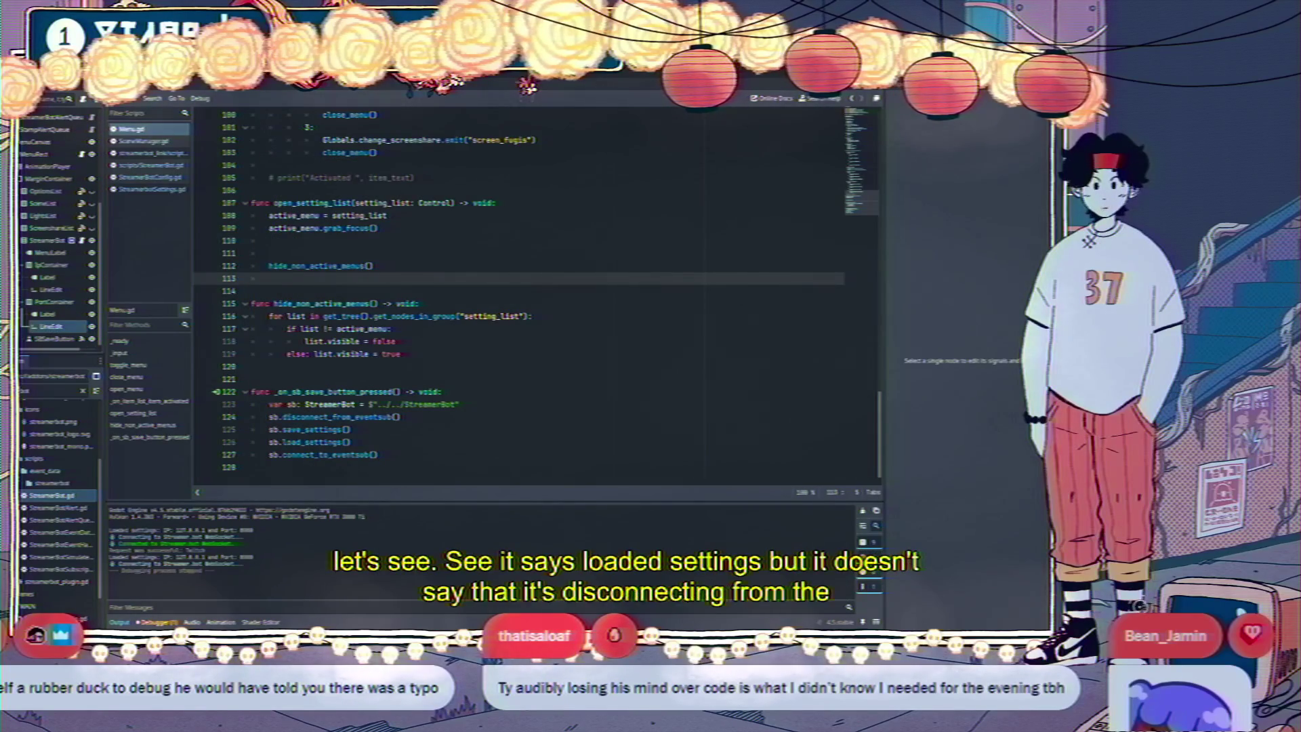
Step: Try sb.disconnect() on line 124, revert to disconnect_from_eventsub(), and save Menu.gd
double_click(366, 416)
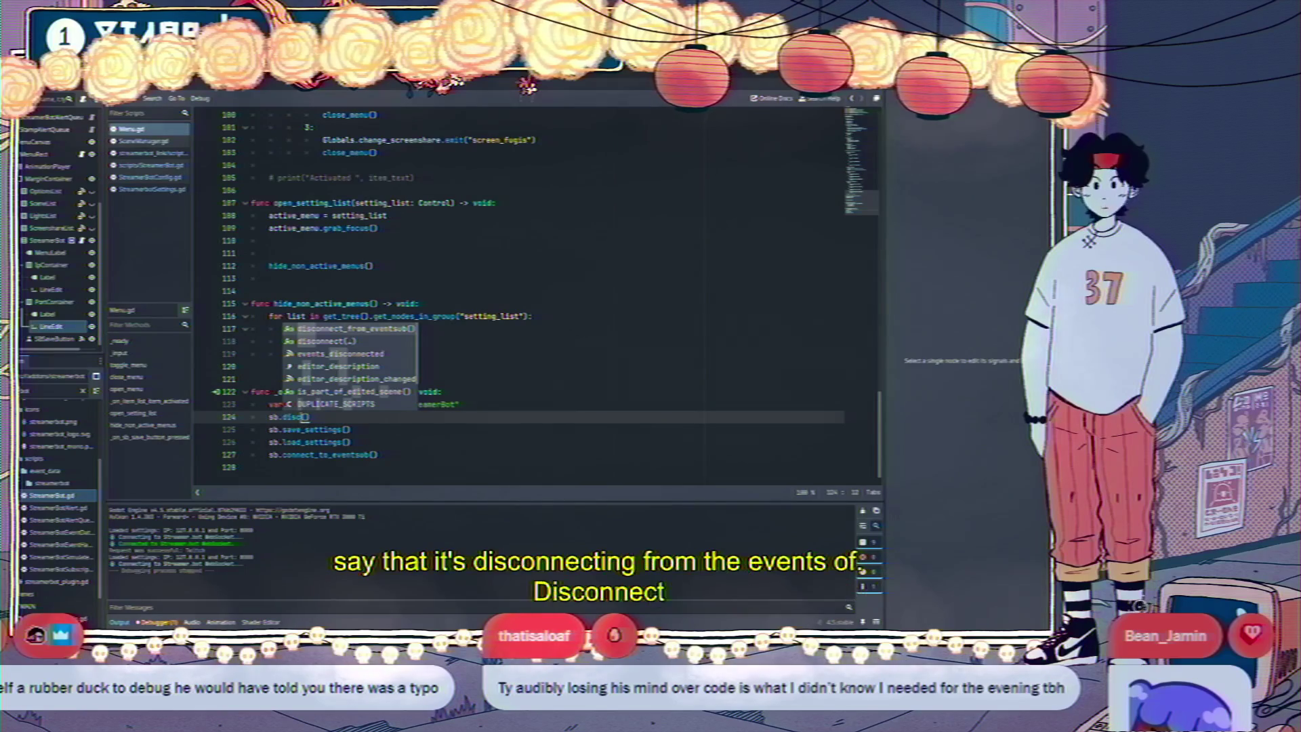
key("Return")
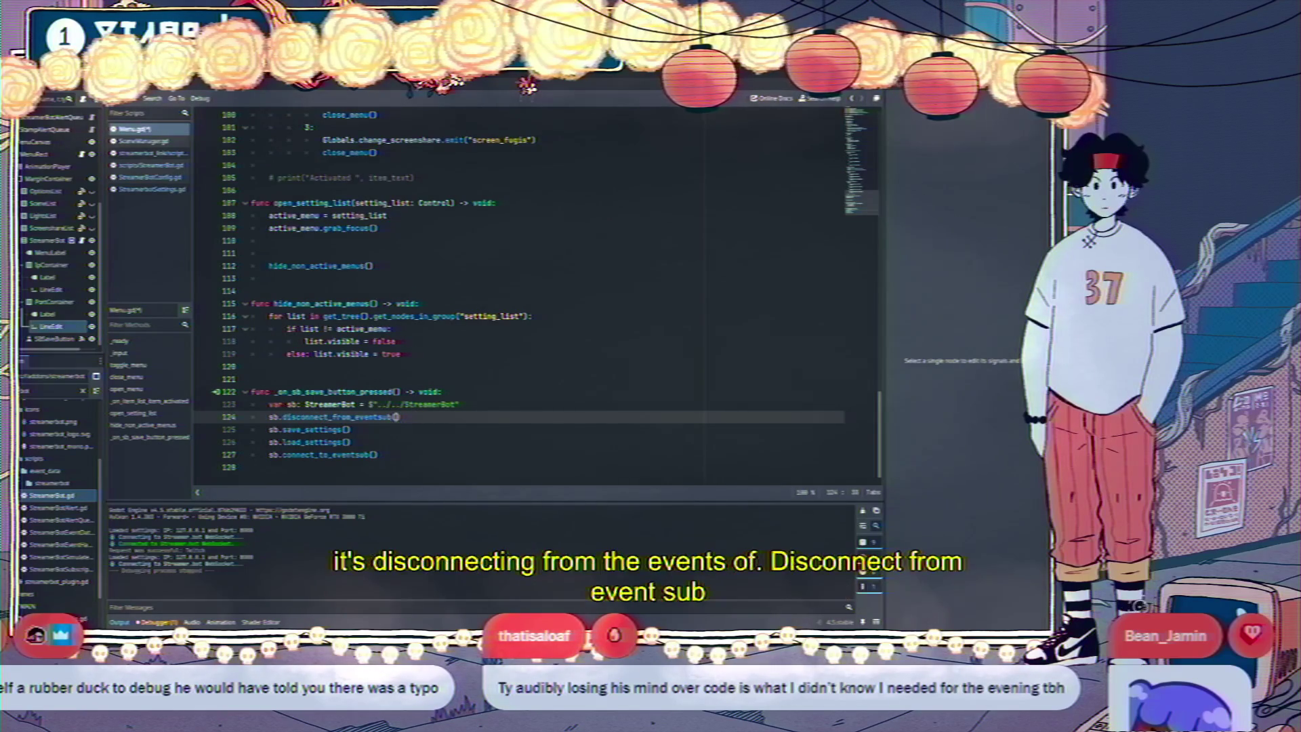
key("ctrl+shift+Left")
key("ctrl+shift+Left")
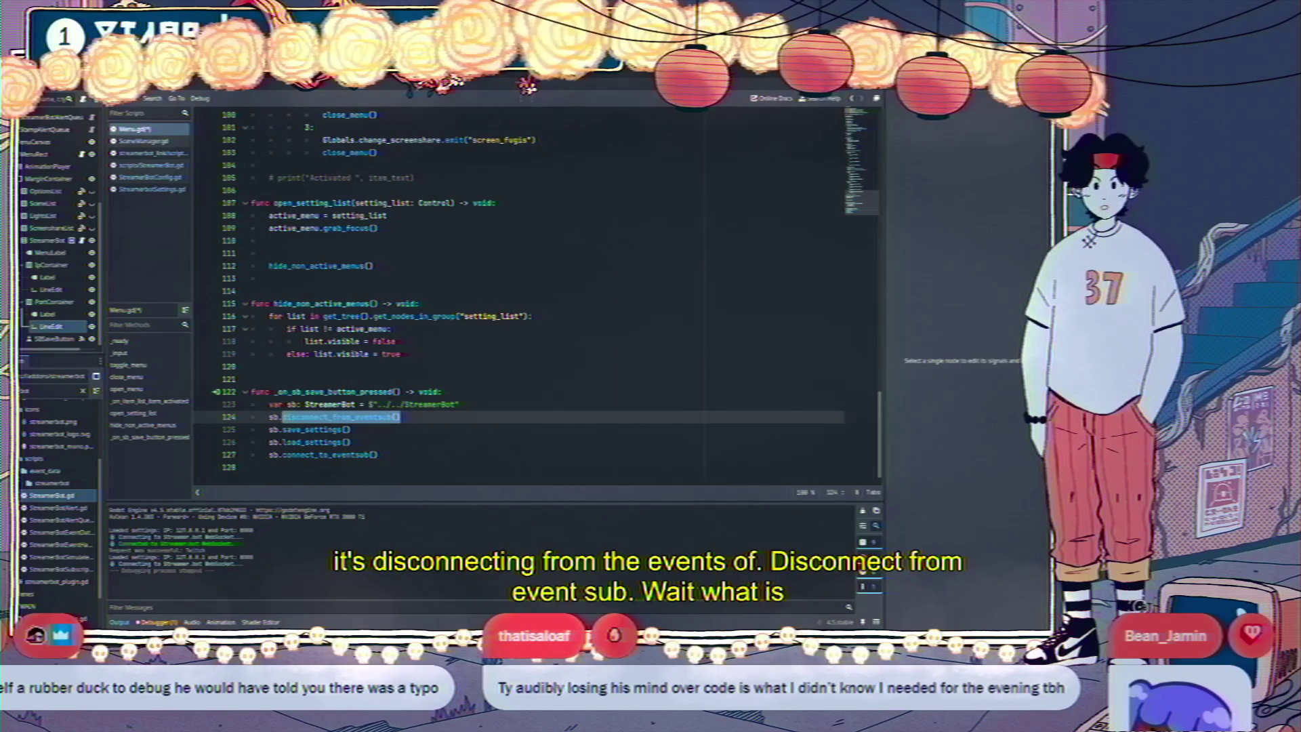
type("di")
key("Down")
key("Return")
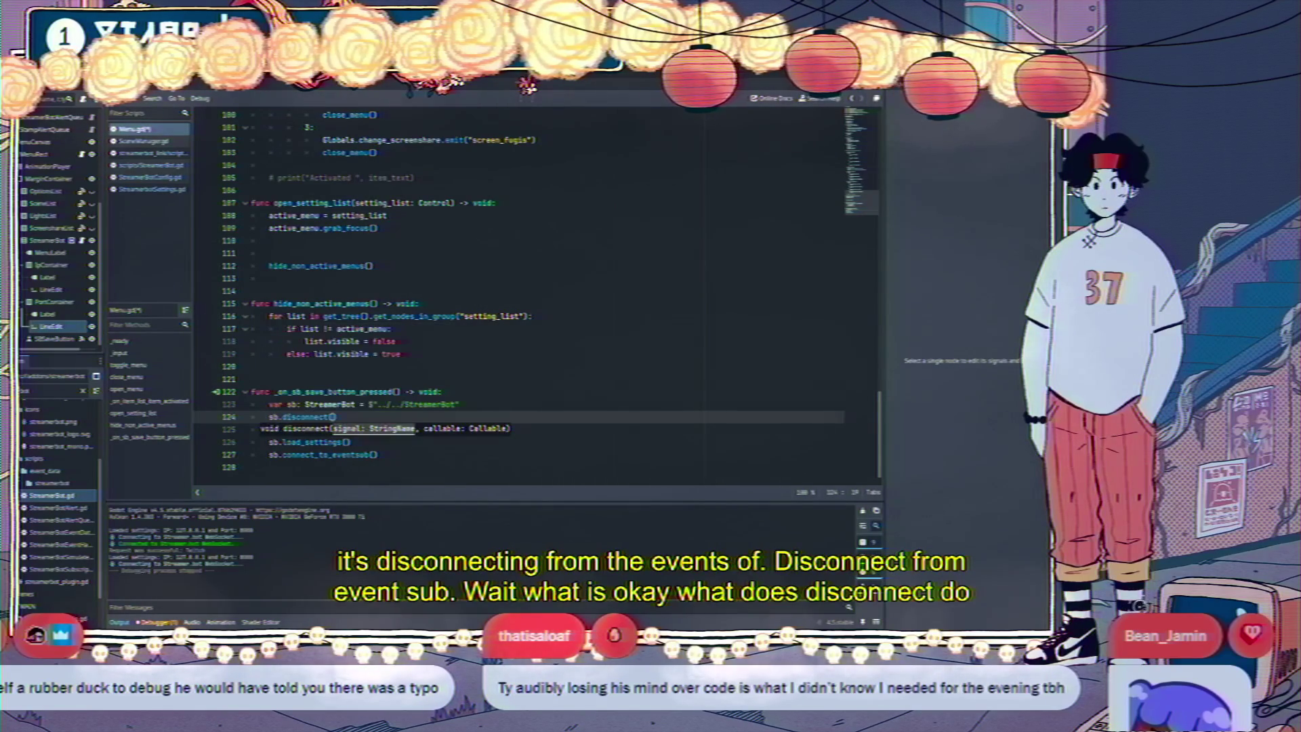
key("ctrl+z")
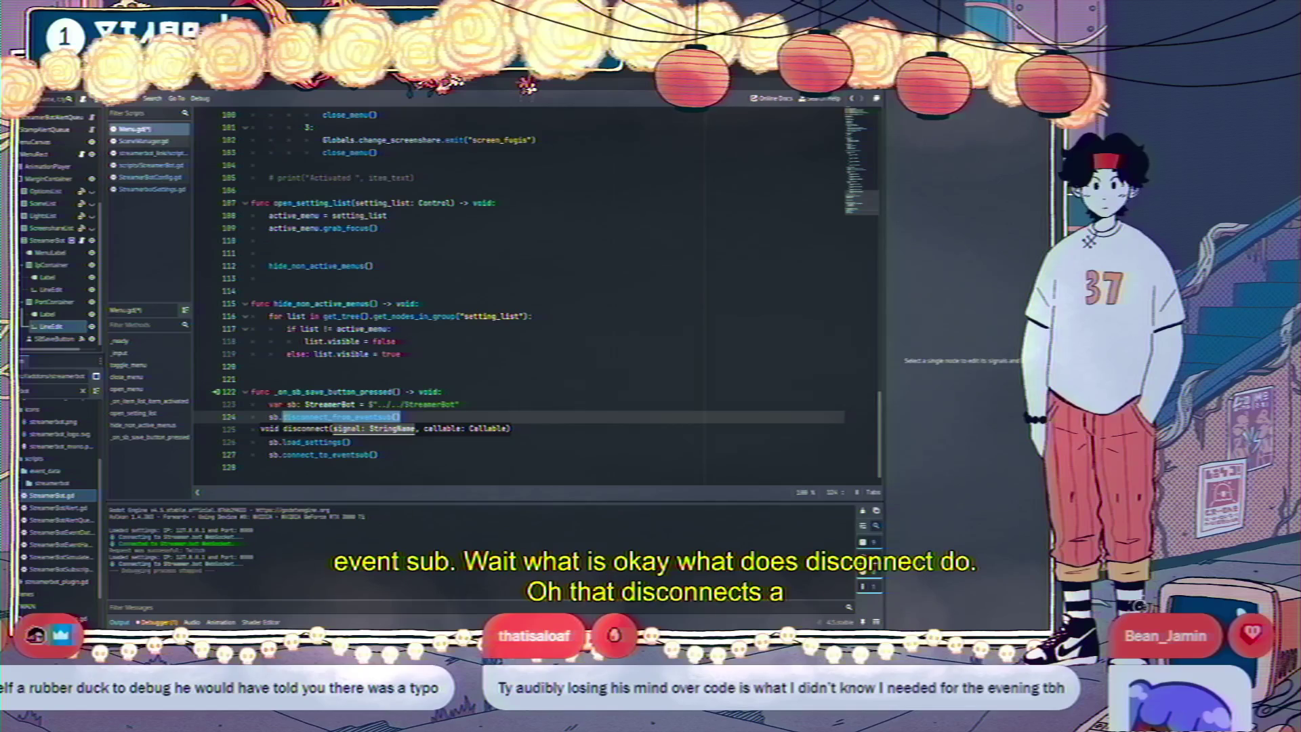
key("ctrl+s")
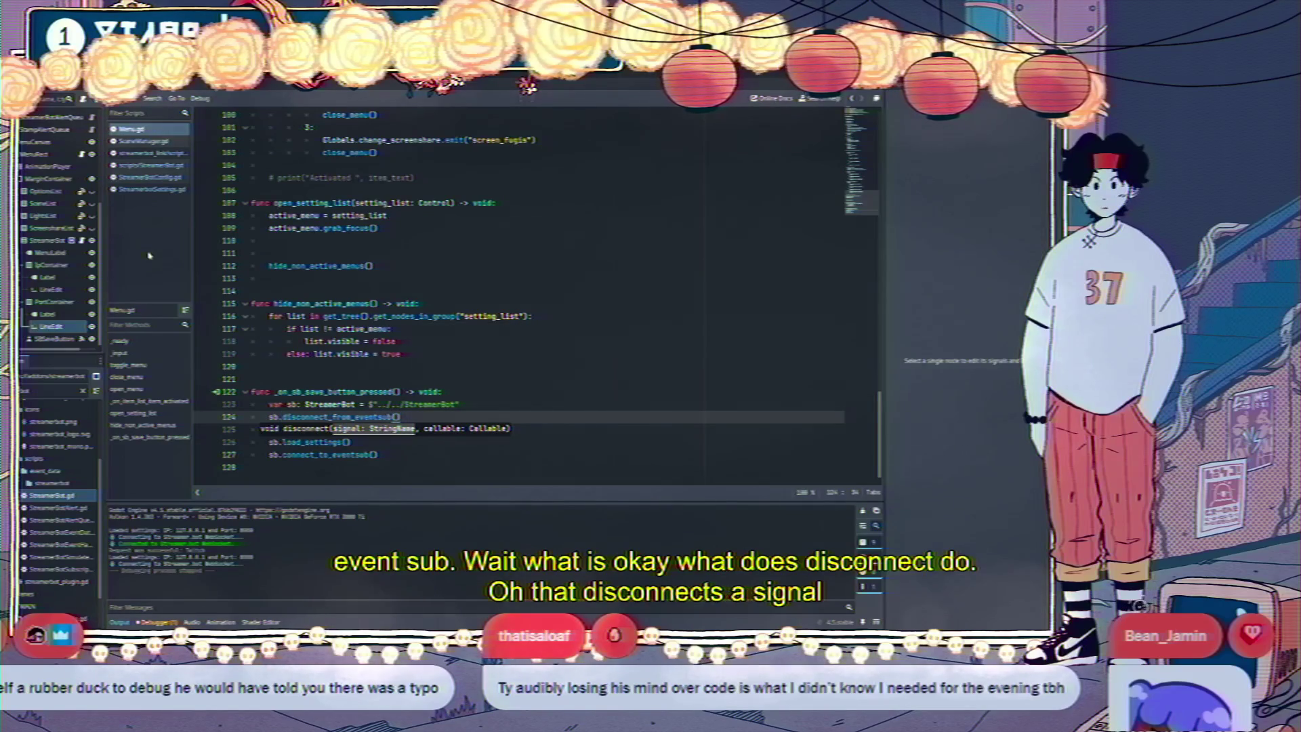
left_click(168, 166)
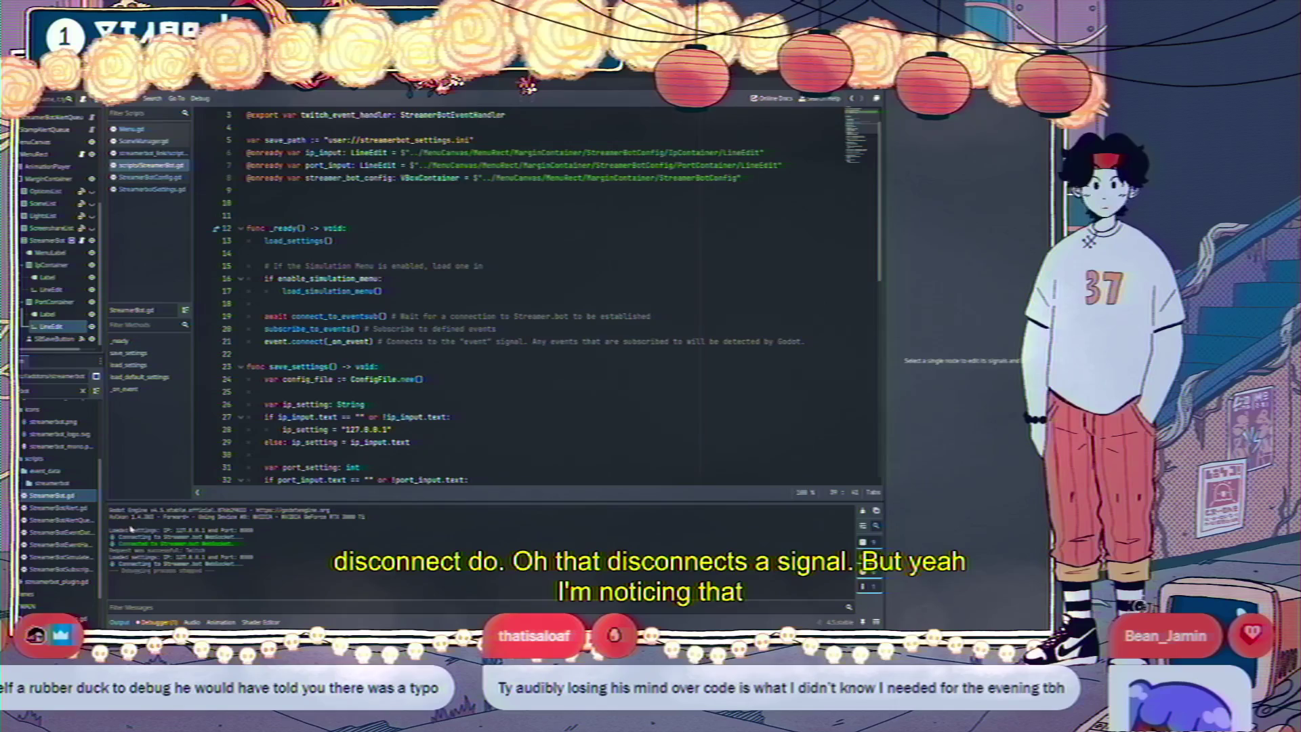
Step: Open the Streamer.bot connection script and place the caret at line 154 in disconnect_from_eventsub
left_click(152, 154)
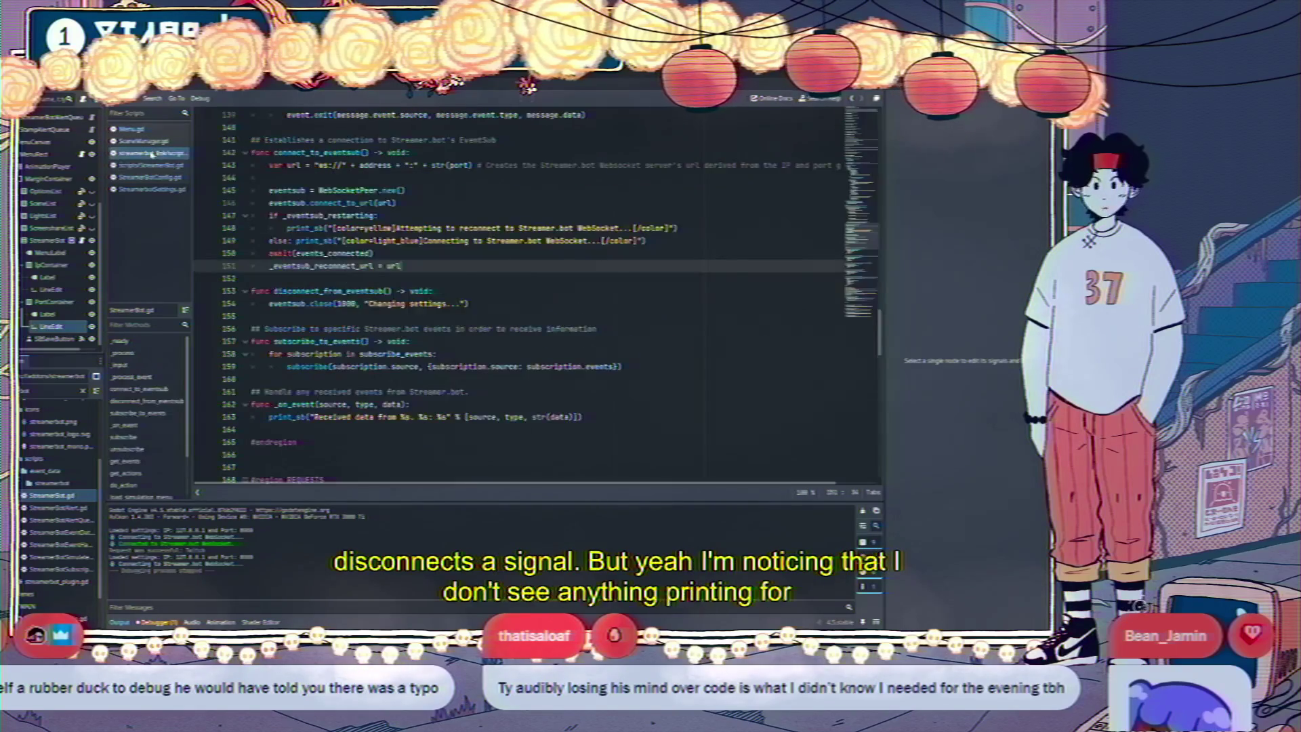
left_click(252, 315)
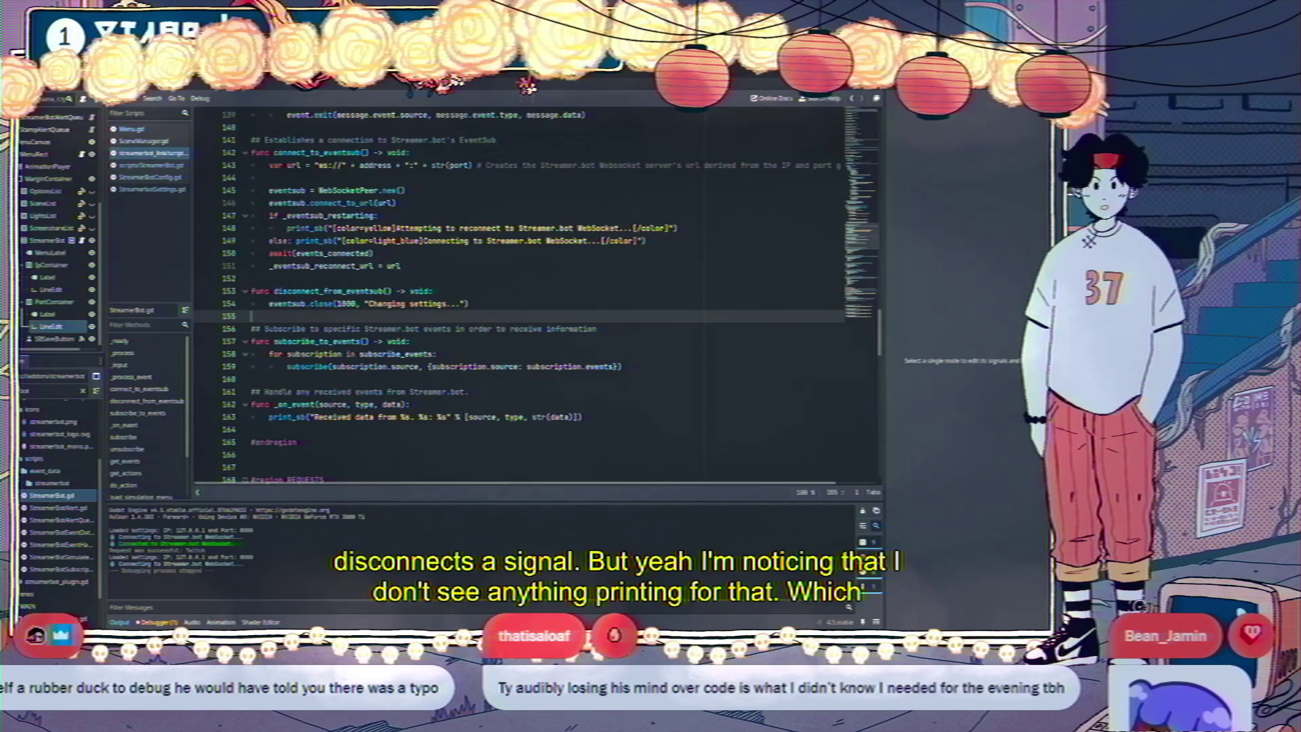
left_click(269, 304)
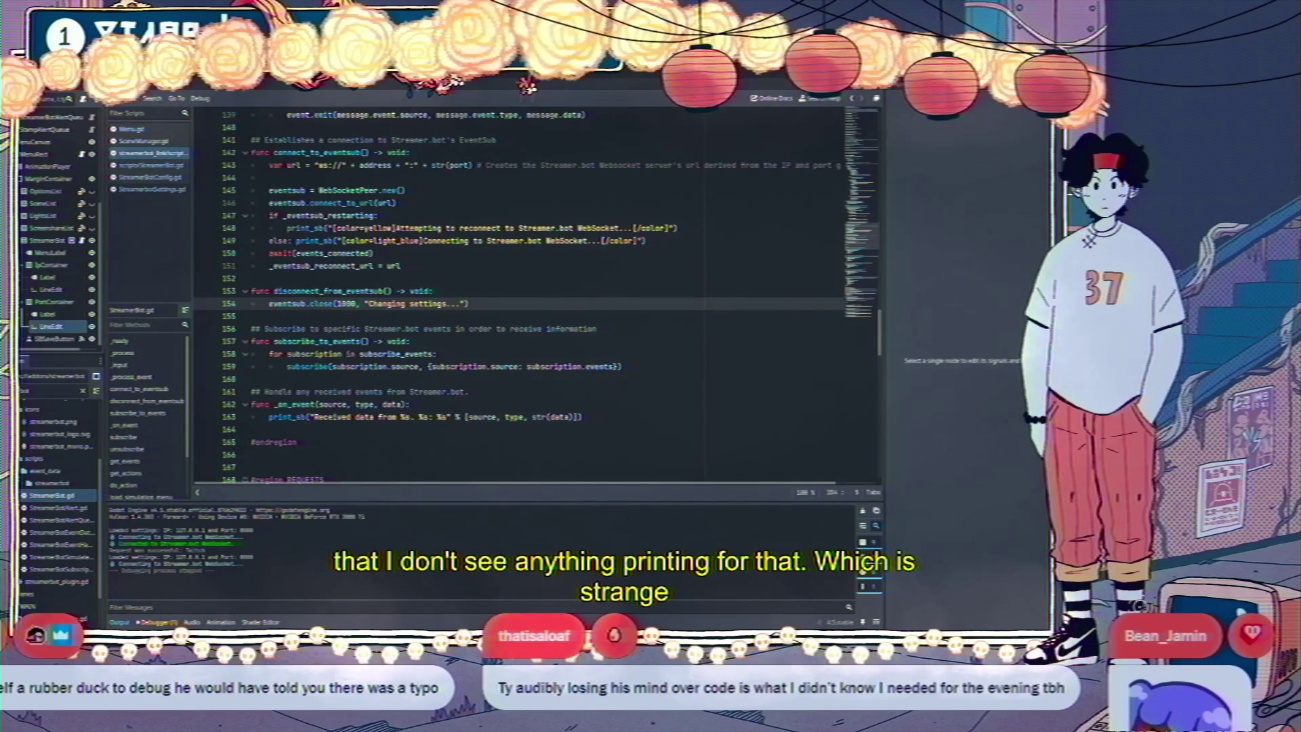
left_click(469, 303)
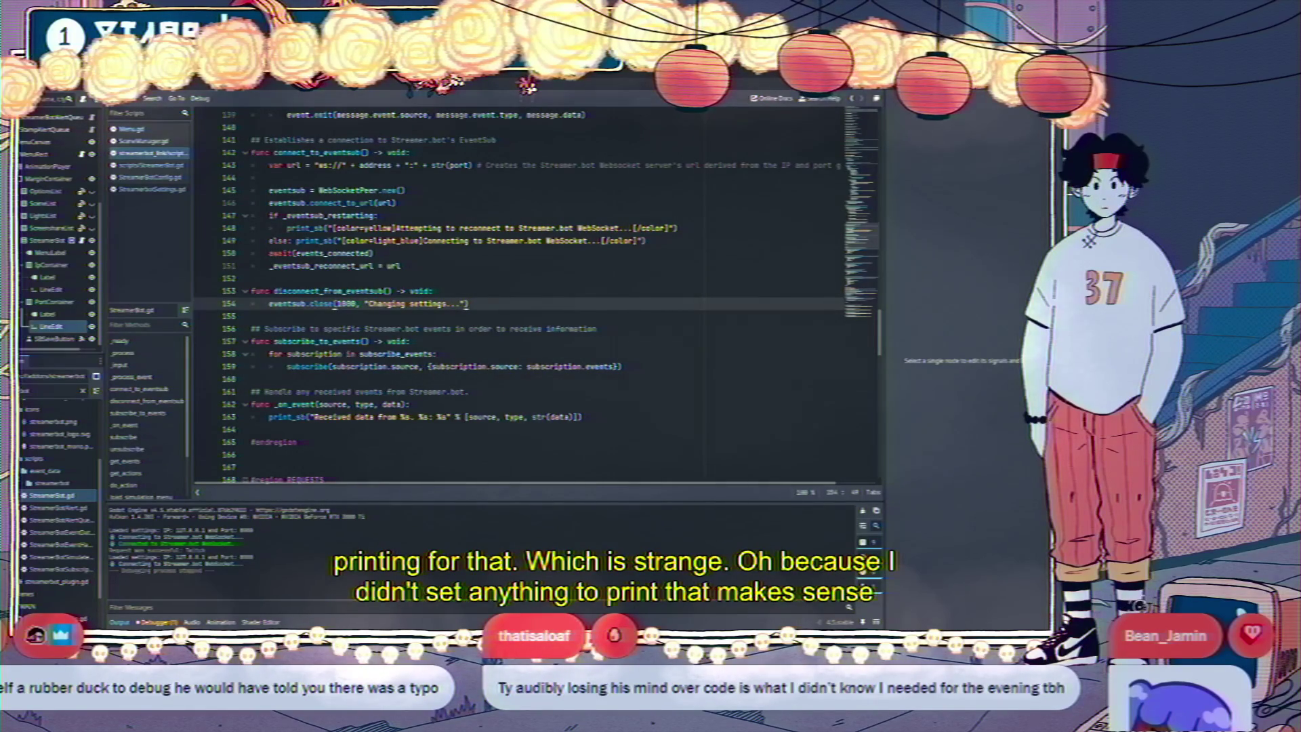
left_click(271, 315)
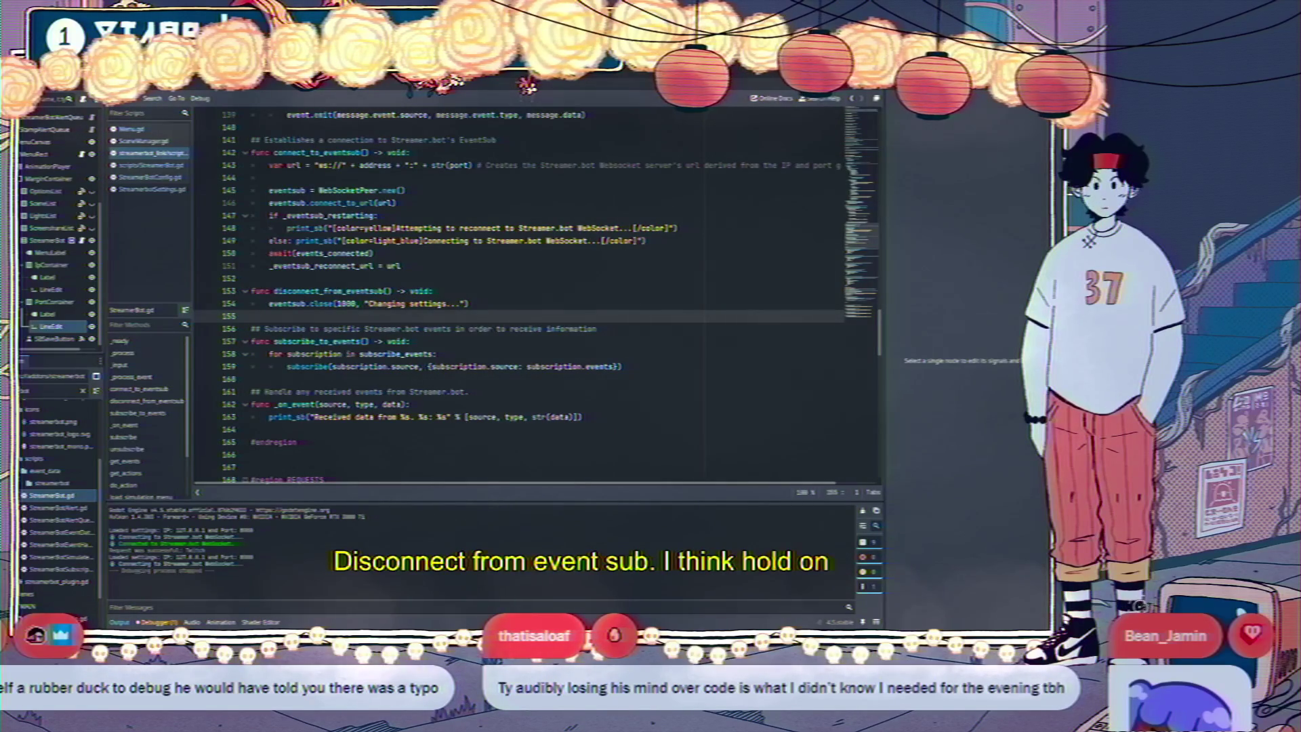
Step: Replace the eventsub.close line with a red 'Disconnecting from Streamer.bot' print_sb message inside the if block
left_click(469, 304)
left_click_drag(411, 303, 269, 304)
key("BackSpace")
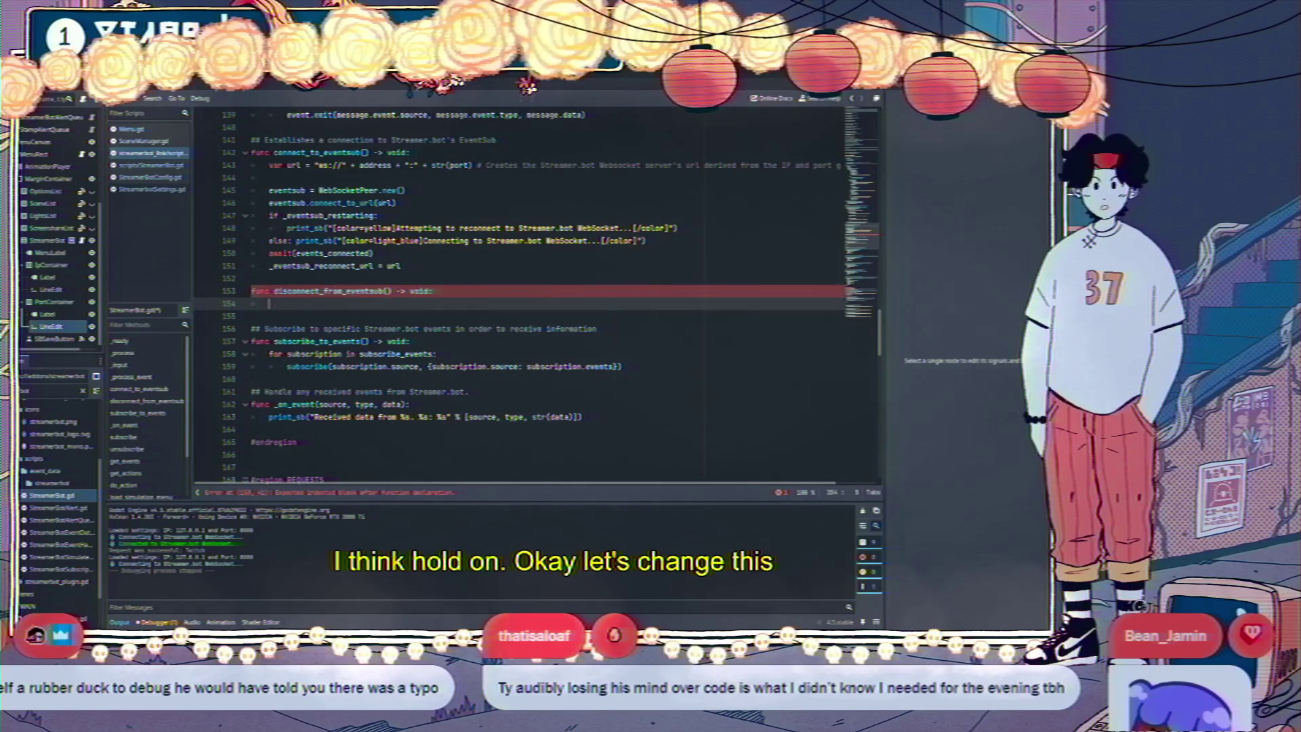
type("eventsub:")
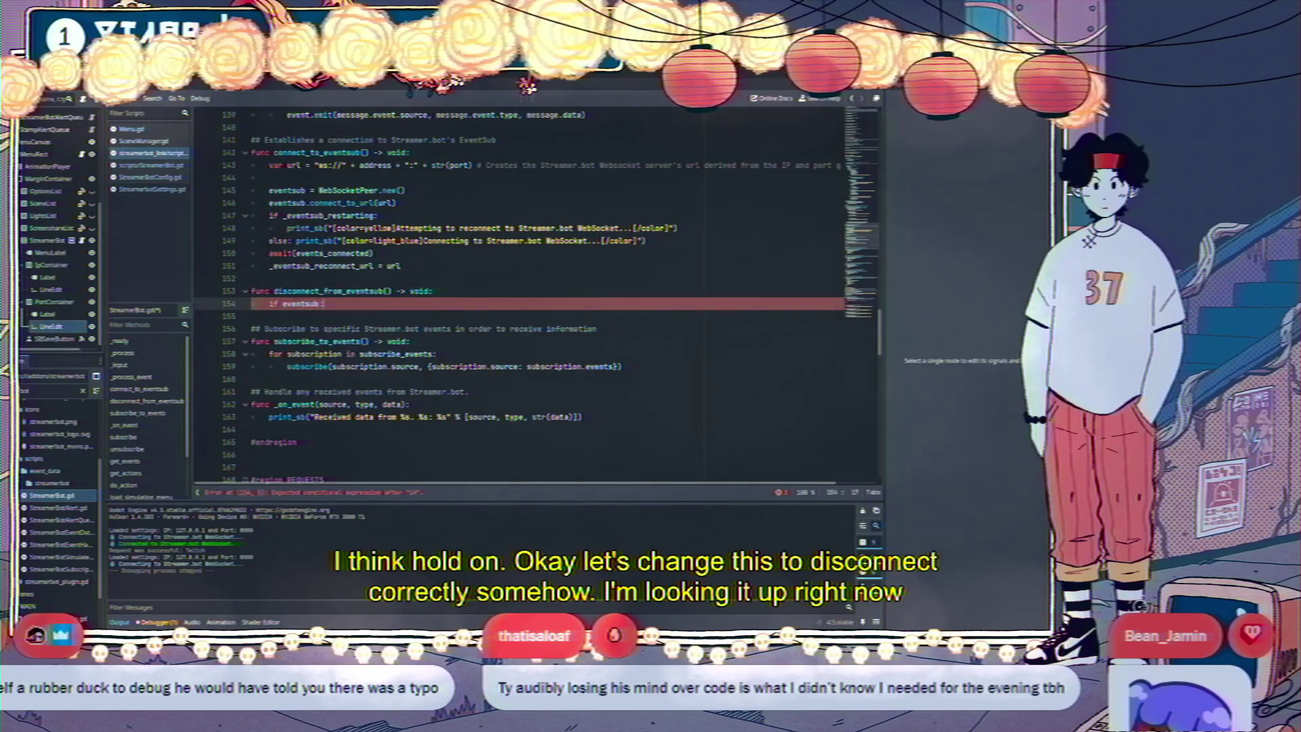
key("Return")
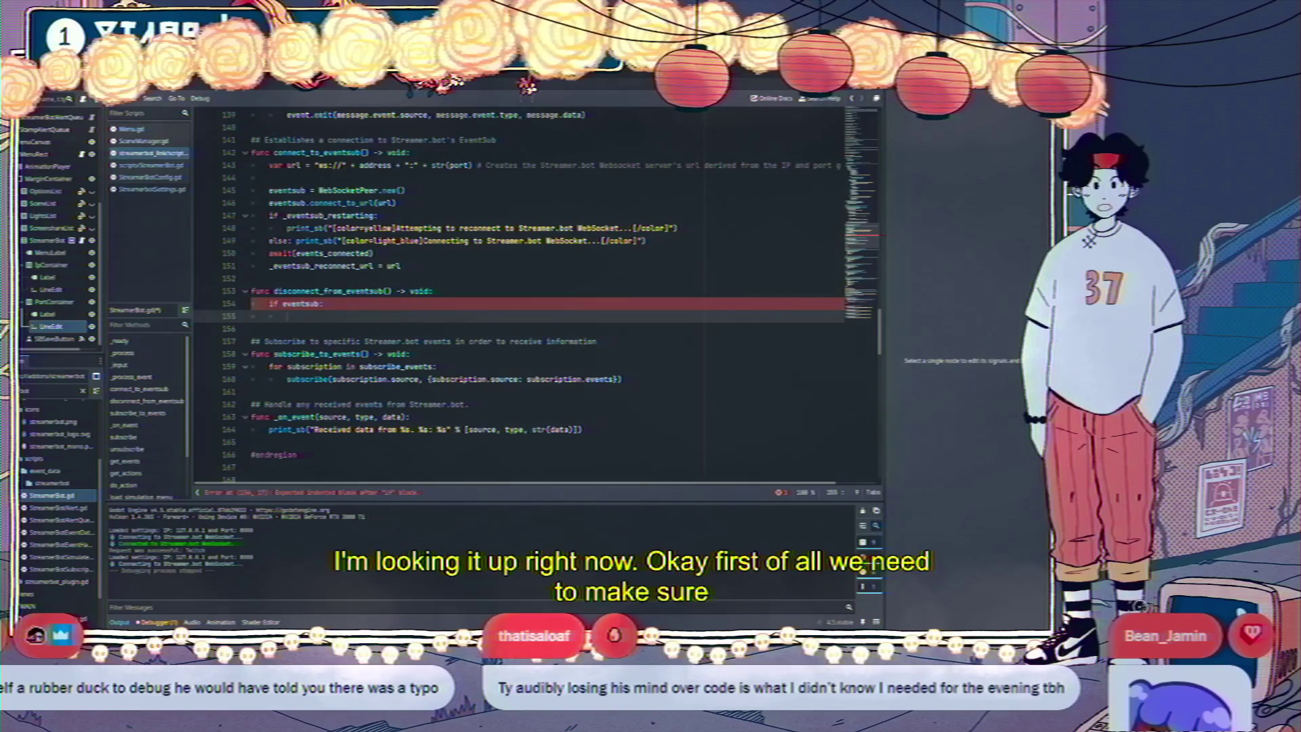
type("print_")
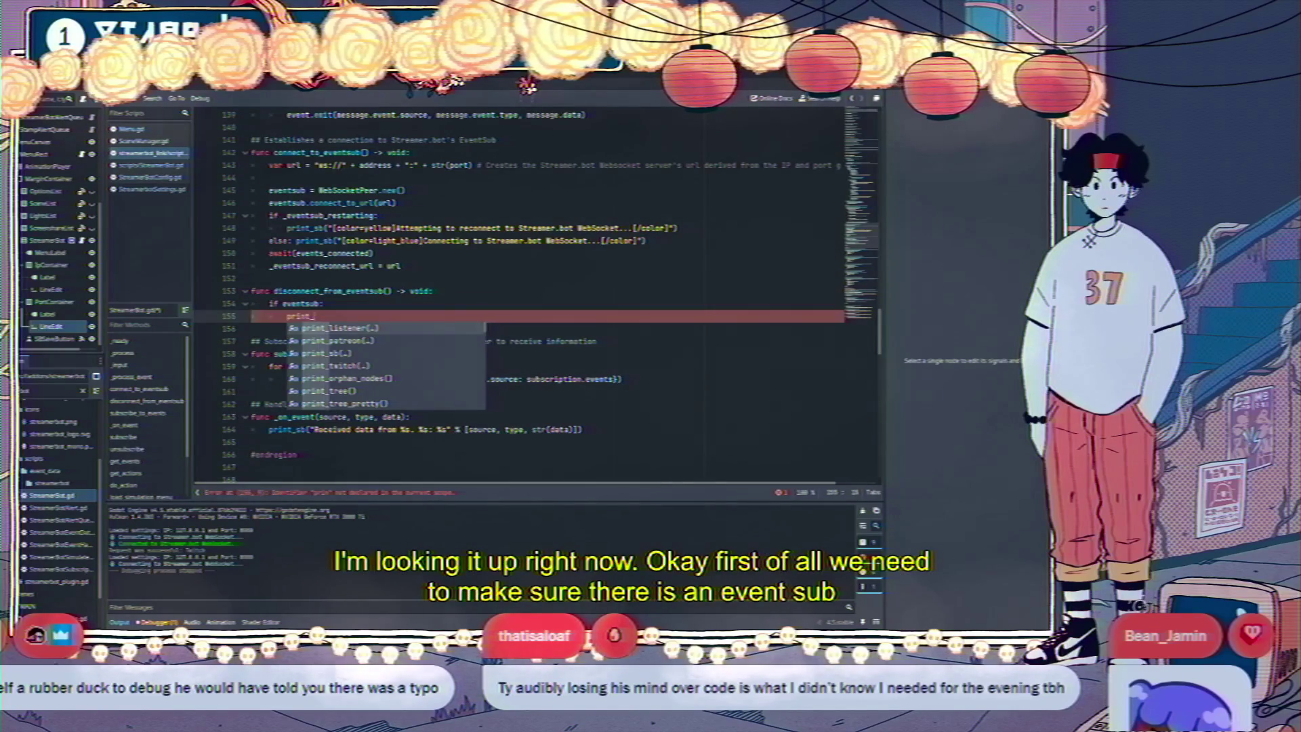
type("sb(\"[color")
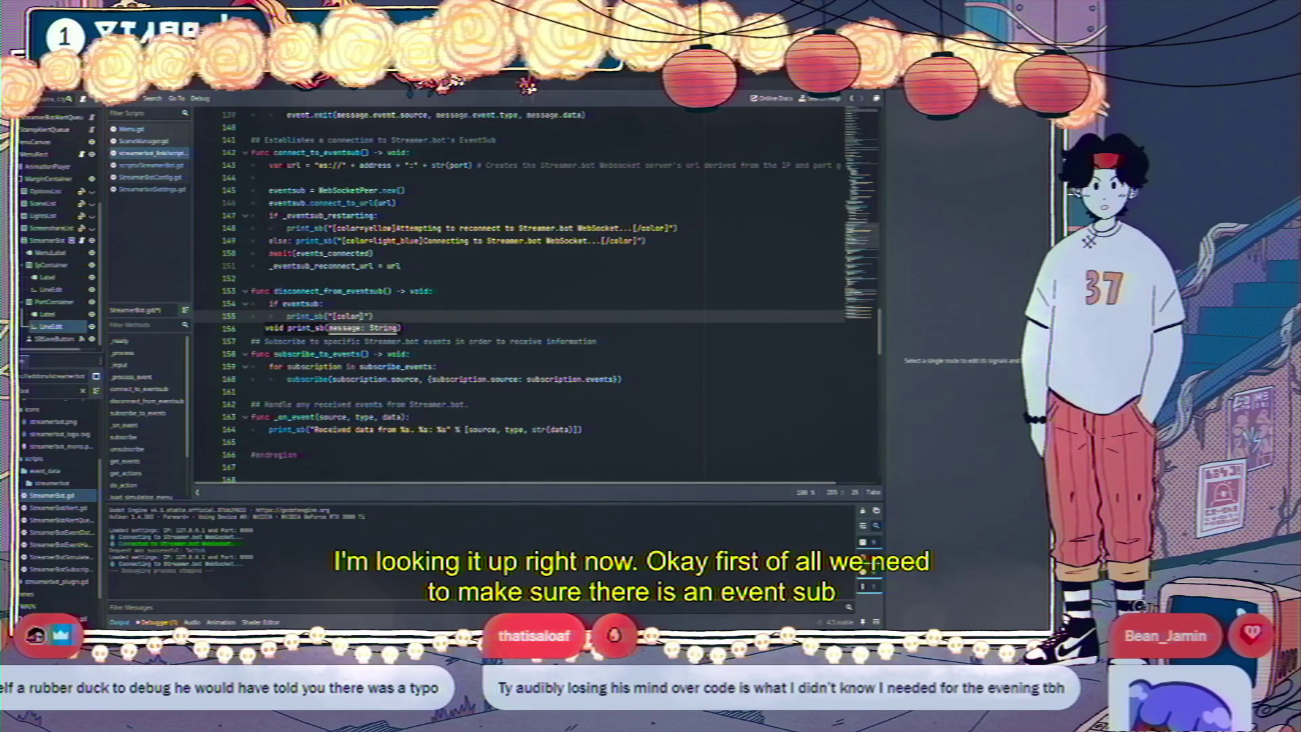
type("=red]Dis")
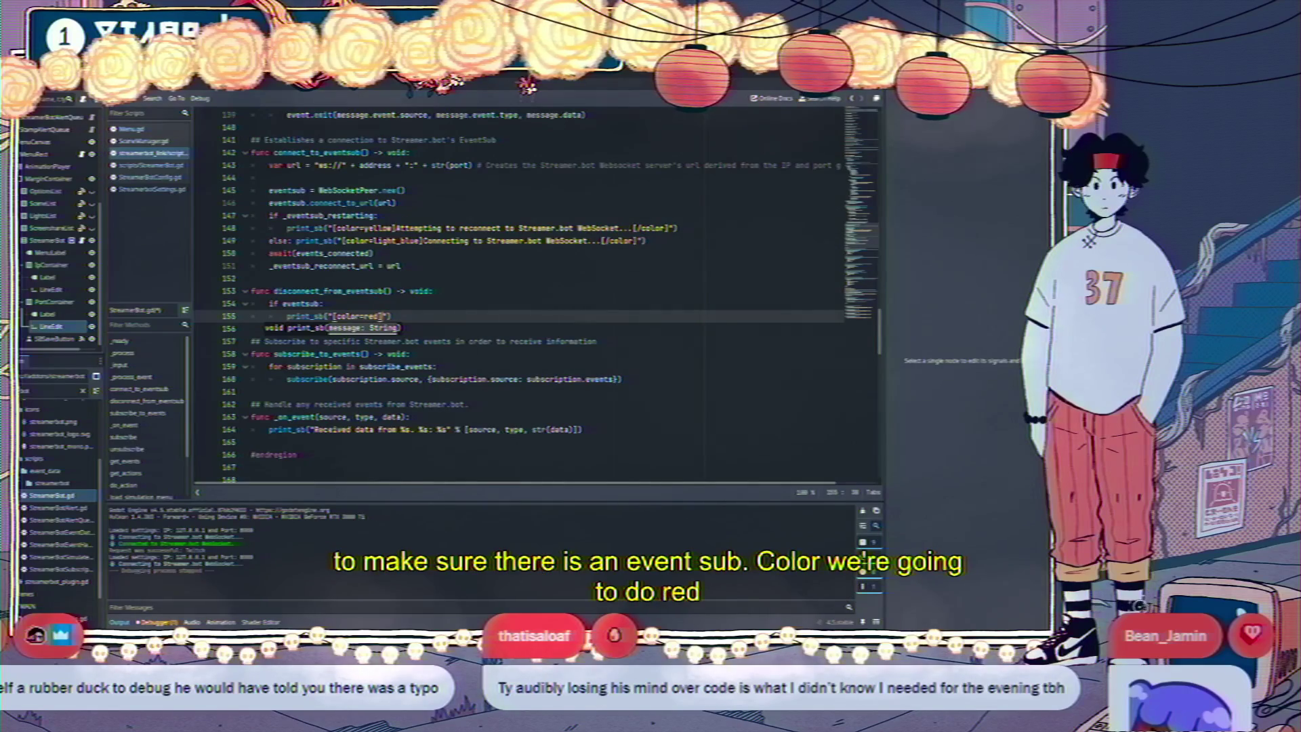
type("connecting from Streamer.")
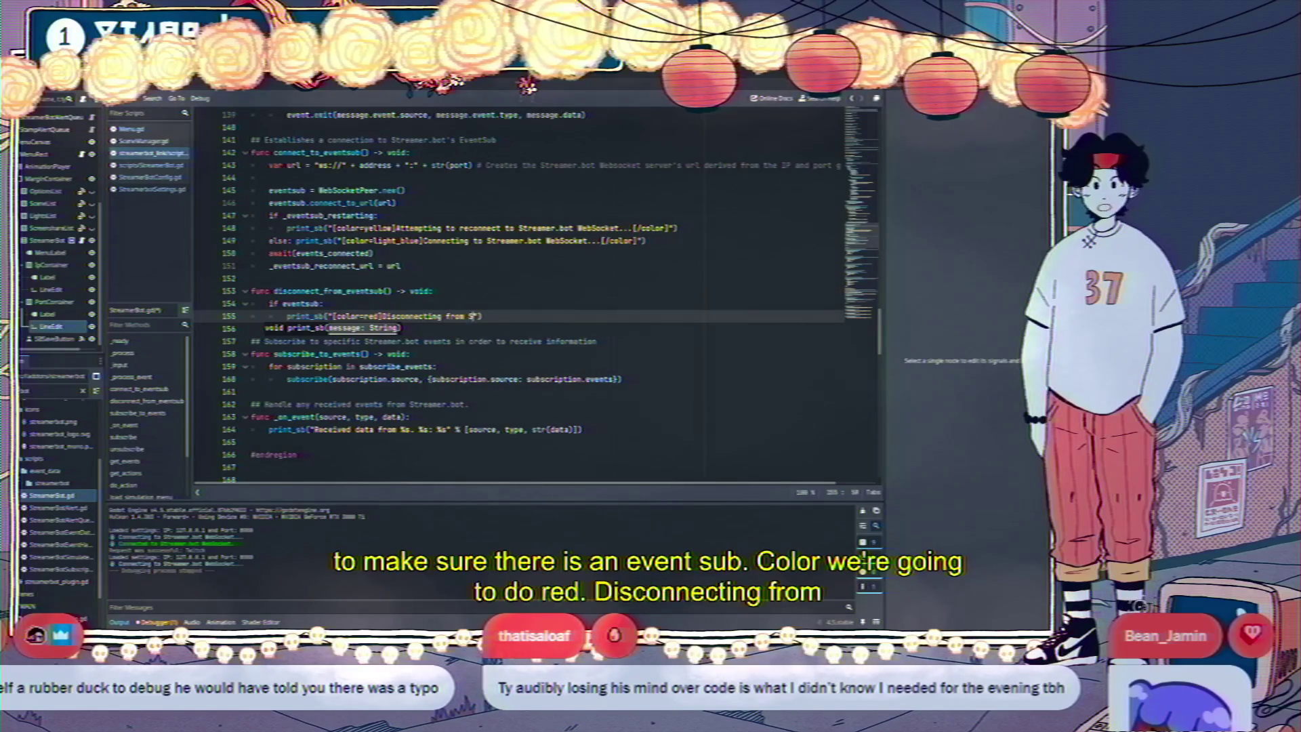
type("bot WebSocket.")
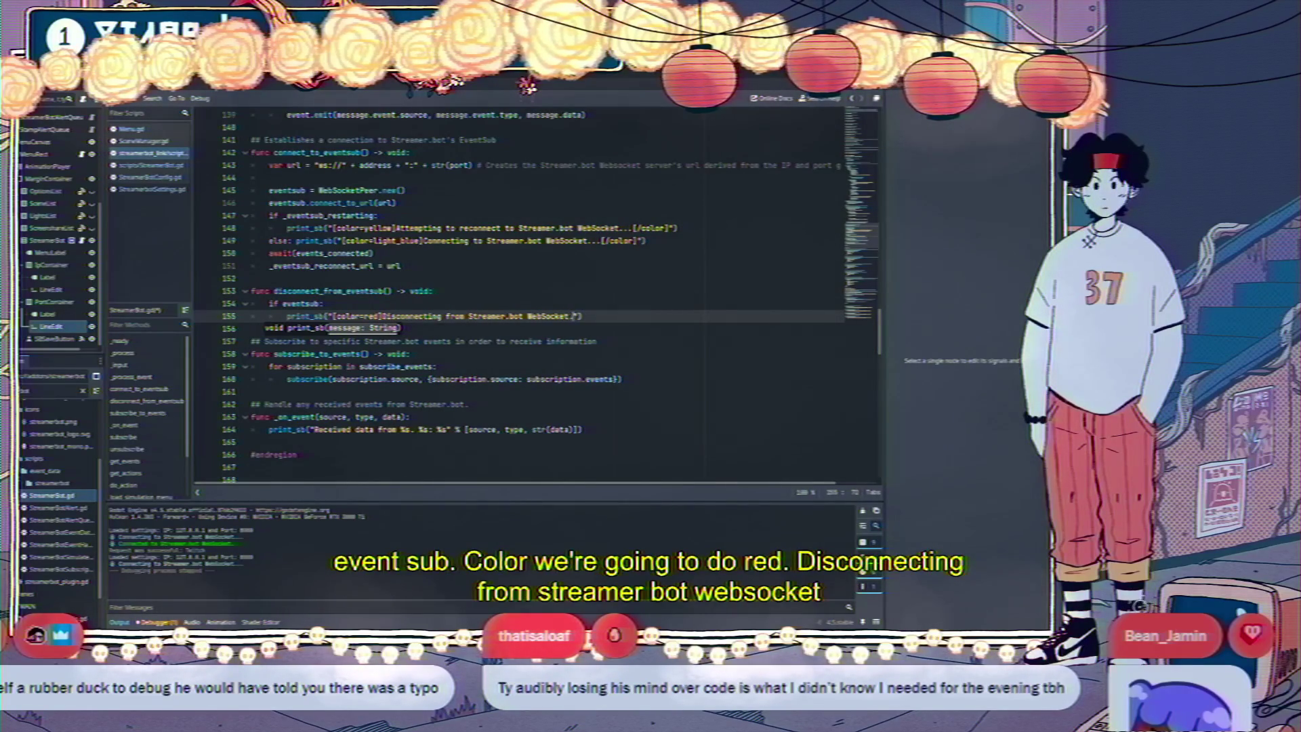
key("Return")
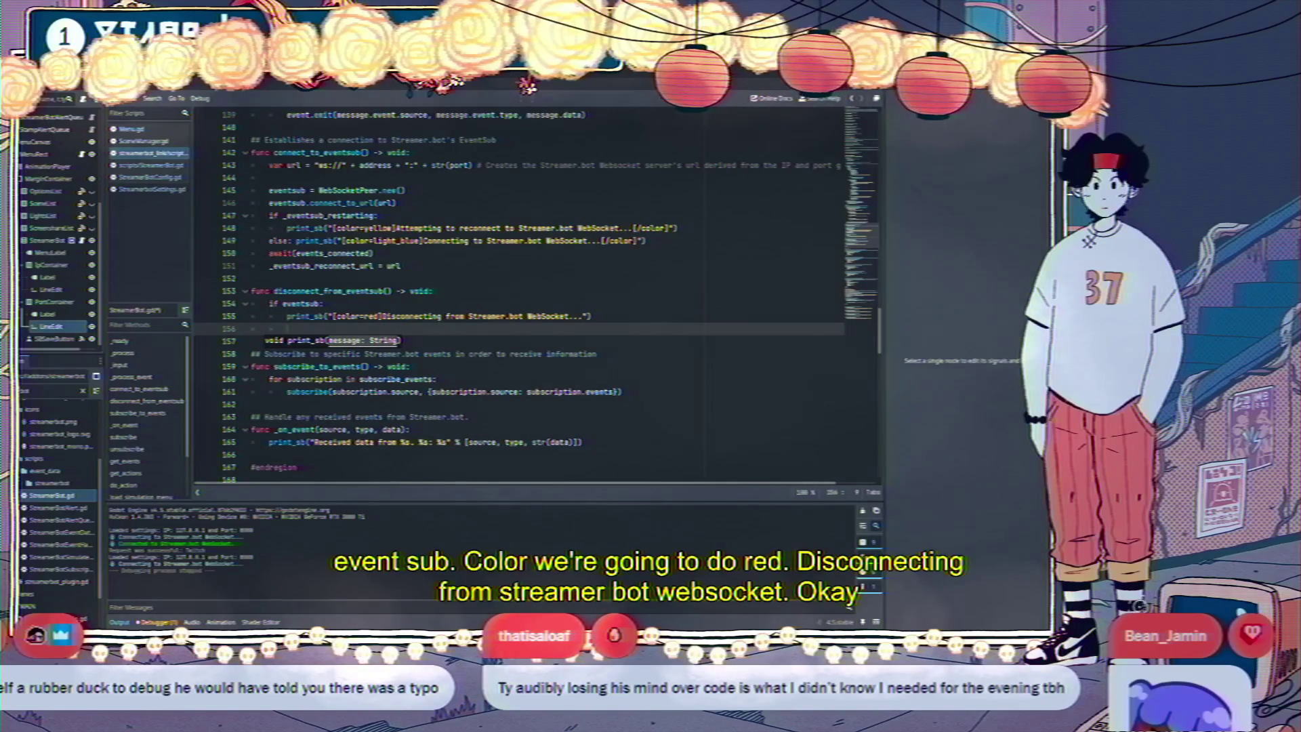
key("Return")
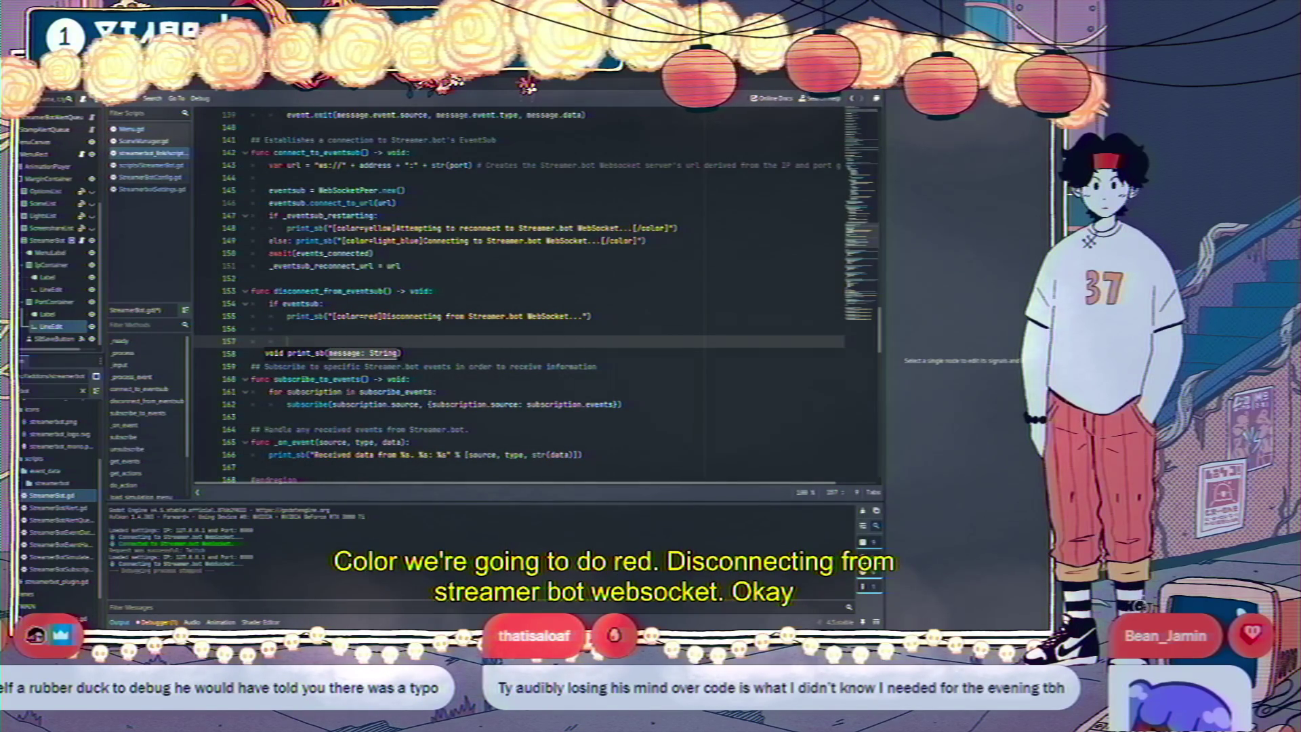
Step: Close eventsub with code 1000 'User requested disconnect', then await get_tree().process_frame
type("sub.close")
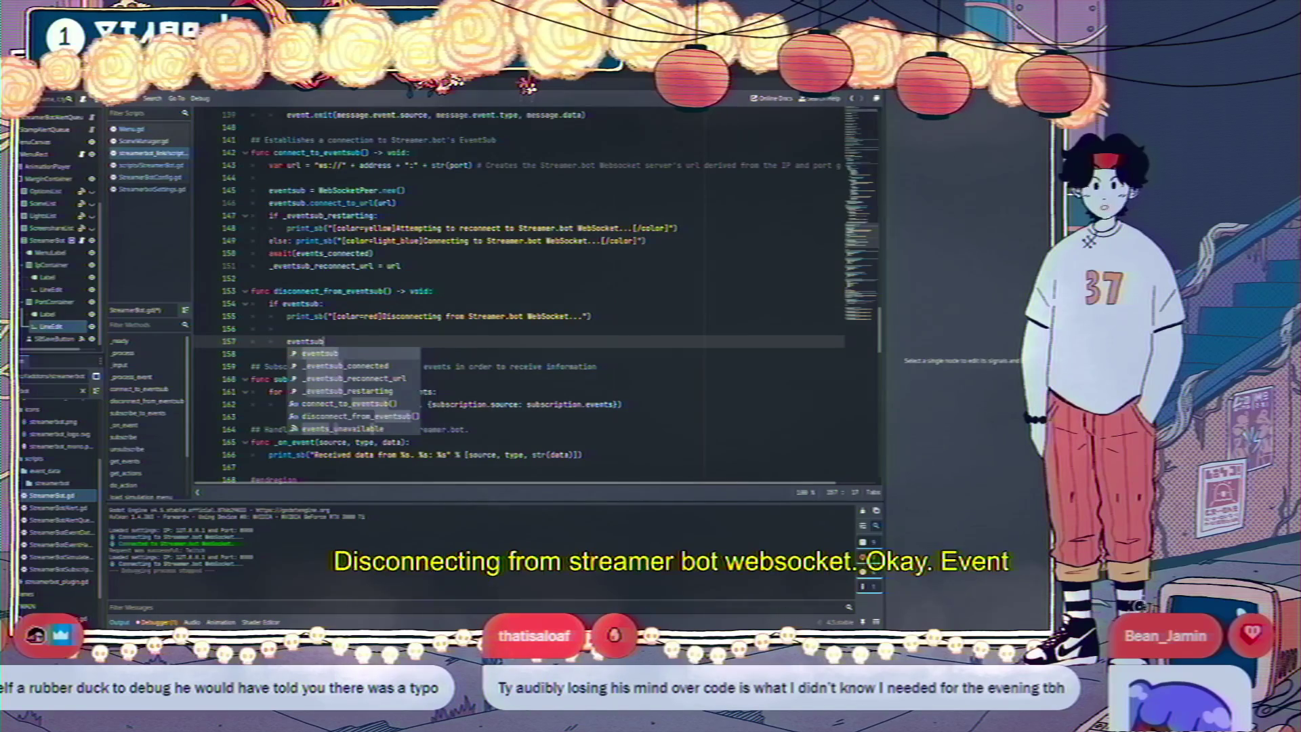
type("(1000, \"")
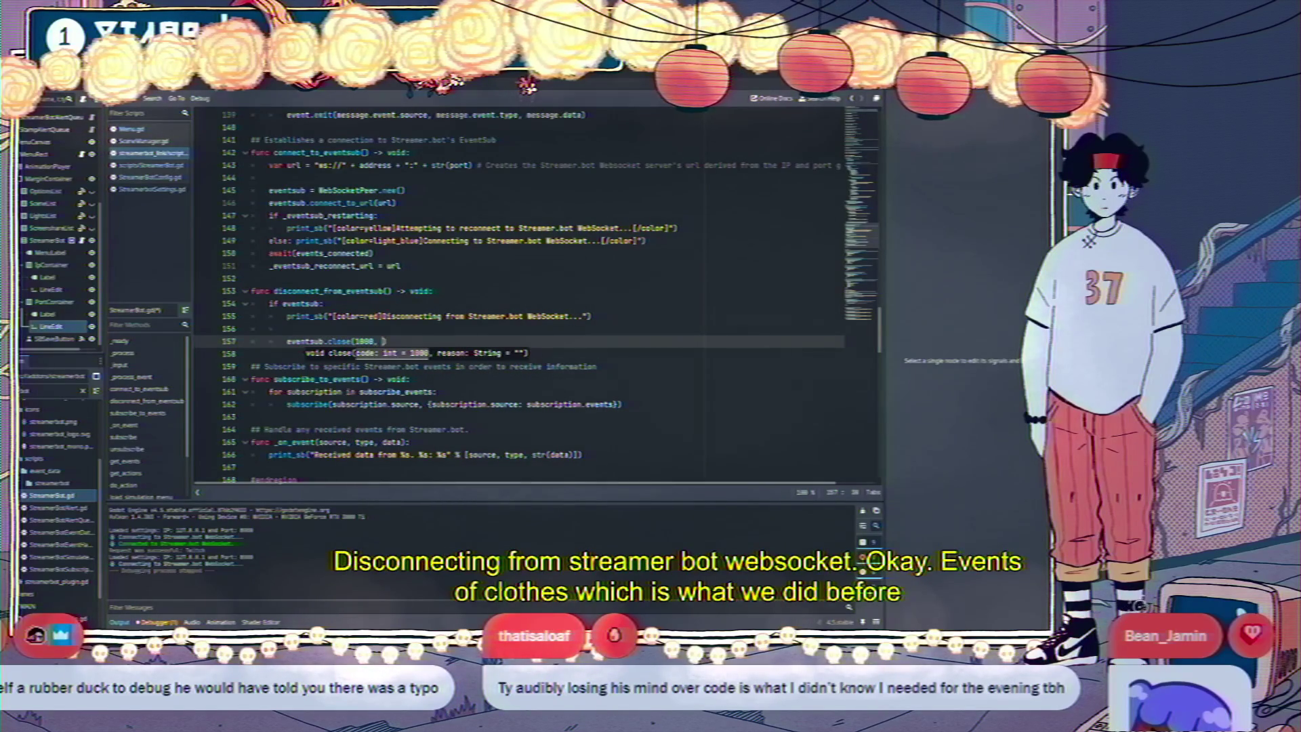
type("User requested di")
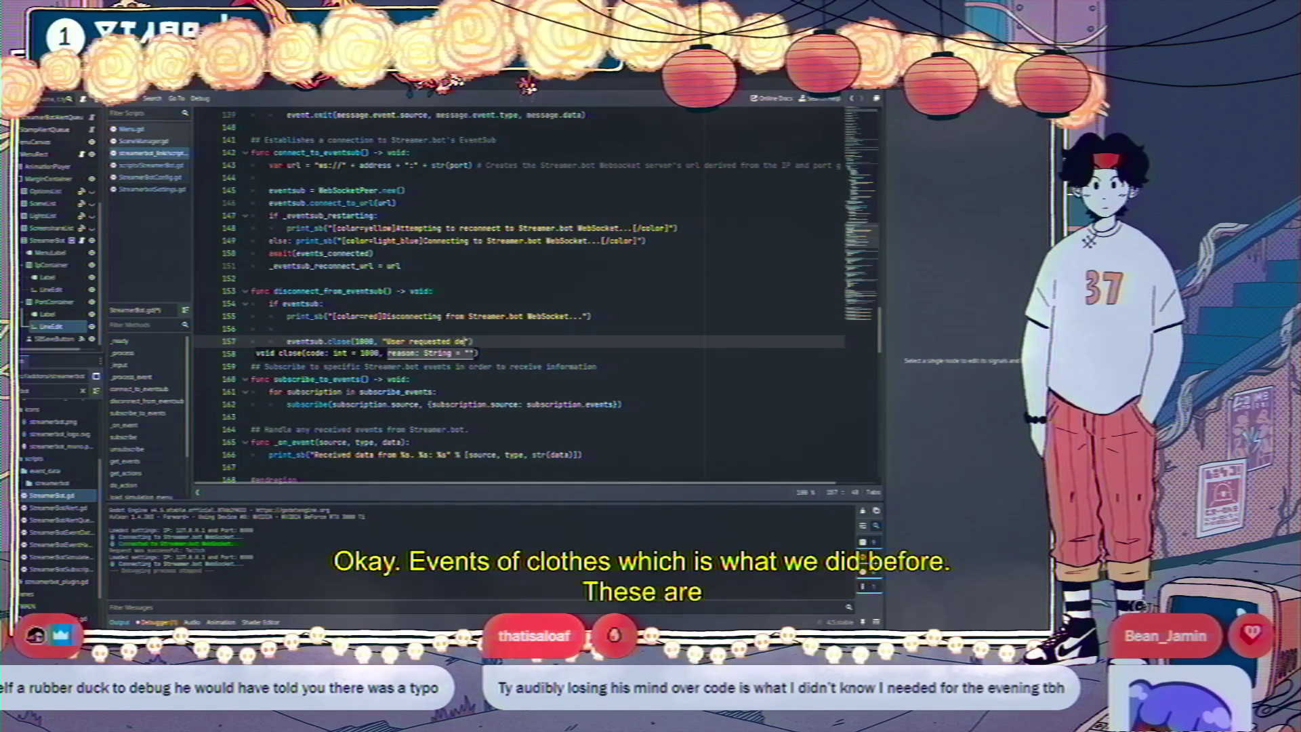
type("sconnect\"")
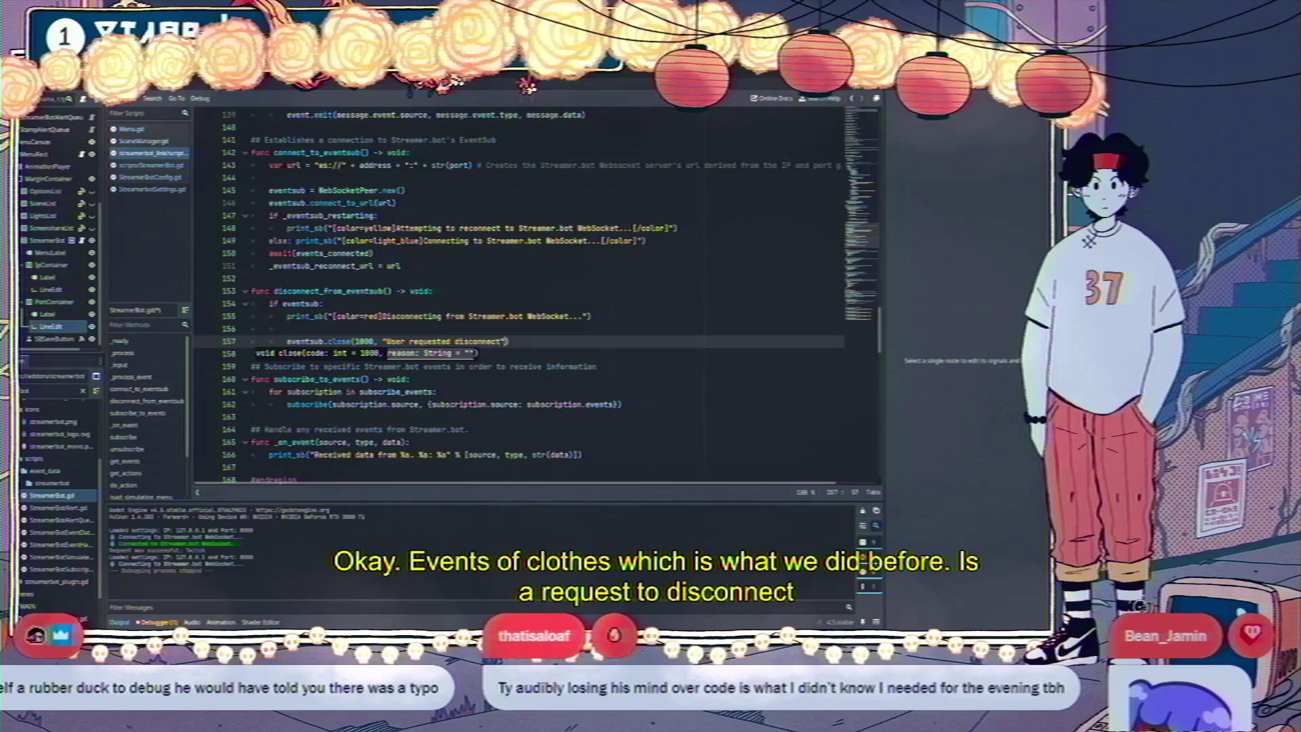
type(")")
key("Return")
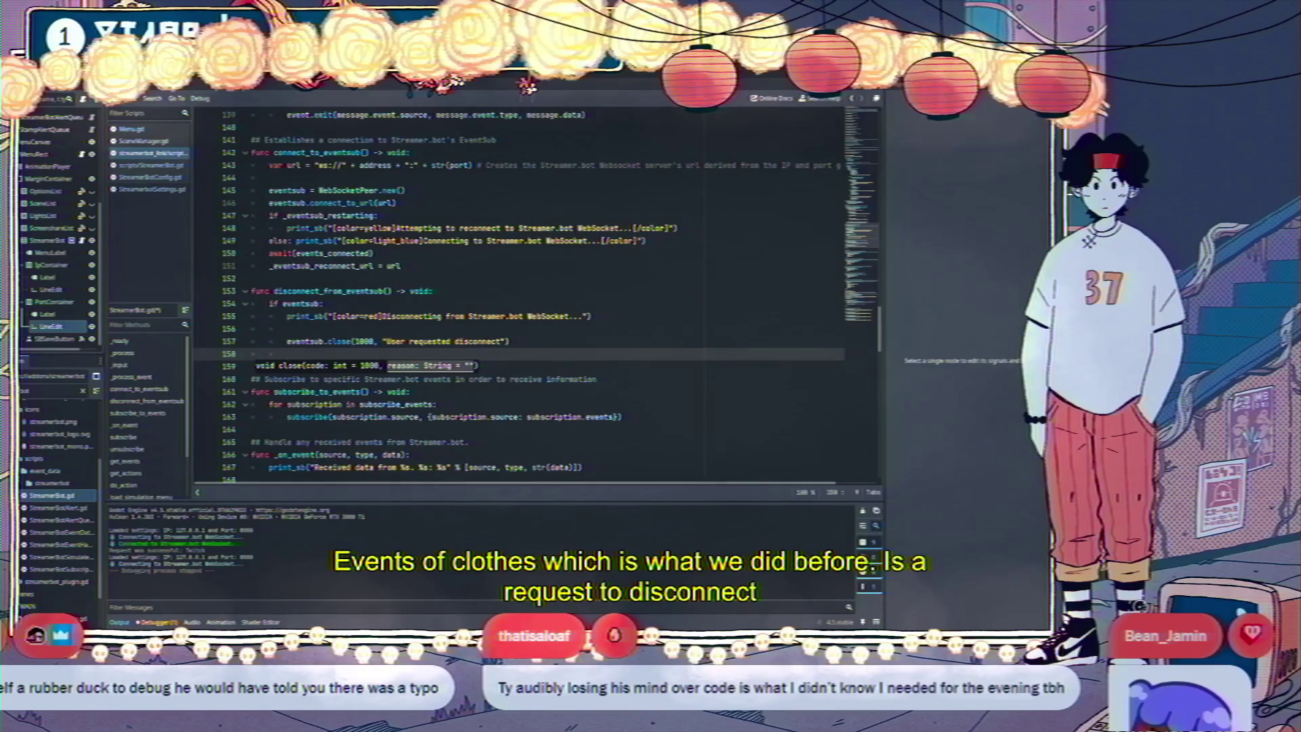
key("Return")
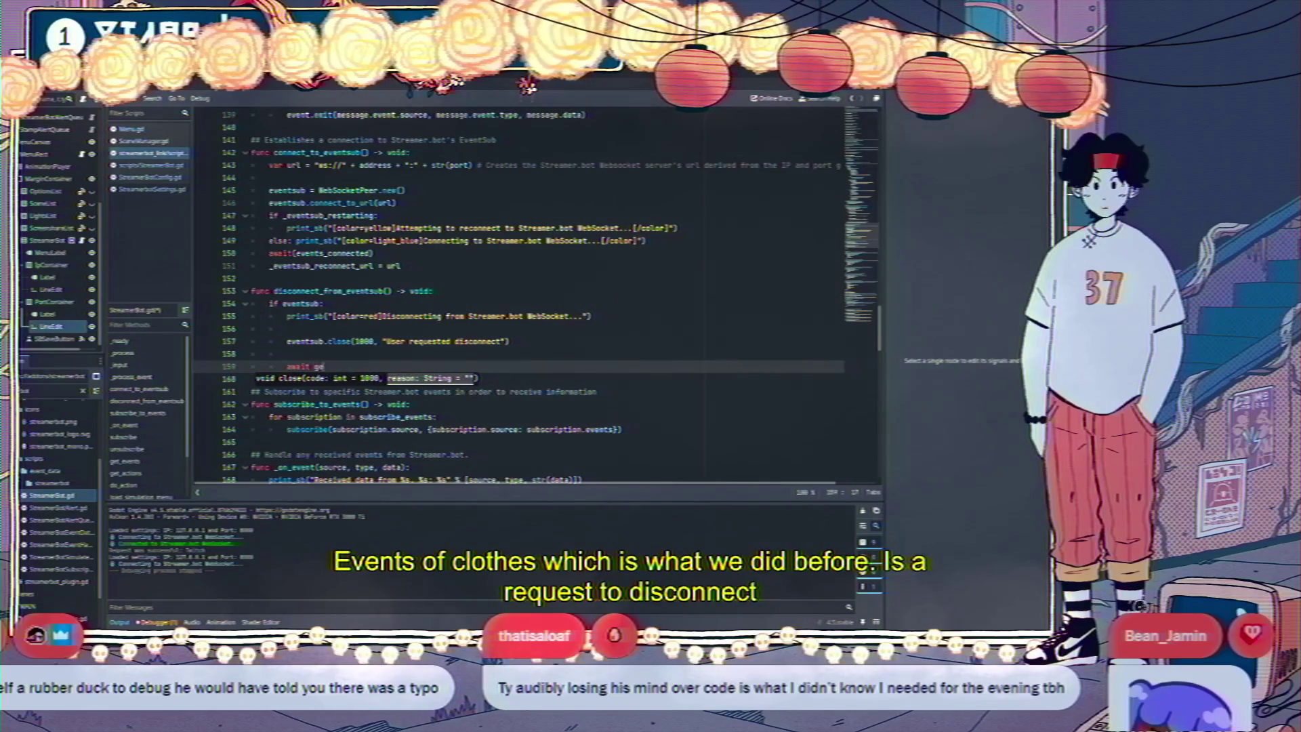
type("et_tree().")
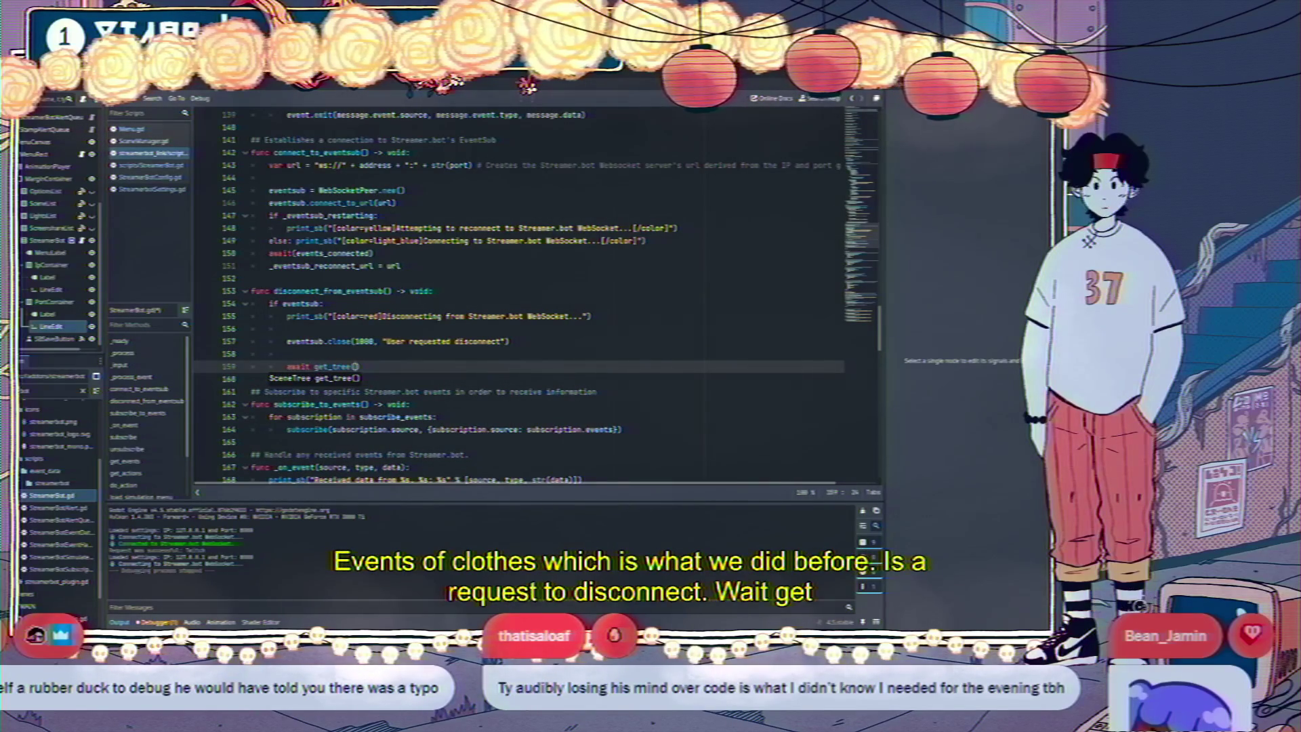
type("process_frame")
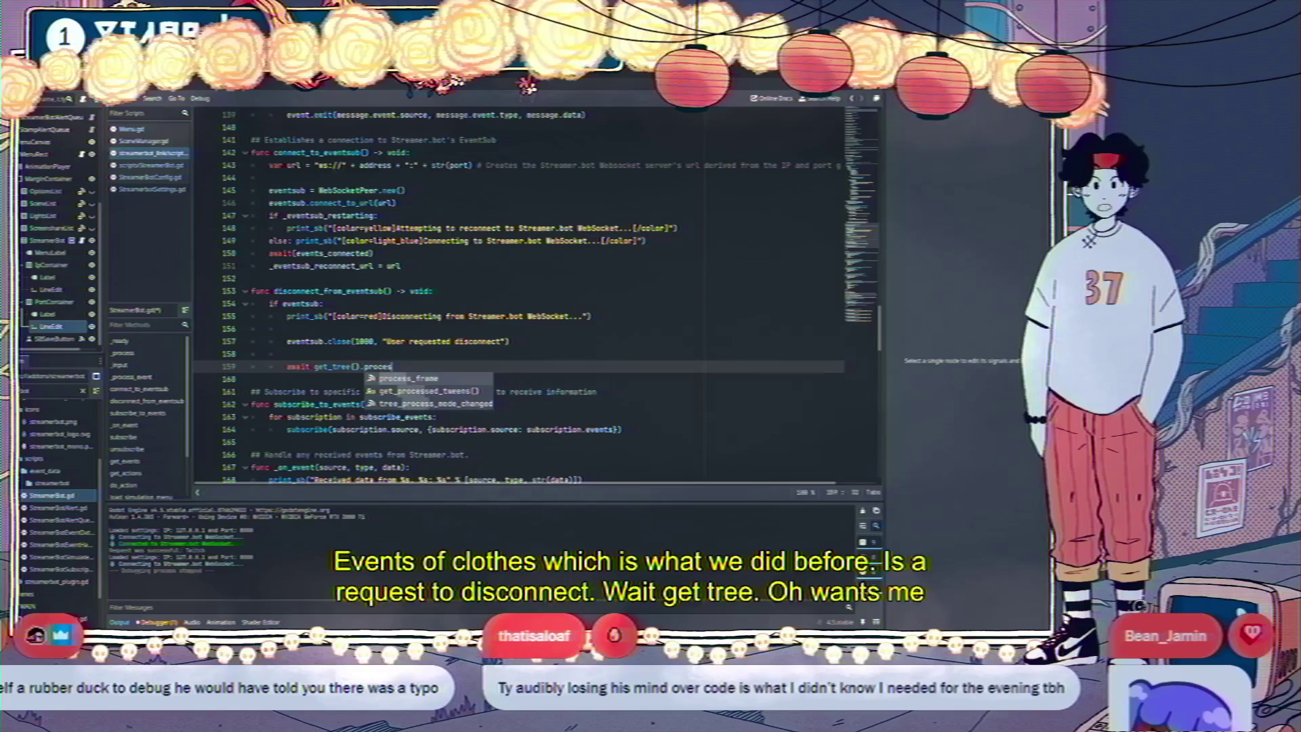
key("Return")
Step: Reset _eventsub_connected, _eventsub_restarting and _has_connected to false
type("_eventsub")
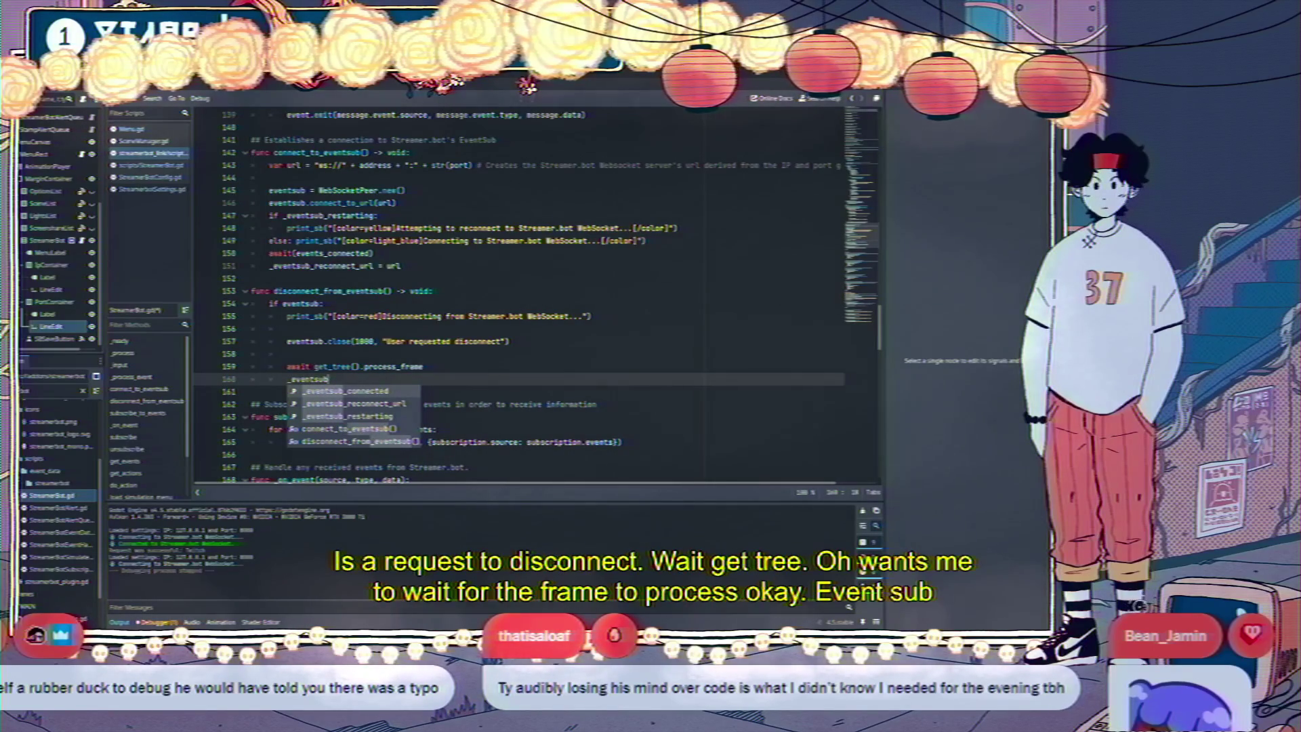
key("Return")
type("= ")
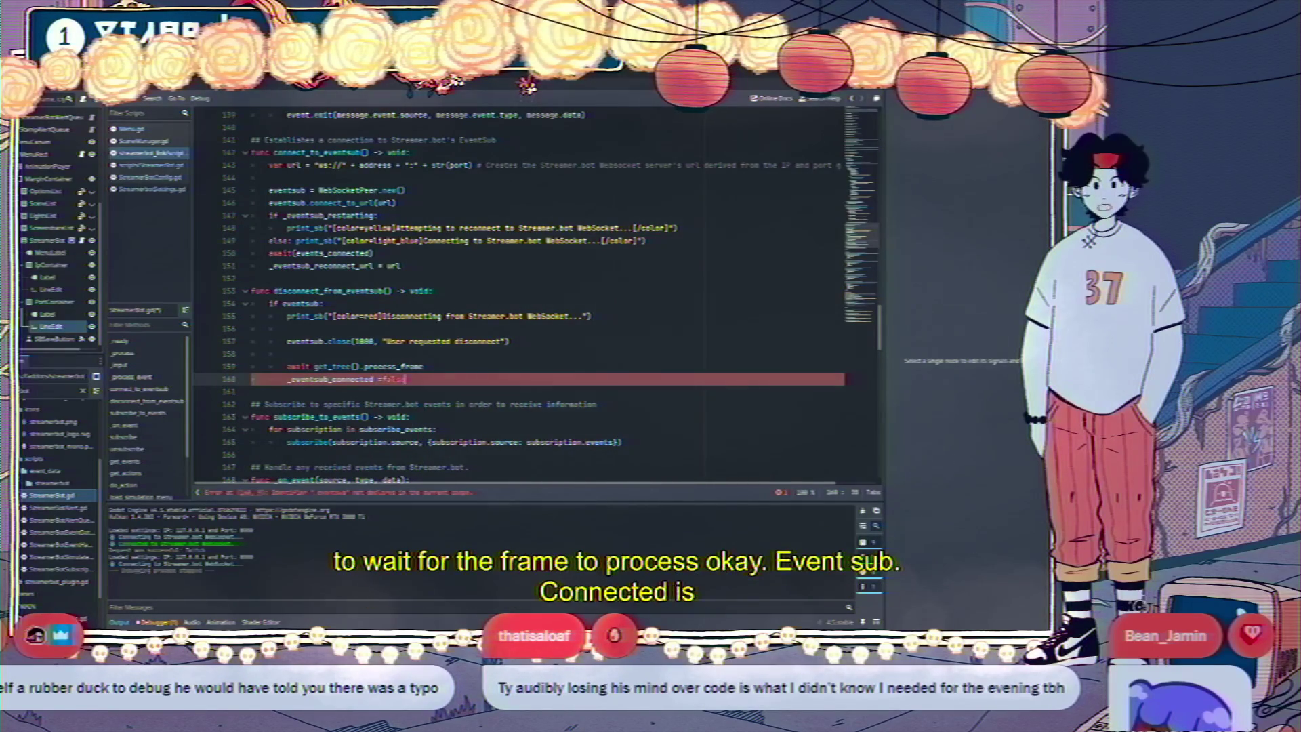
type("false")
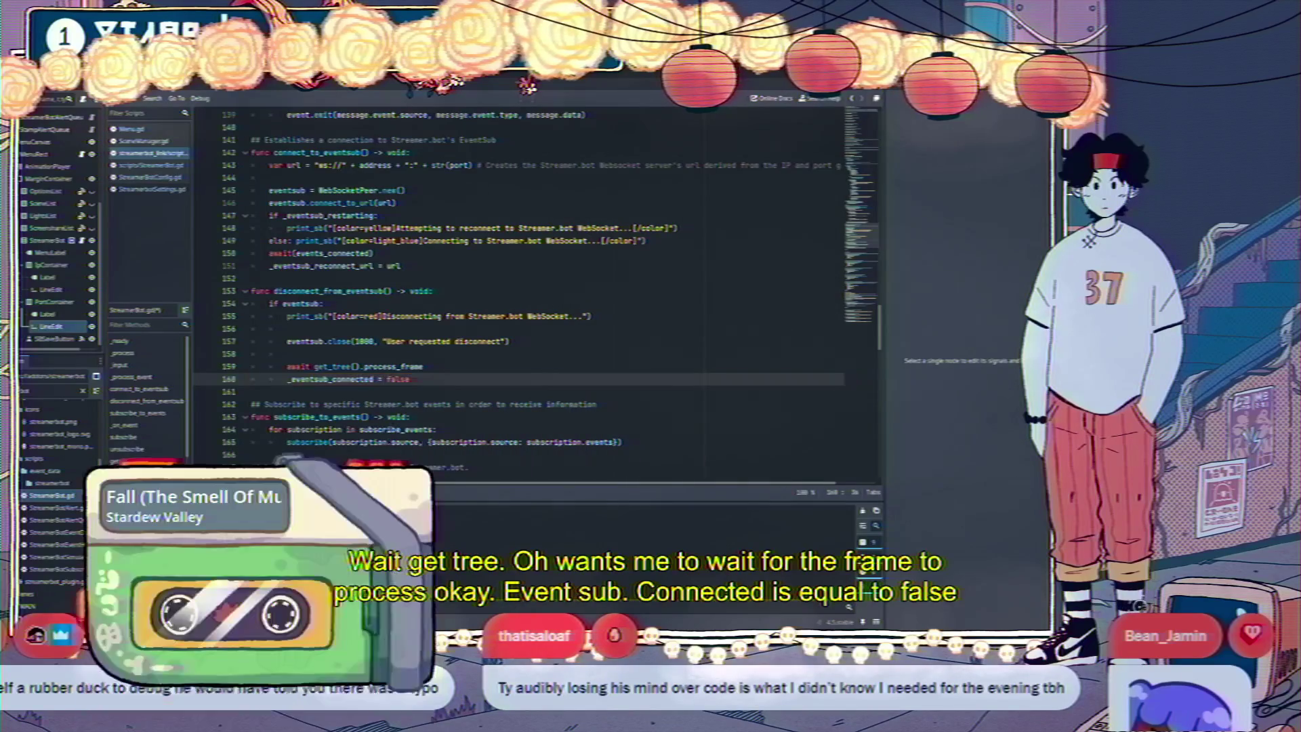
key("Return")
type("_even")
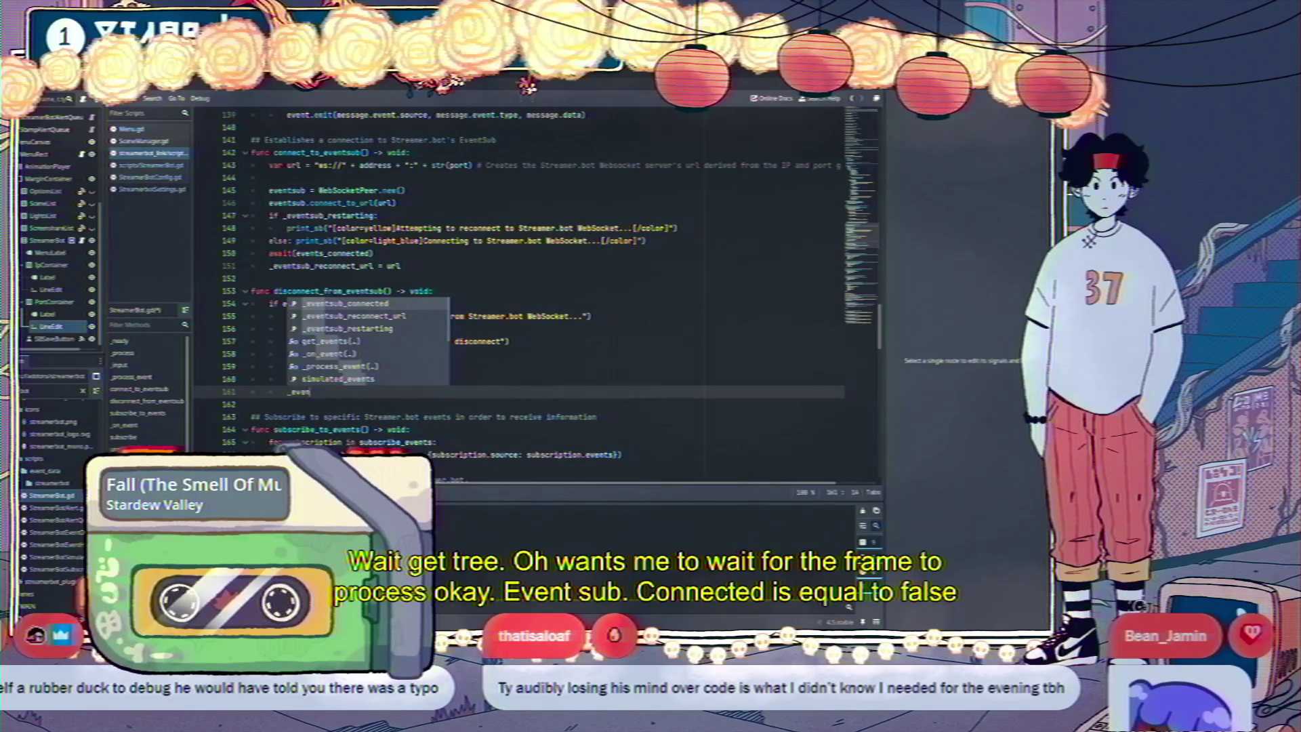
key("Down")
key("Down")
key("Return")
type("= ")
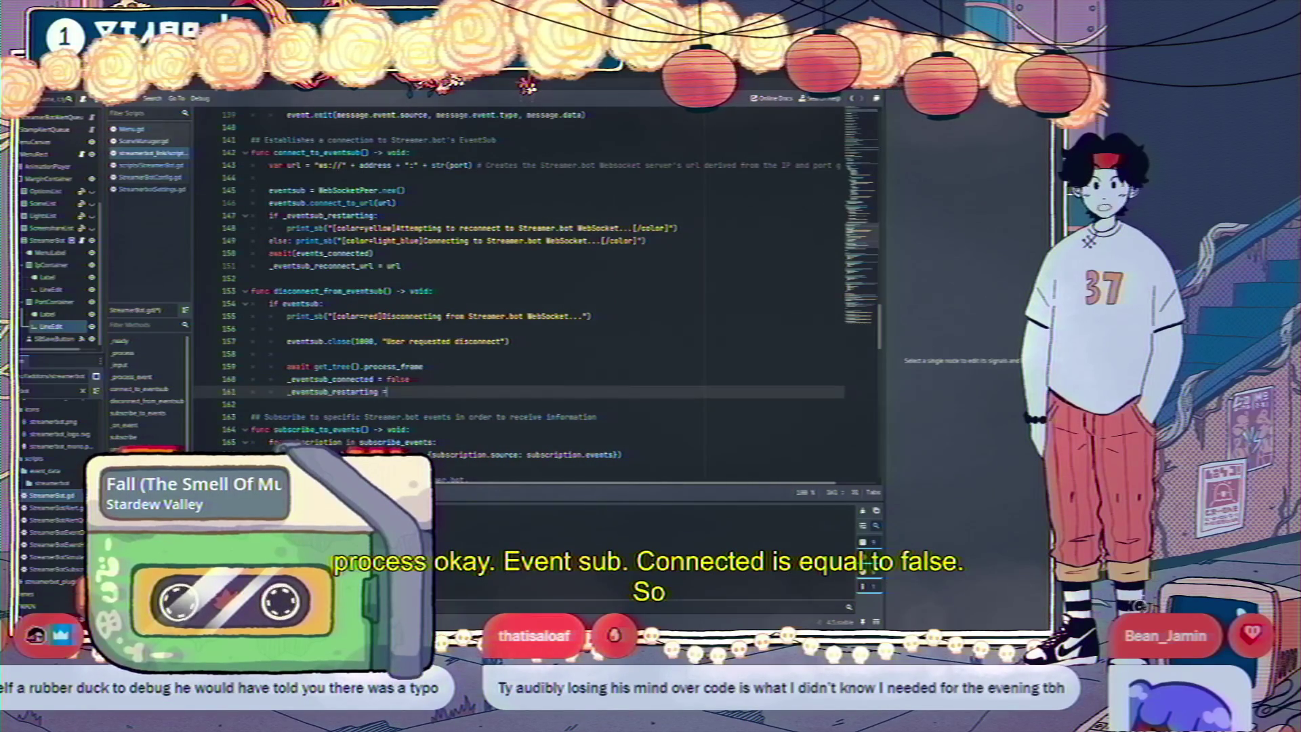
type("false")
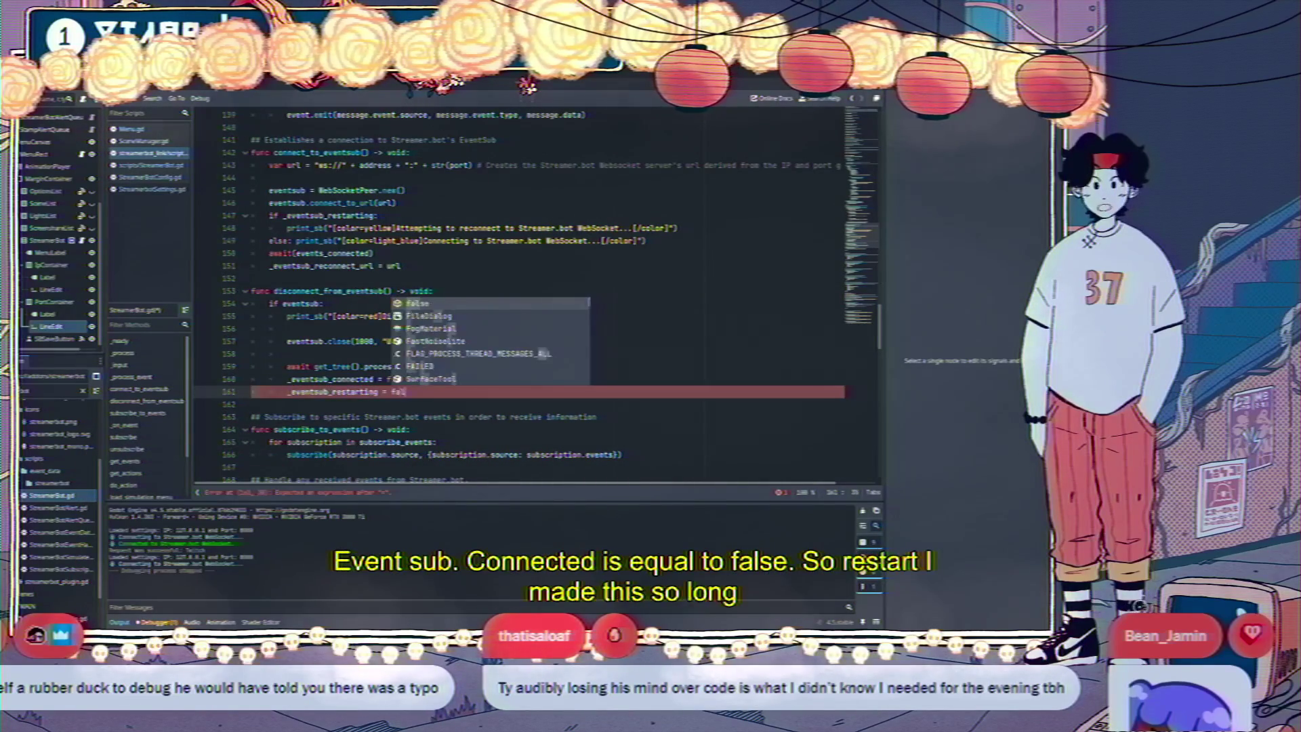
key("Return")
type("_has")
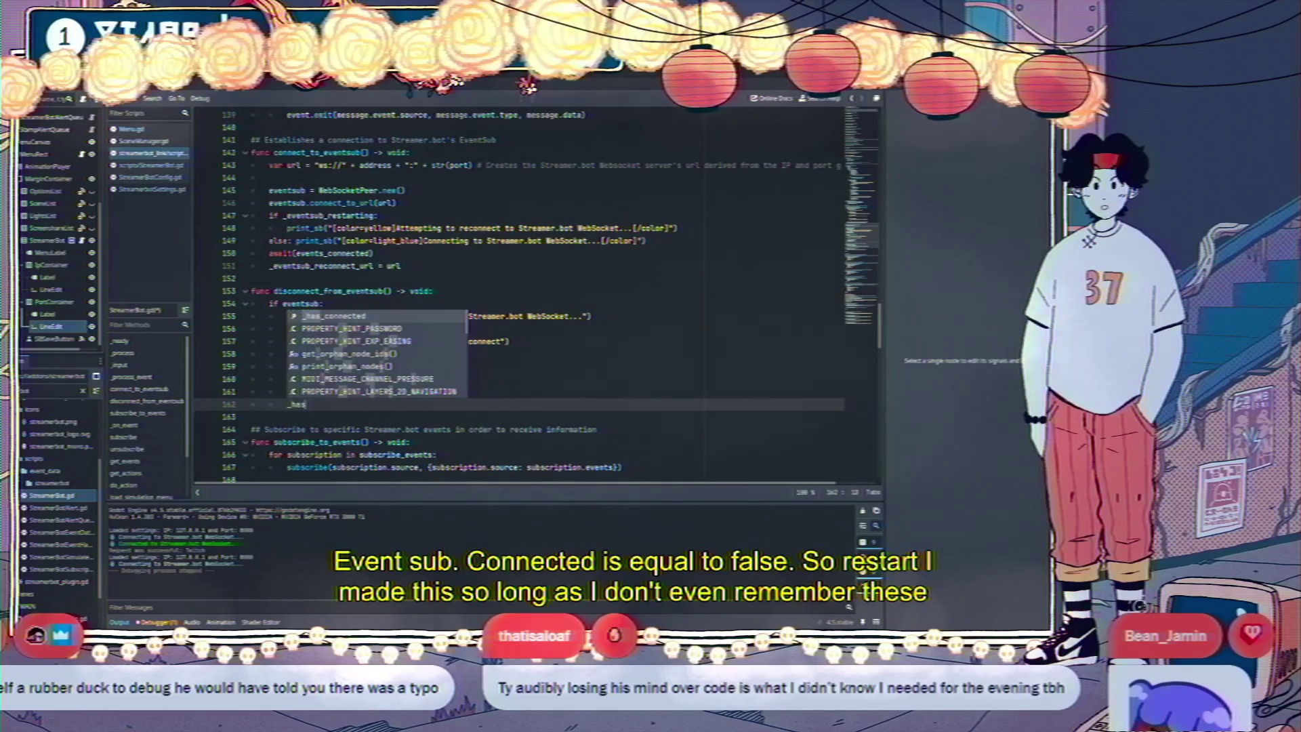
key("Return")
type("= false")
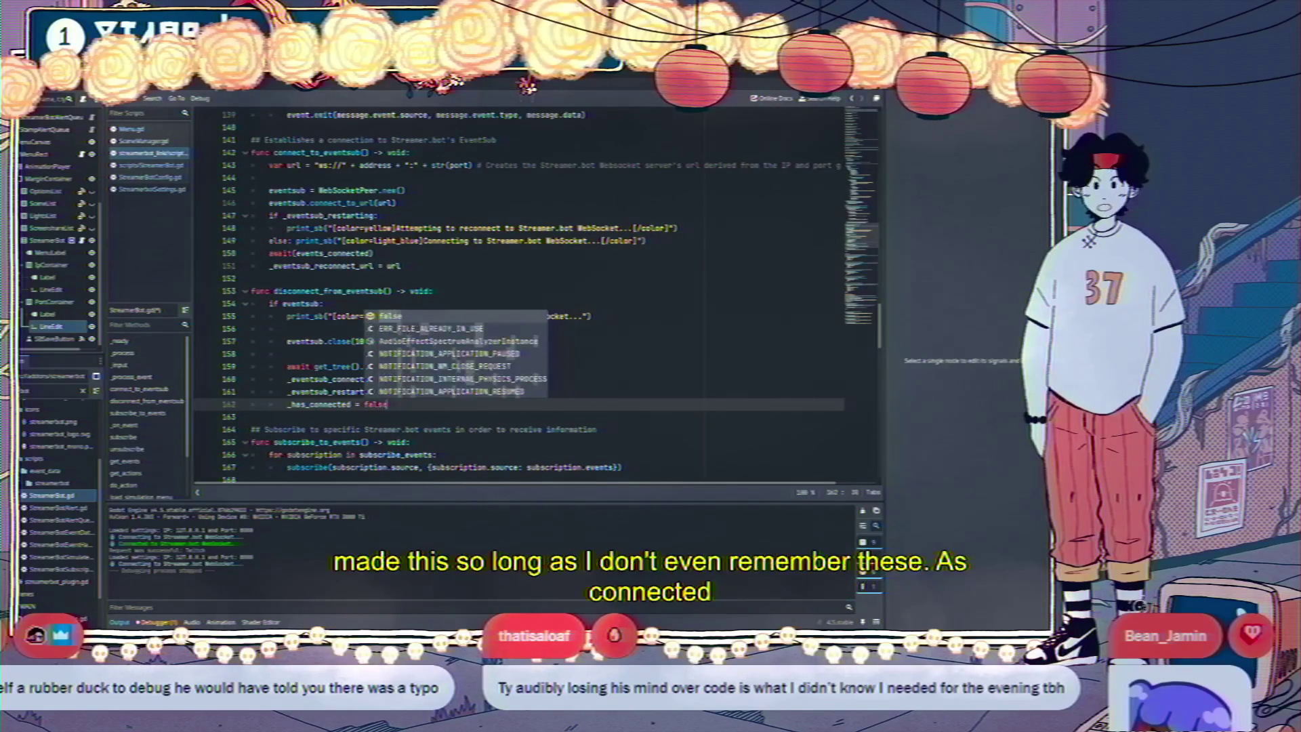
key("Return")
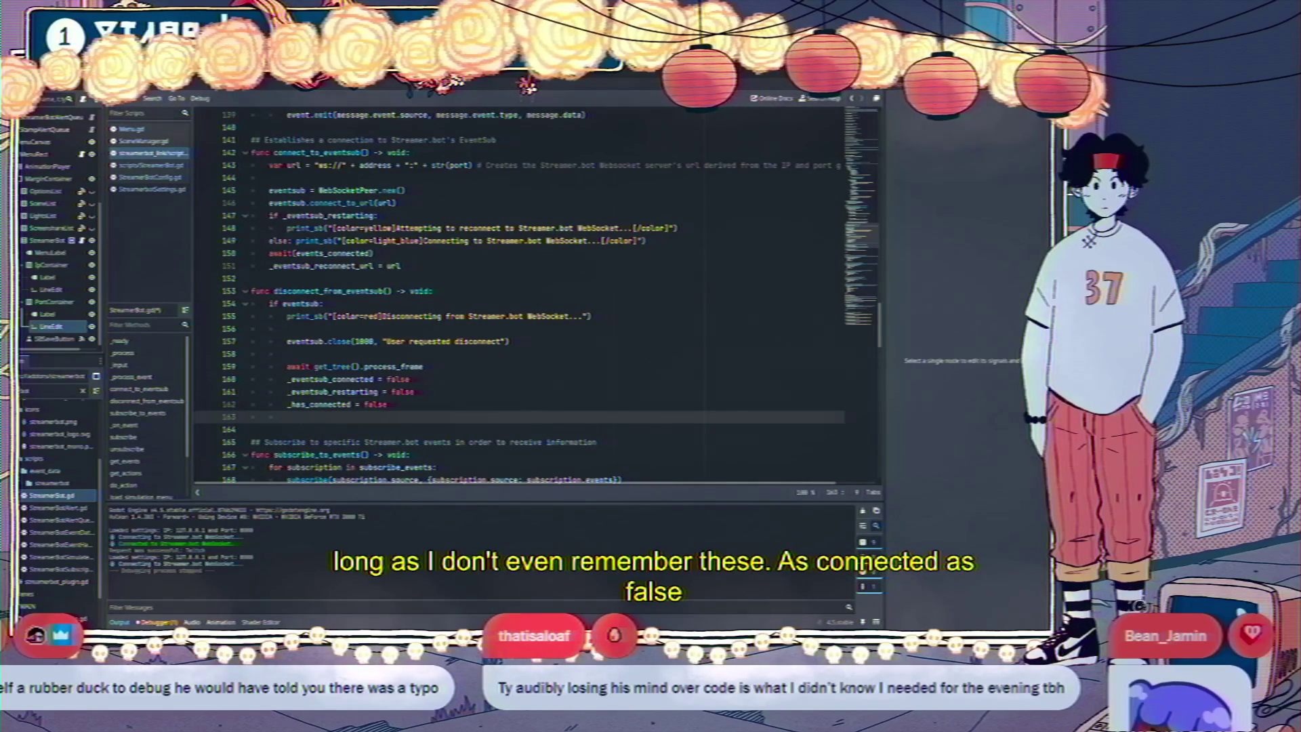
Step: Clear _eventsub_reconnect_url, emit events_disconnected, set eventsub = null, and run the game
type("_event")
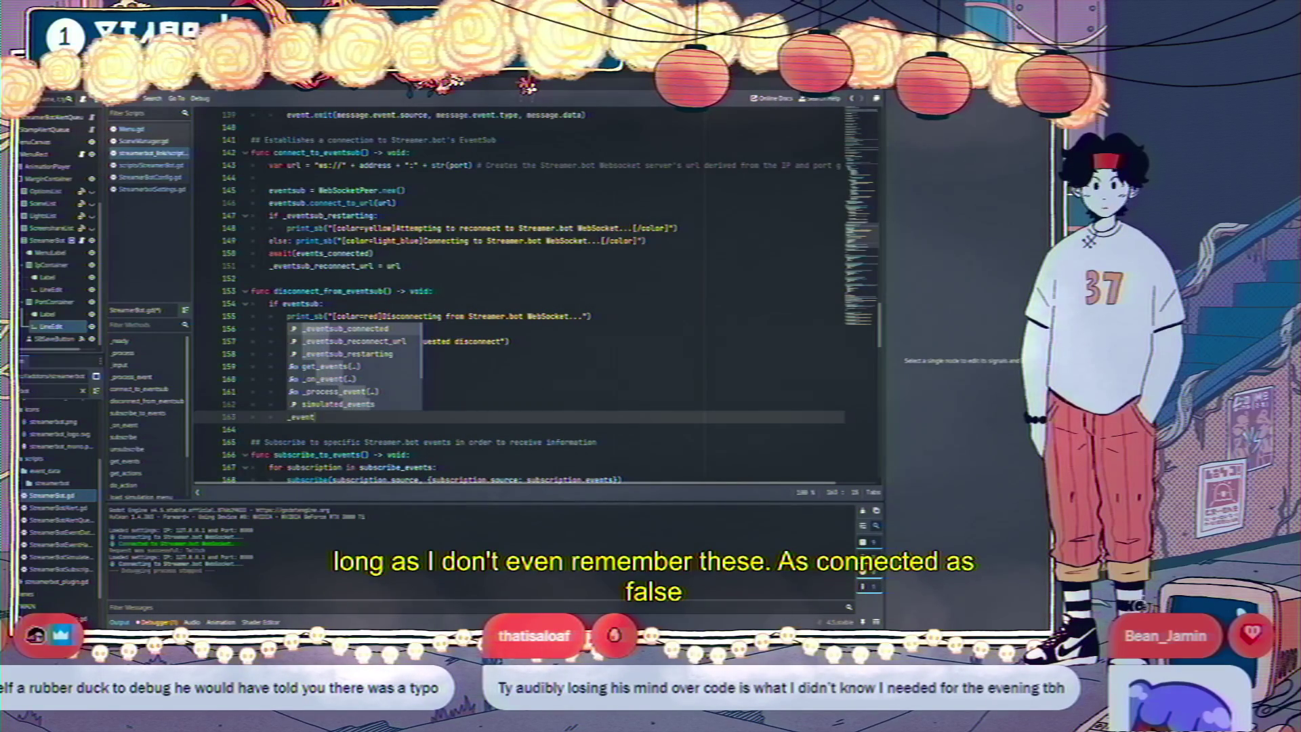
key("Down")
key("Return")
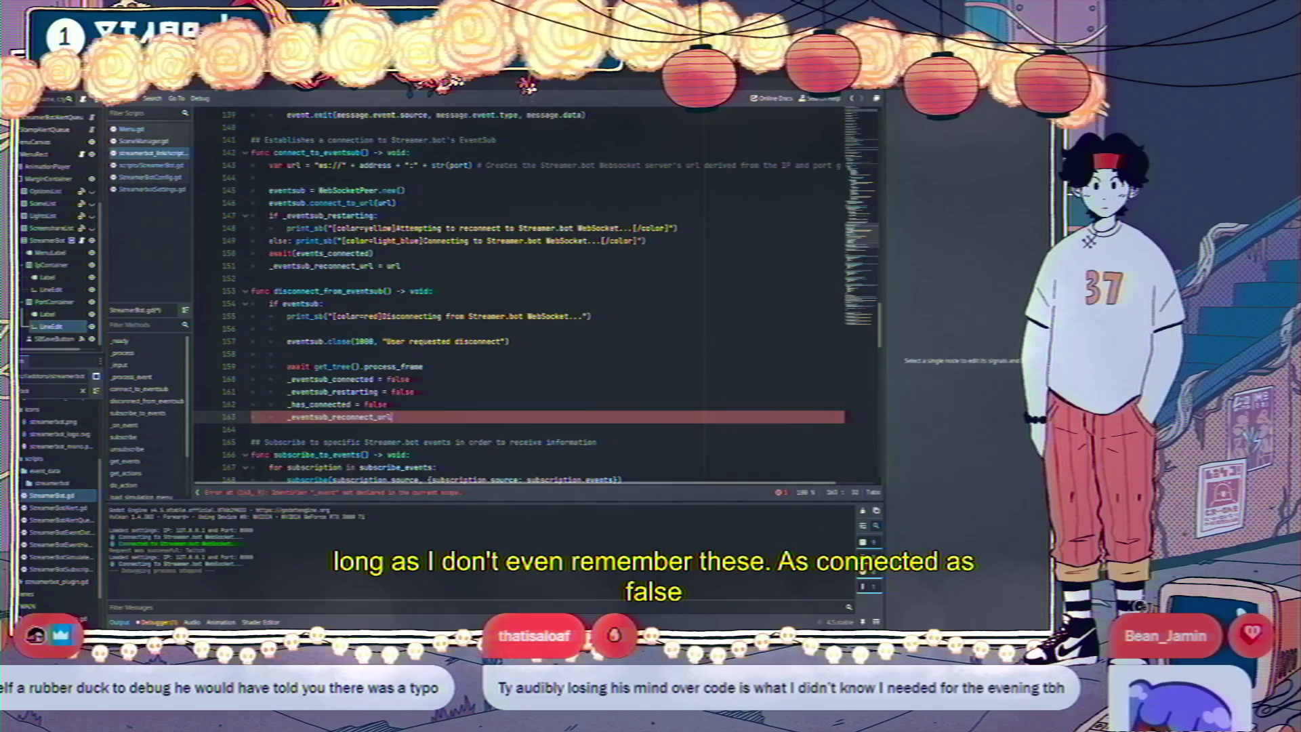
type("\"")
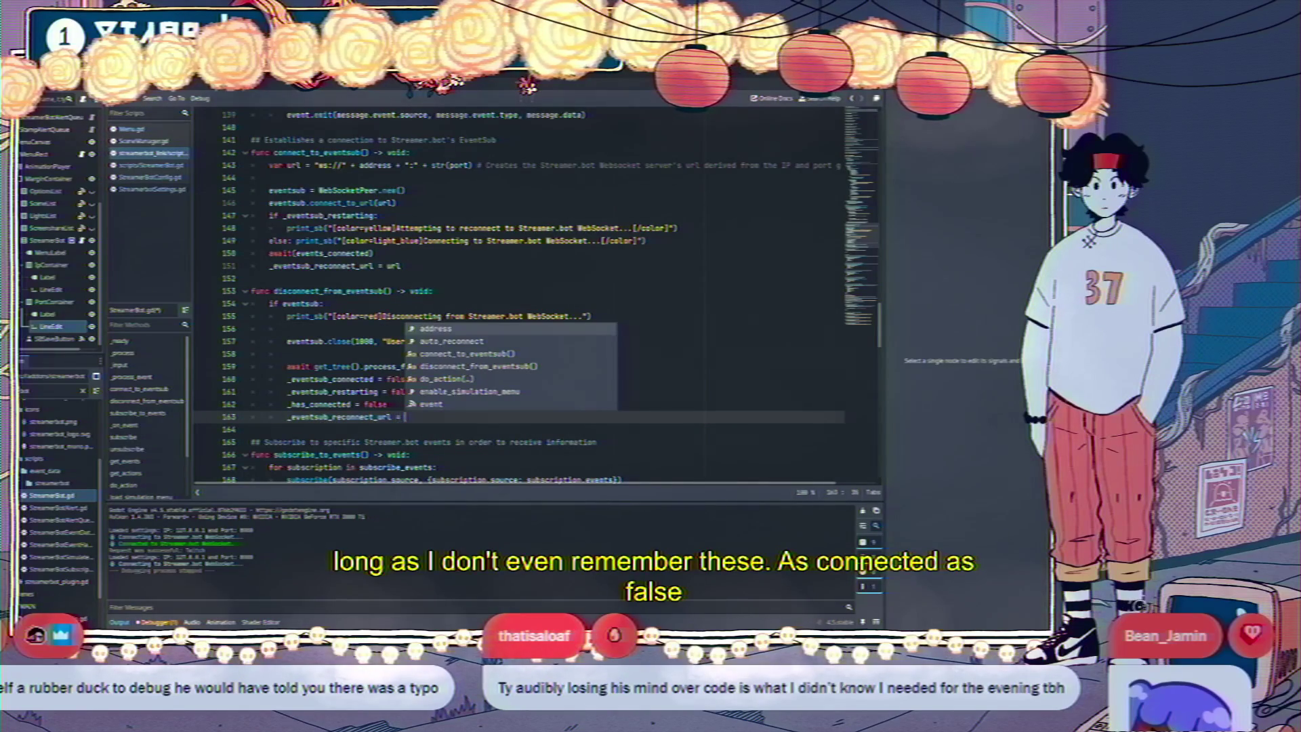
key("Return")
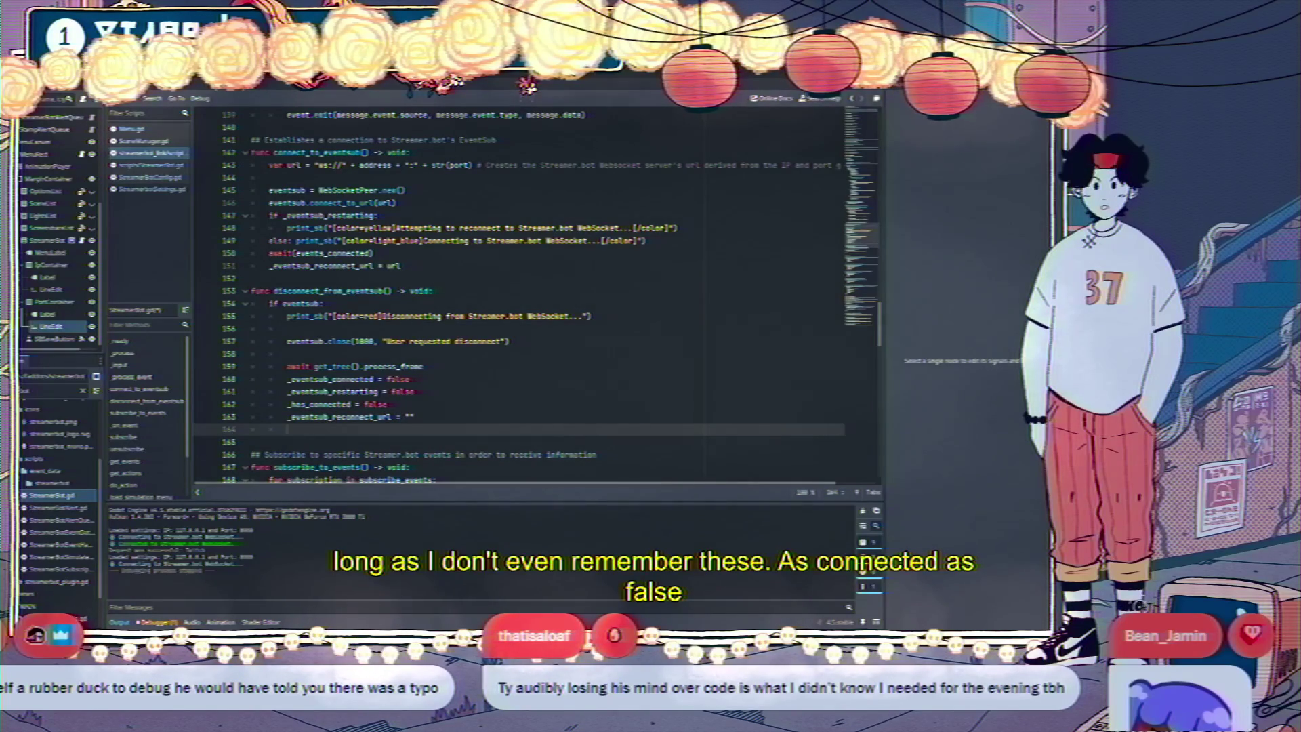
key("Return")
type("s_")
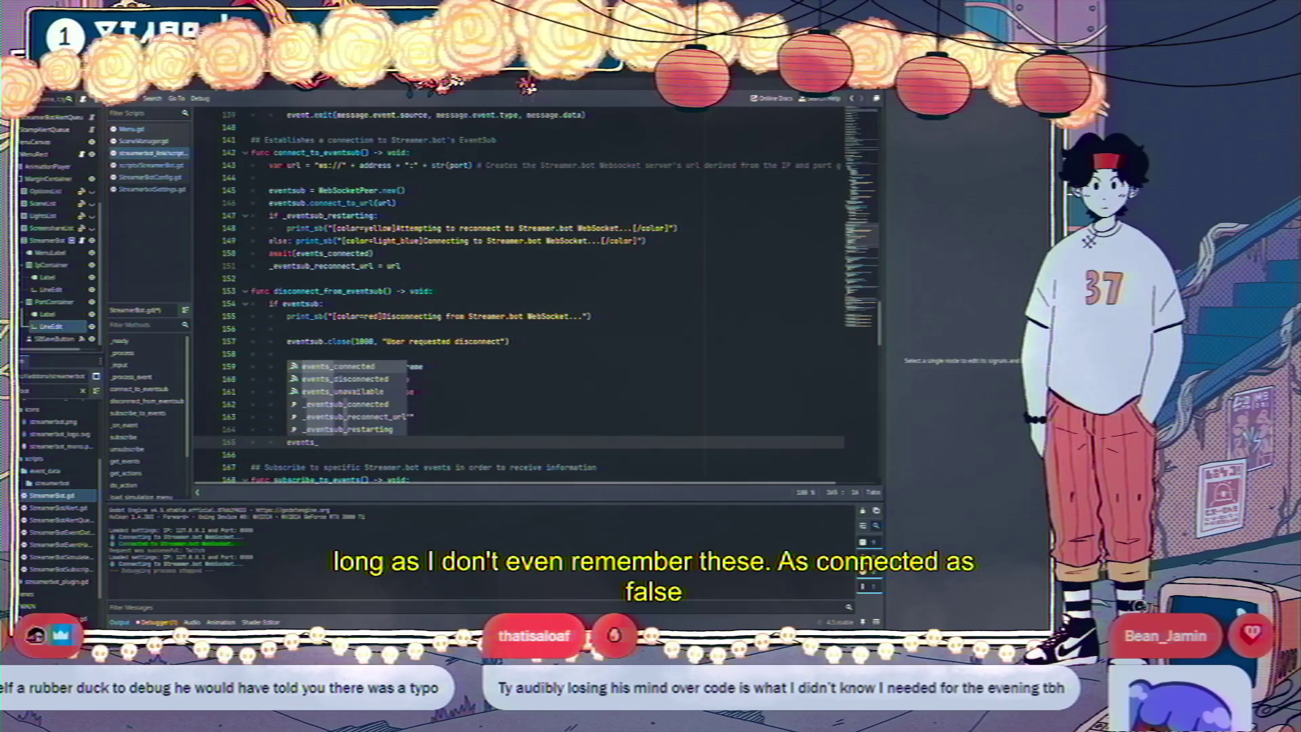
key("Return")
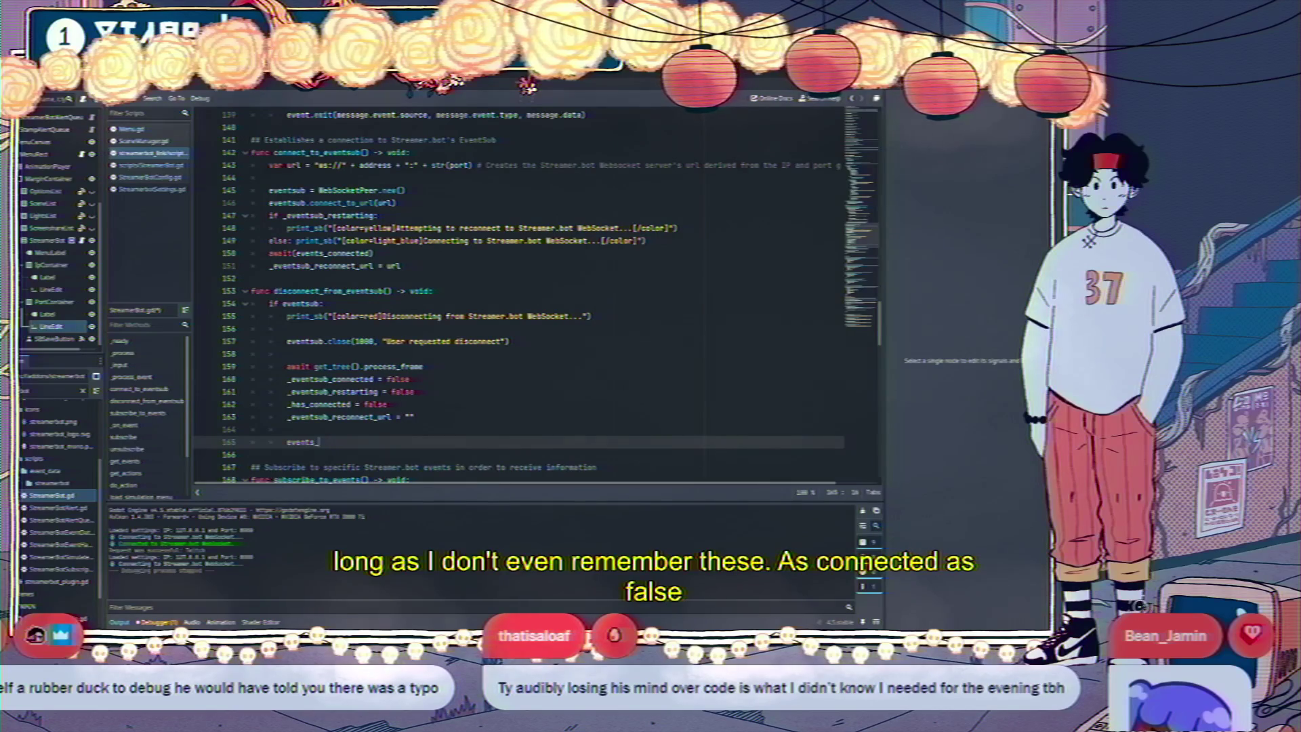
key("Return")
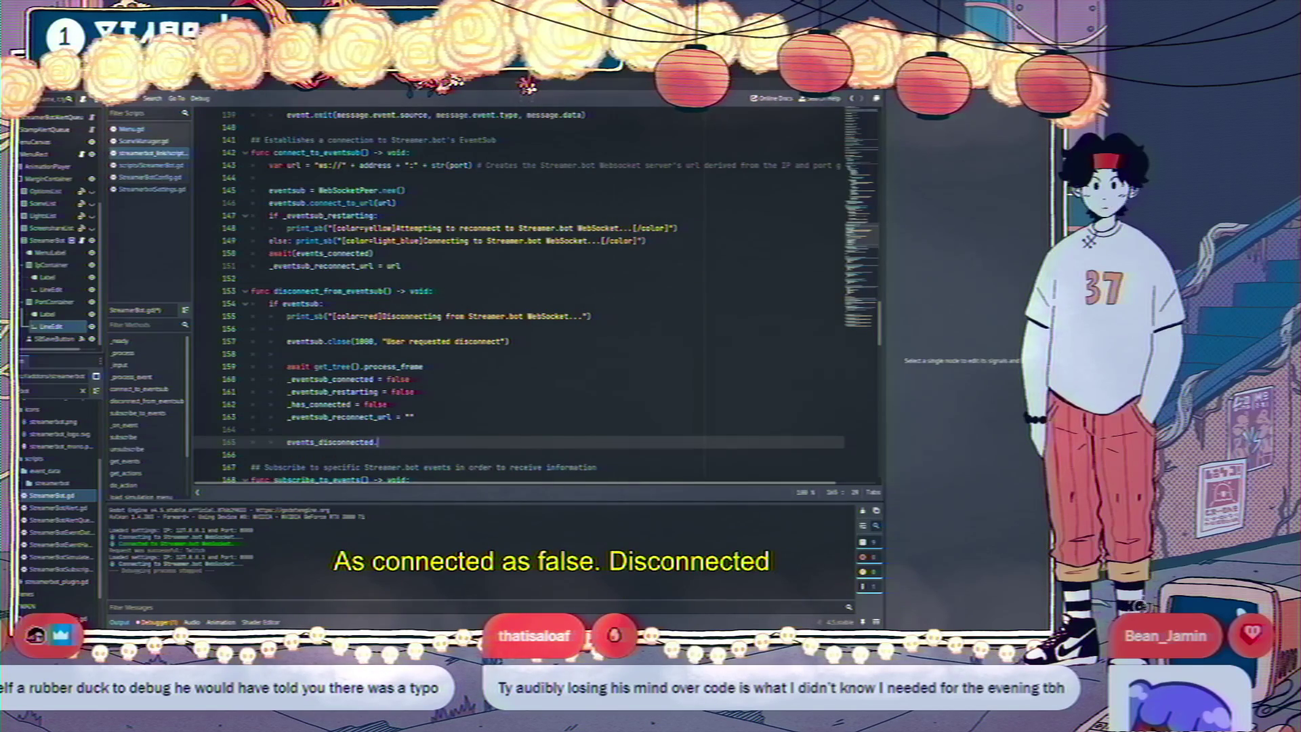
key("Return")
type("event")
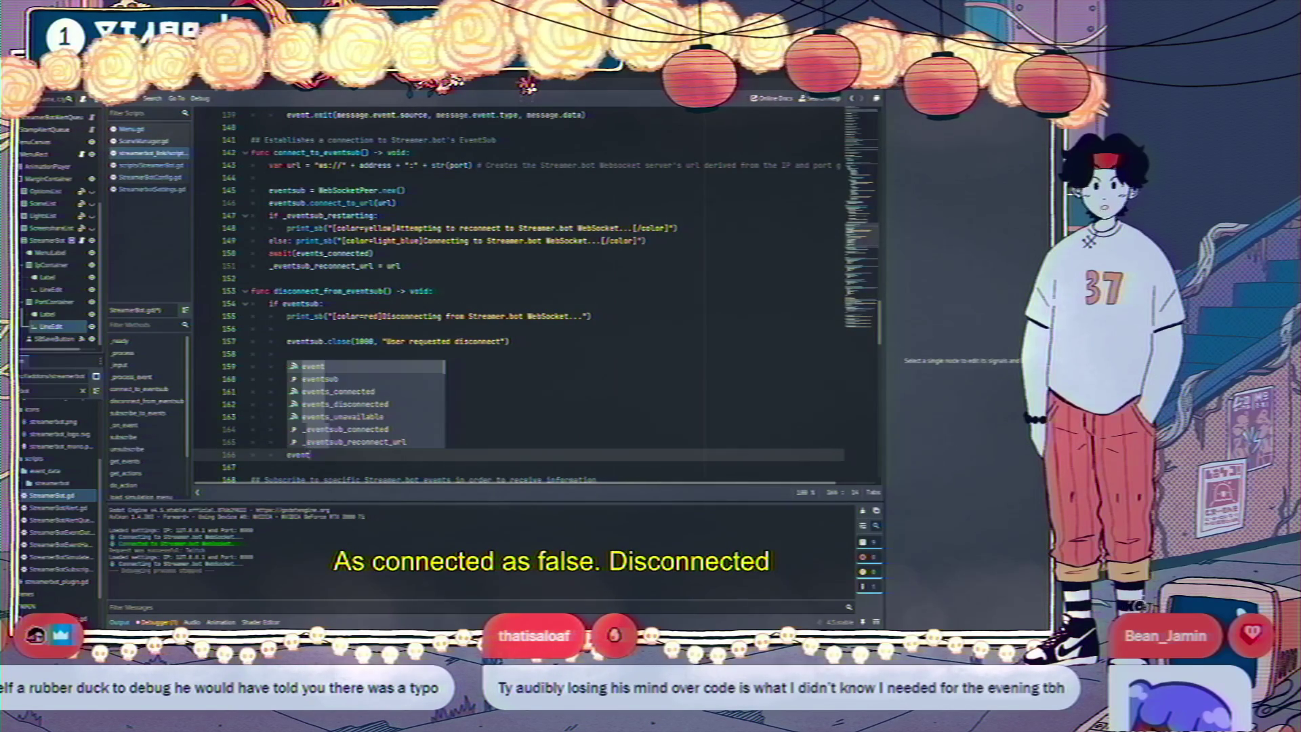
type("sub = null")
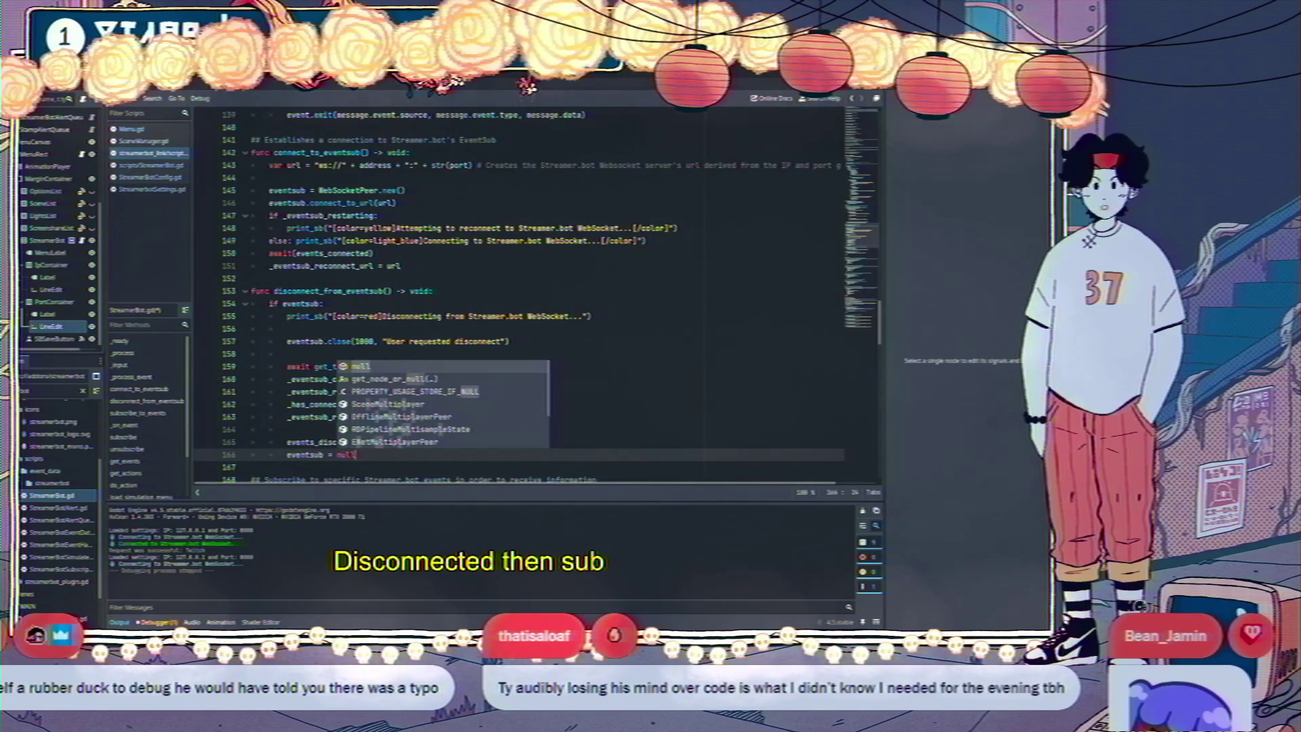
key("F5")
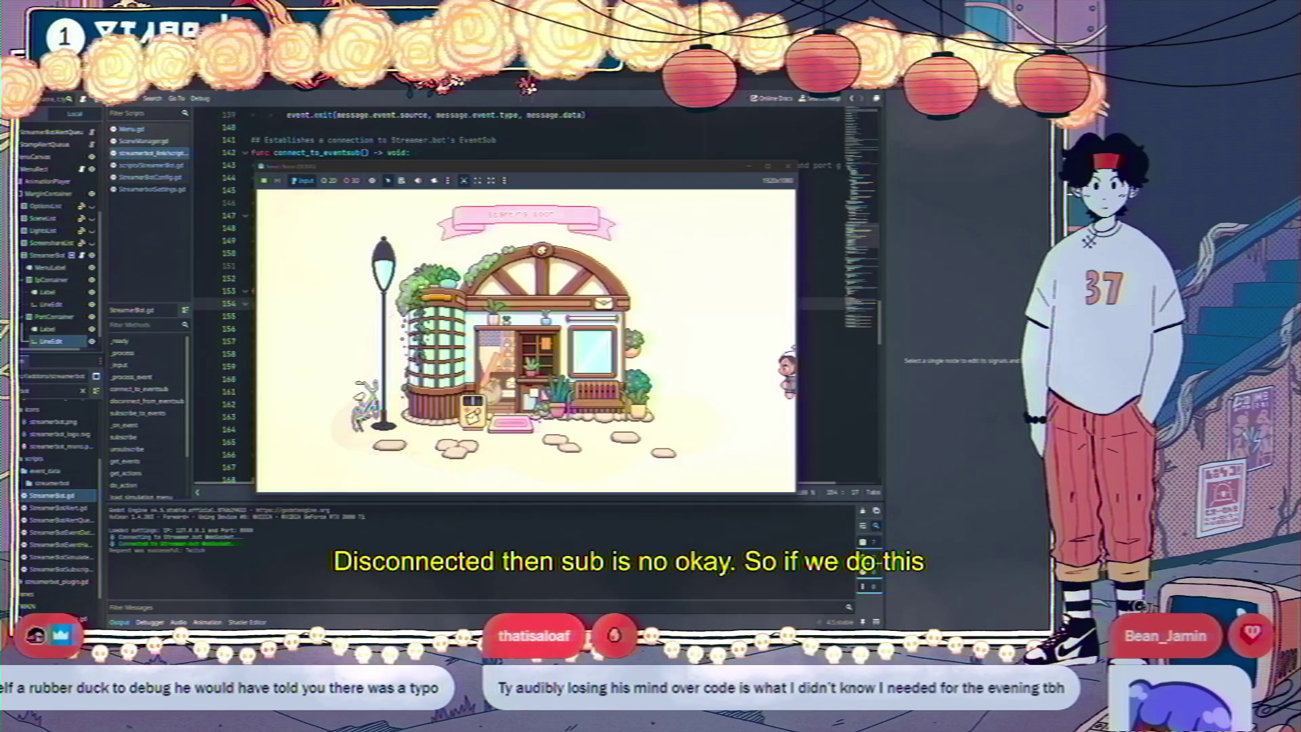
Step: In the game's Streamer.bot Config panel, save a changed IP address, then restore 127.0.0.1 and save
key("Down")
key("Down")
key("Return")
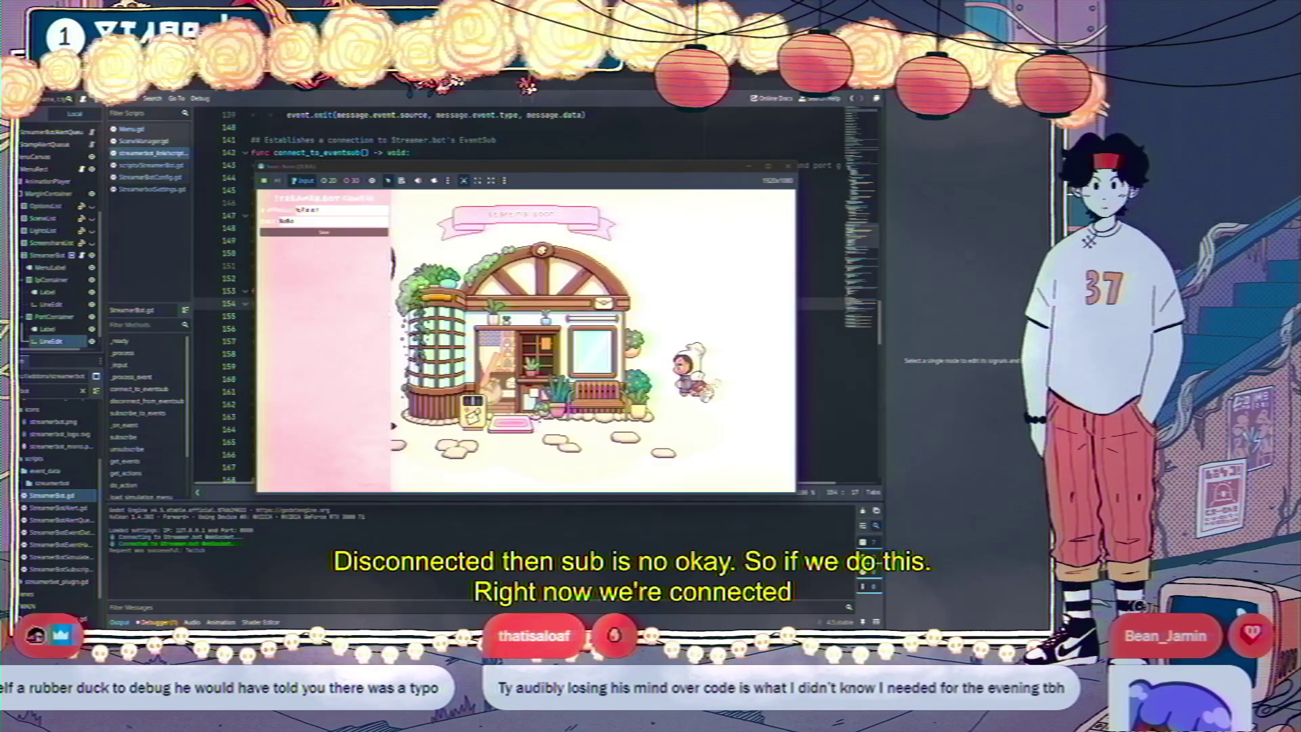
key("ctrl+a")
key("BackSpace")
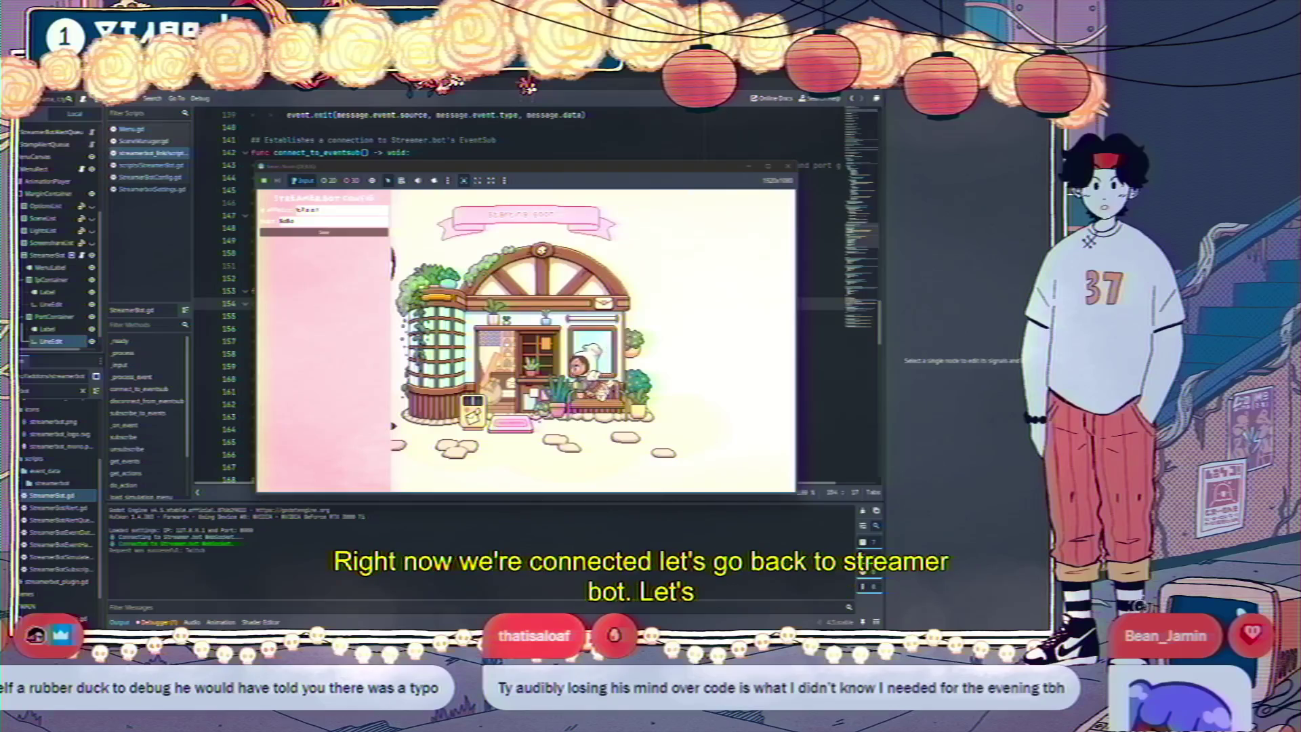
type("127.0.0.1")
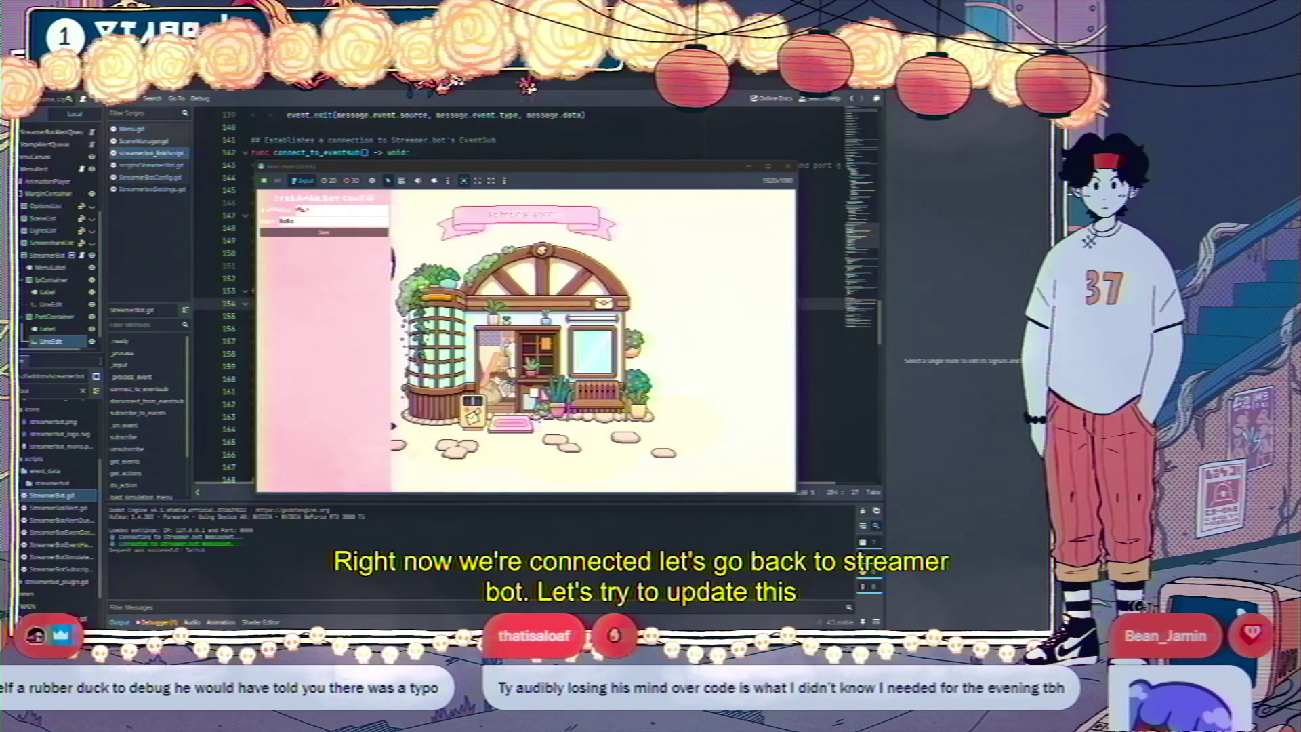
type(".0.115")
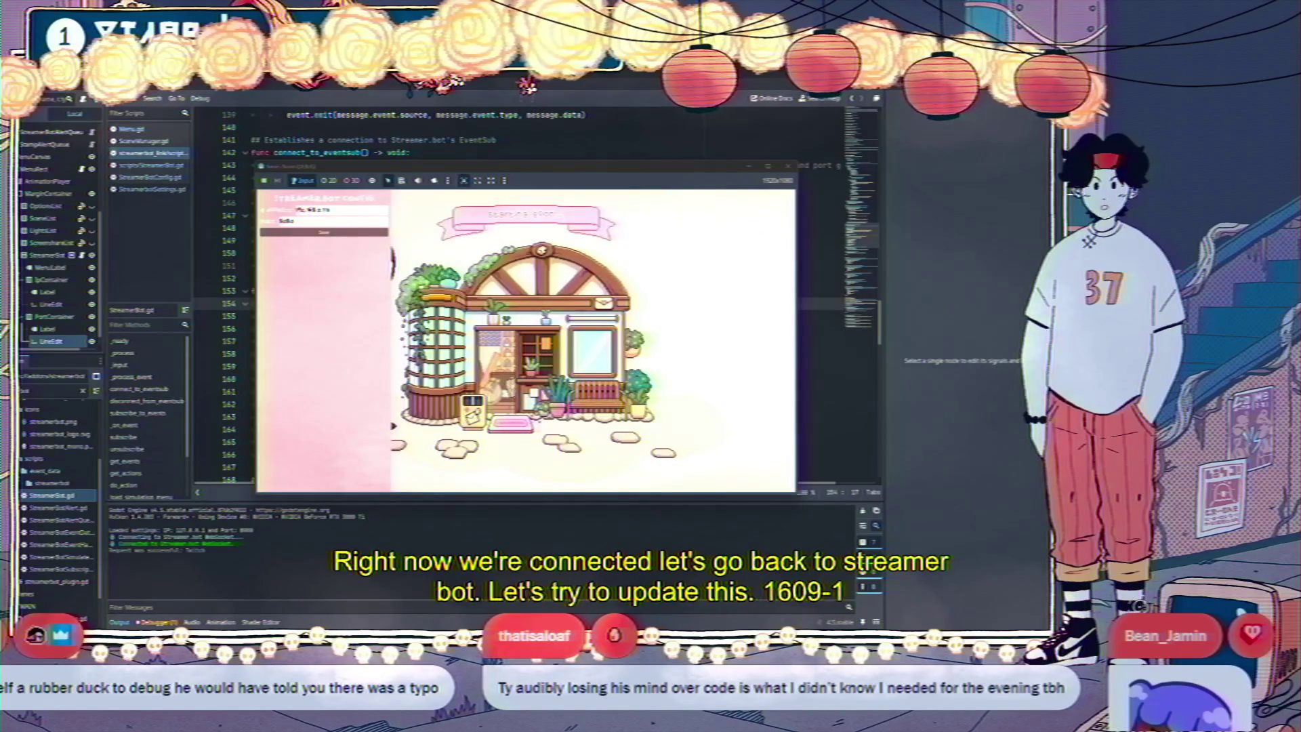
left_click(324, 232)
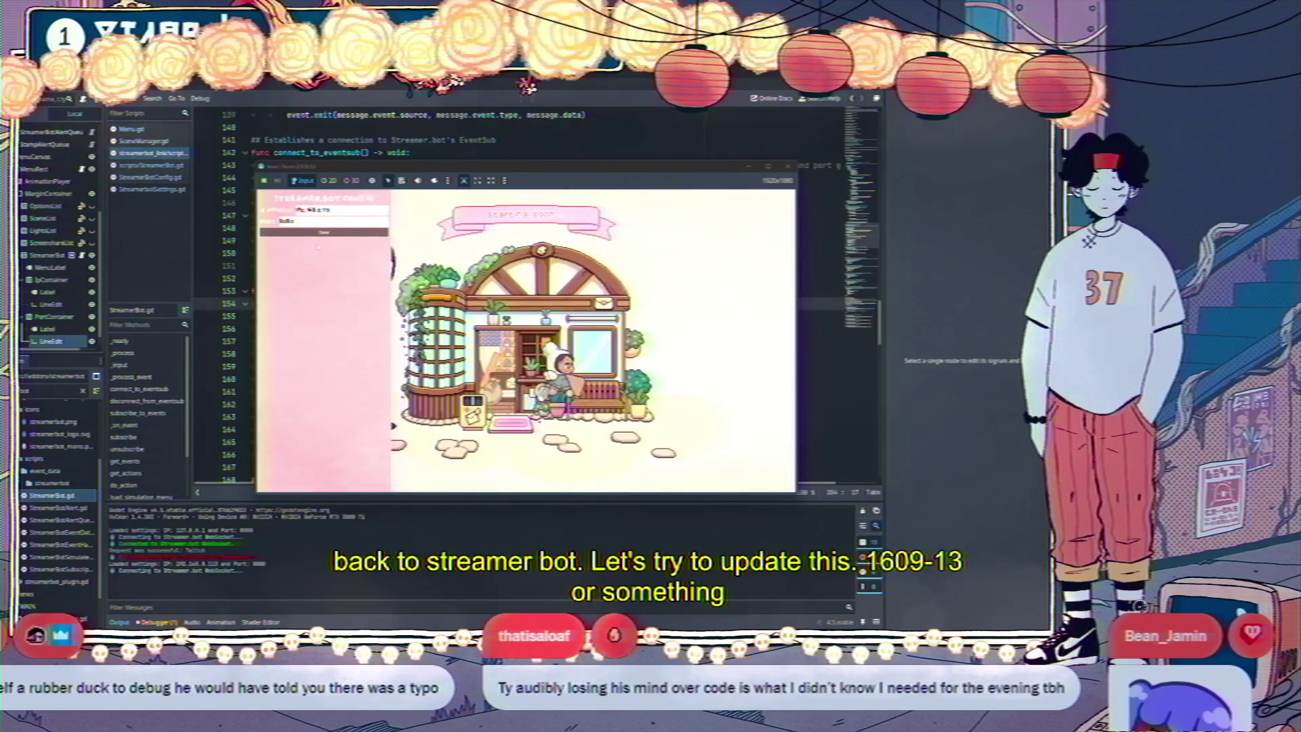
double_click(311, 210)
type("127.0.0.1")
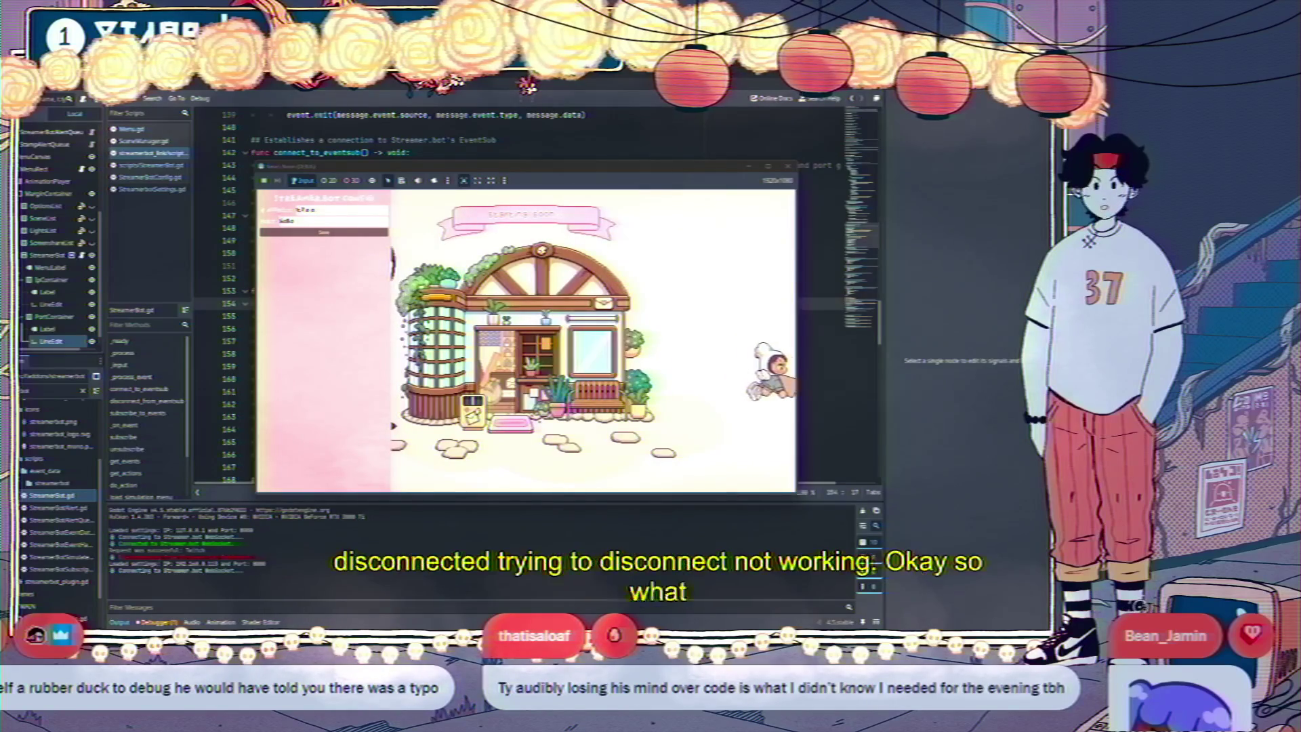
left_click(283, 232)
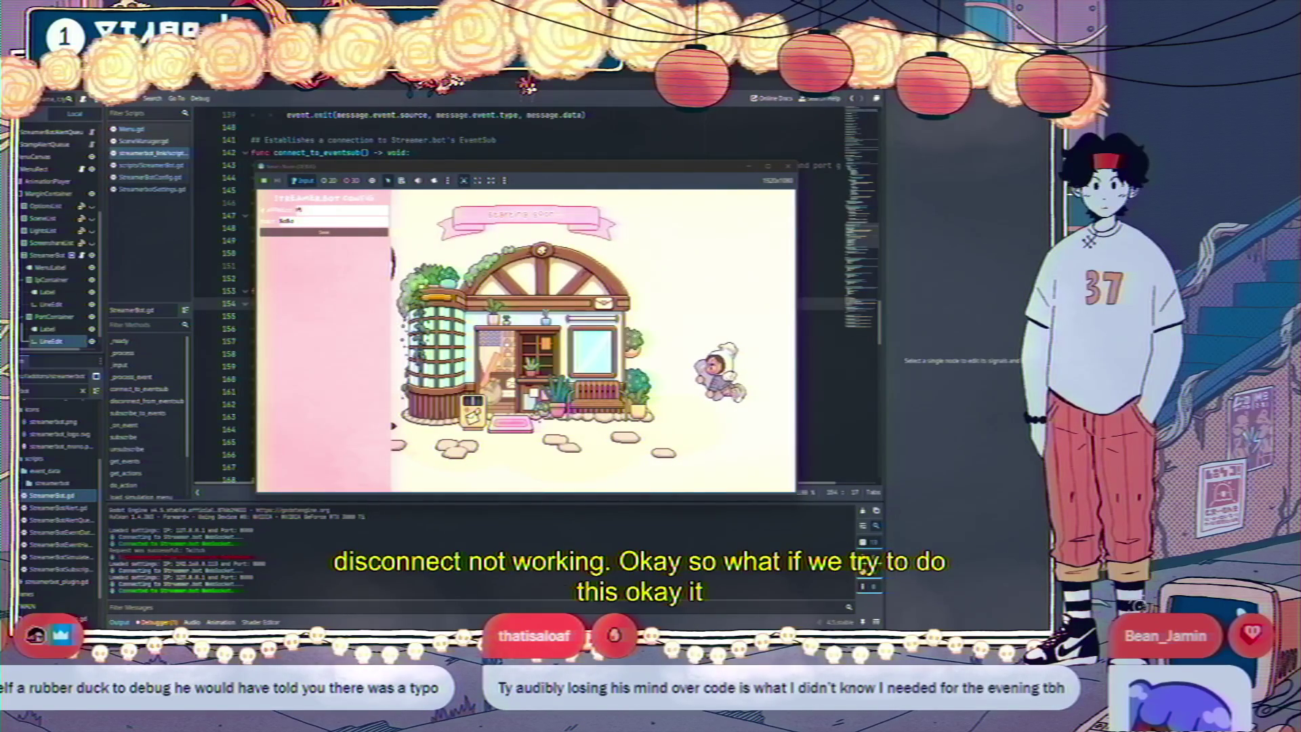
Step: Save an IP ending 2.168.0.113, revert it to 127.0.0.1, and stop the game
type("2.168.0.113")
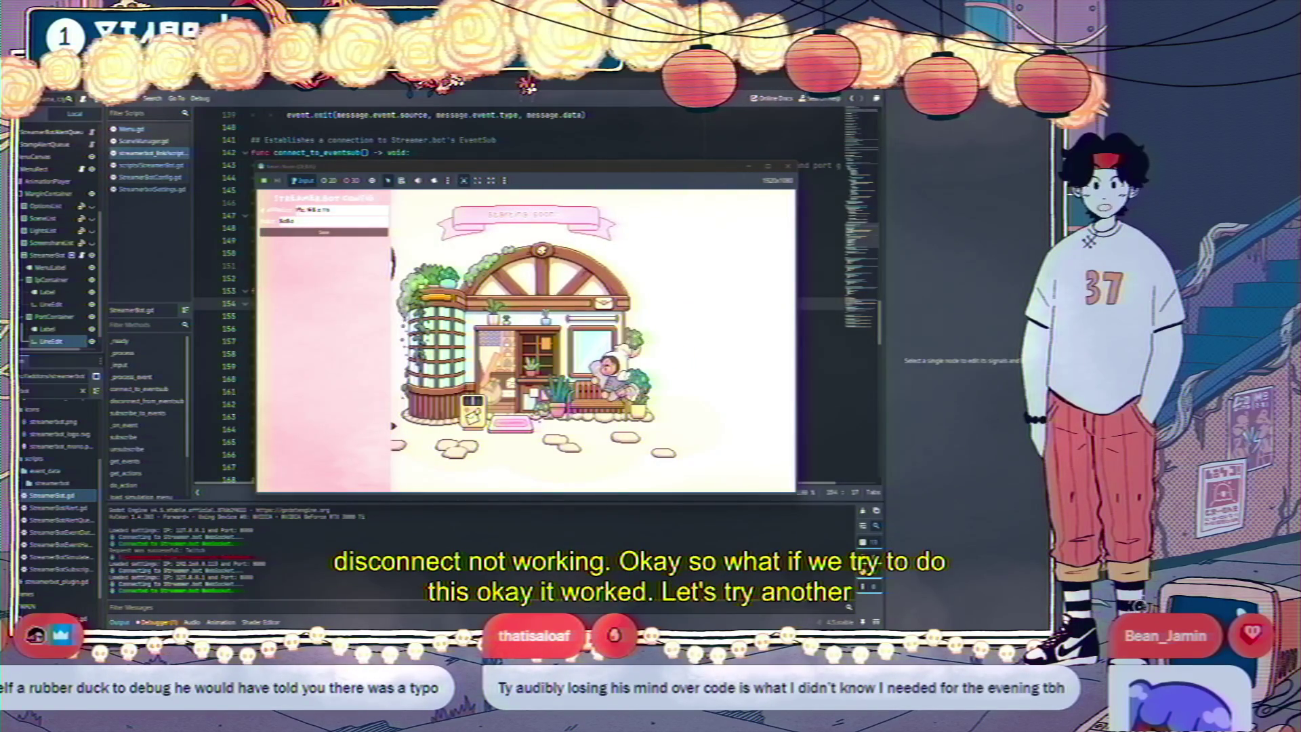
left_click(323, 233)
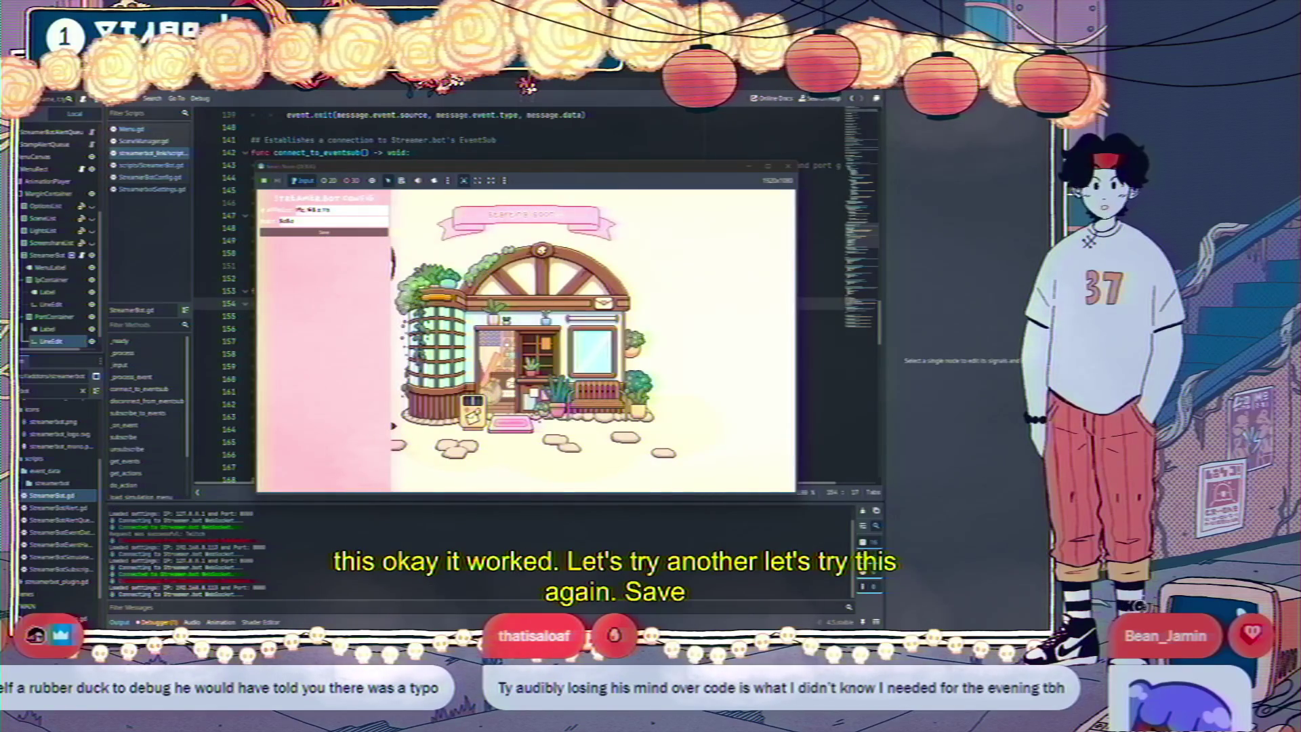
key("BackSpace")
key("BackSpace")
key("BackSpace")
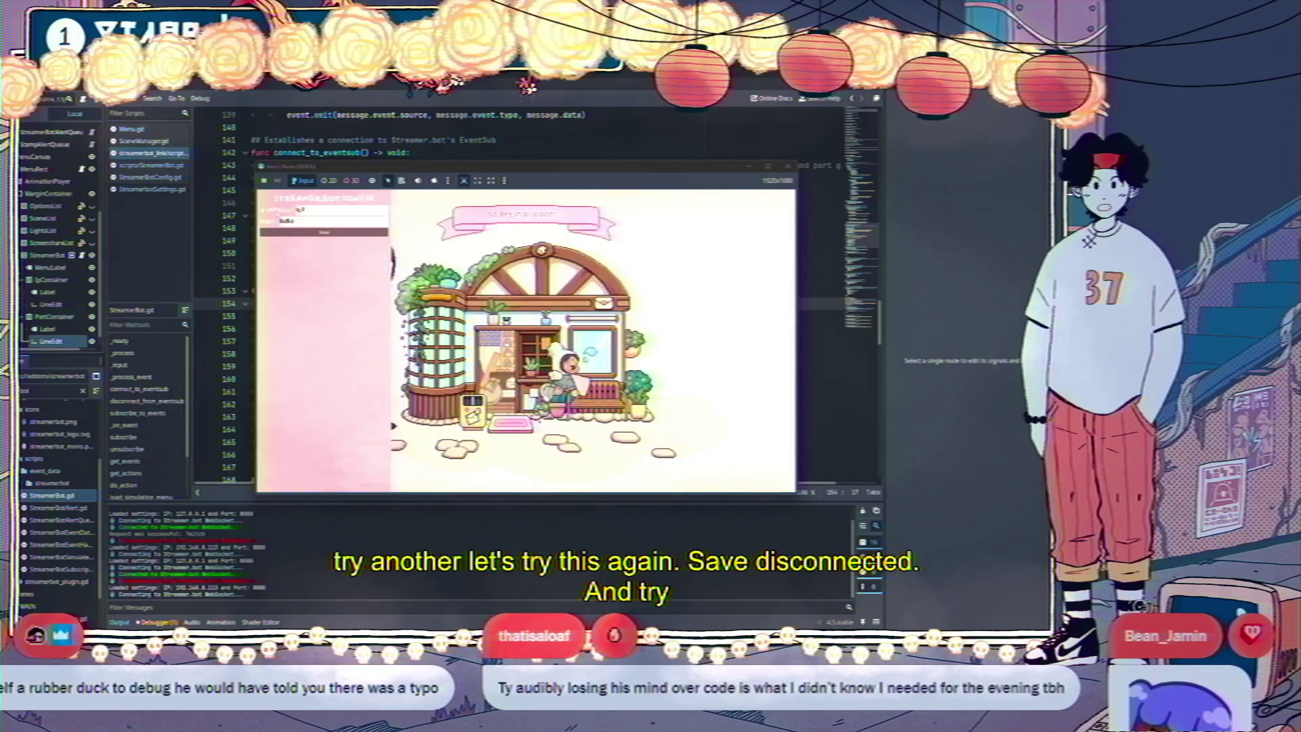
type(".0.0.1")
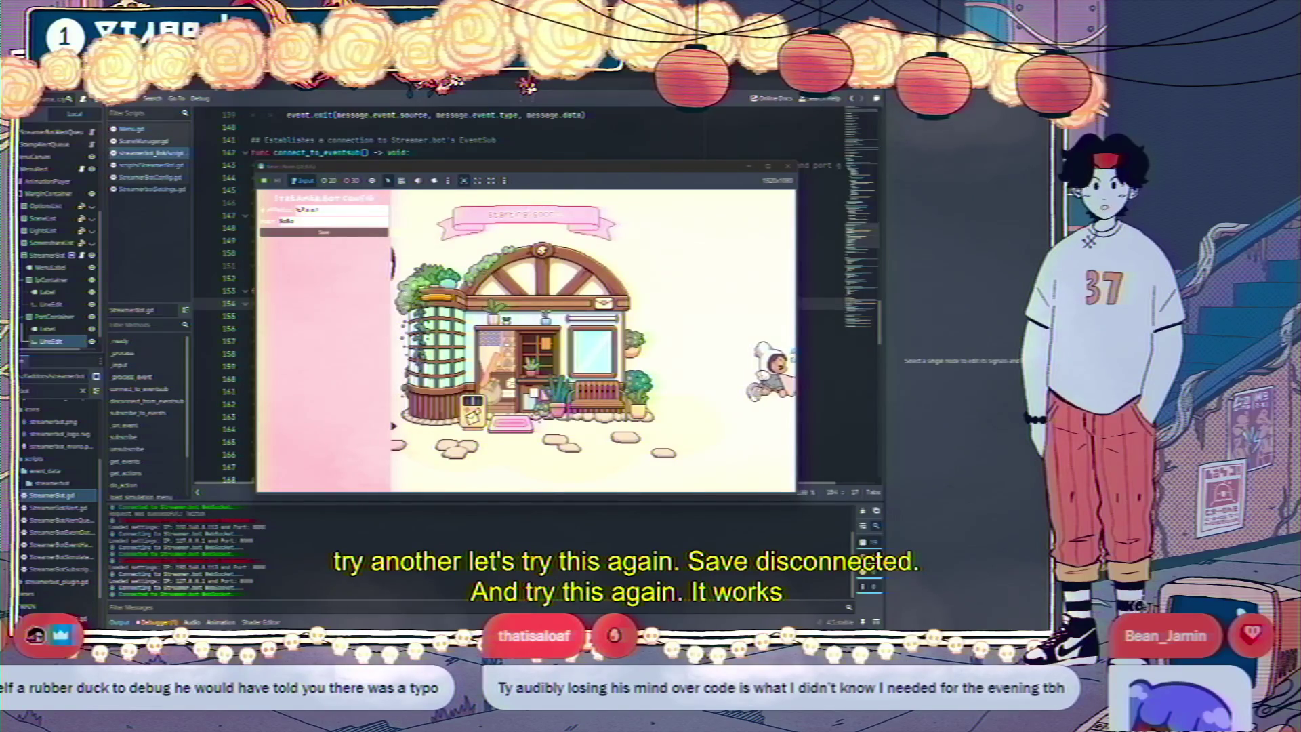
left_click(787, 165)
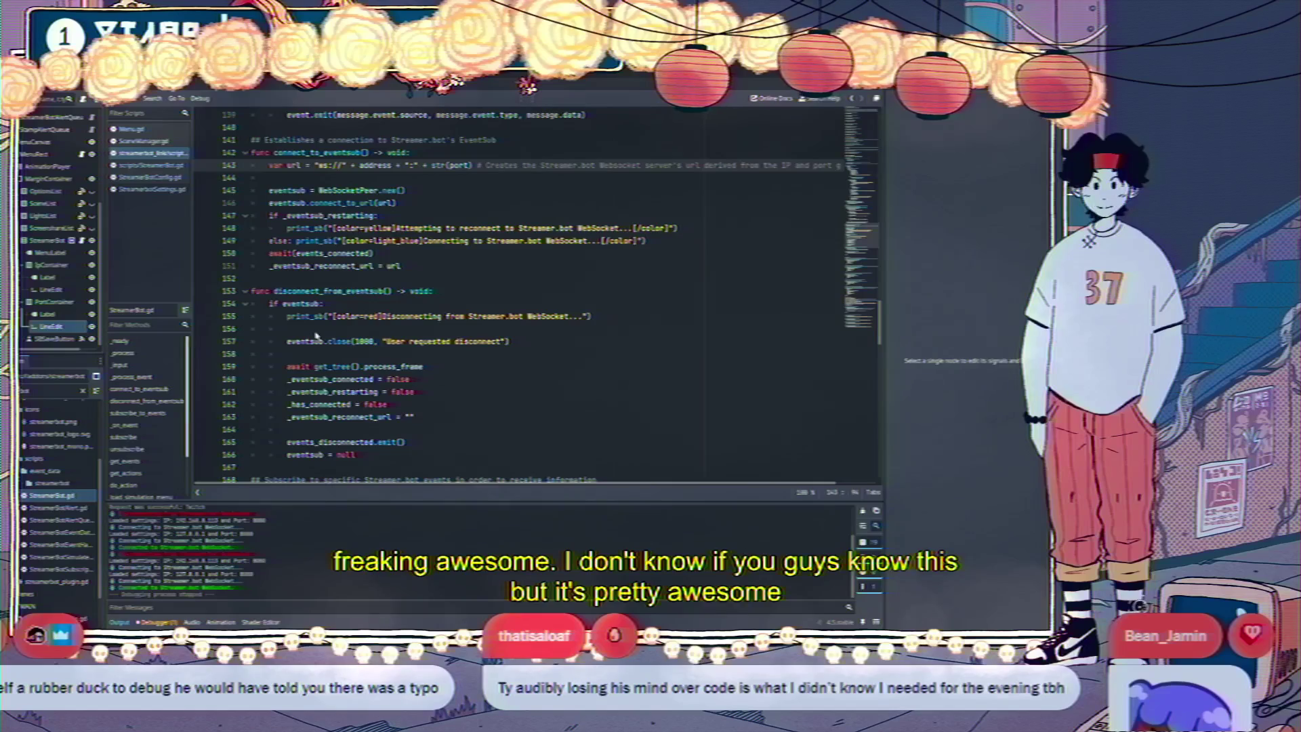
Step: Check the events_connected signal declaration on line 9, then view the config scene in 2D
left_click(485, 341)
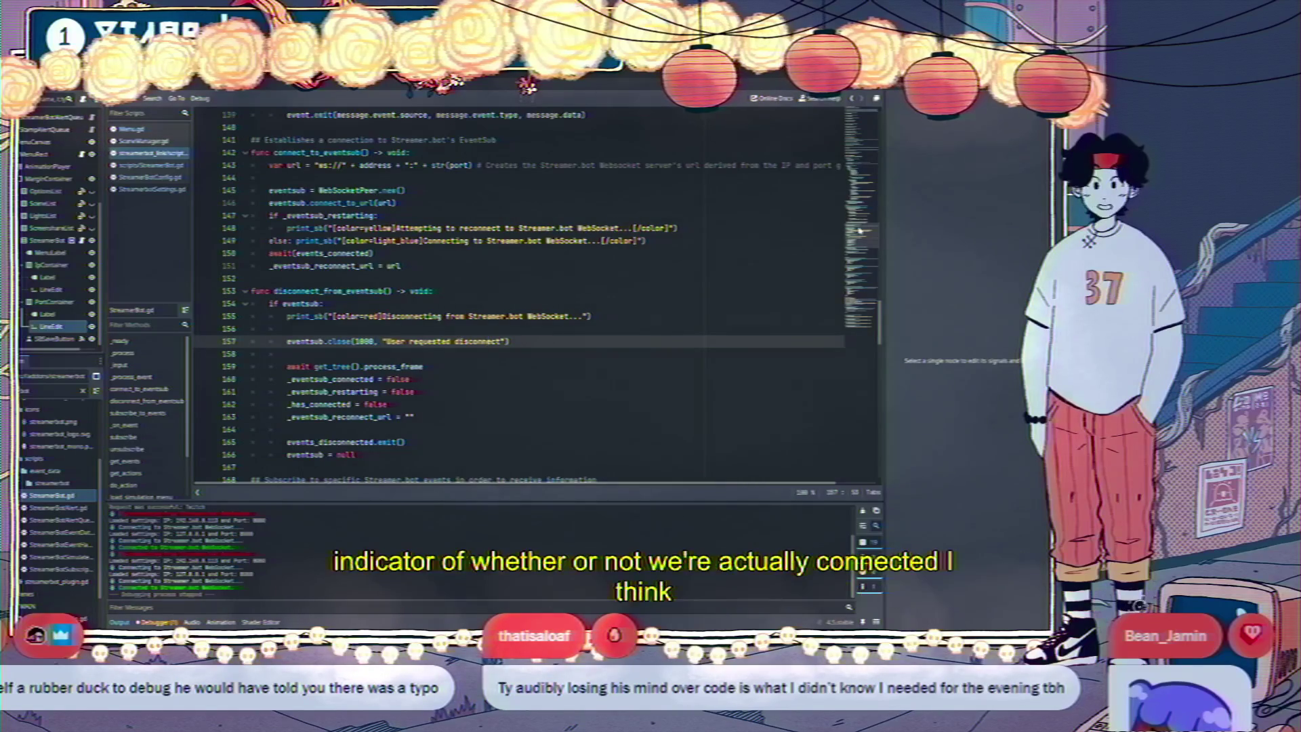
scroll(865, 217, "up", 8)
mouse_move(865, 217)
left_mouse_down()
mouse_move(884, 116)
mouse_move(881, 133)
left_mouse_up()
scroll(880, 133, "up", 3)
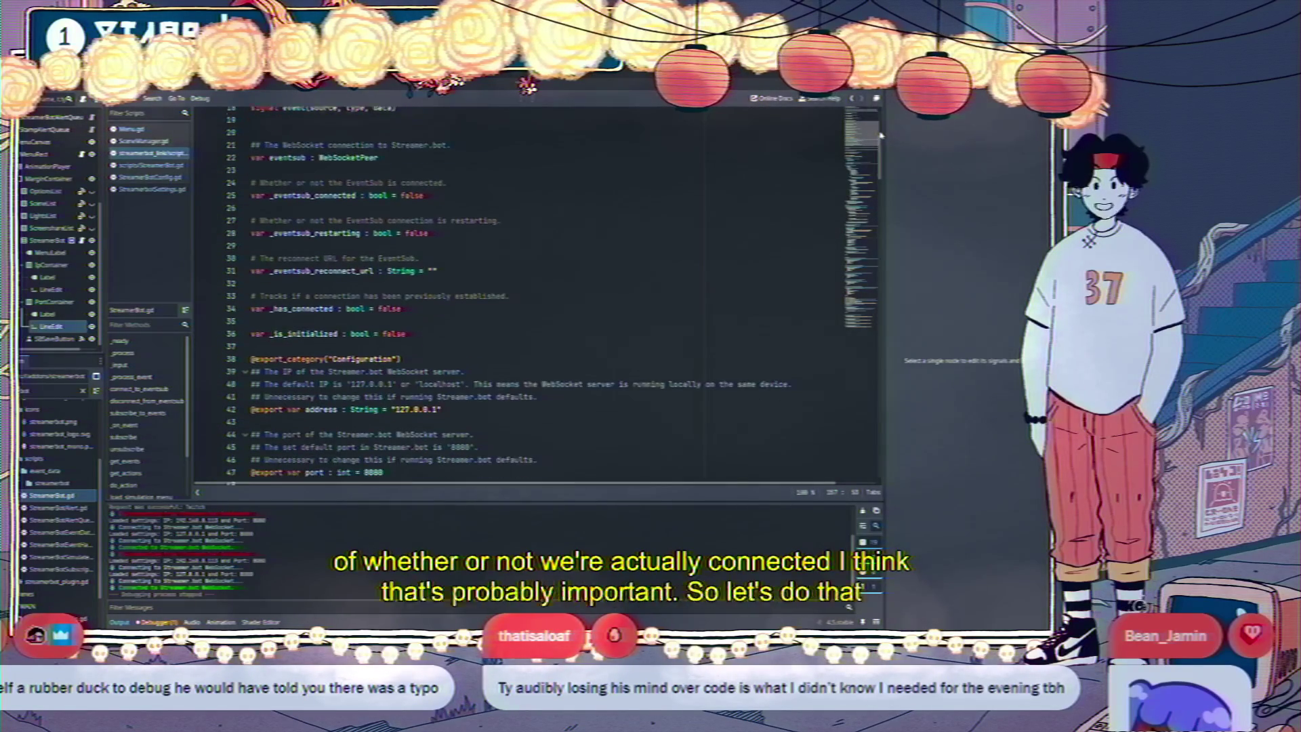
scroll(878, 133, "down", 10)
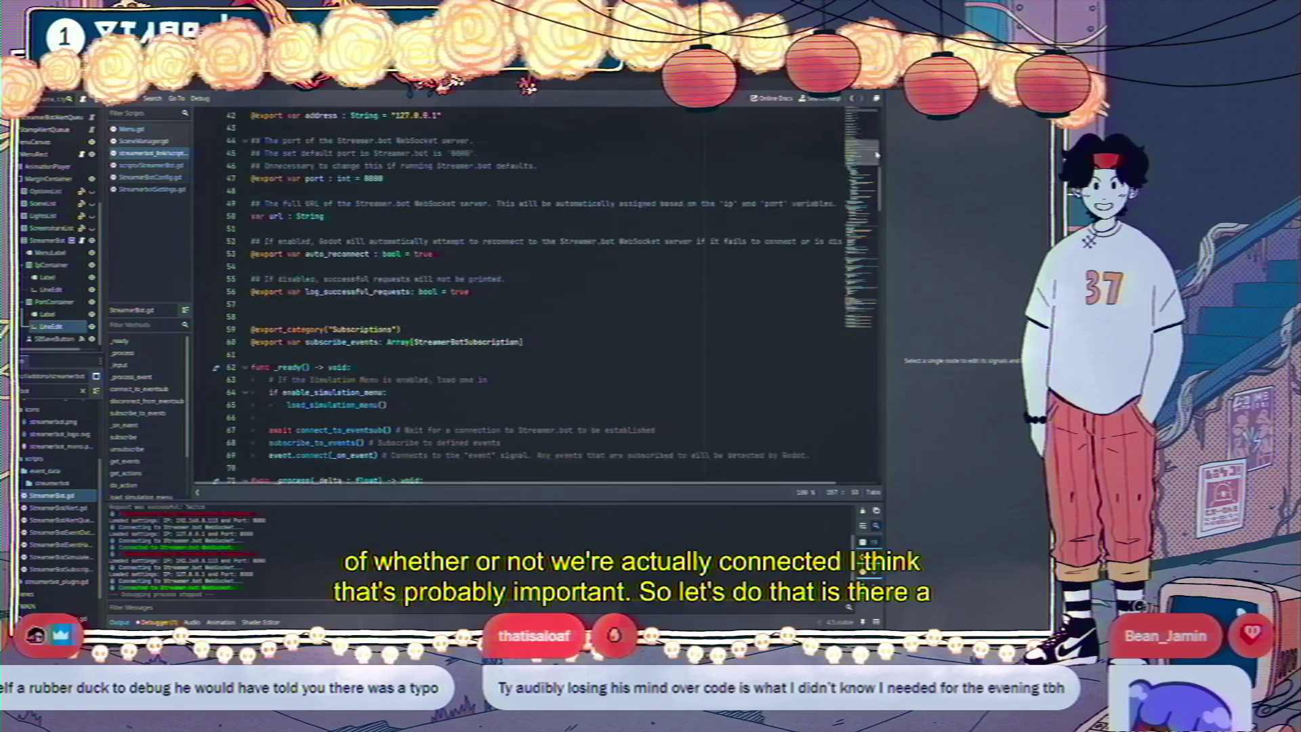
scroll(877, 121, "up", 15)
scroll(876, 120, "up", 1)
left_click(332, 200)
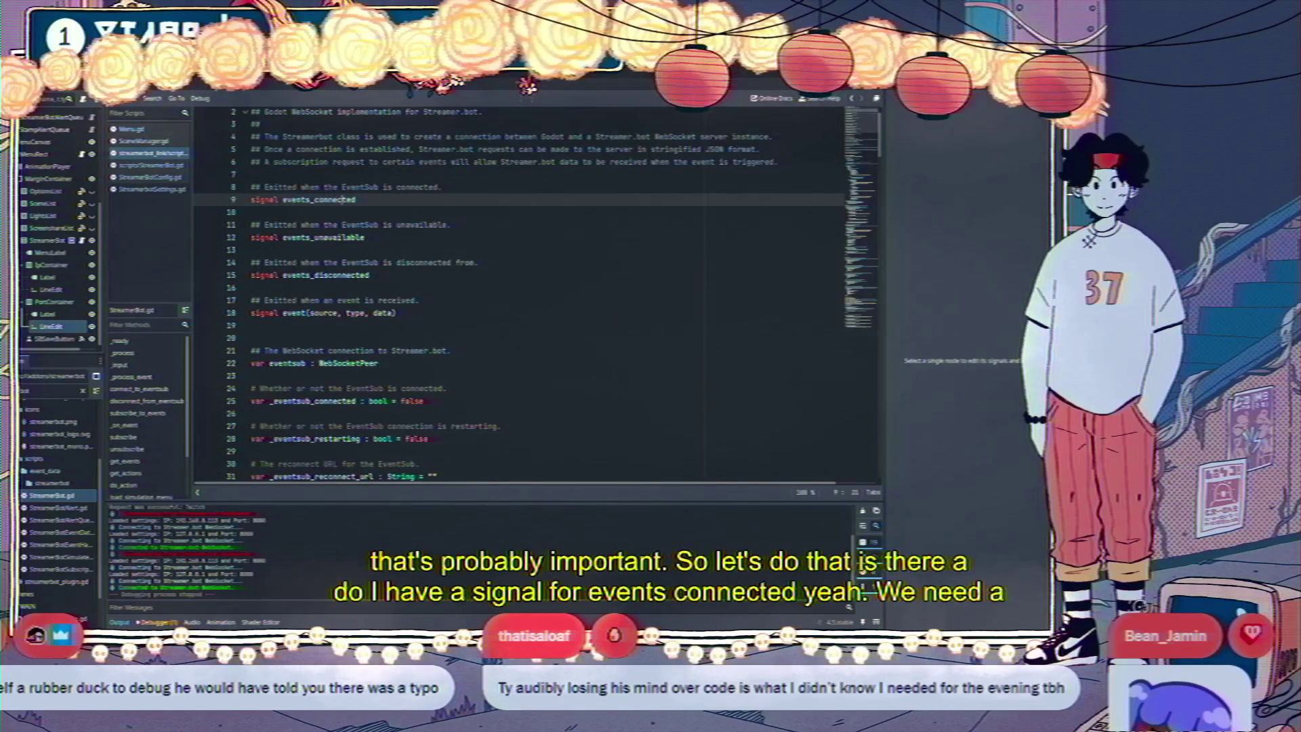
left_click(445, 98)
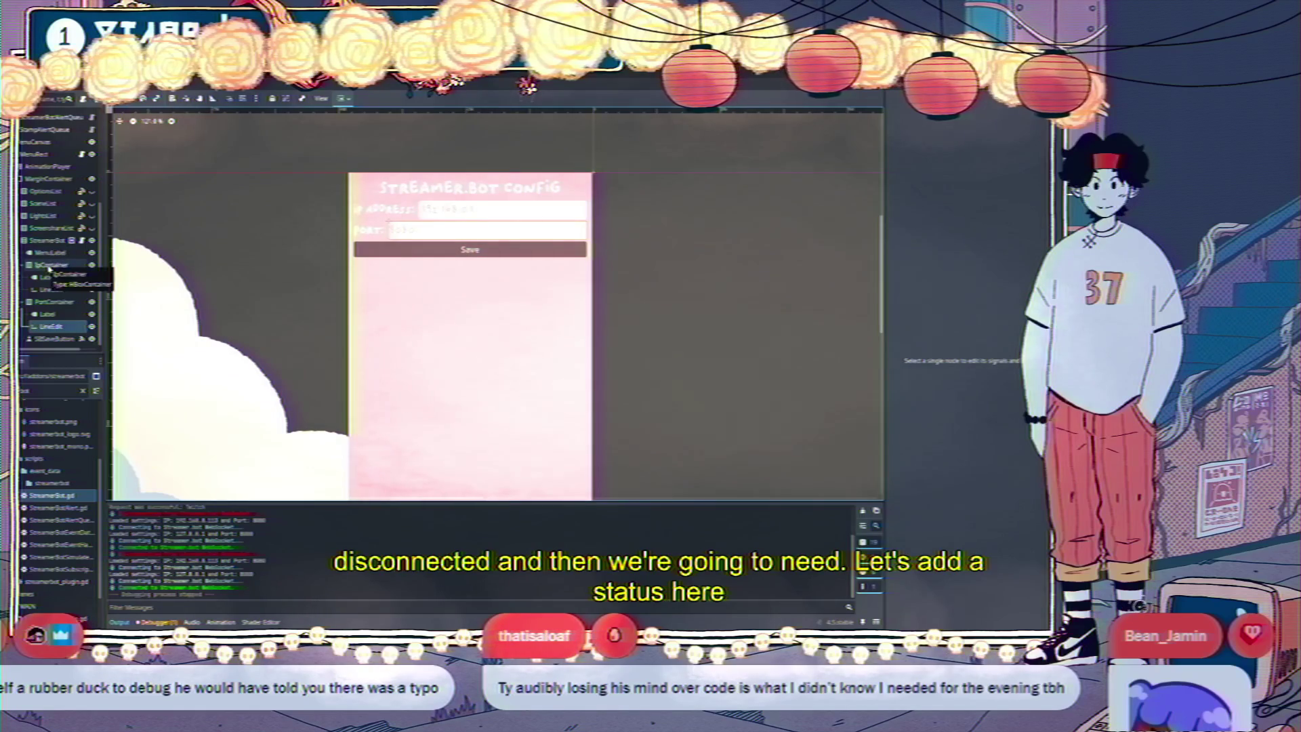
Step: Add an HBoxContainer node and place it directly under MenuLabel
left_click(48, 267)
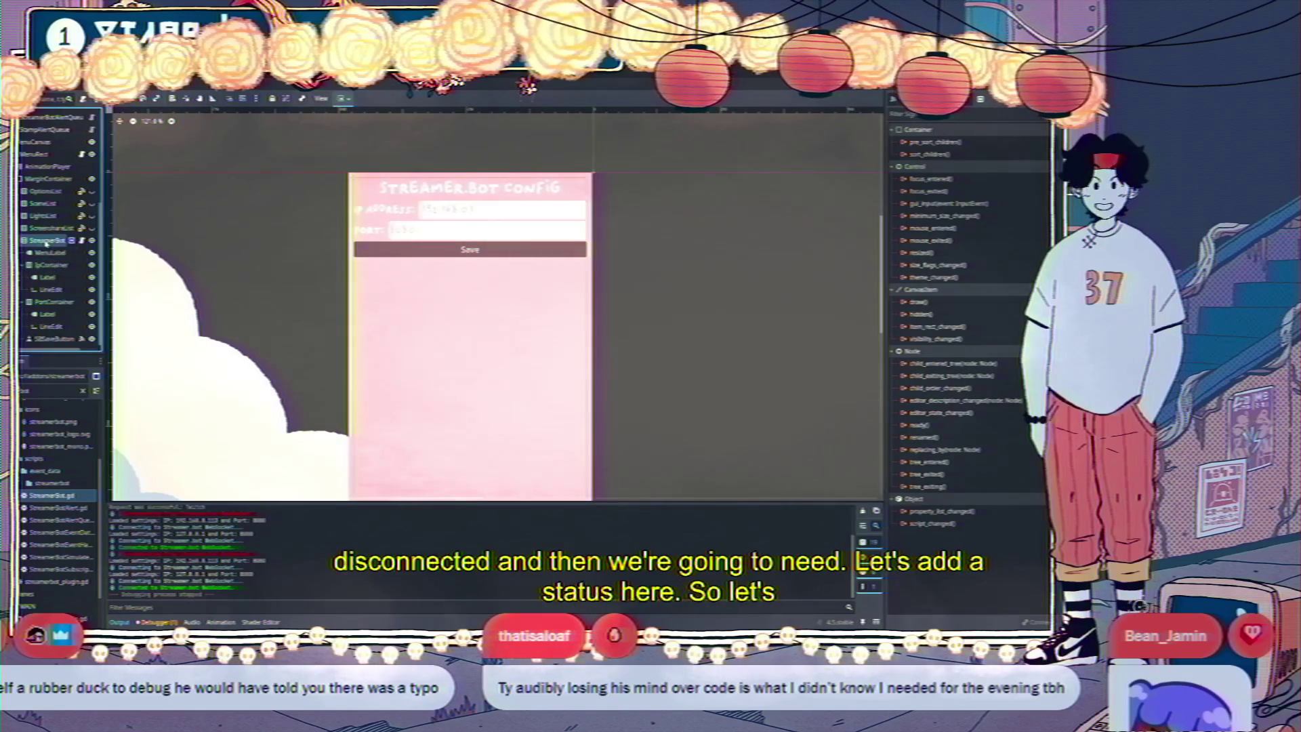
key("ctrl+a")
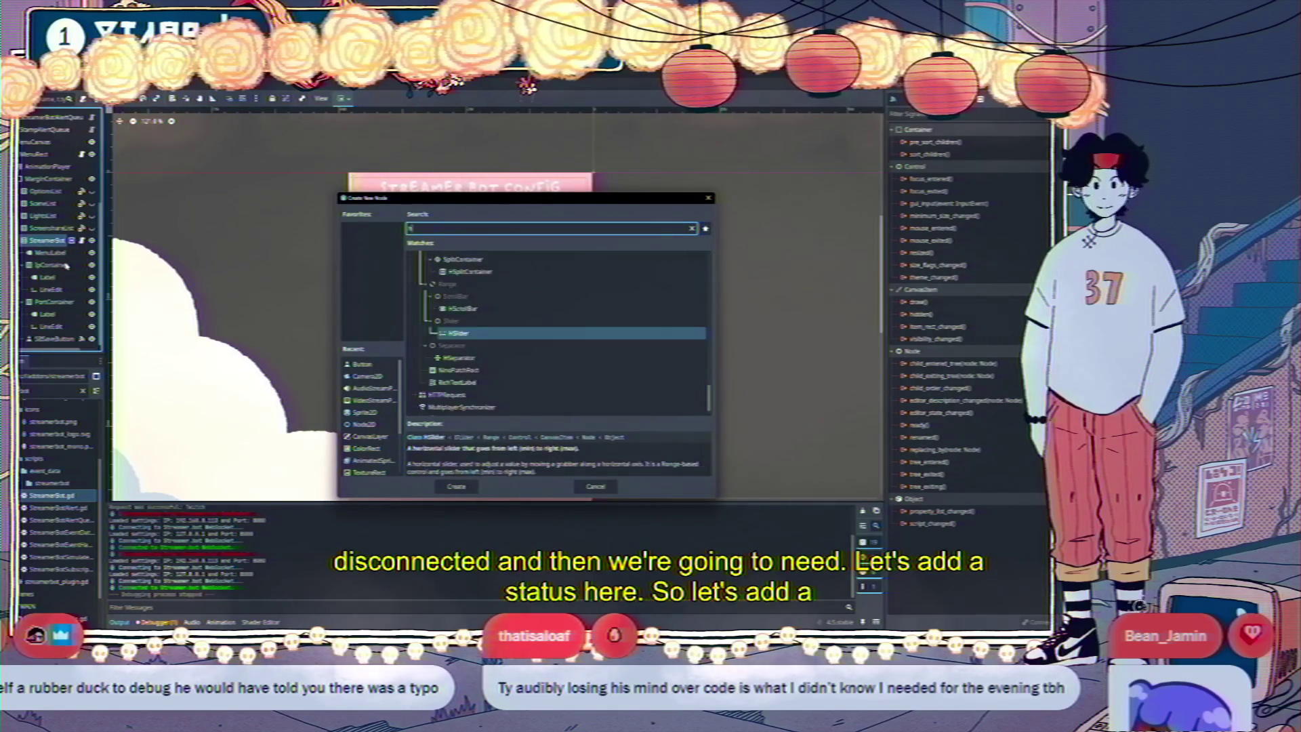
type("hbox")
key("Return")
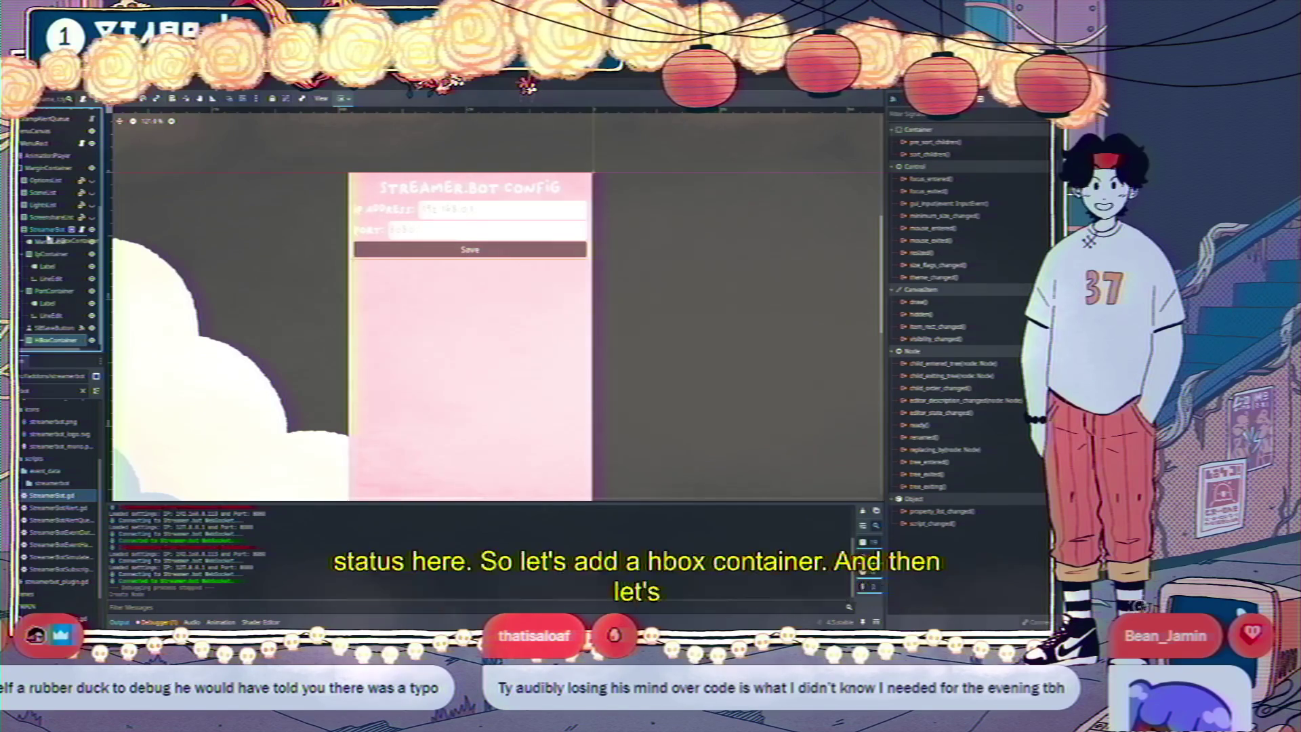
left_click_drag(52, 237, 53, 246)
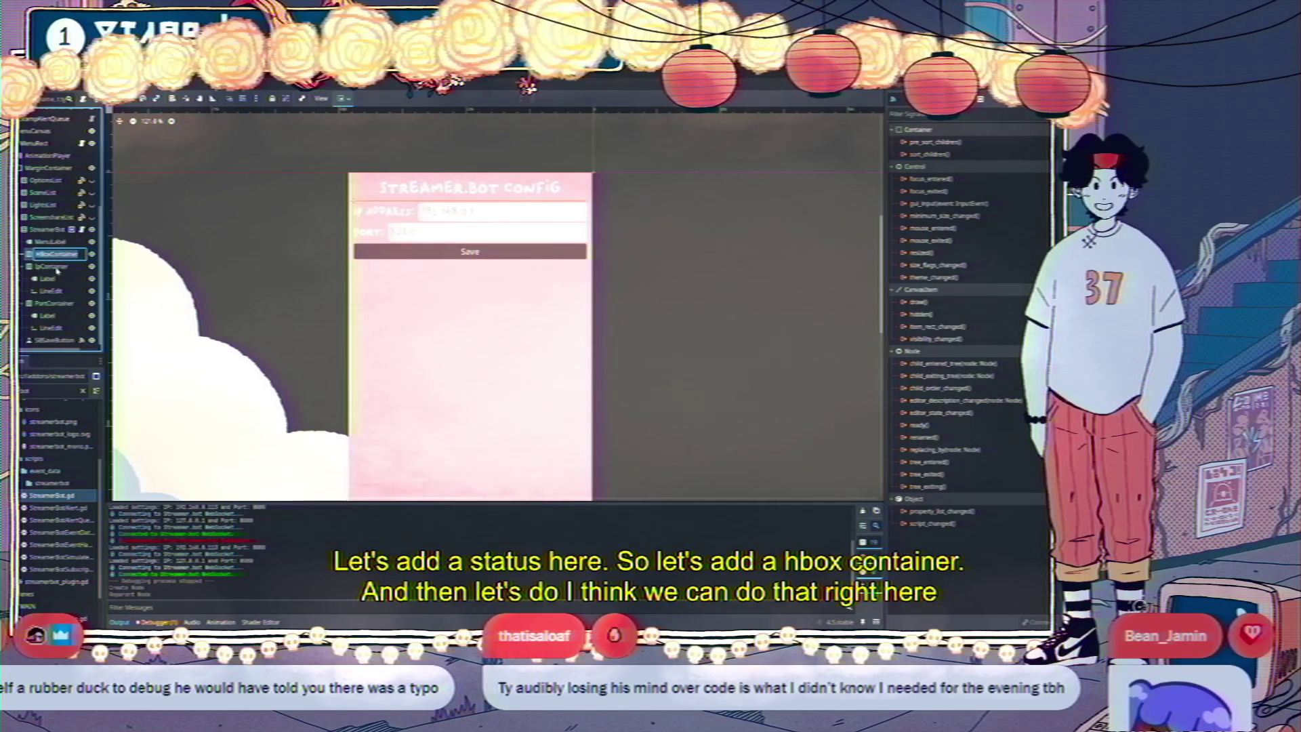
Step: Paste a label reading 'Status:' into the HBoxContainer, duplicate it, and begin changing Label2's type
key("ctrl+v")
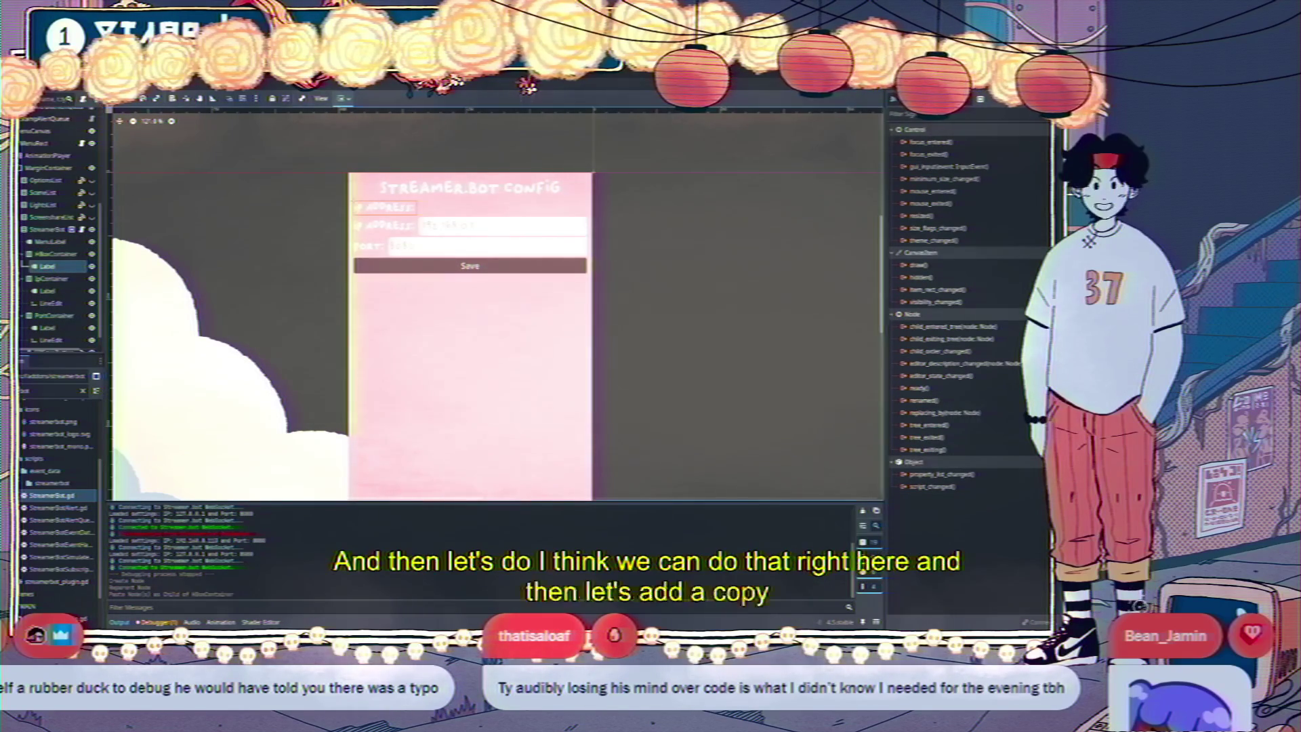
left_click(925, 166)
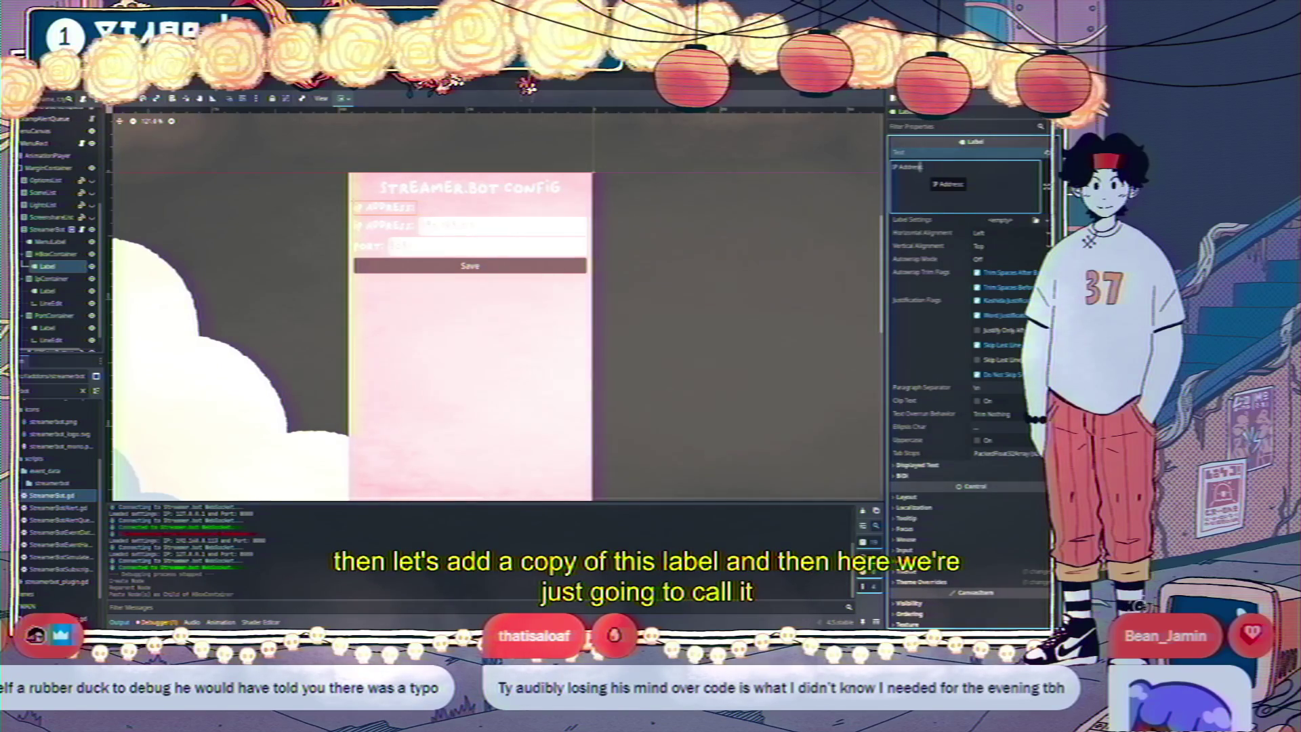
type("Status:")
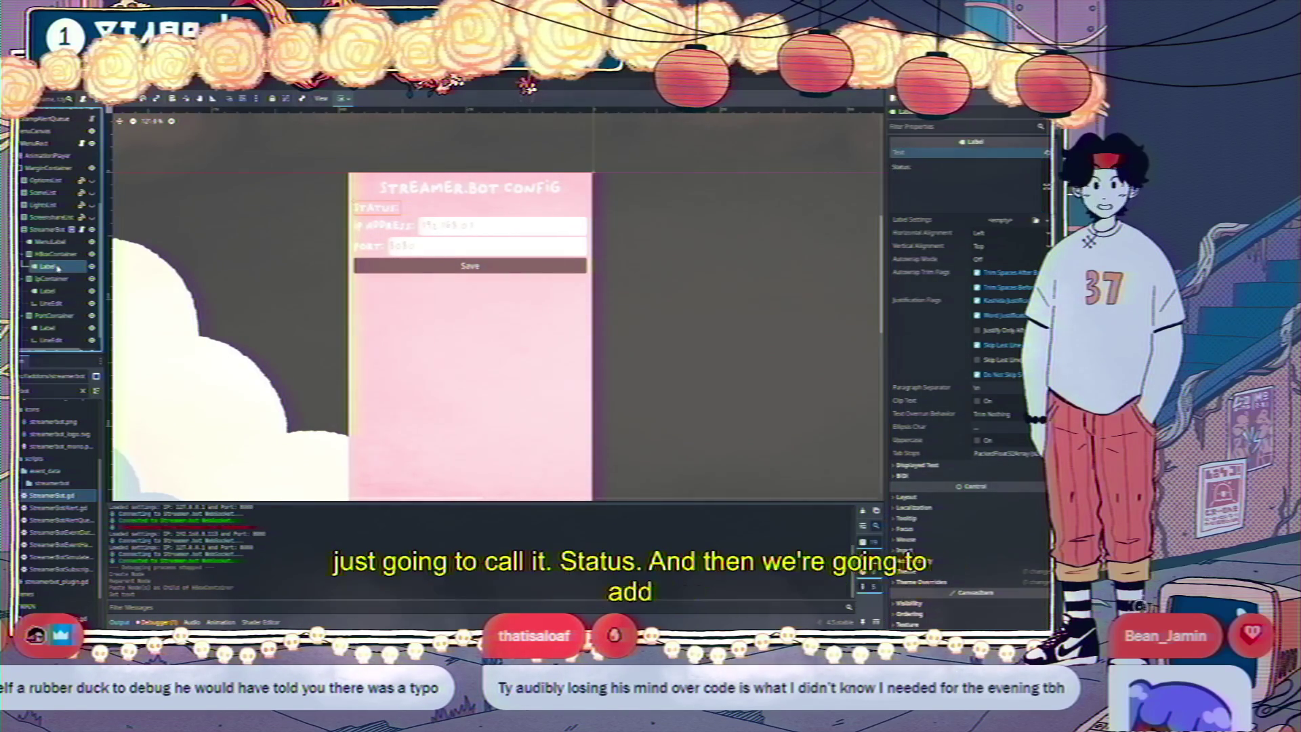
key("ctrl+d")
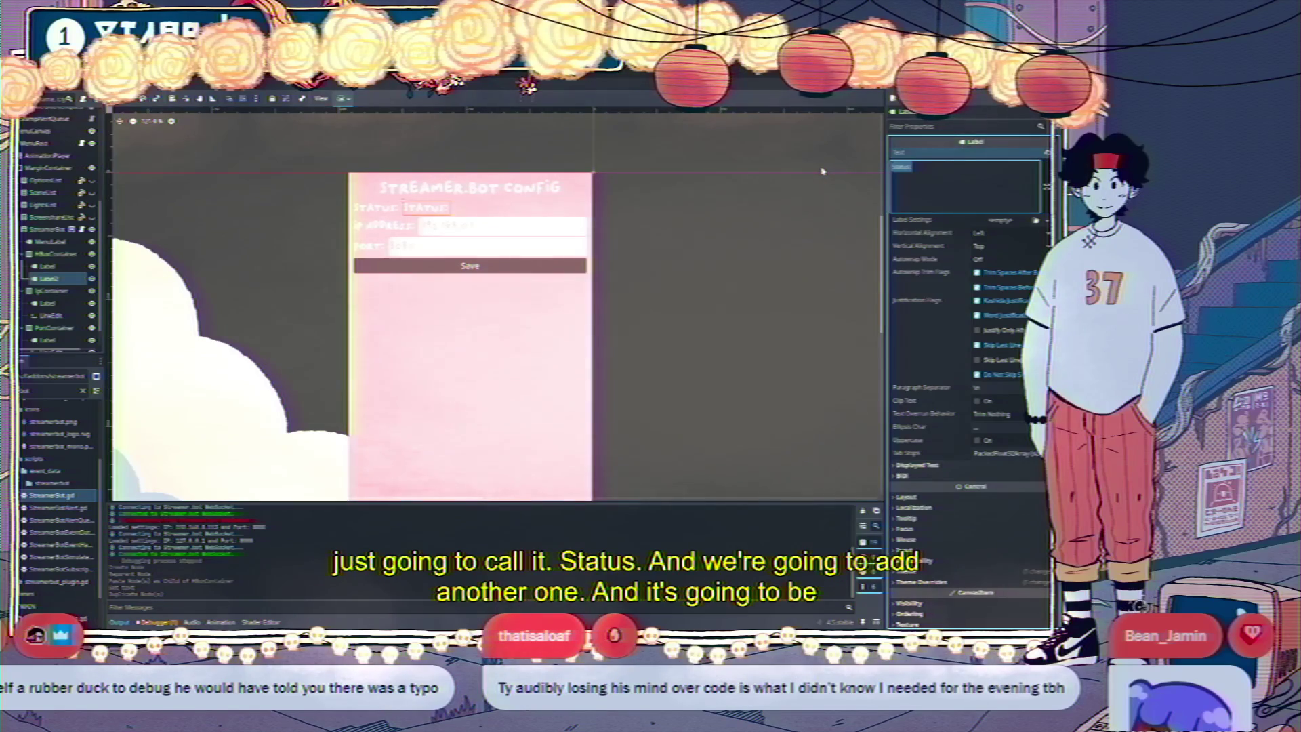
left_click(60, 255)
key("ctrl+a")
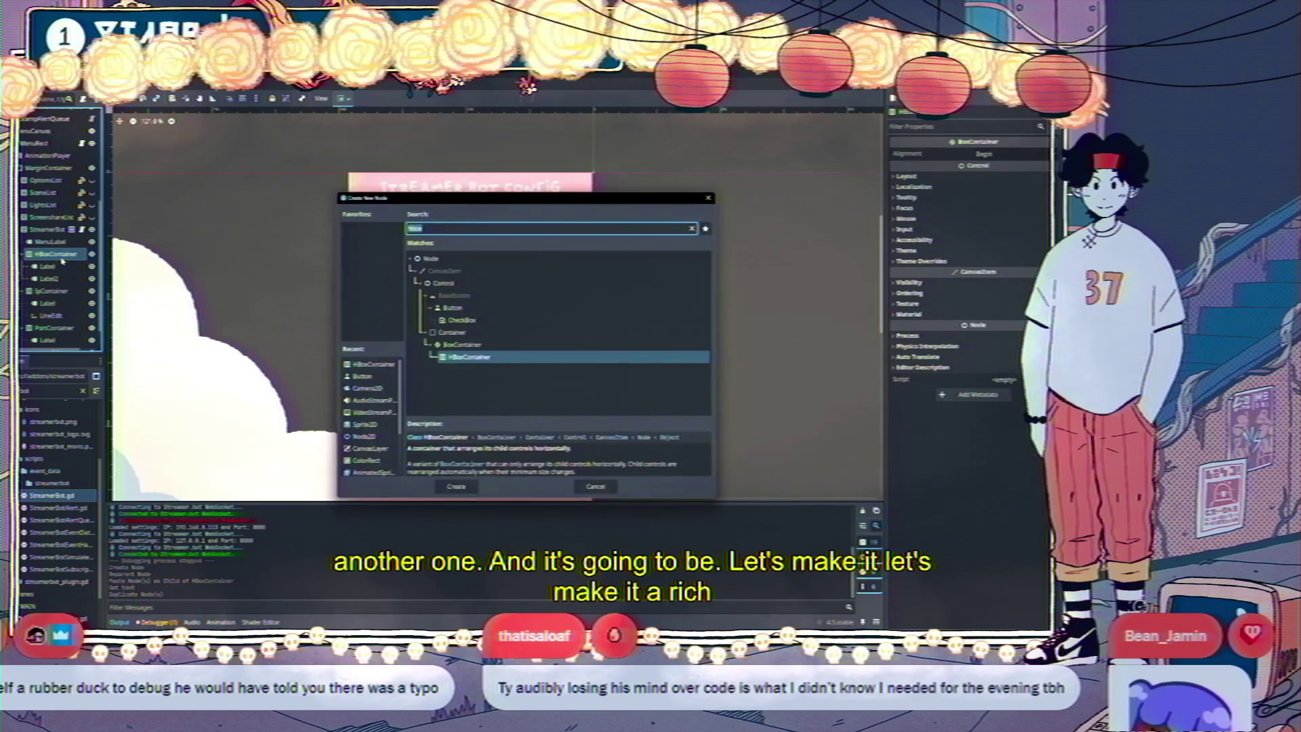
type("label")
key("Return")
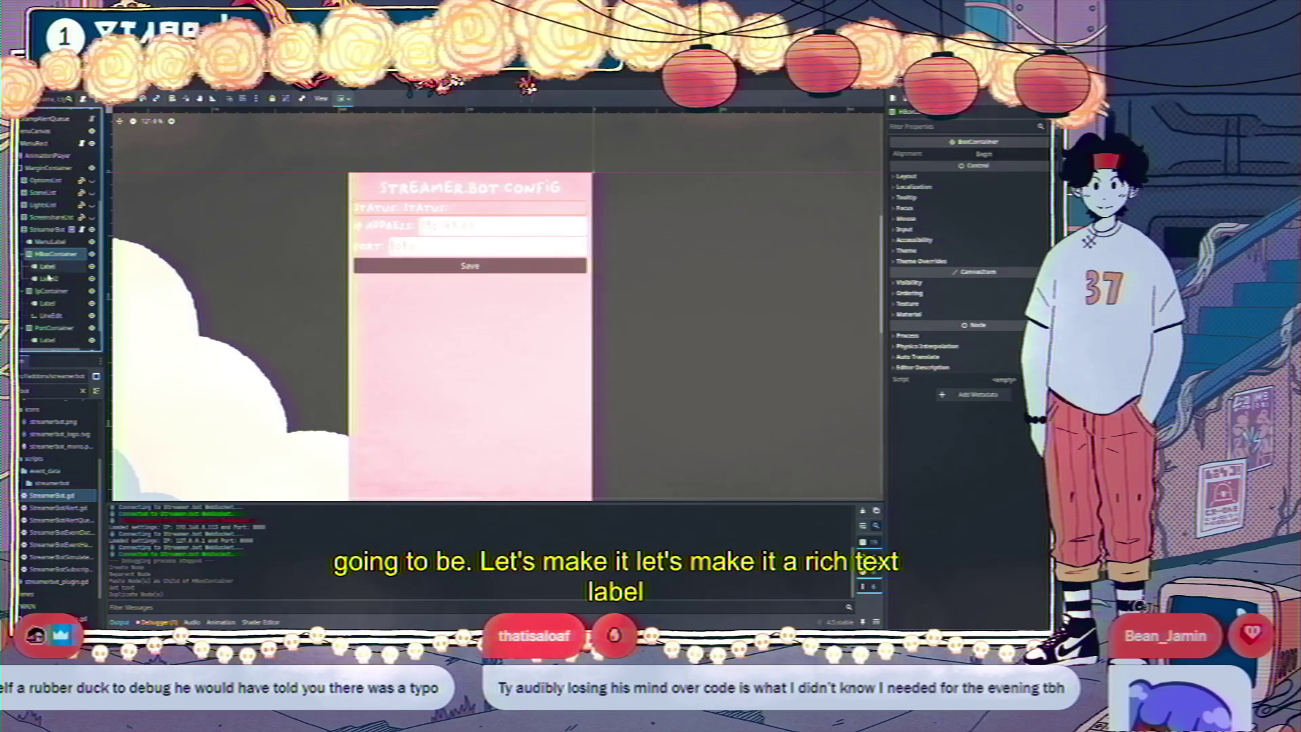
right_click(57, 283)
left_click(81, 422)
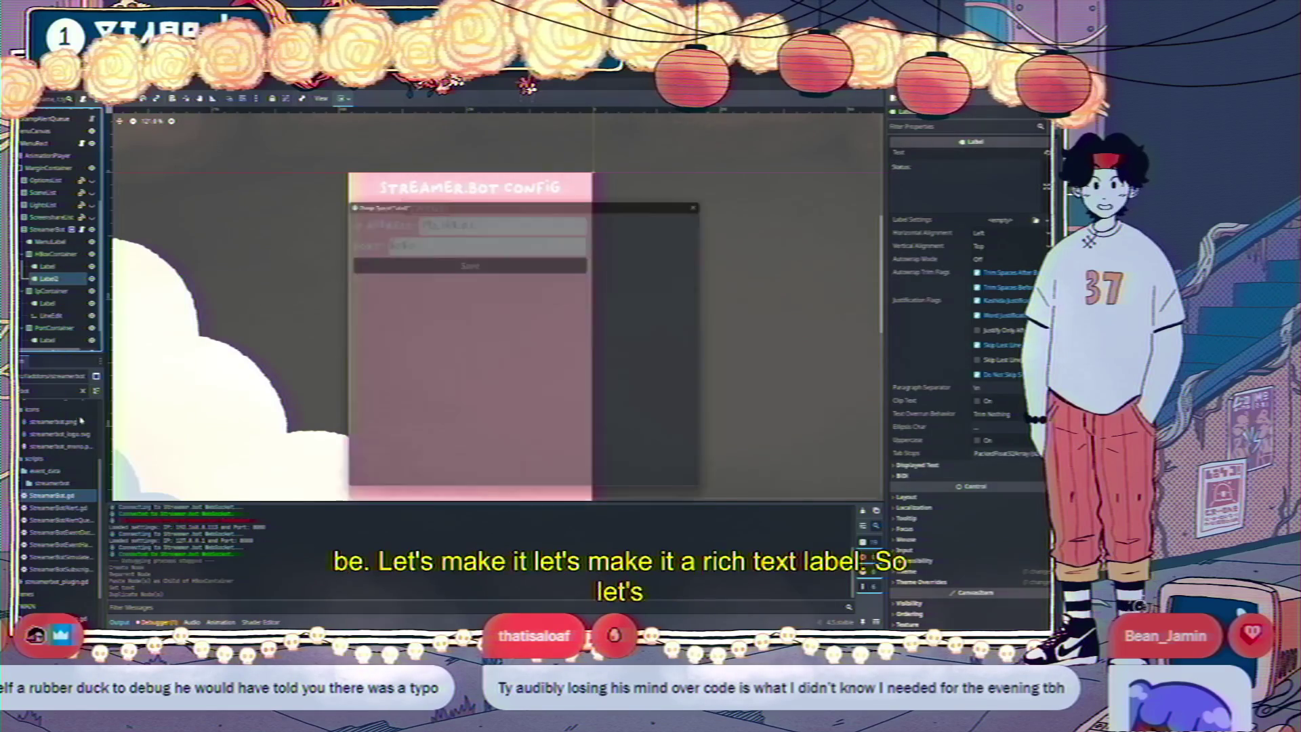
Step: Turn Label2 into a RichTextLabel with BBCode, Fit Content, no scrolling and autowrap Off
type("richt")
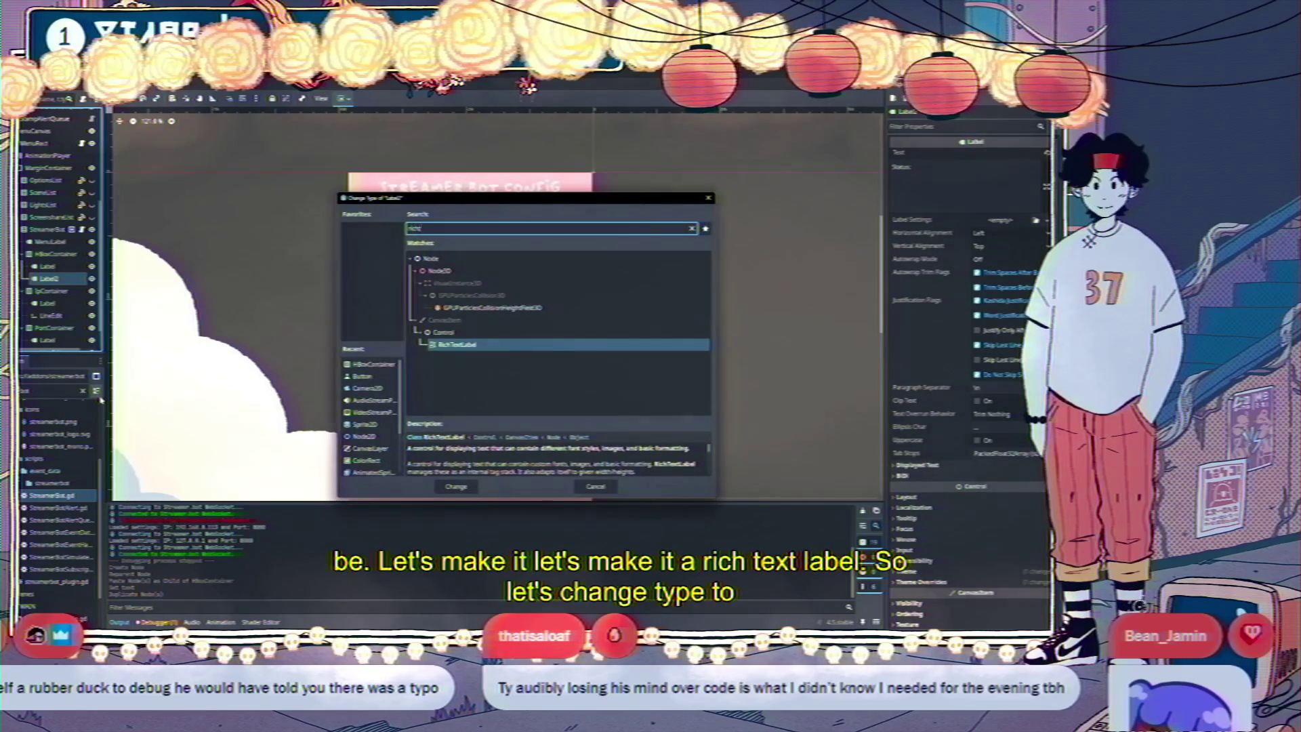
key("Return")
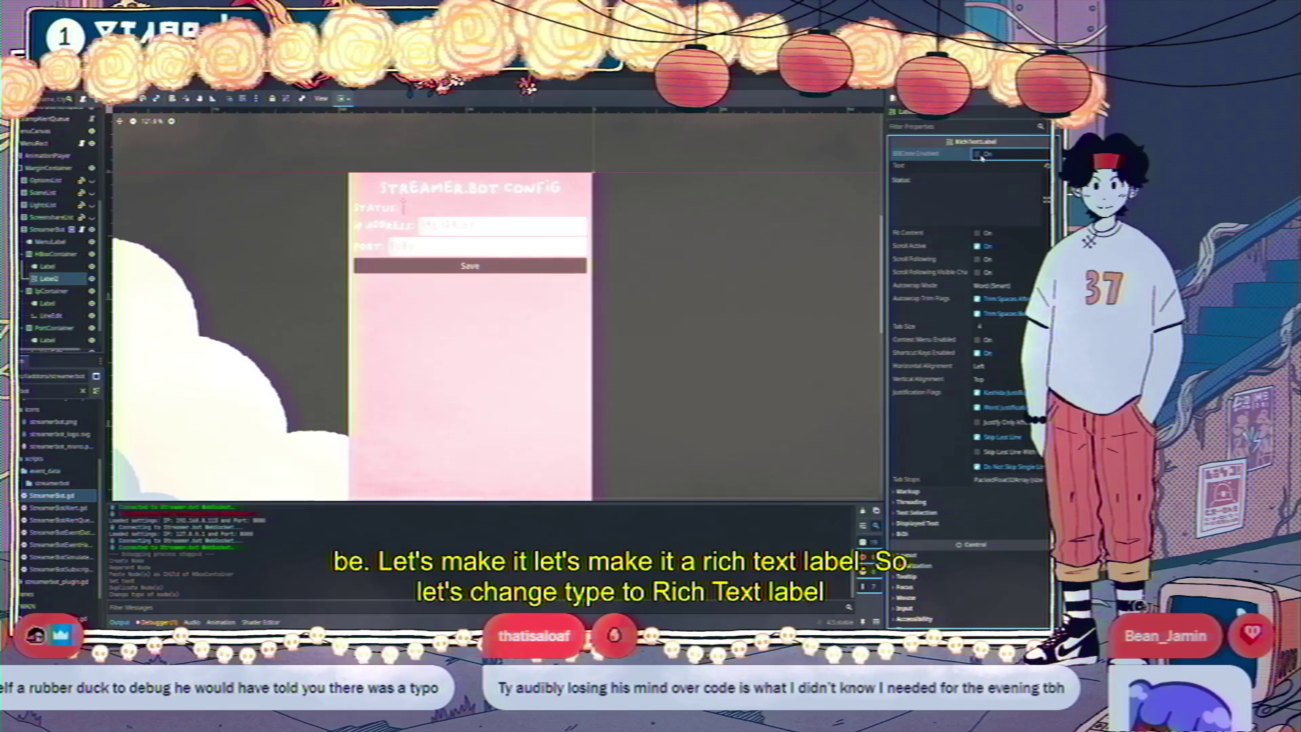
left_click(977, 155)
key("BackSpace")
key("BackSpace")
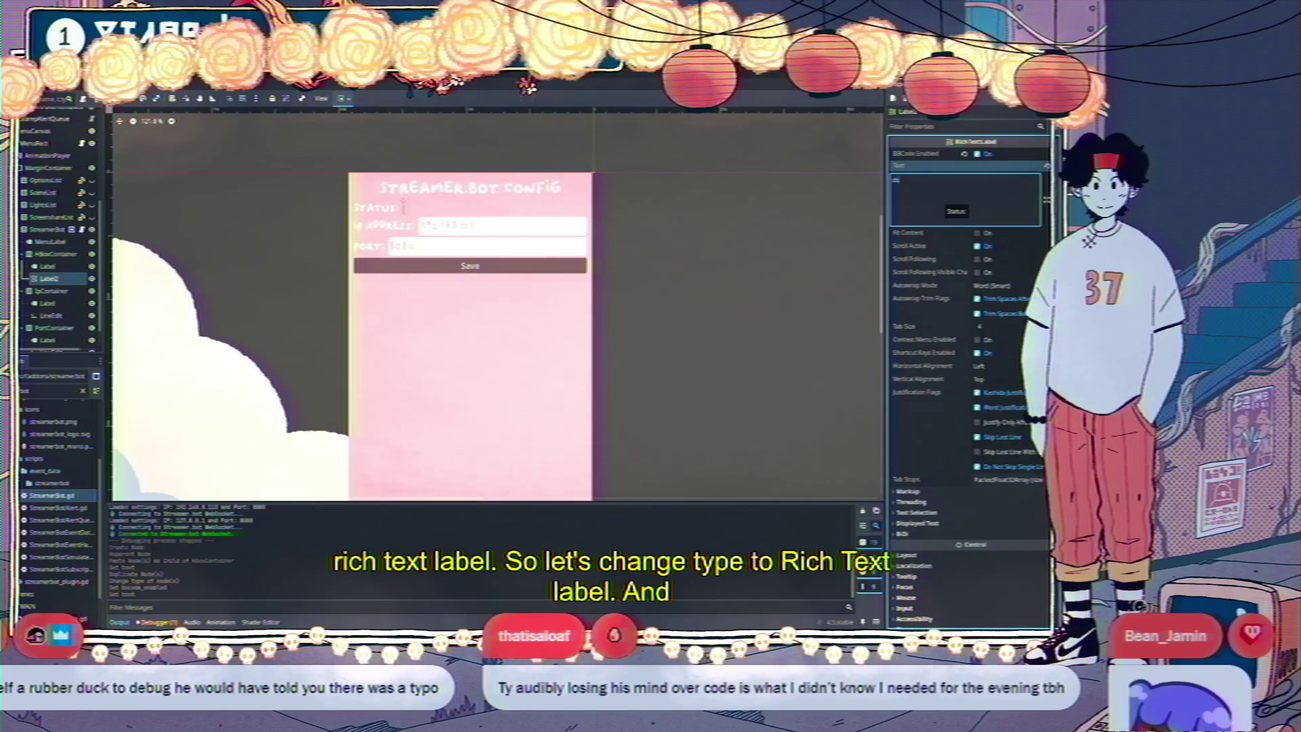
left_click(977, 233)
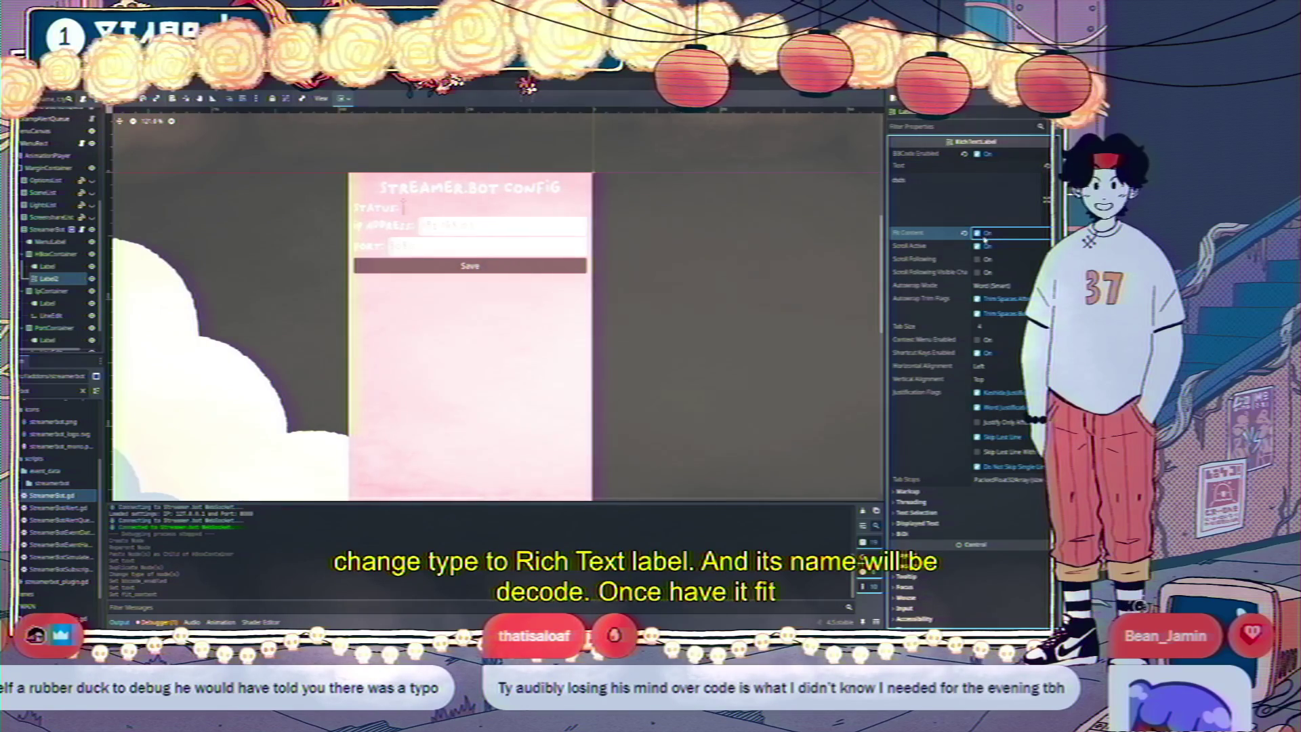
type("dsdsds")
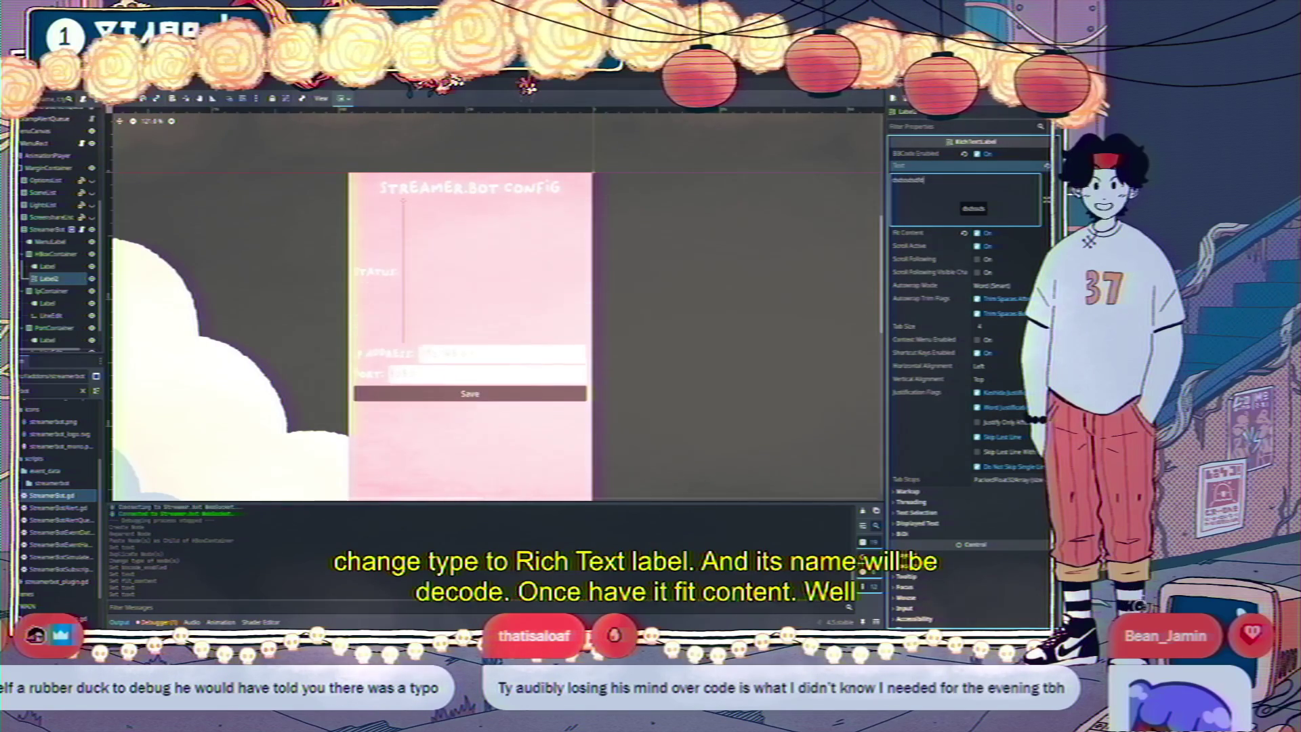
key("BackSpace")
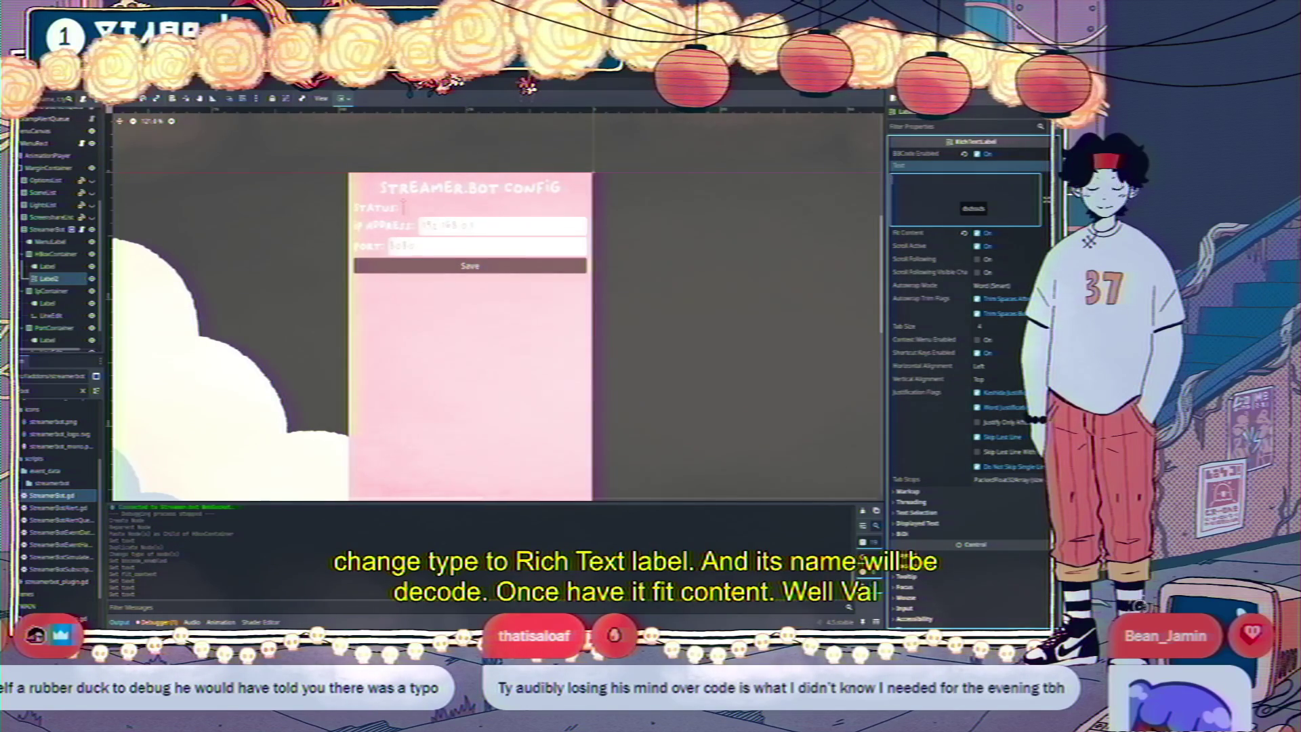
left_click(977, 246)
left_click(1003, 285)
left_click(990, 298)
Step: Set its text to '[color=red]• Disconnected', inserting the bullet from the symbol picker
key("ctrl+v")
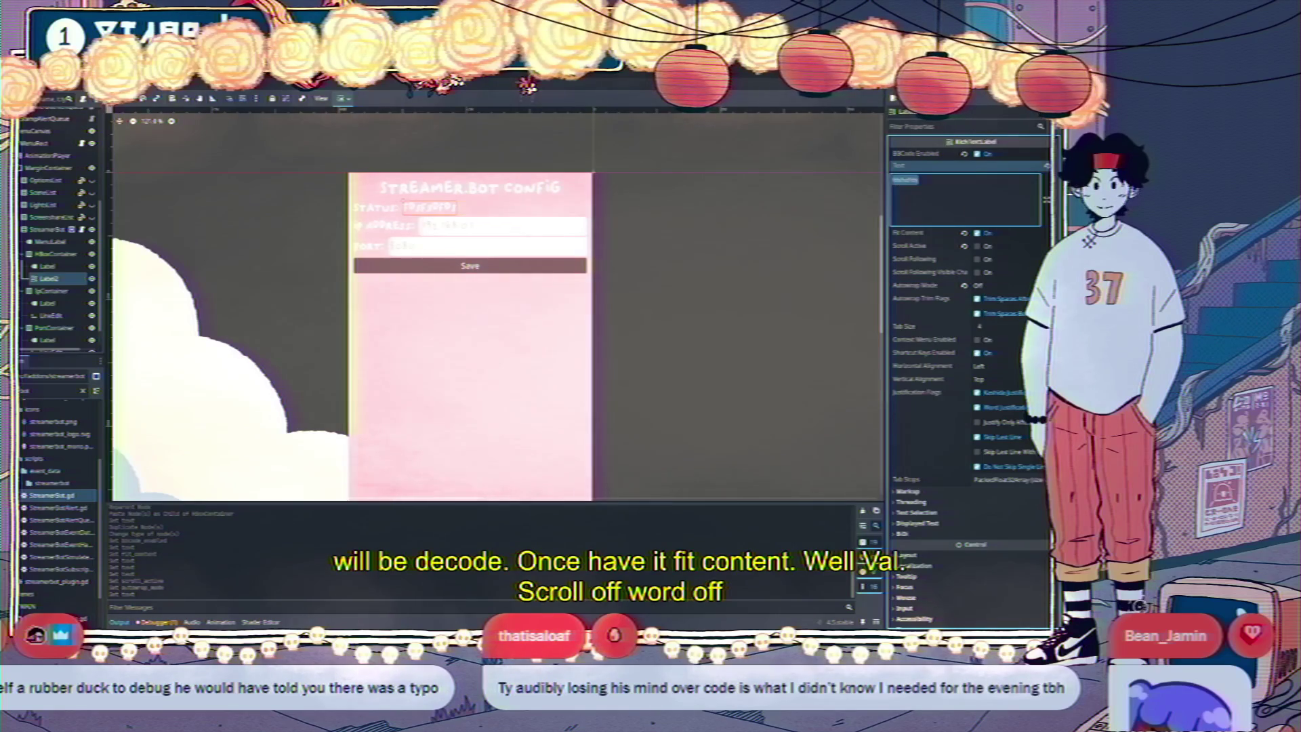
type("[color")
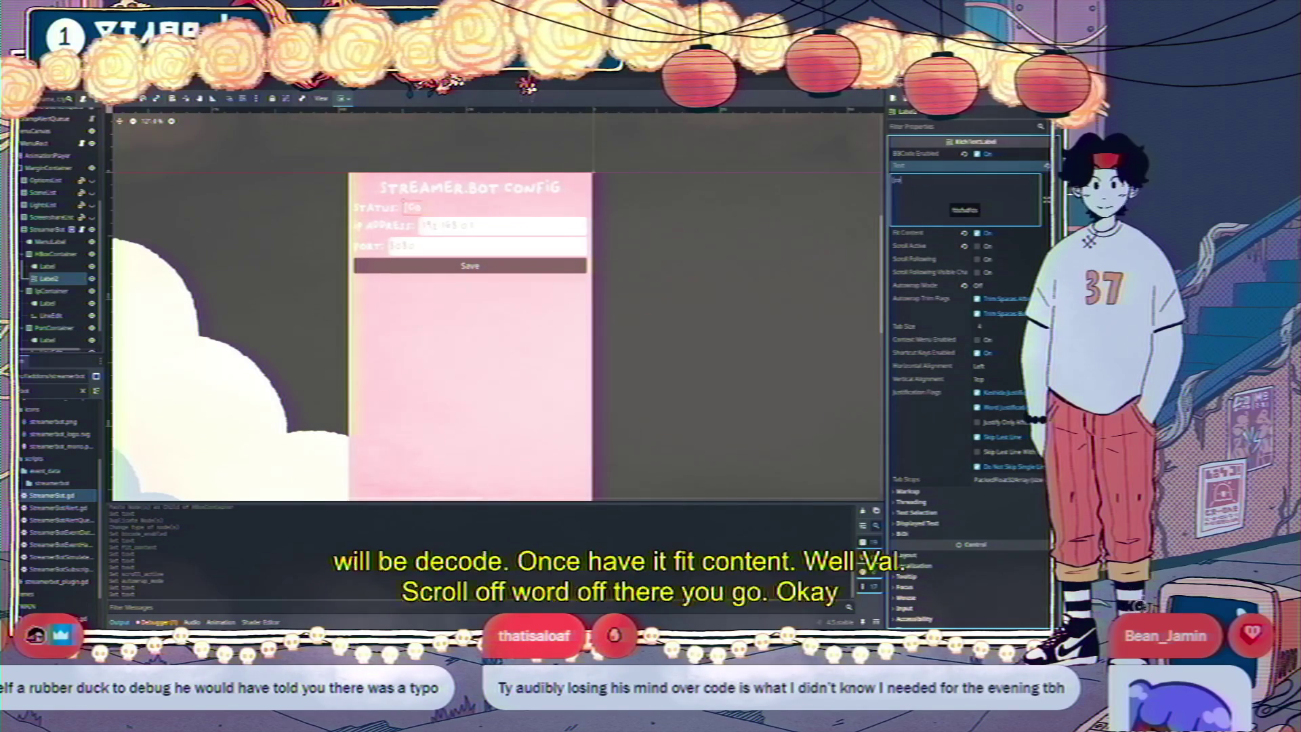
type("=red]Disconnected")
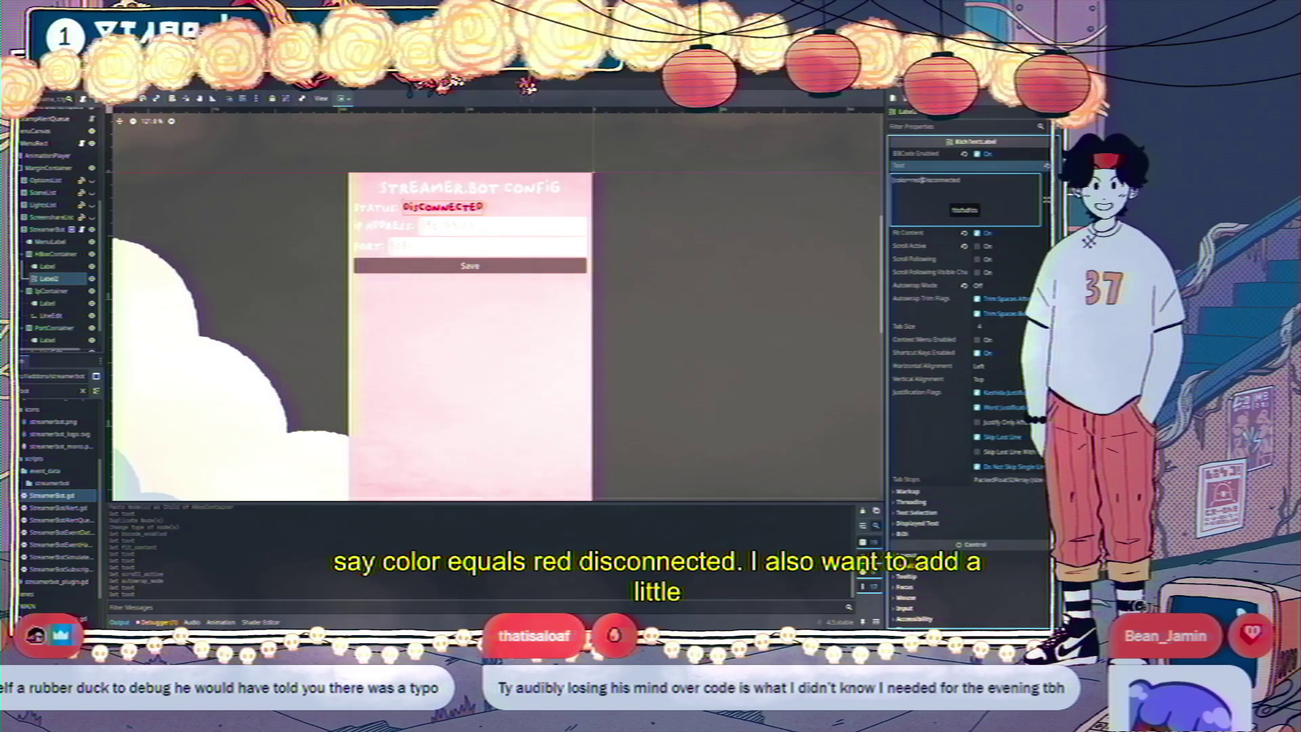
key("super+period")
scroll(982, 299, "down", 3)
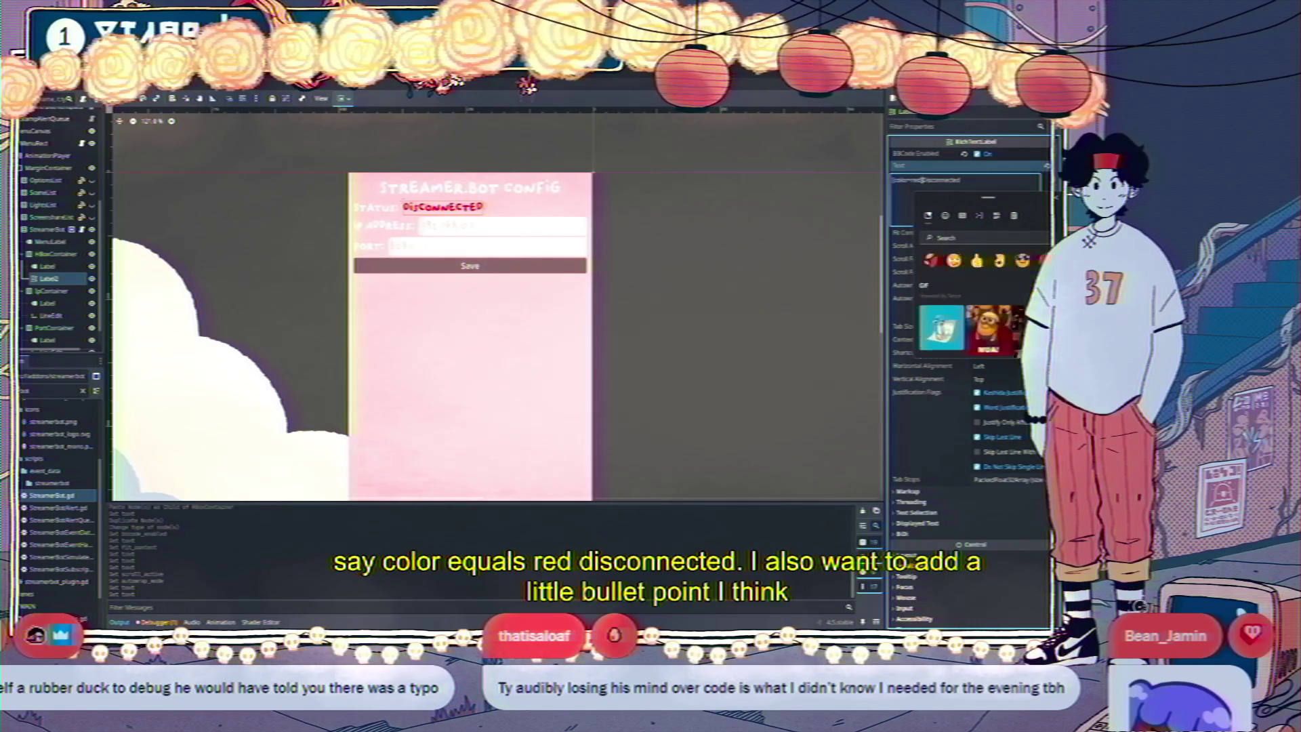
scroll(983, 299, "down", 2)
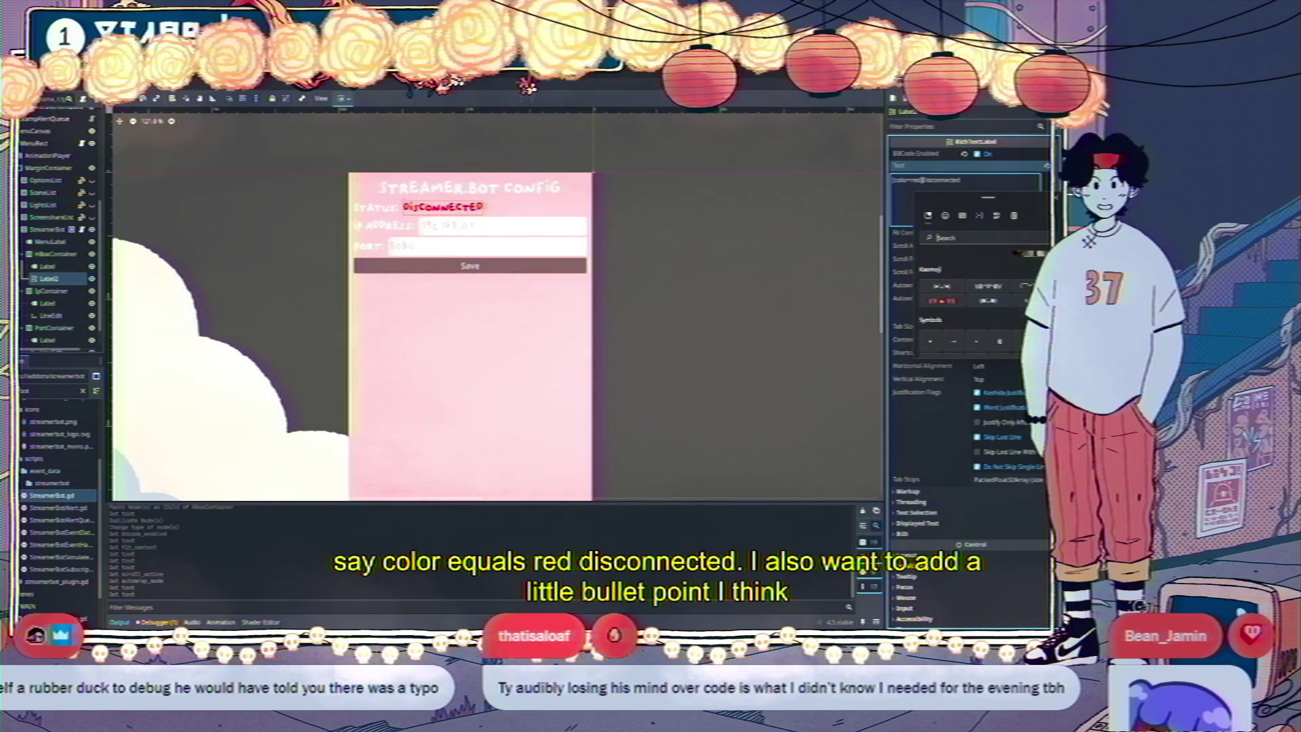
left_click(931, 323)
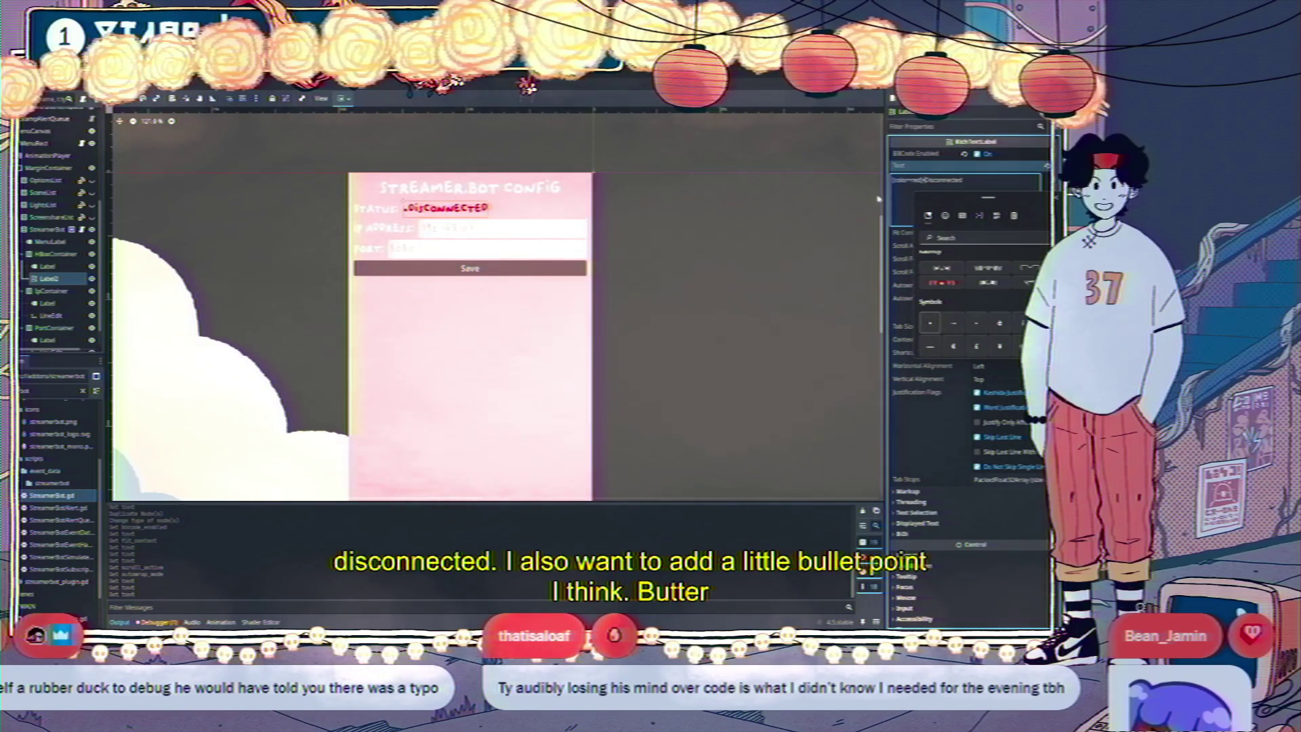
left_click(927, 180)
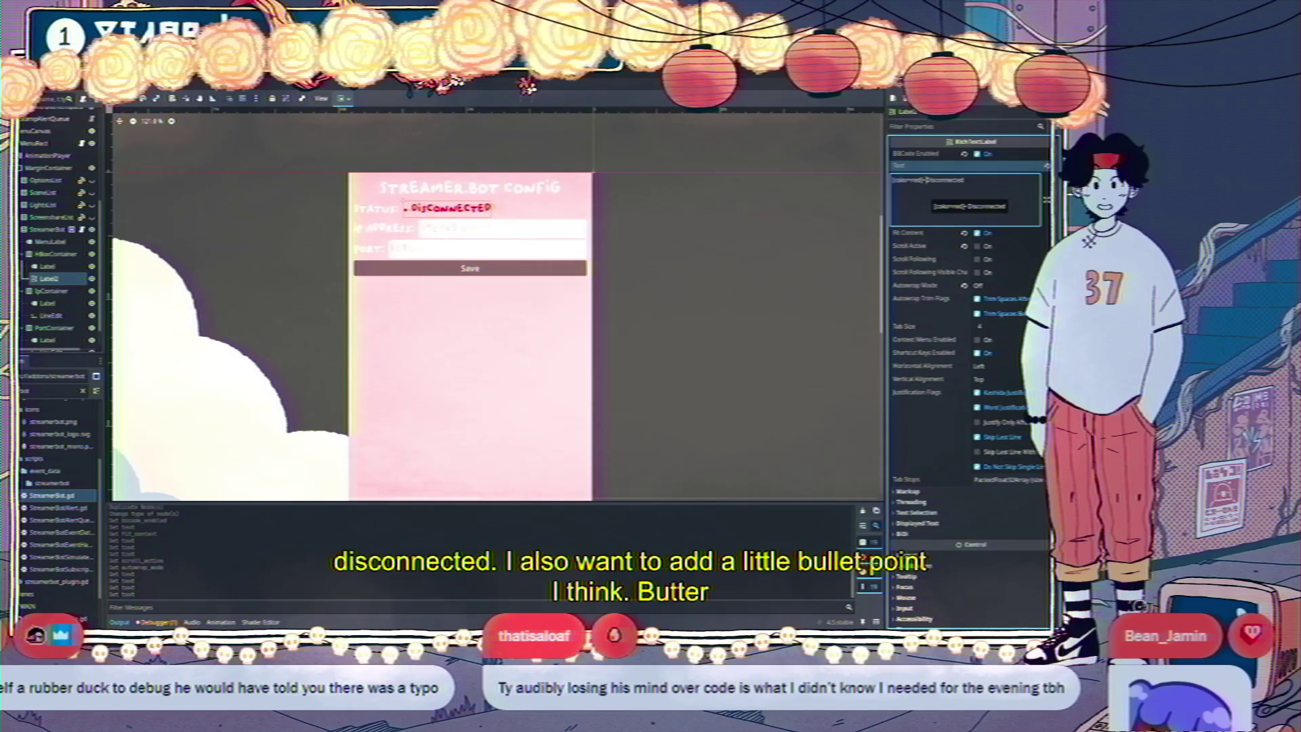
left_click(302, 212)
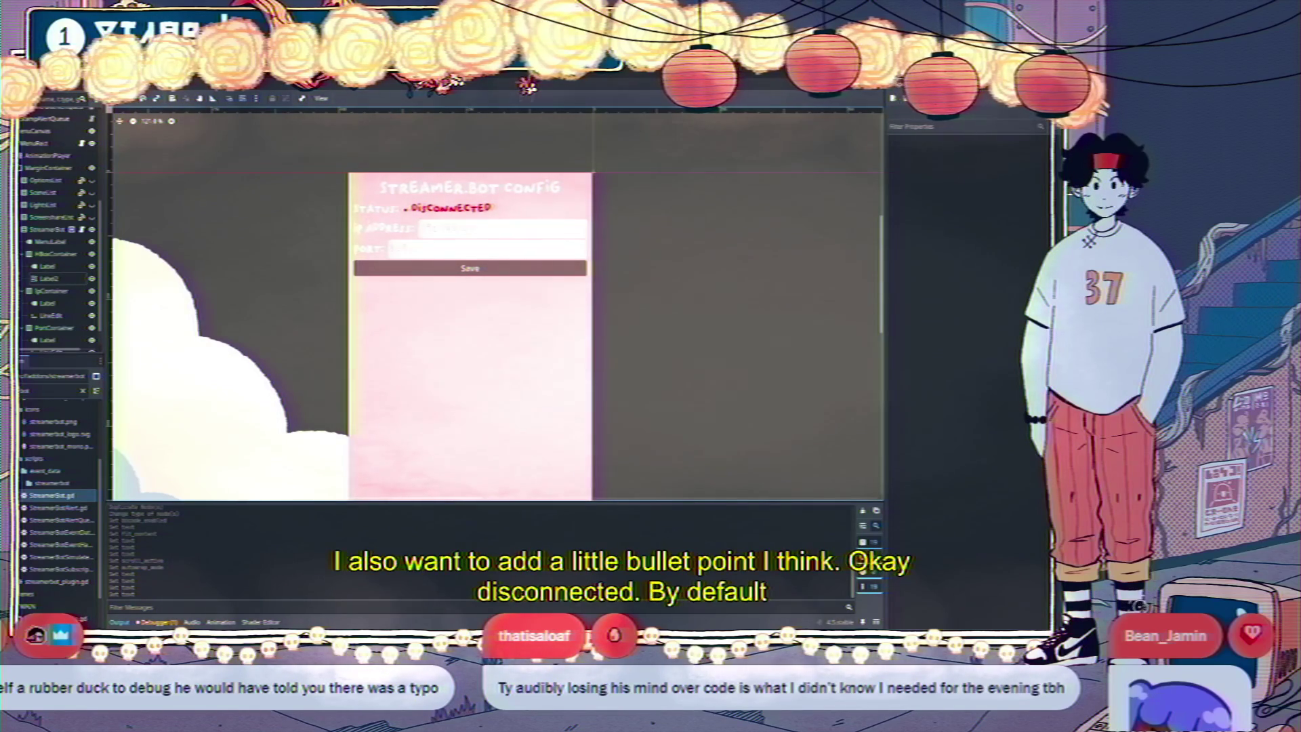
key("ctrl+F3")
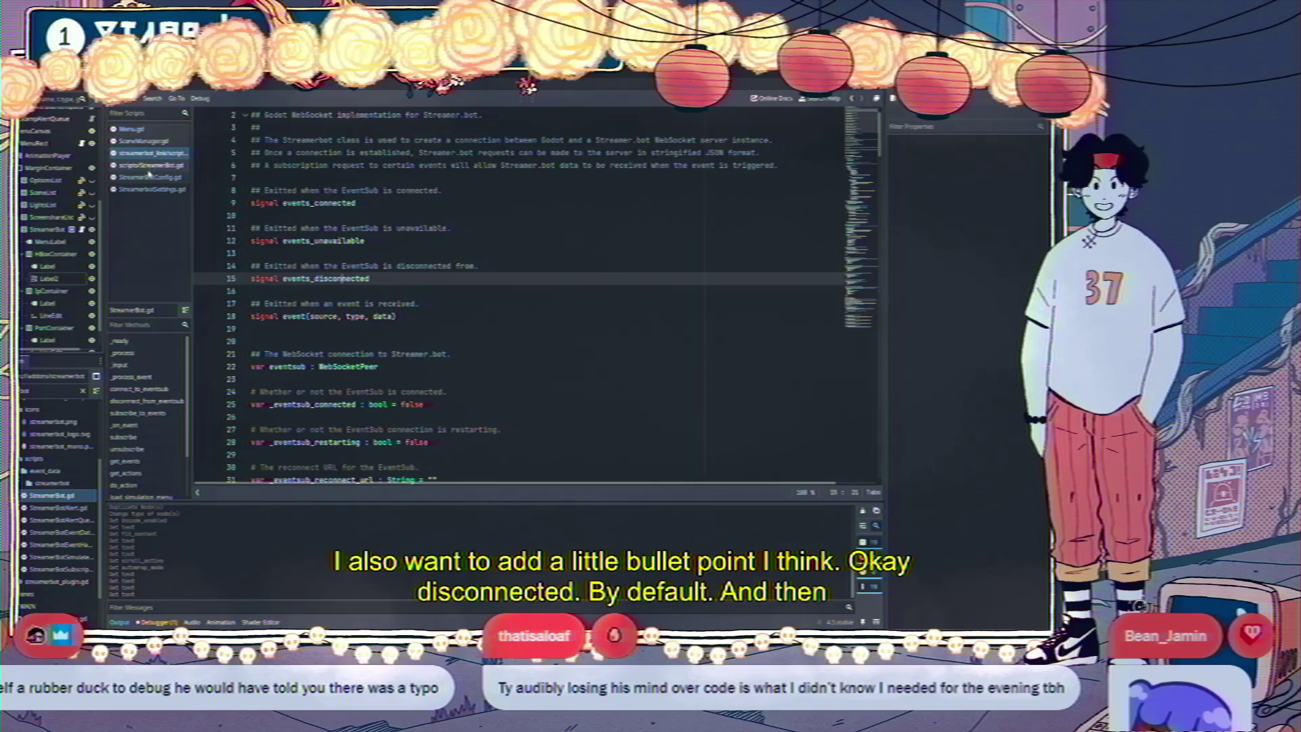
Step: In StreamerBot.gd _ready, connect events_connected to _on_events_connected and events_disconnected to _on_events_disconnected
left_click(154, 168)
left_click(251, 216)
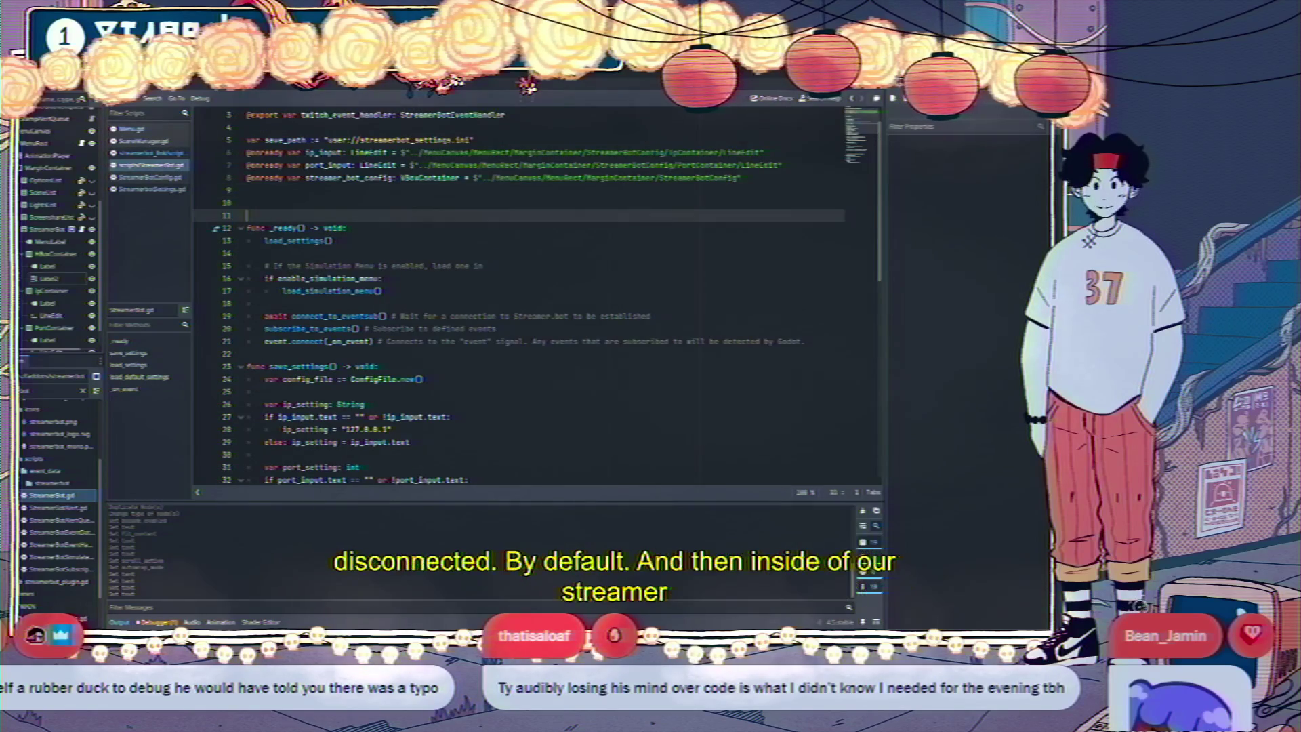
key("BackSpace")
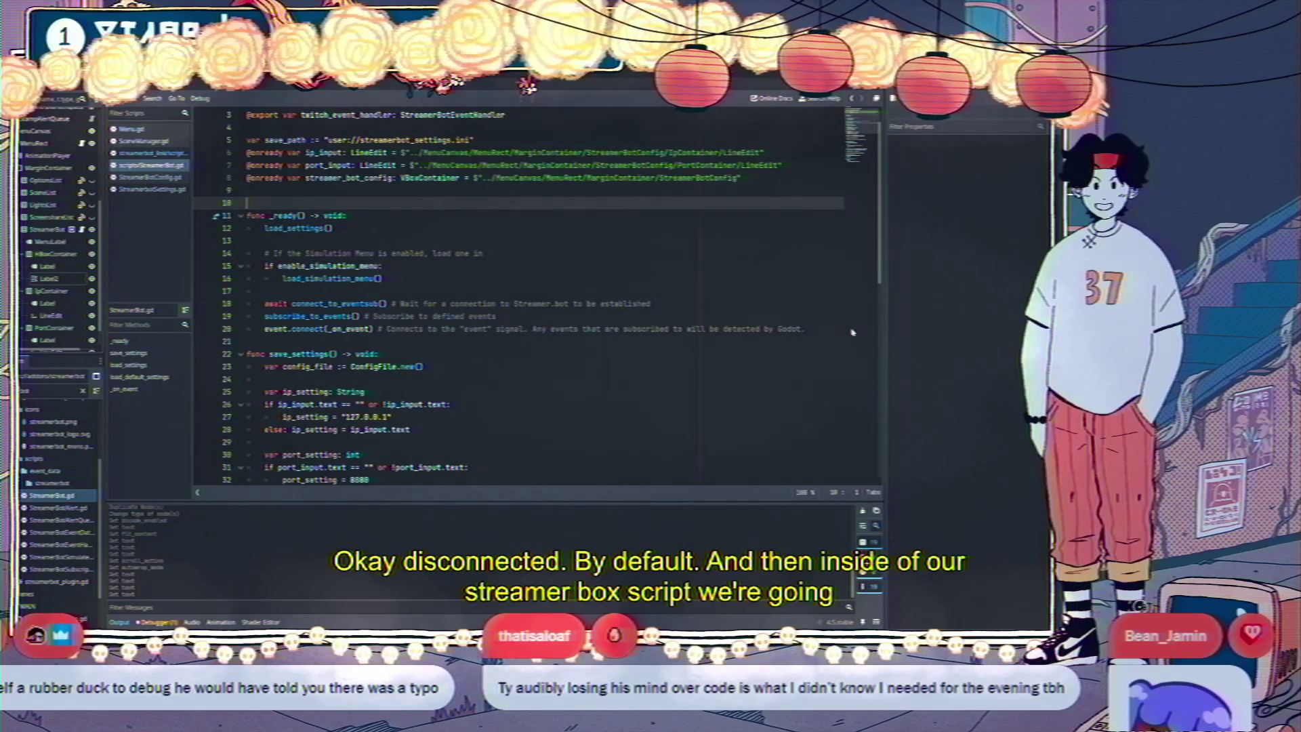
left_click(805, 328)
key("Return")
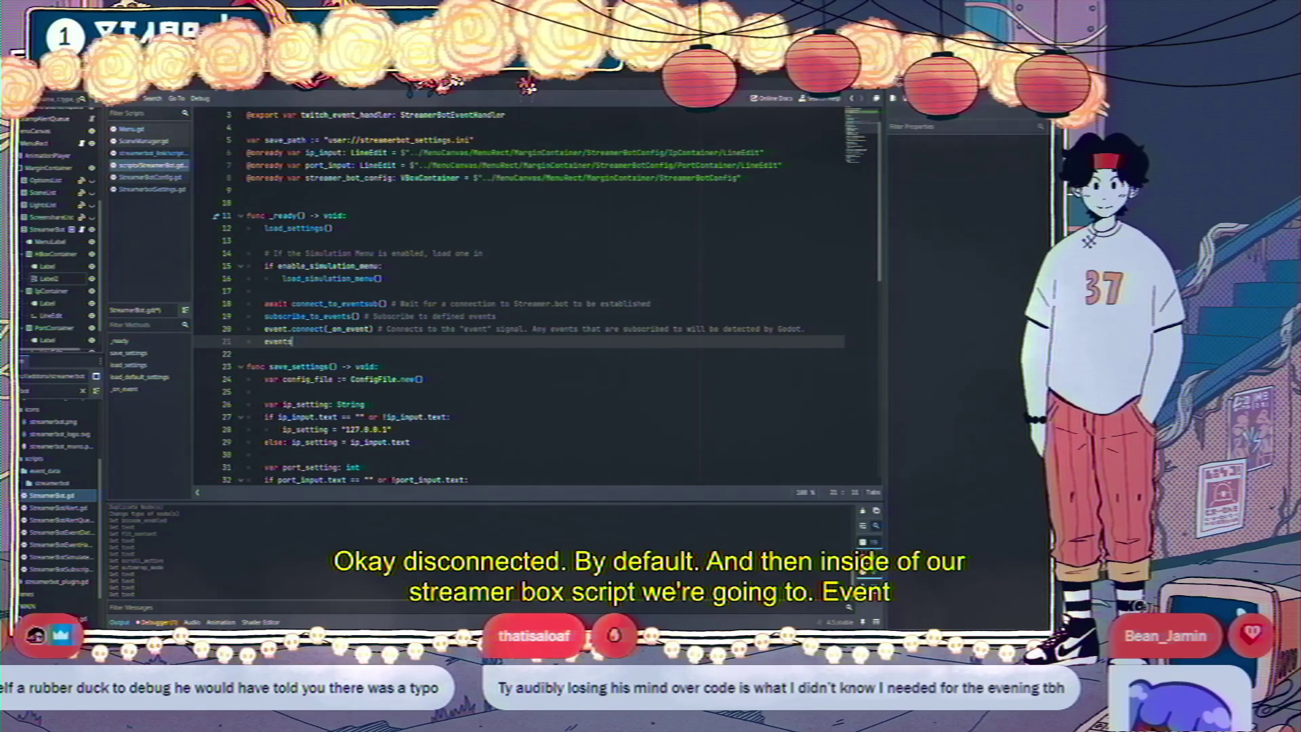
type("eventsub.")
key("BackSpace")
key("BackSpace")
key("BackSpace")
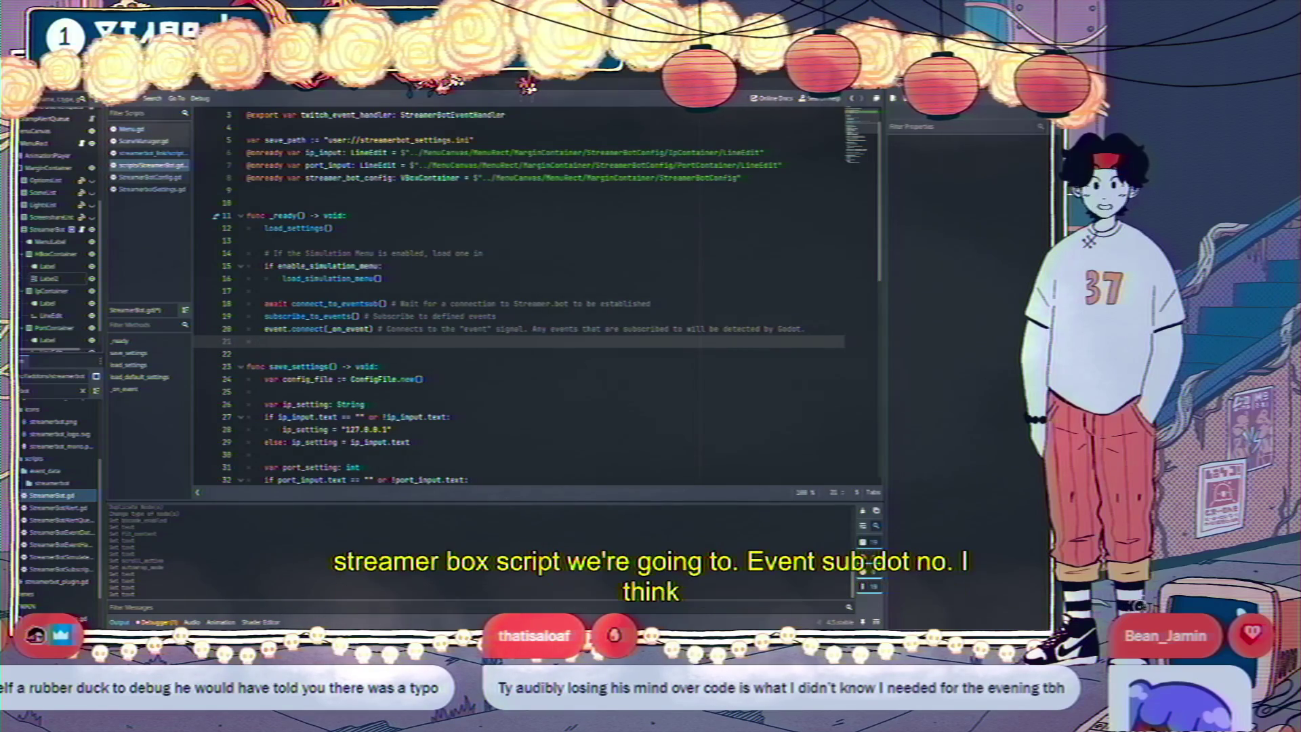
type("events")
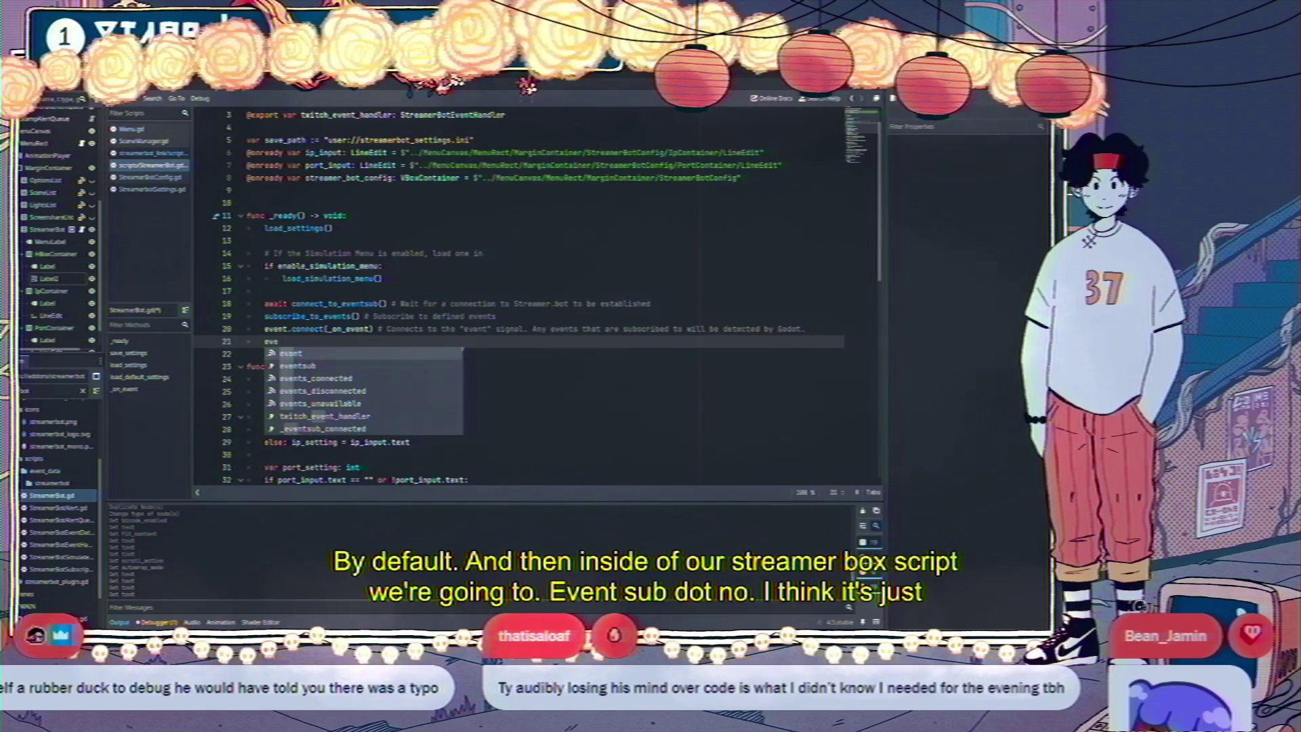
key("Return")
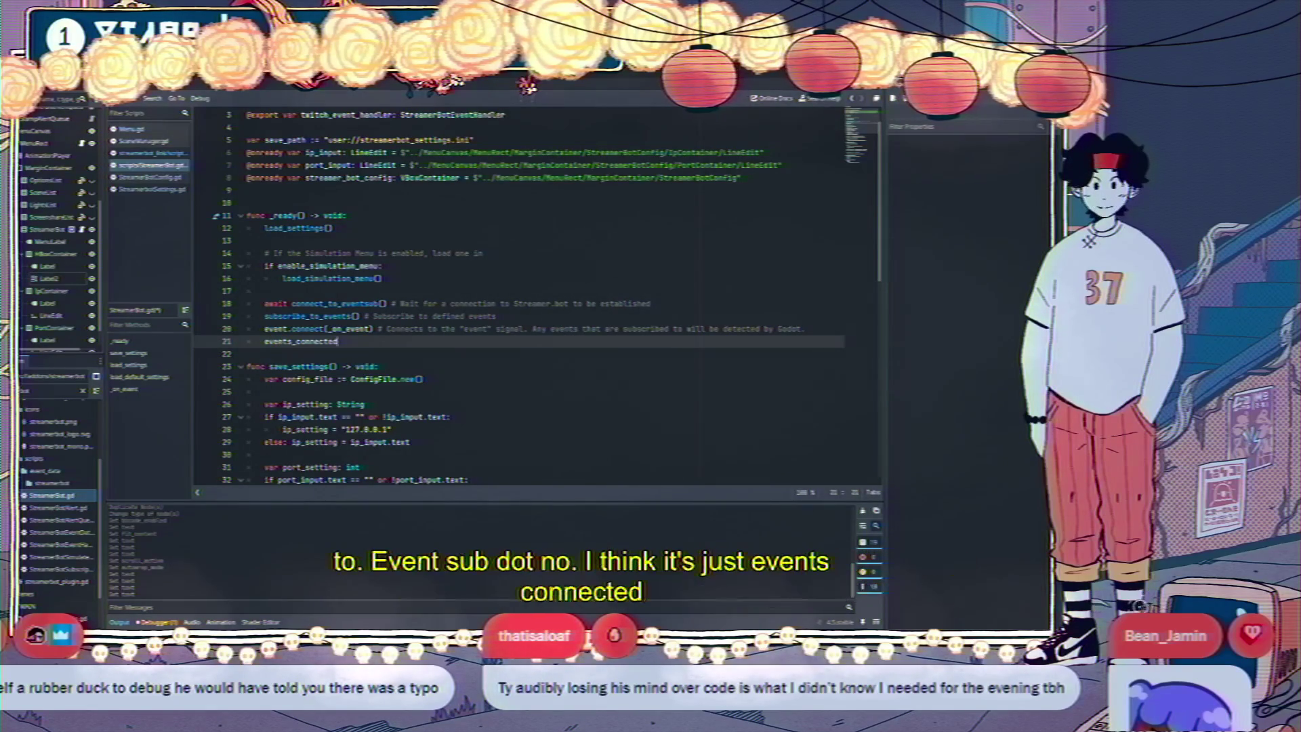
type("connect(")
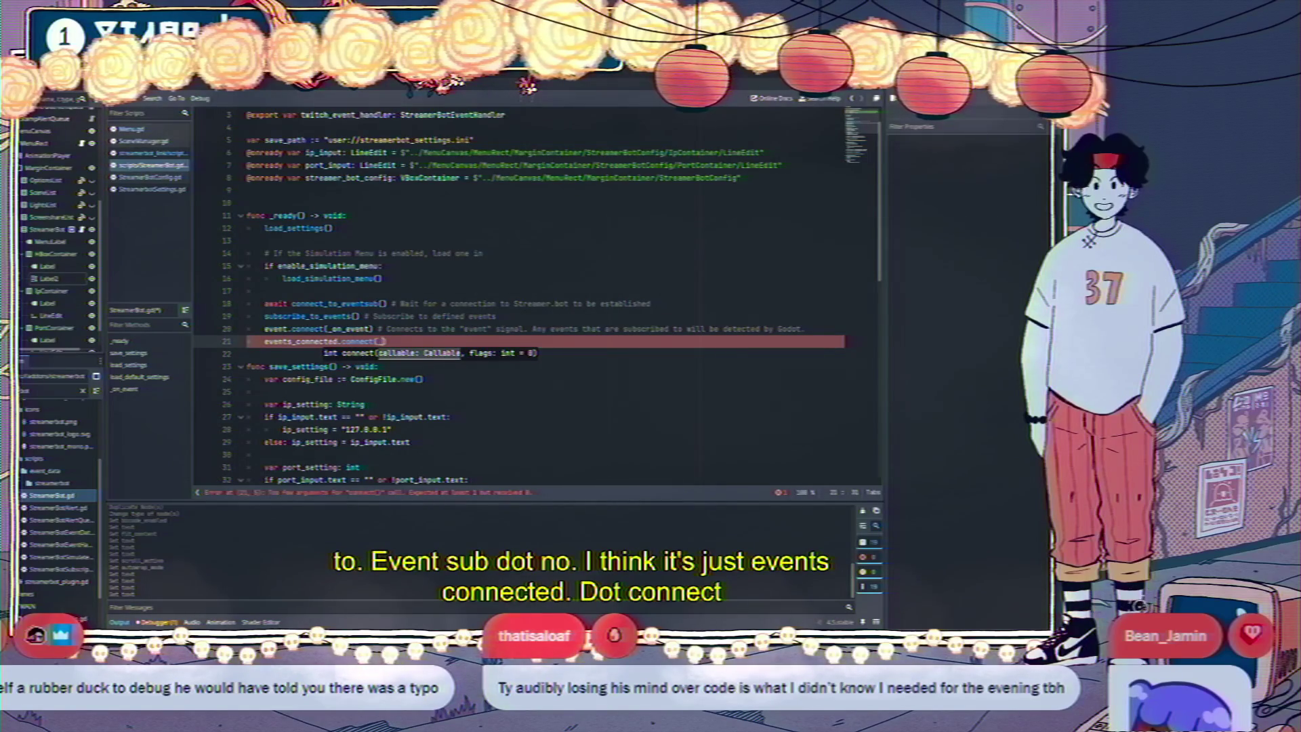
type("_events_conne")
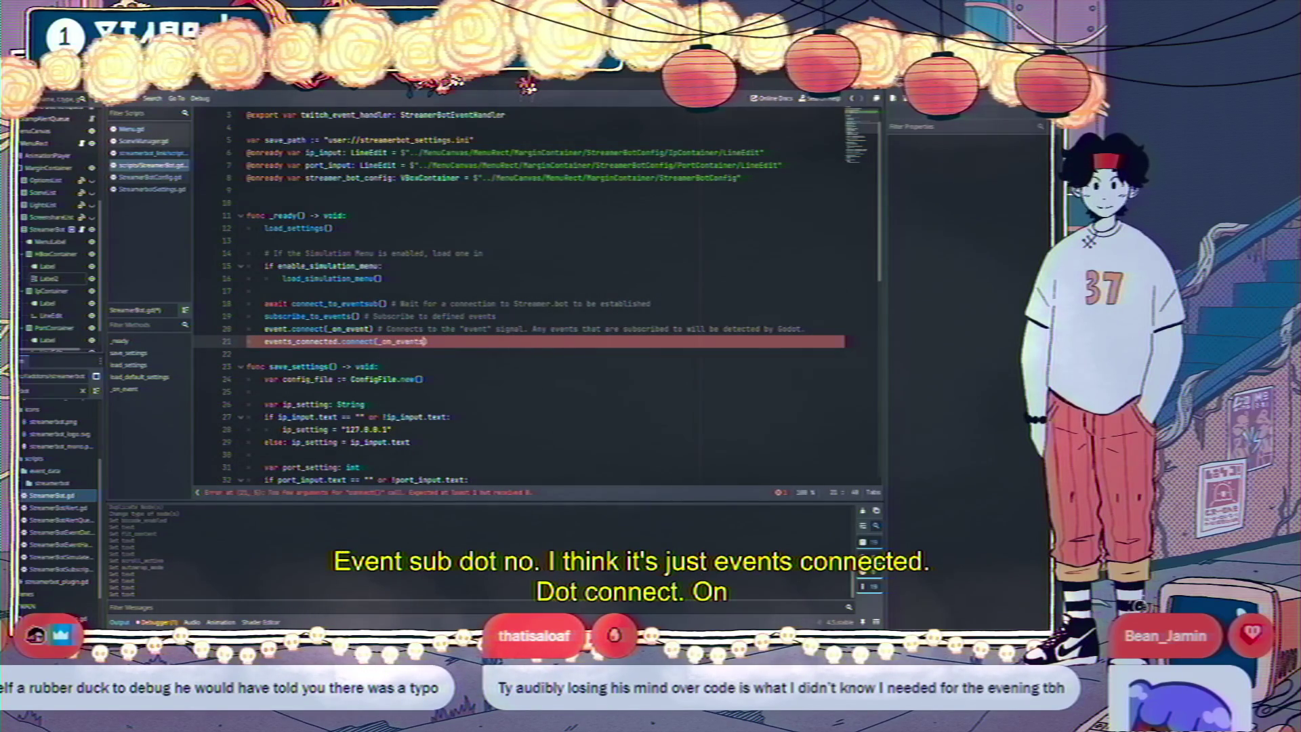
type("cted")
key("End")
key("Return")
type("eve")
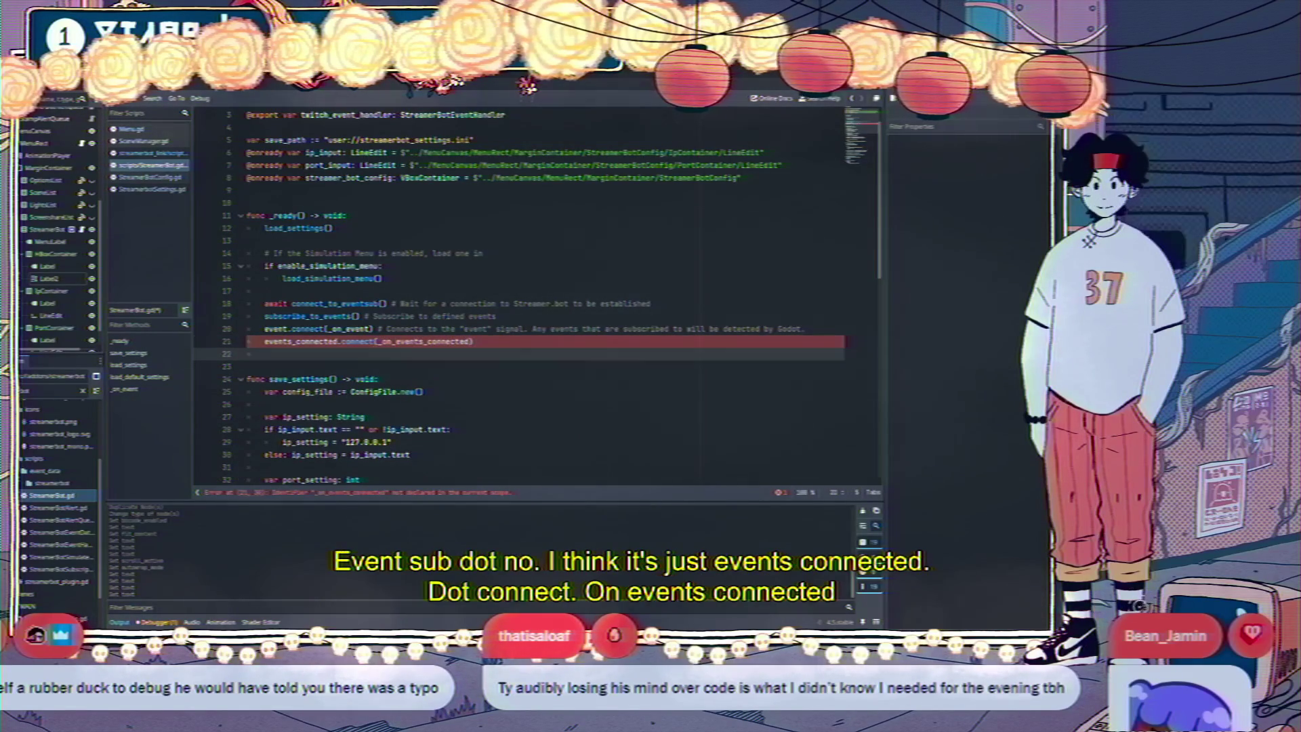
type("nts_disconnected.connect")
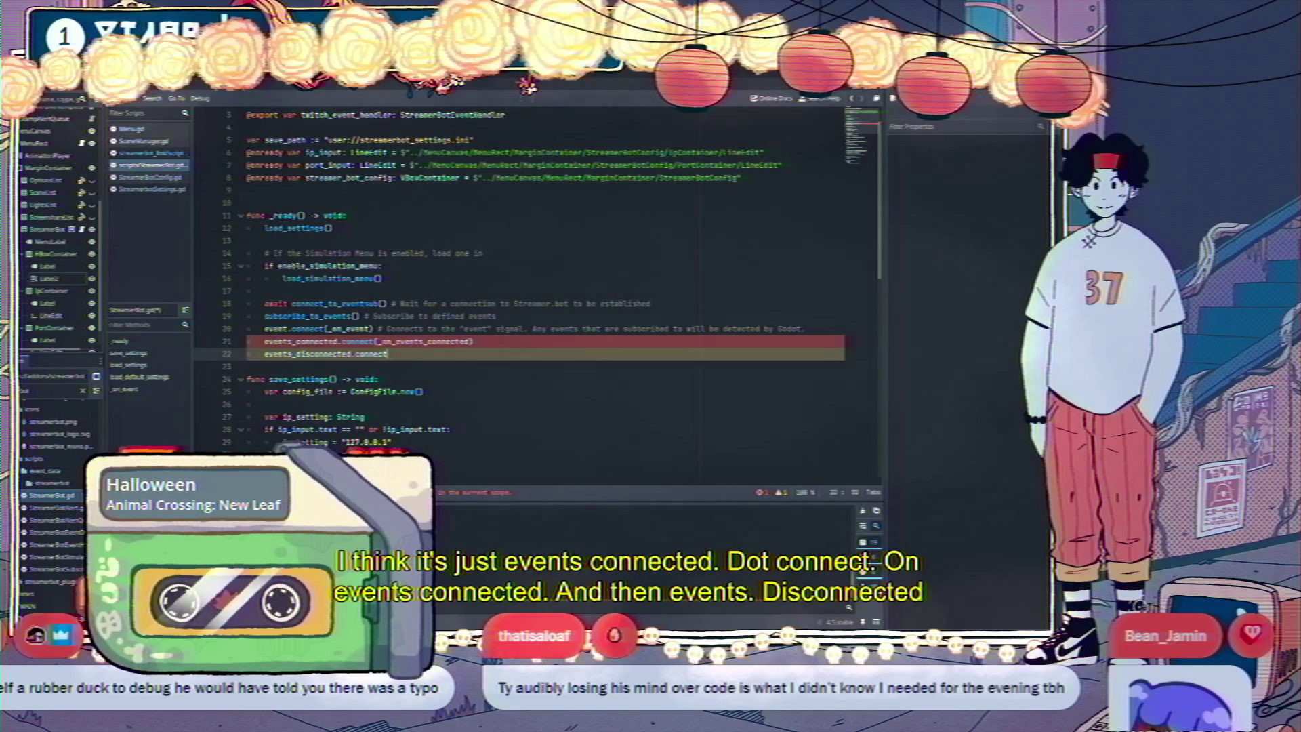
type("(_")
type("on_events_disco")
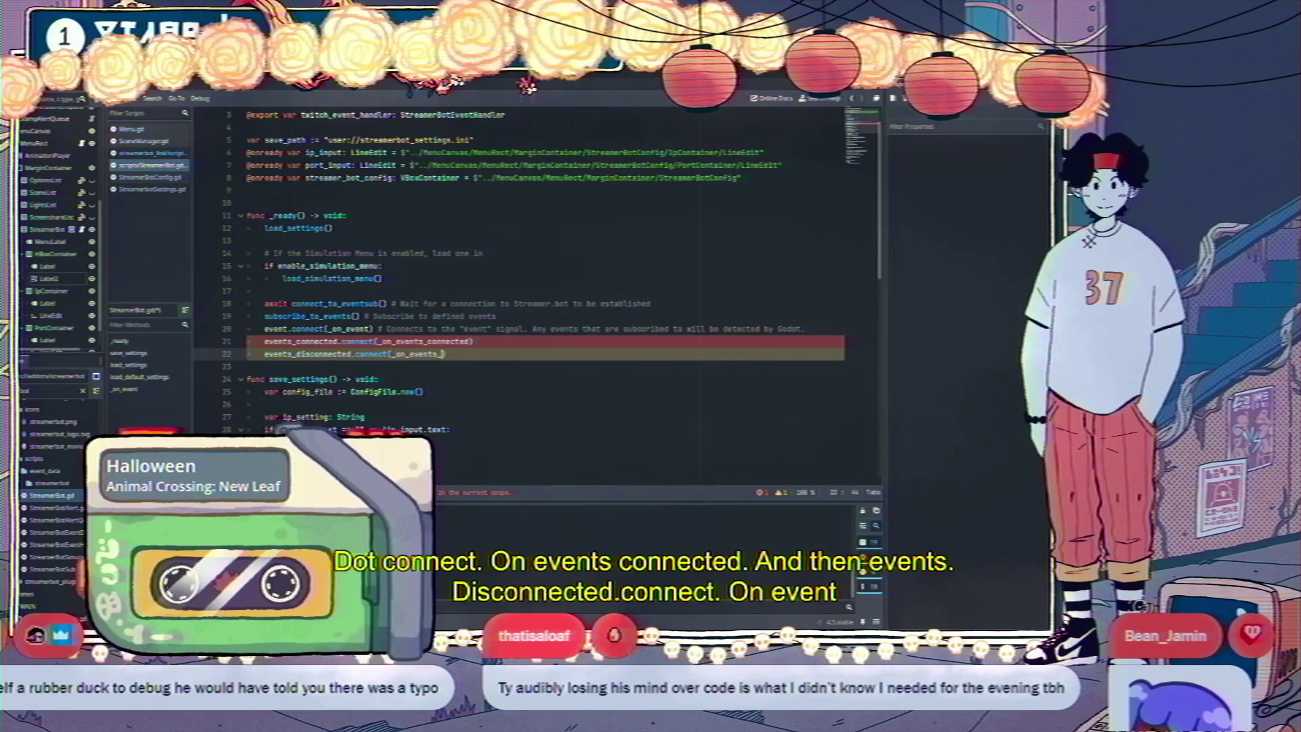
type("nnected")
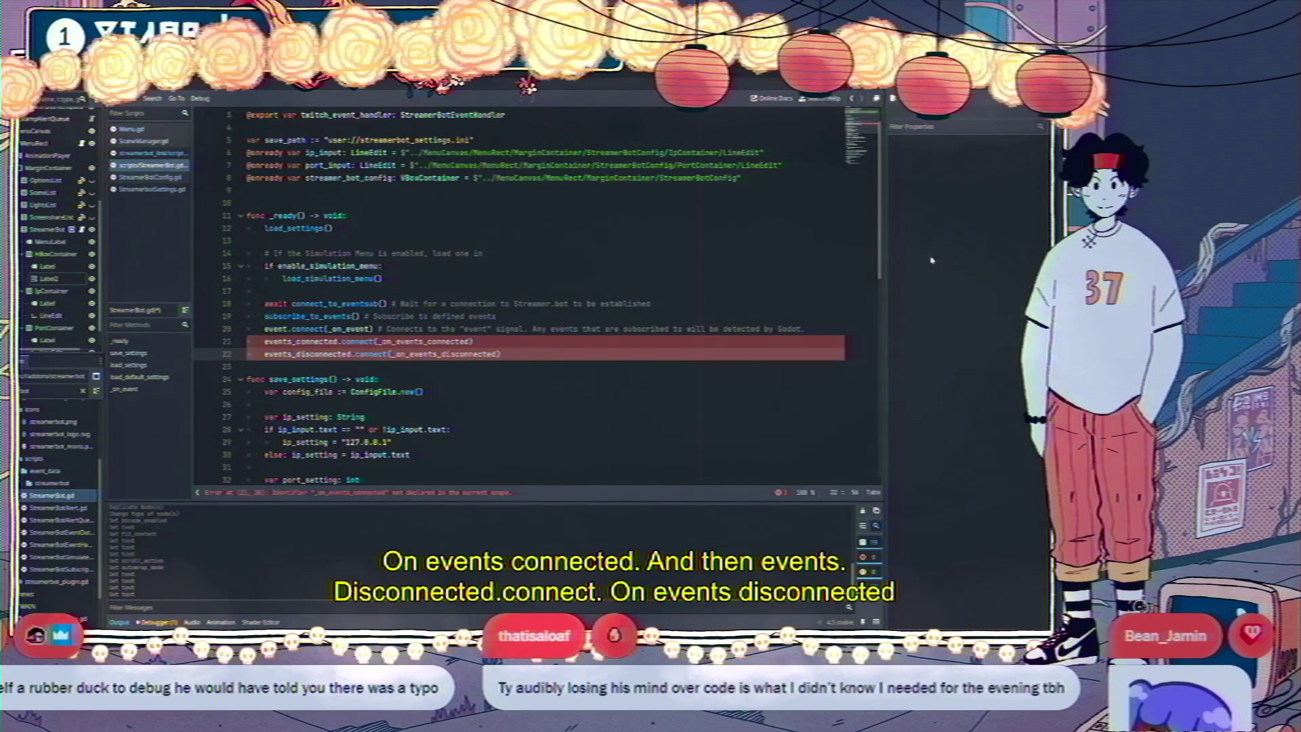
Step: Add a blank line above the connections and begin 'func _on_events_connected() -> void:' at the file's end
scroll(857, 124, "down", 3)
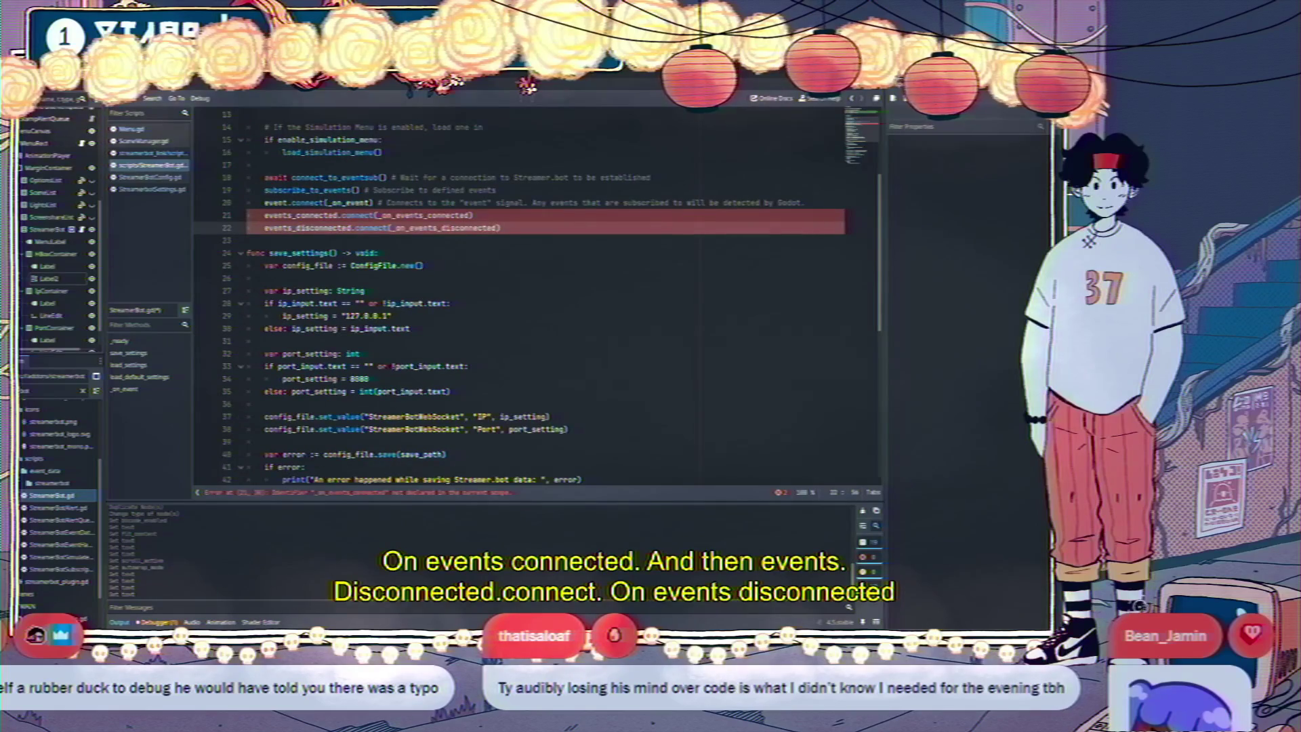
left_click(265, 215)
key("Return")
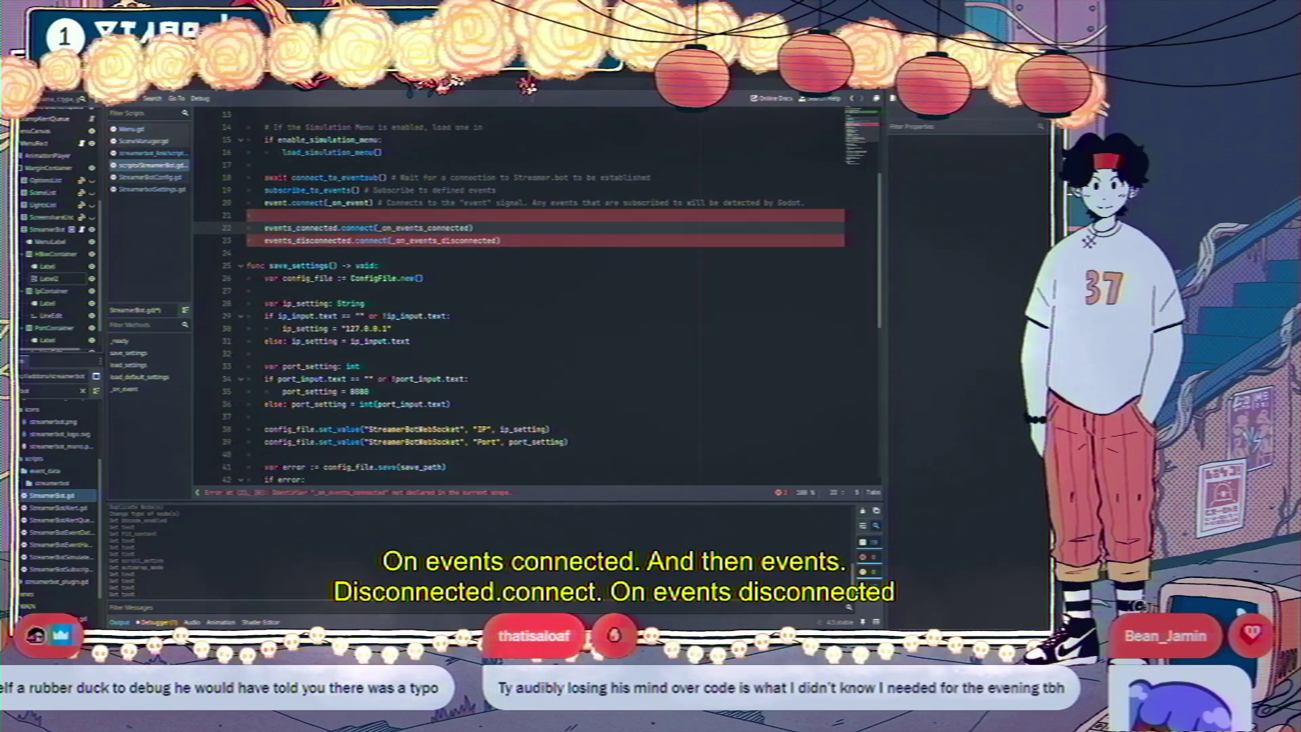
left_click_drag(870, 135, 857, 244)
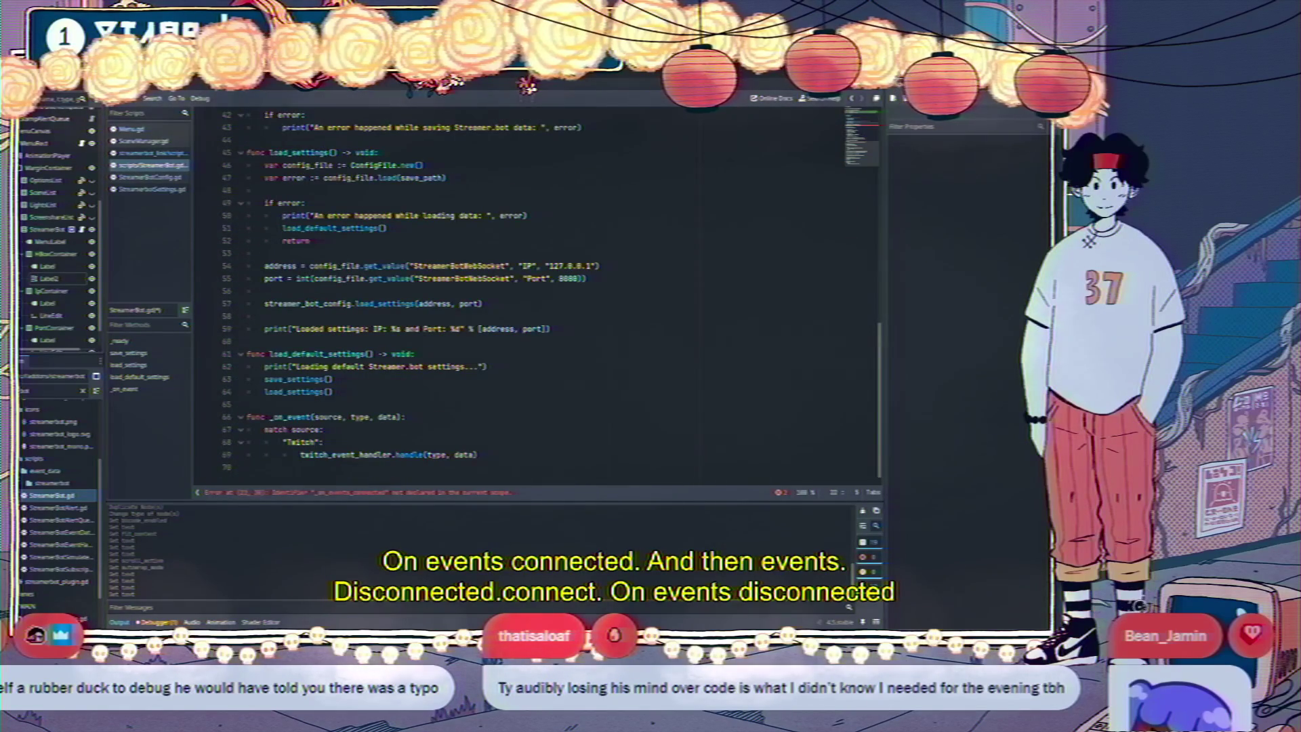
left_click(271, 467)
key("Return")
type("func _on_event")
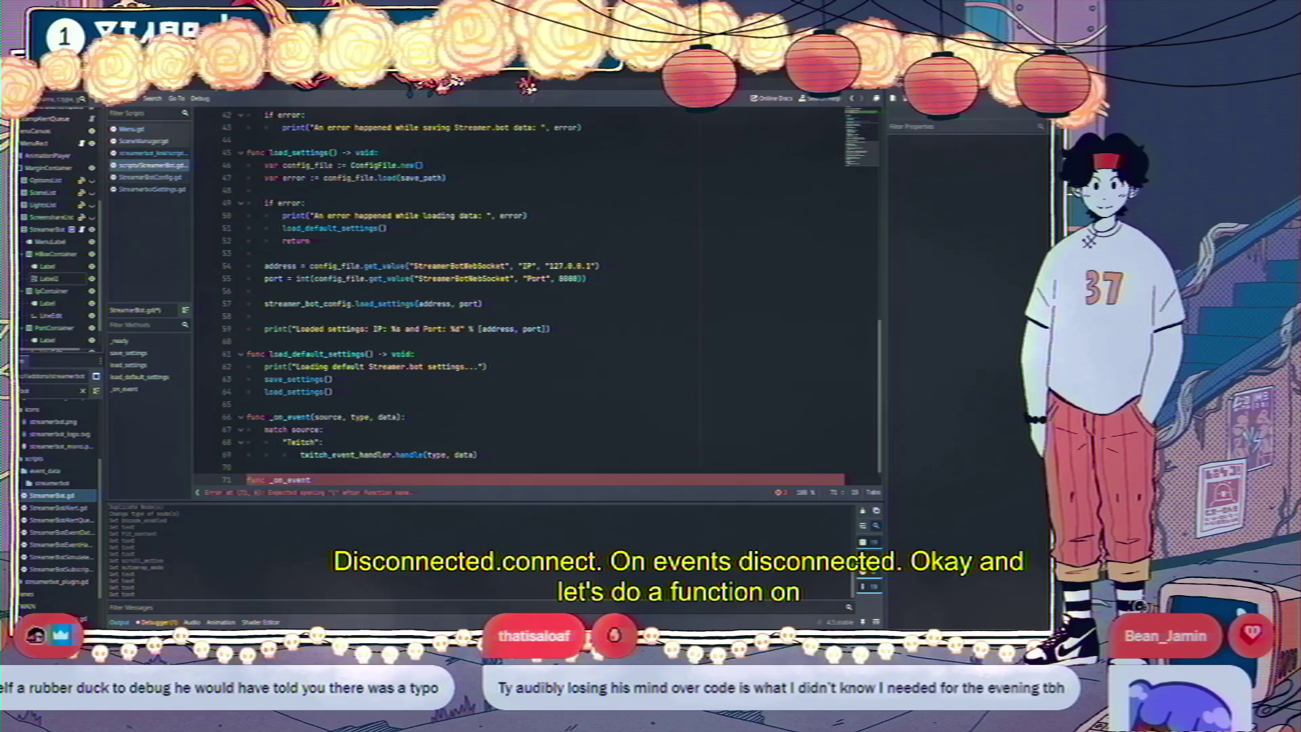
type("s_connected")
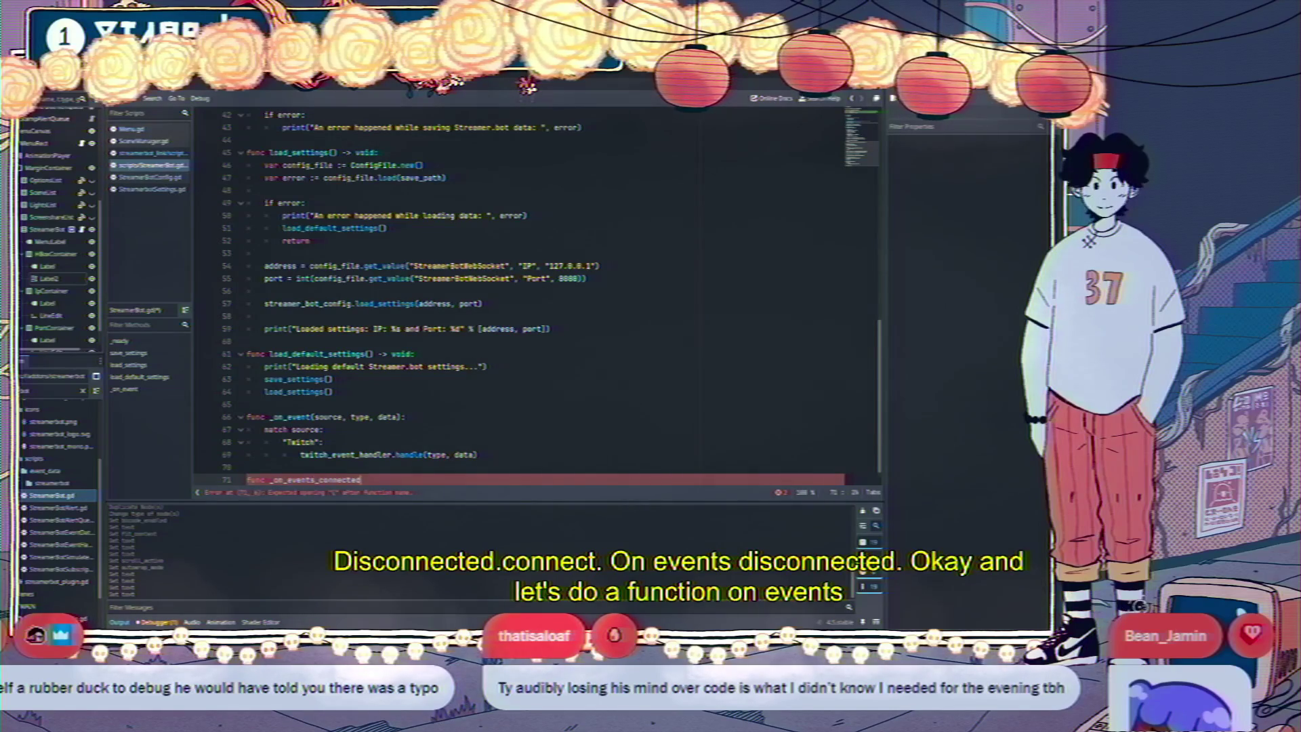
type("() -> void")
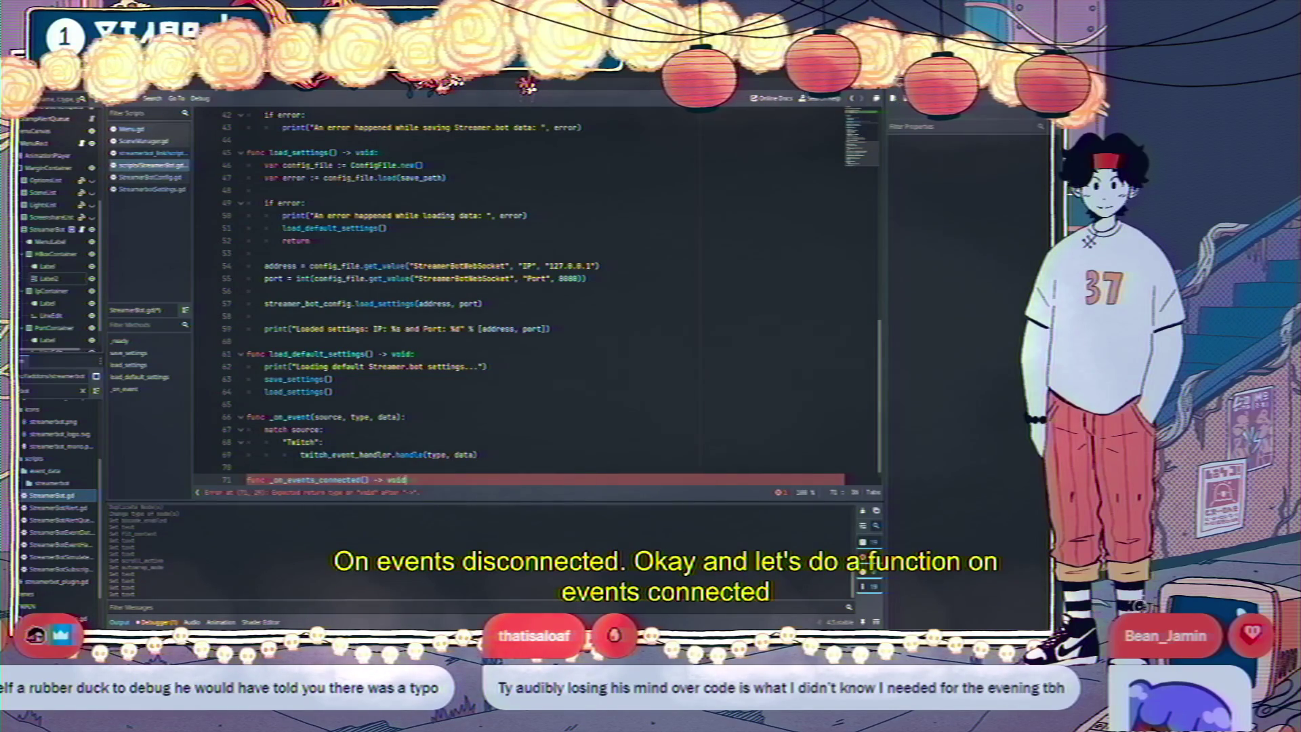
type(":")
key("Return")
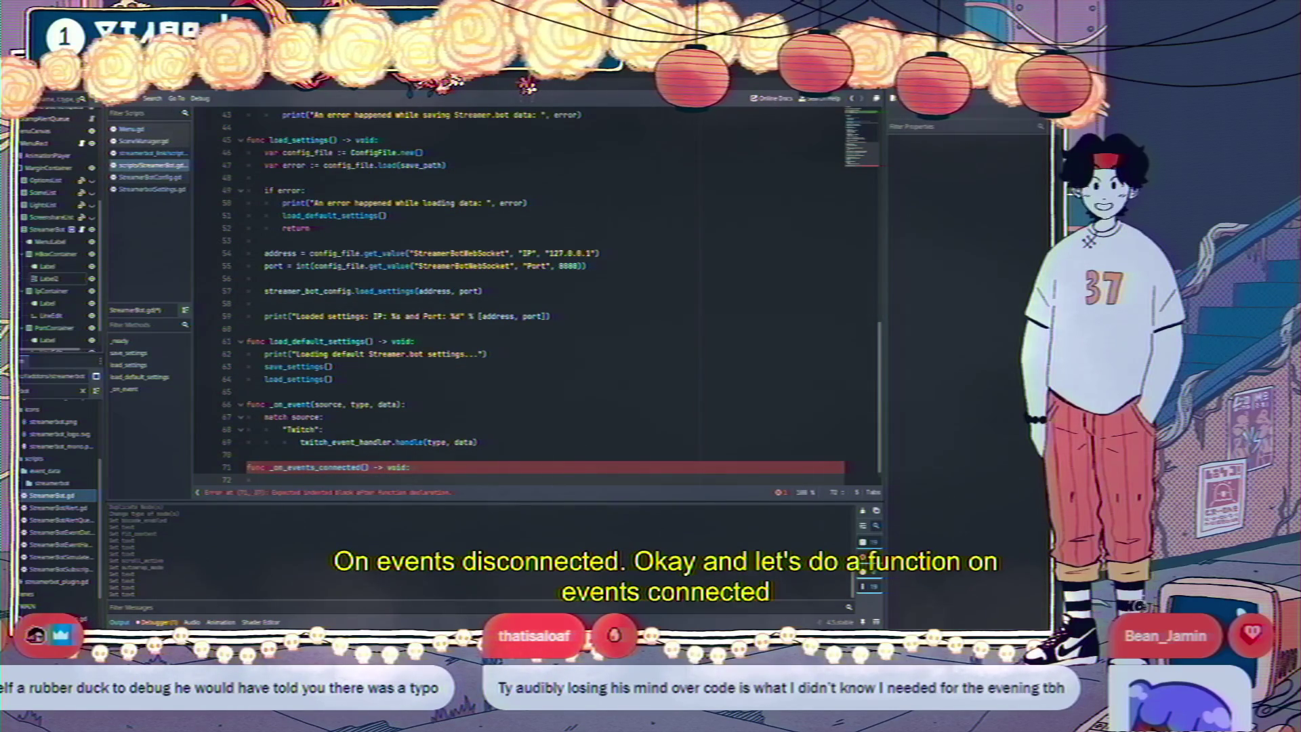
left_click(48, 266)
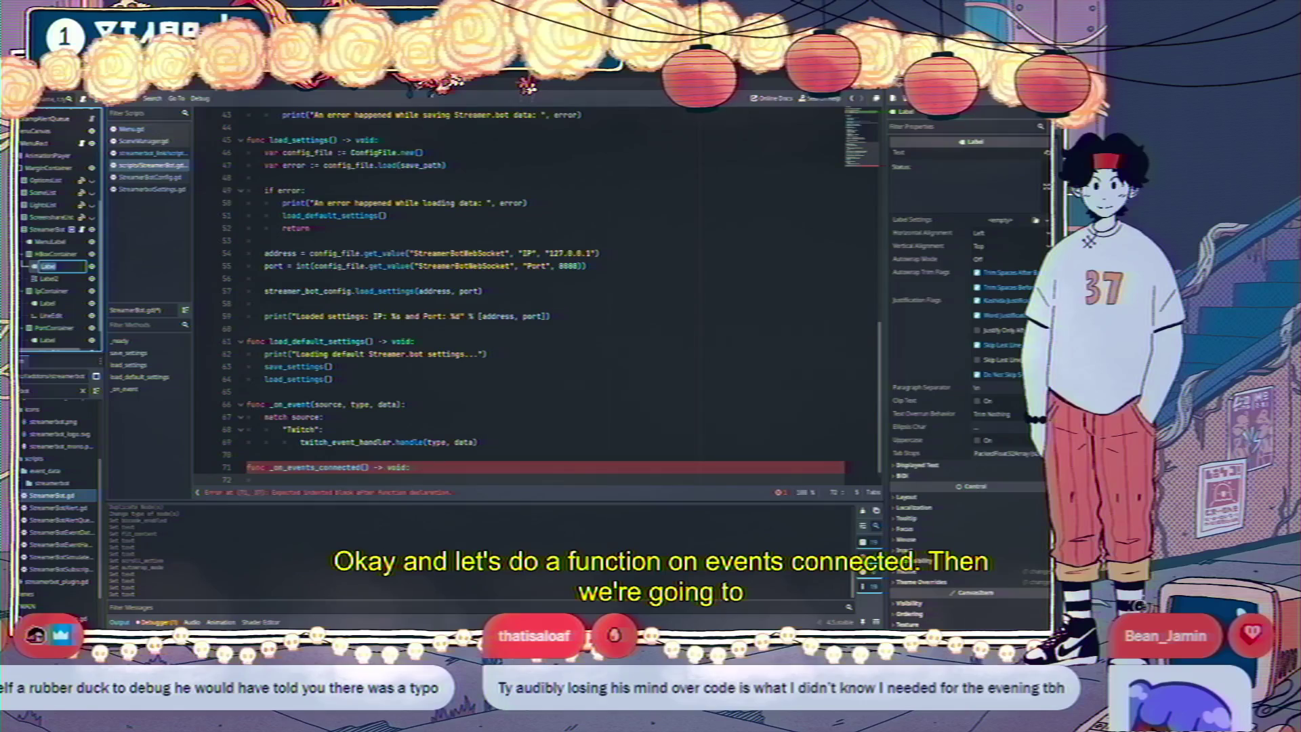
Step: Rename Label to StatusLabel, Label2 to ConnectionLabel, and the HBoxContainer to StatusContainer
double_click(51, 266)
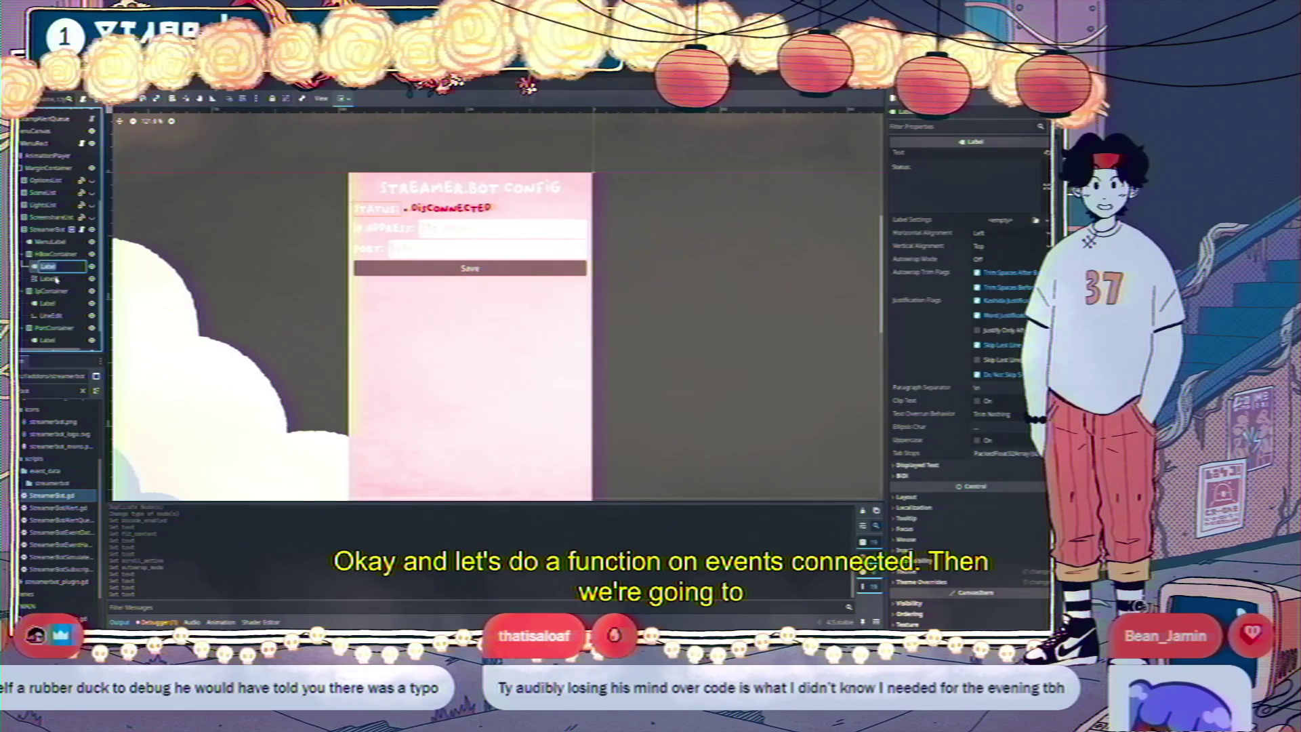
type("tatusLabel")
key("Return")
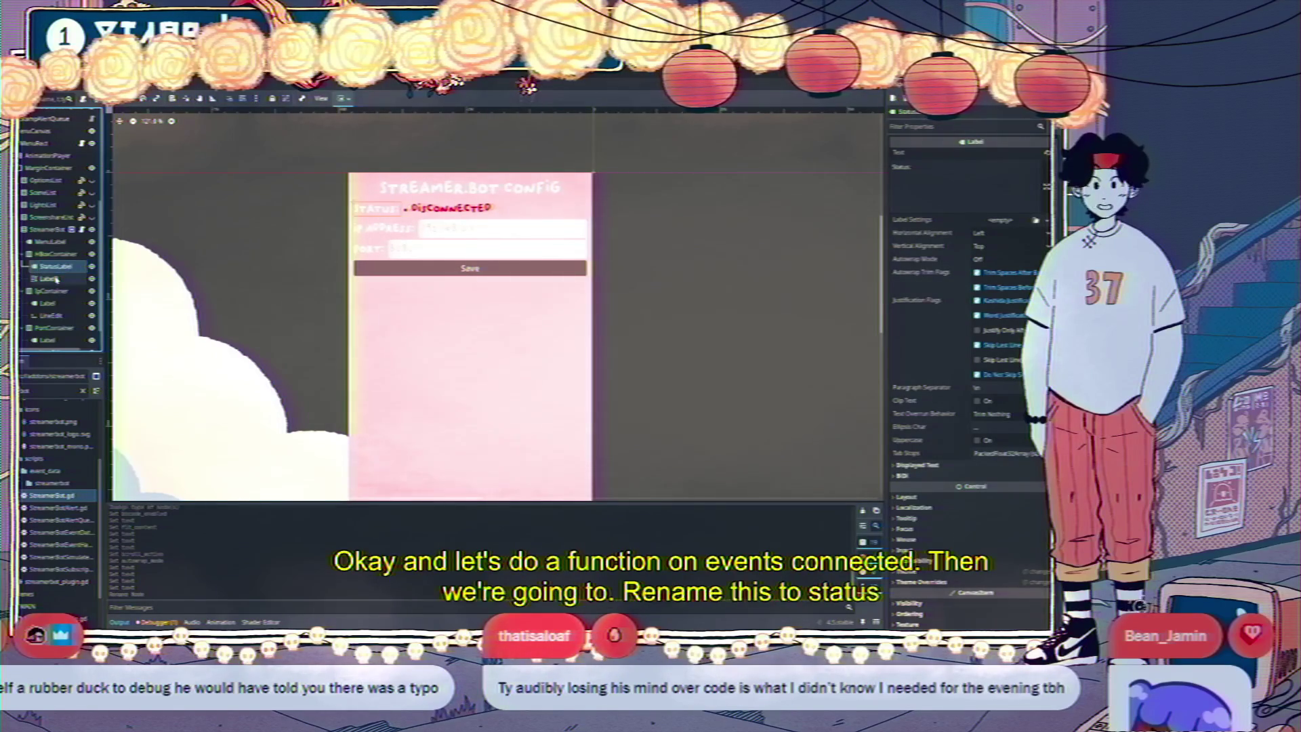
left_click(54, 279)
type("Sta")
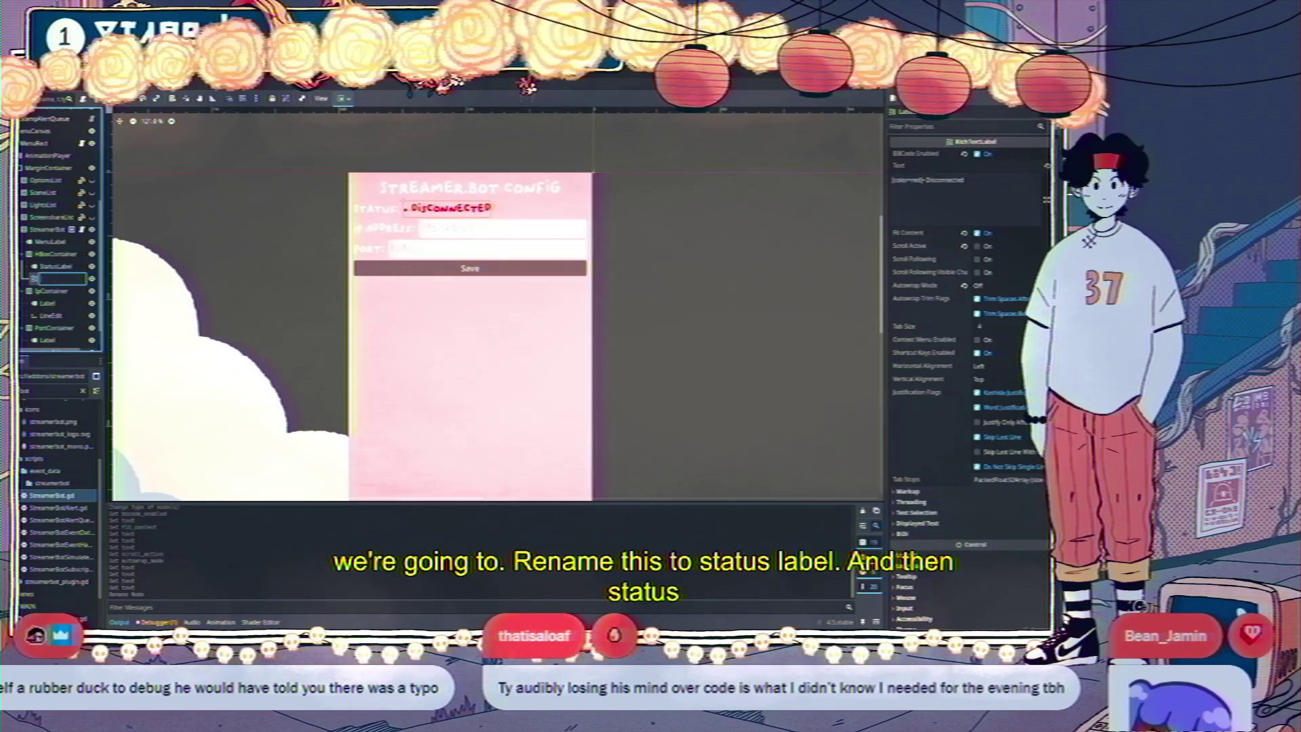
type("tionLabel")
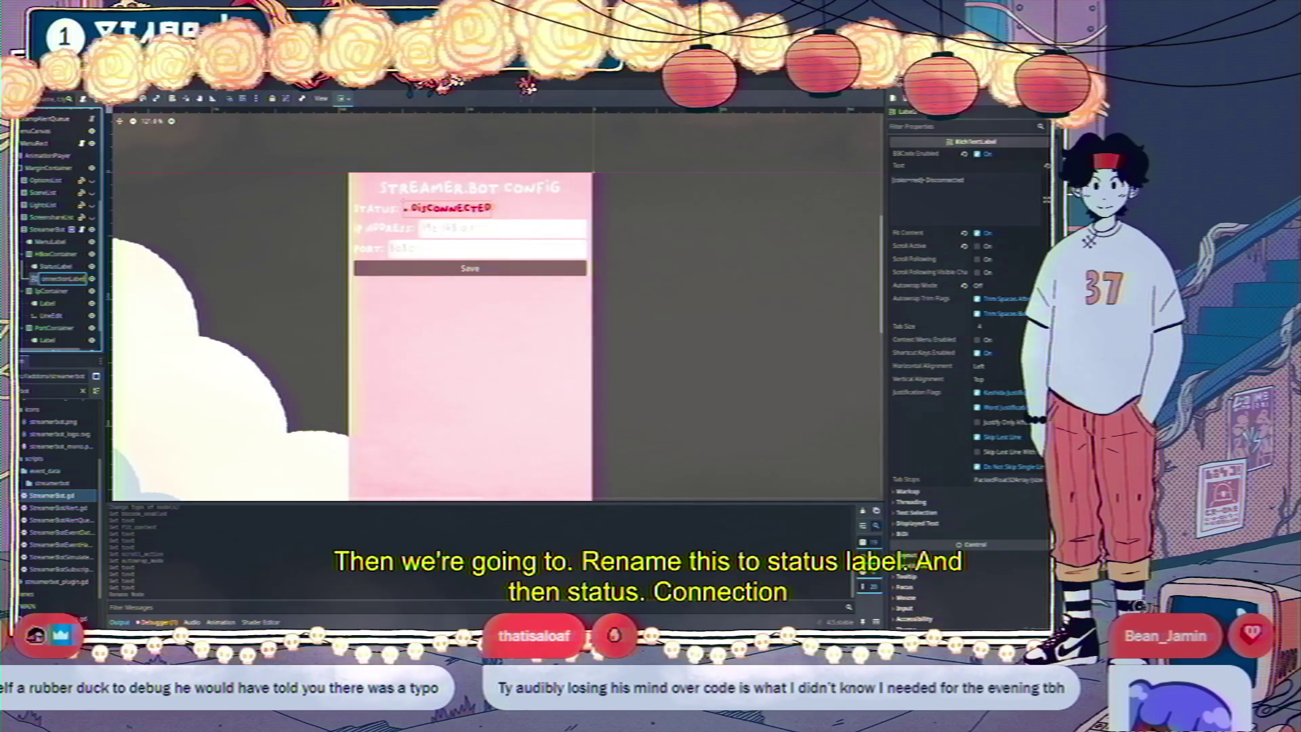
key("Return")
left_click(56, 254)
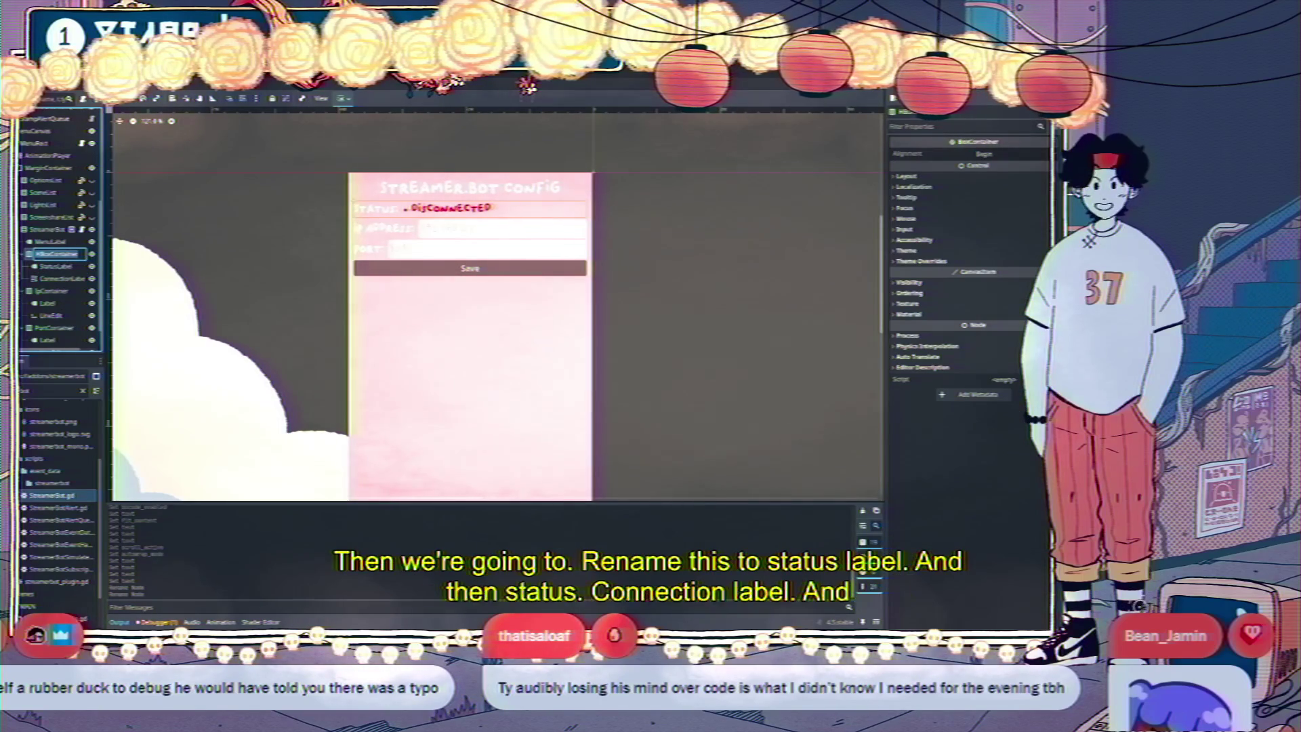
key("F2")
type("StatusC")
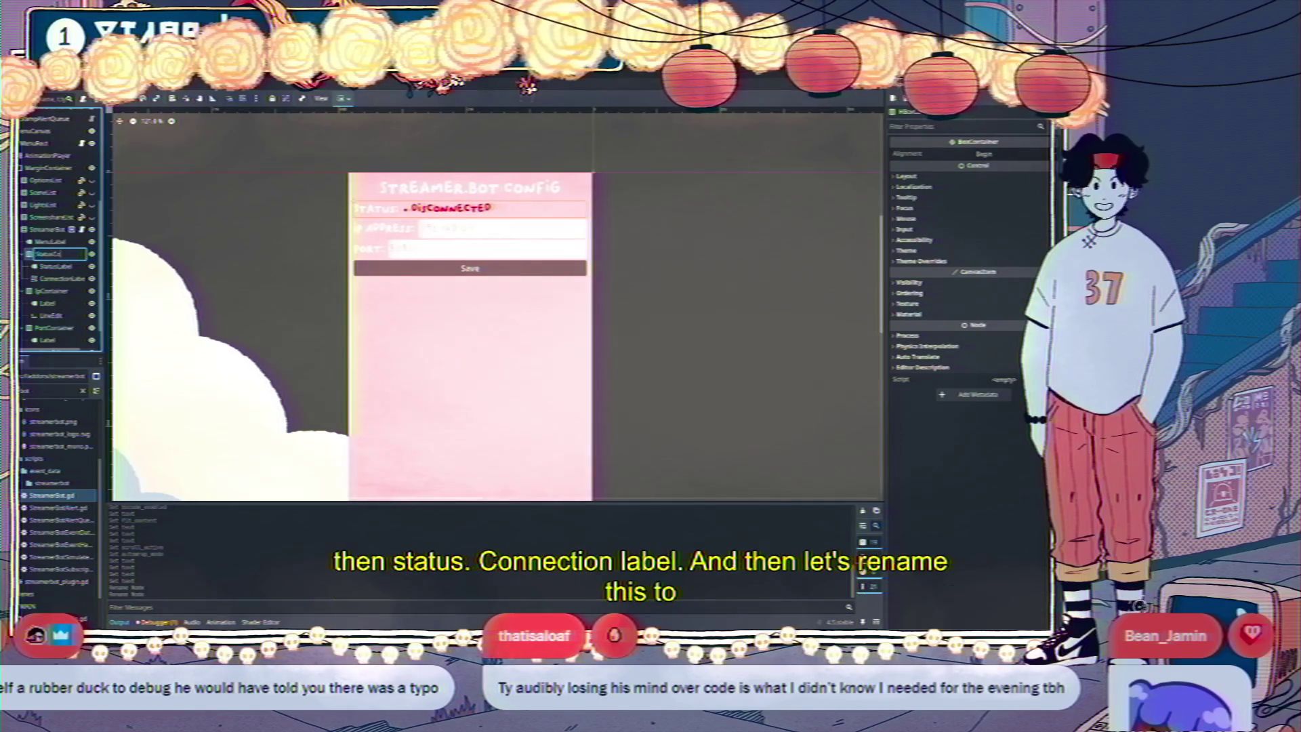
type("ontainer")
key("Return")
key("ctrl+F3")
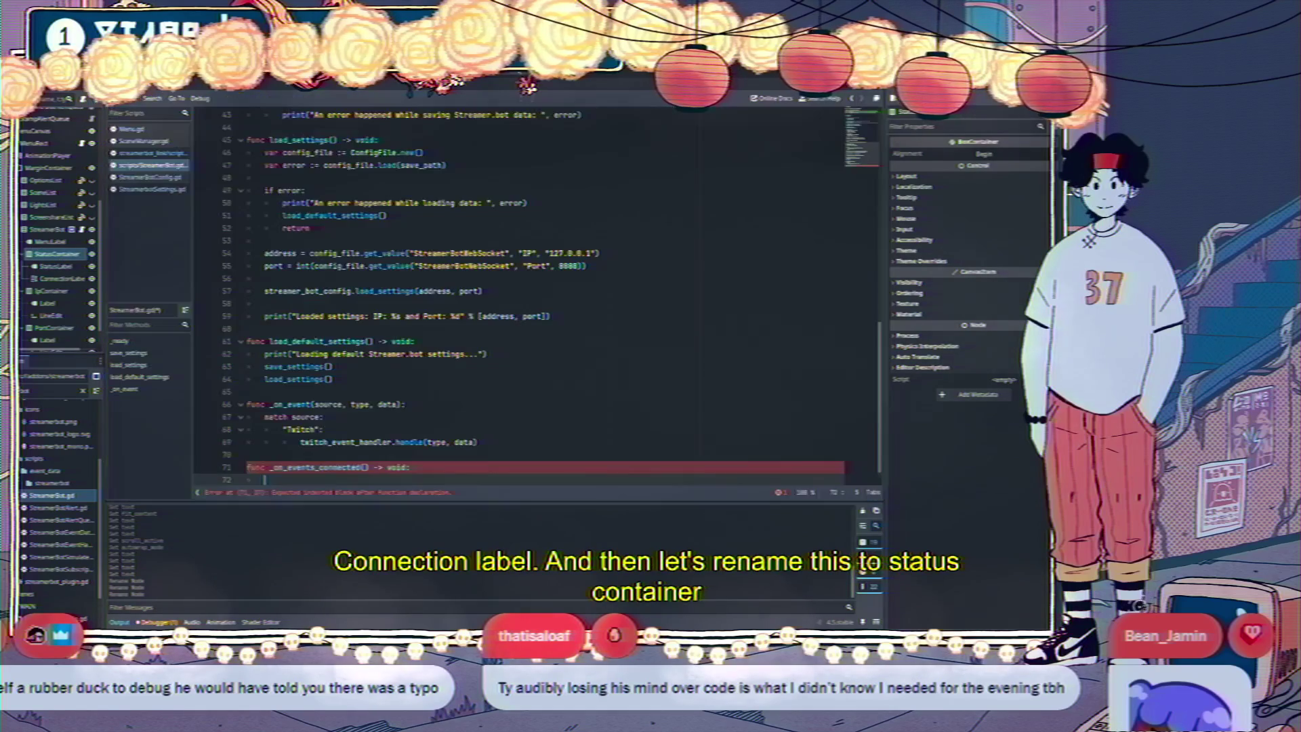
Step: In _on_events_connected, write the ConnectionLabel path with .text = "[color=green]" and paste in the label's status text
scroll(859, 162, "down", 1)
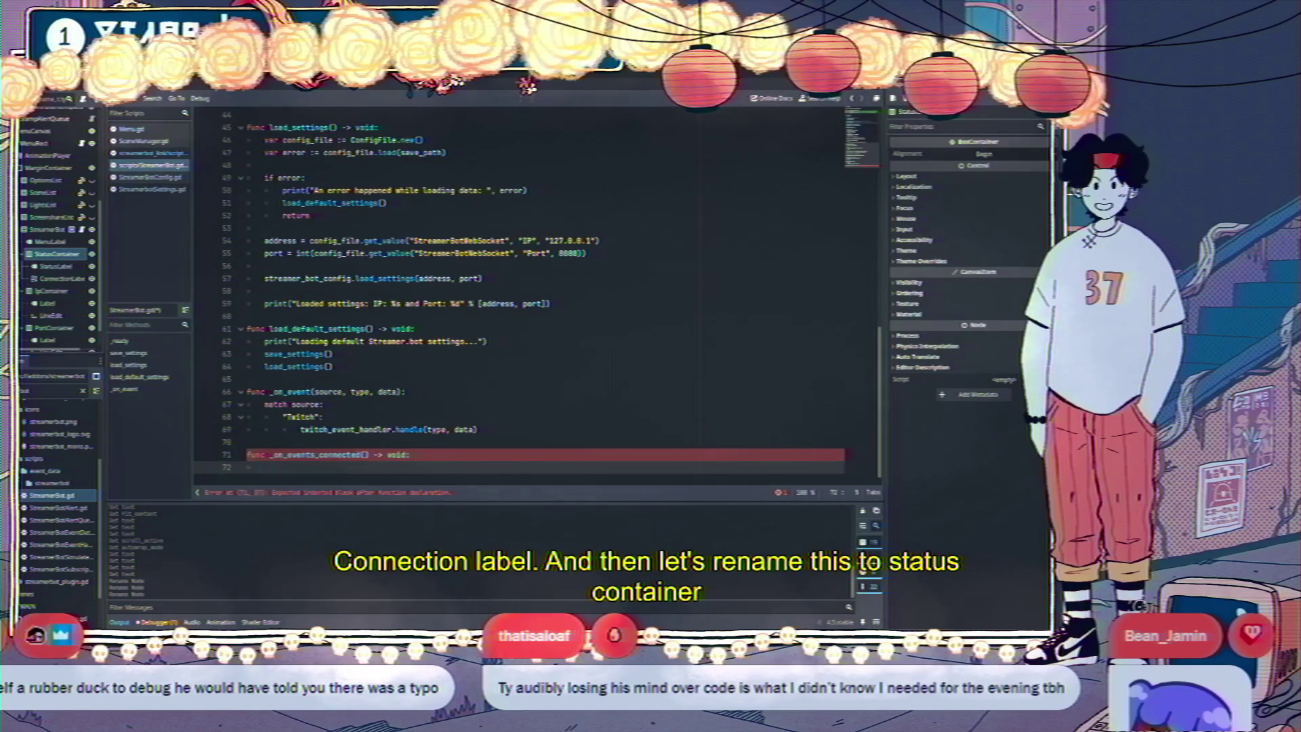
mouse_move(61, 279)
left_mouse_down()
mouse_move(284, 433)
mouse_move(284, 462)
mouse_move(298, 468)
left_mouse_up()
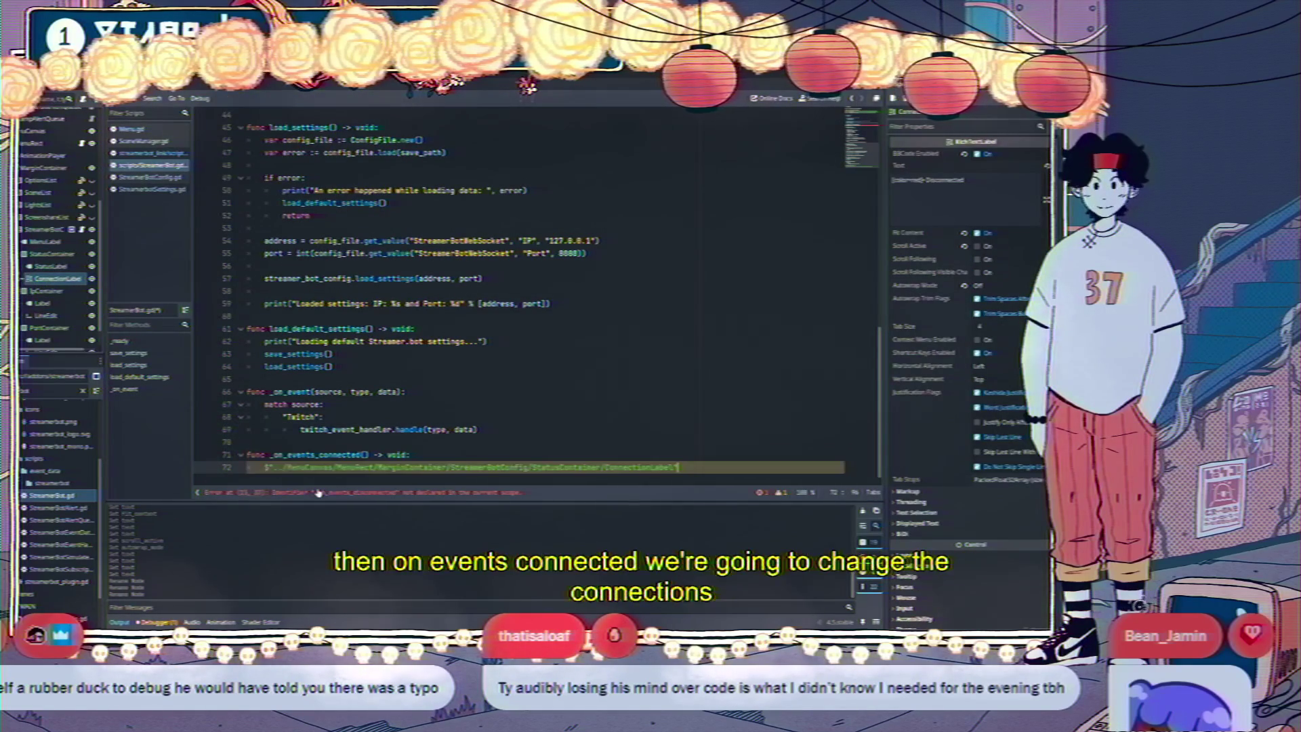
type("t =")
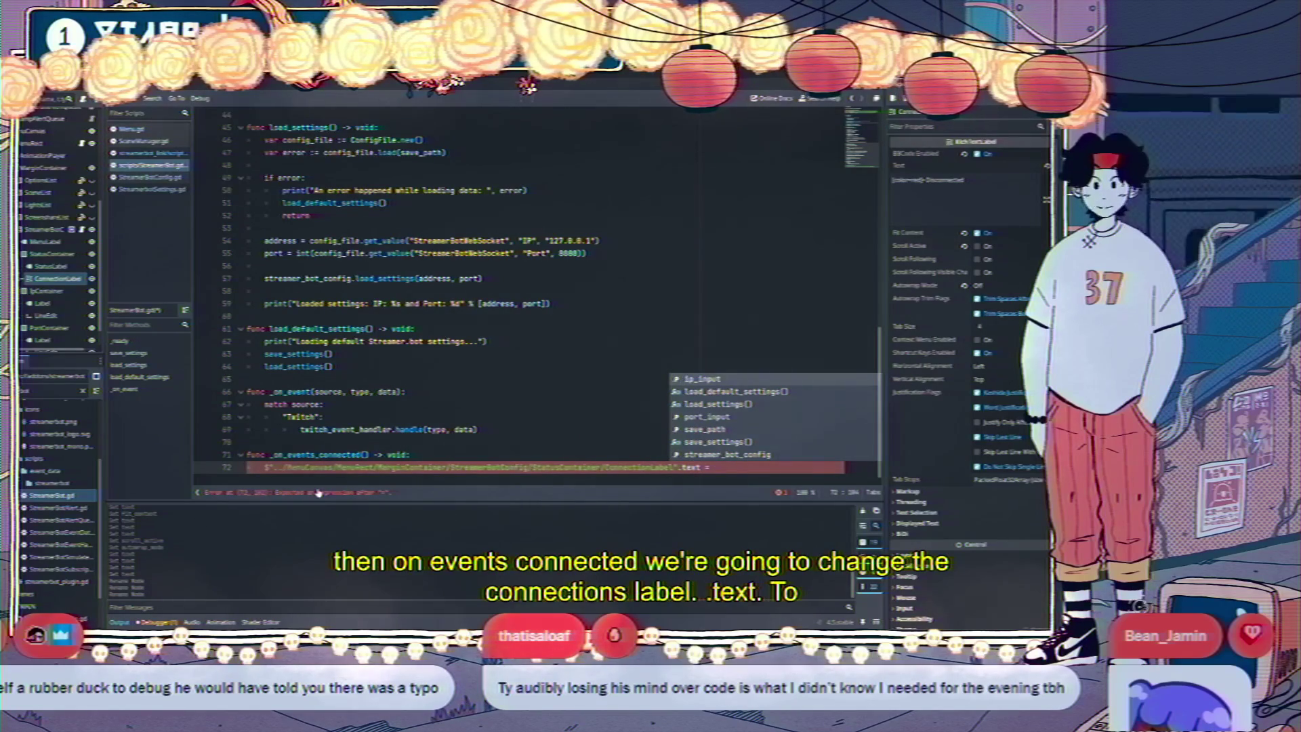
type(" \"[c]\"")
type("olor=green")
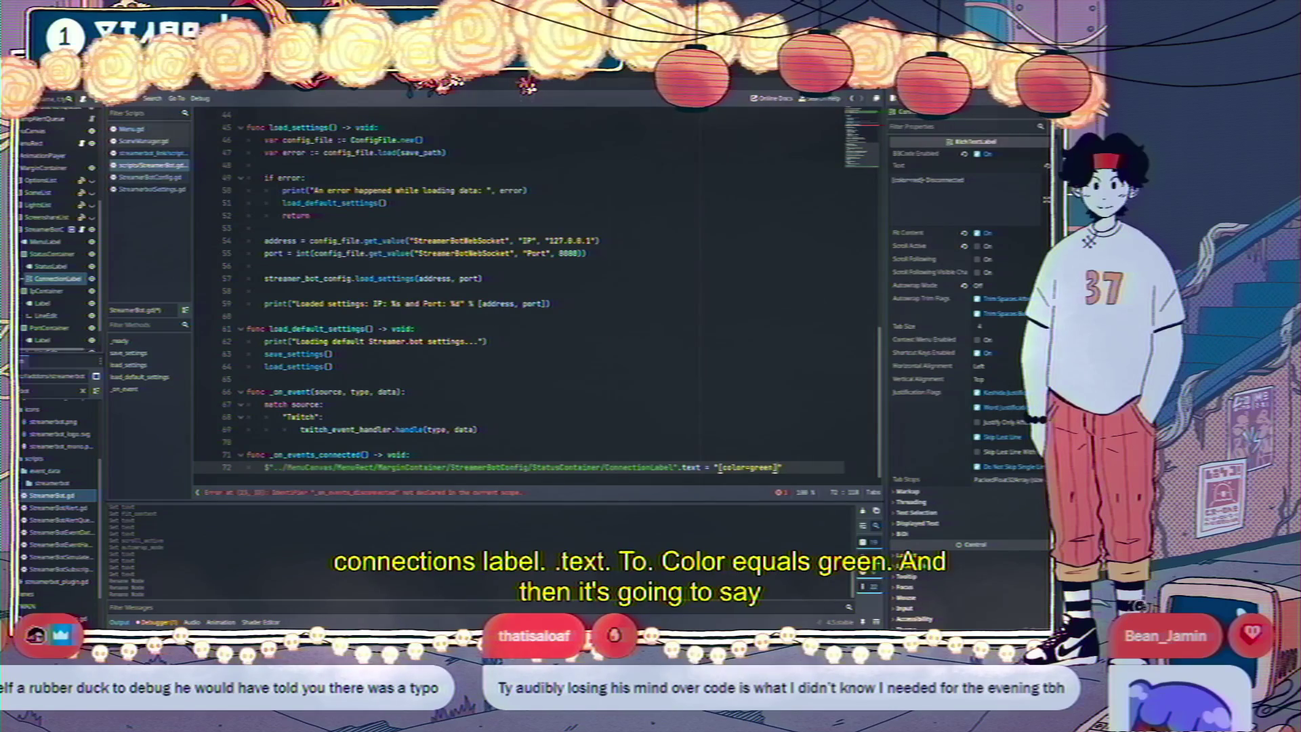
double_click(942, 180)
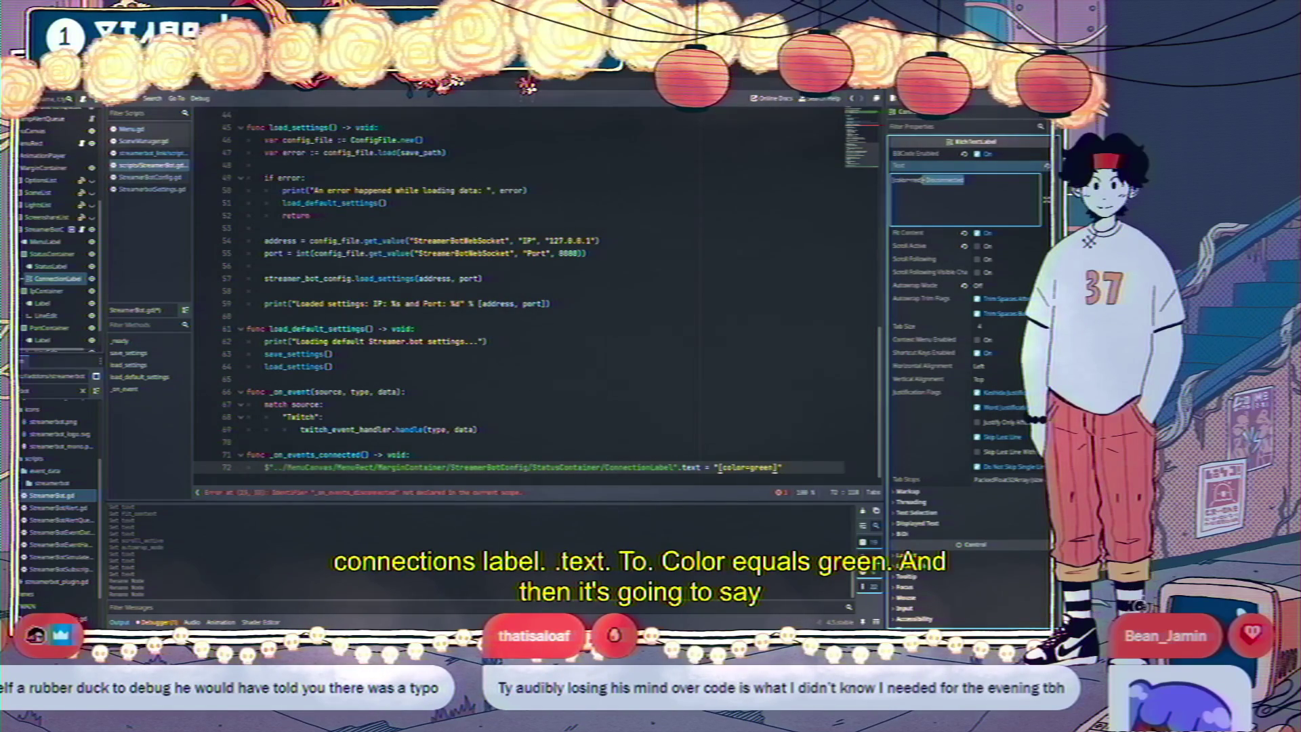
left_click(778, 467)
type("- Disconnected")
Step: Set the label's own text to 'Not Connected', make the handler's string 'Connected', and start the next function
left_click(962, 197)
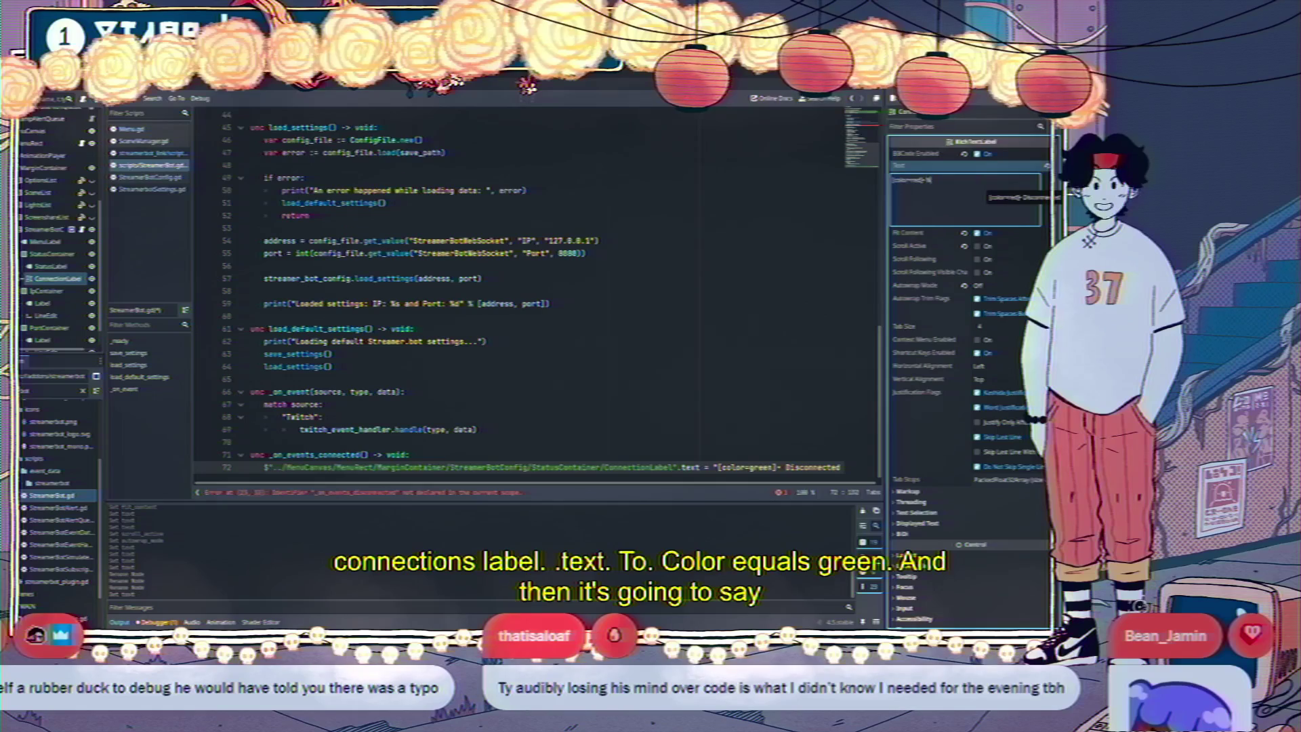
type("Not Connected")
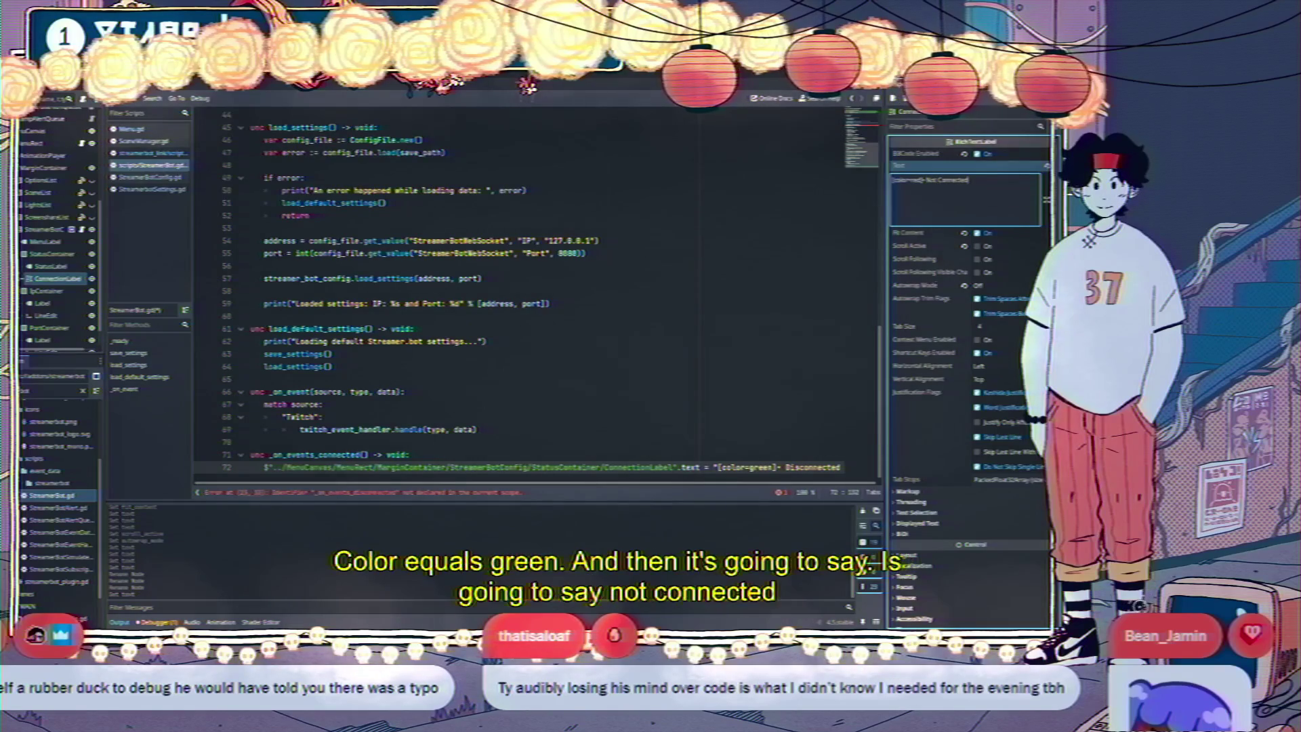
double_click(812, 467)
type("Connected")
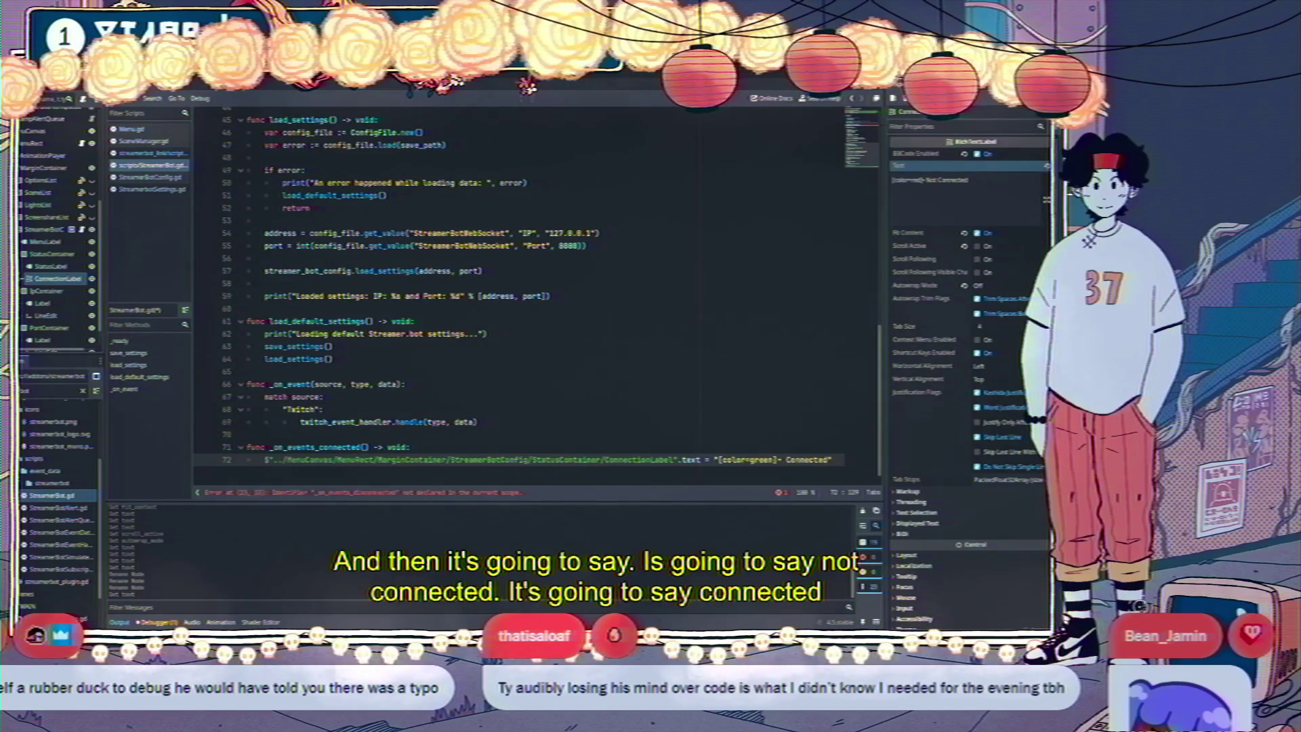
key("Return")
key("Return")
key("BackSpace")
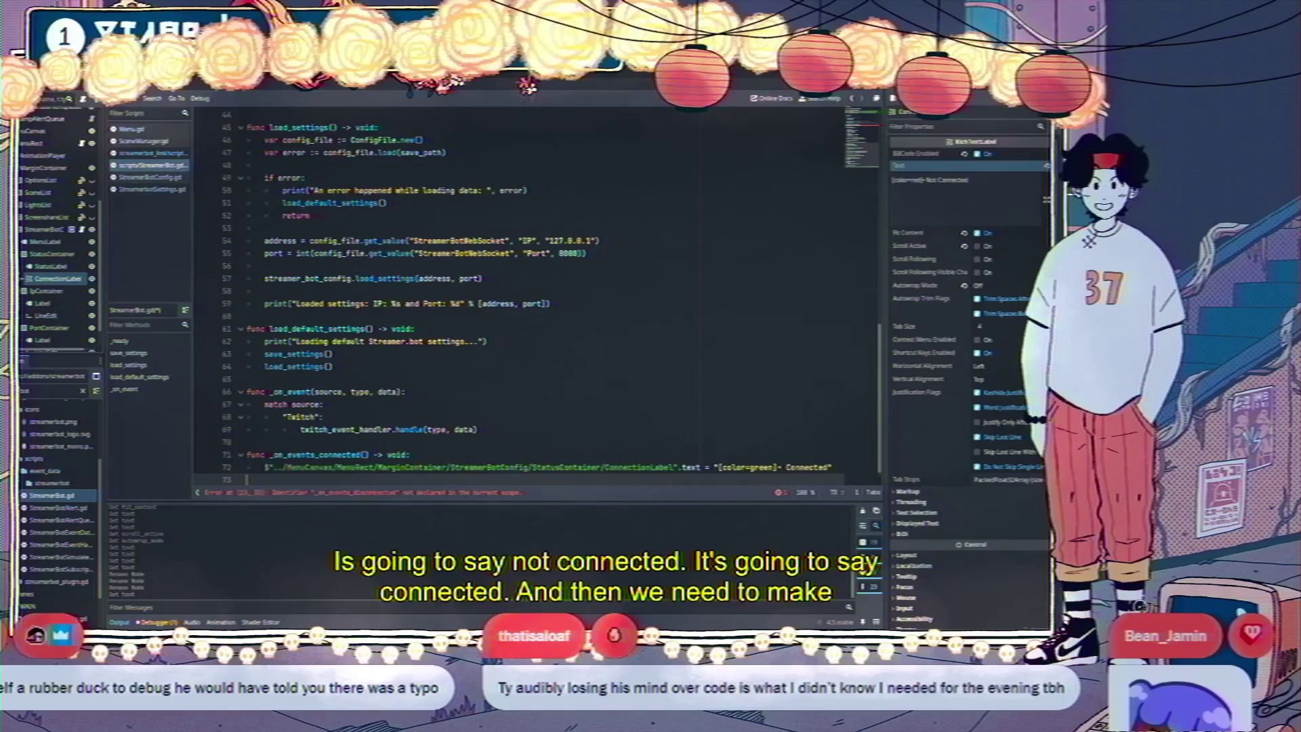
type("func _on_even")
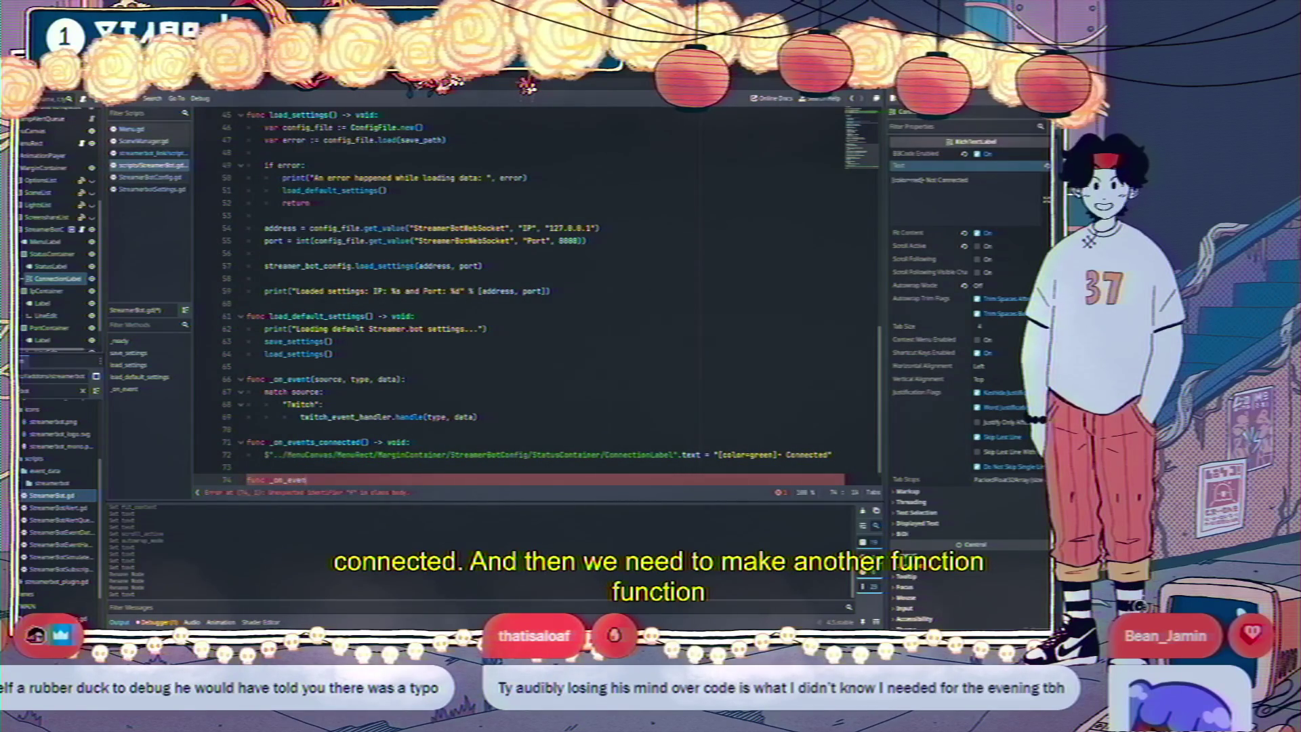
type("ts_dis")
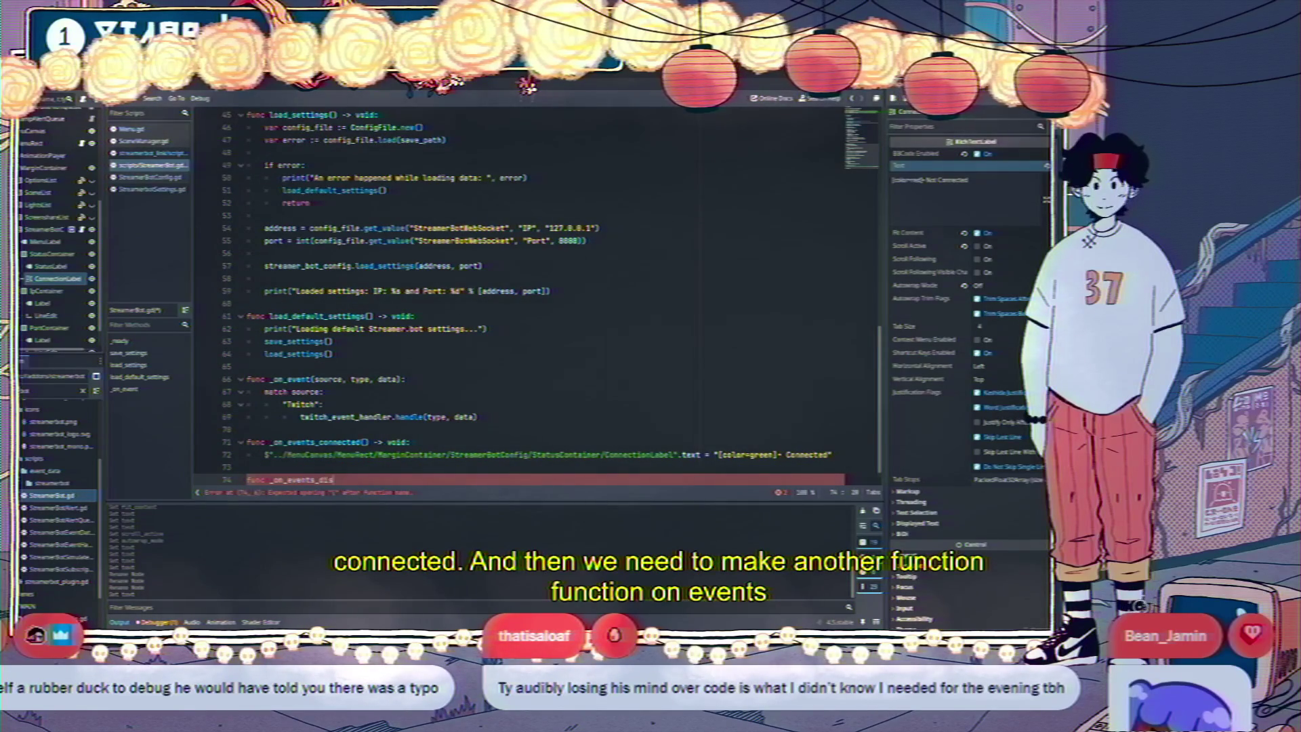
Step: Write func _on_events_disconnected() -> void: setting ConnectionLabel .text to "[color=red]- Not Connected"
key("BackSpace")
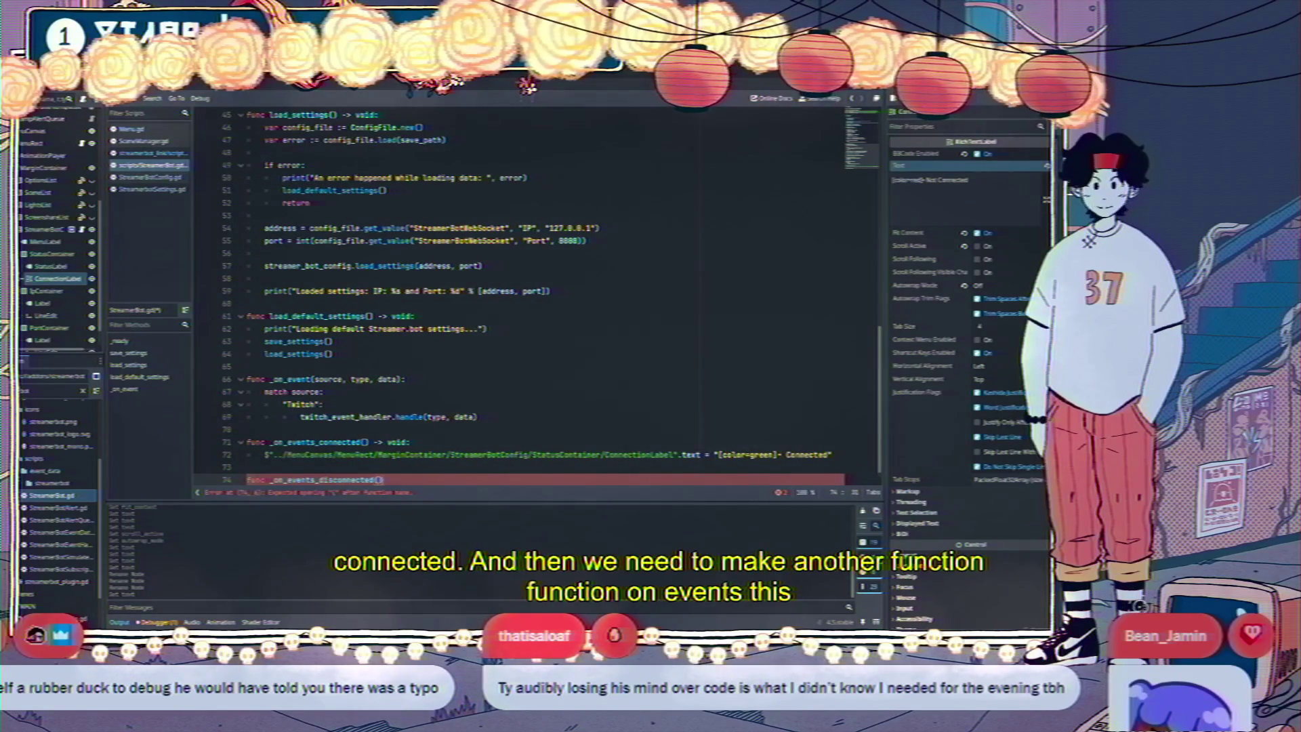
type("-> void:")
key("Return")
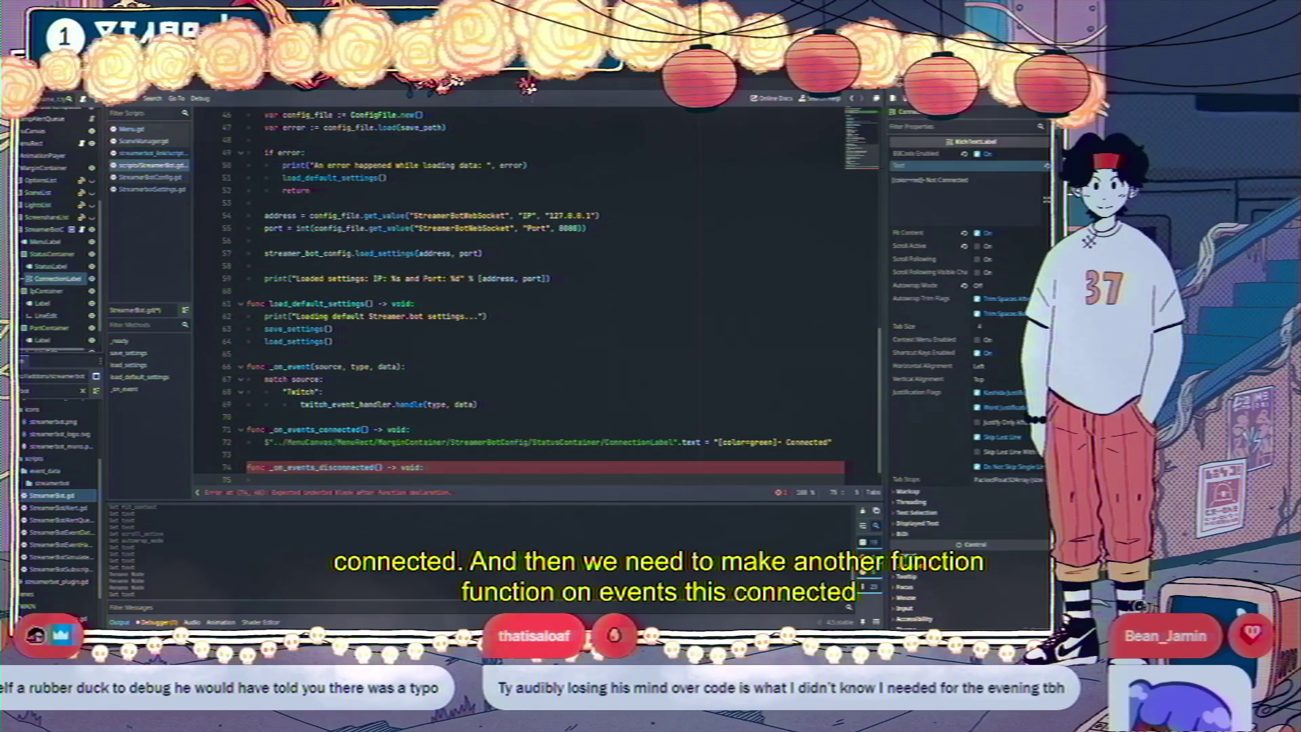
mouse_move(54, 279)
left_mouse_down()
mouse_move(64, 326)
mouse_move(85, 293)
mouse_move(312, 483)
left_mouse_up()
type(".text = \"[colo")
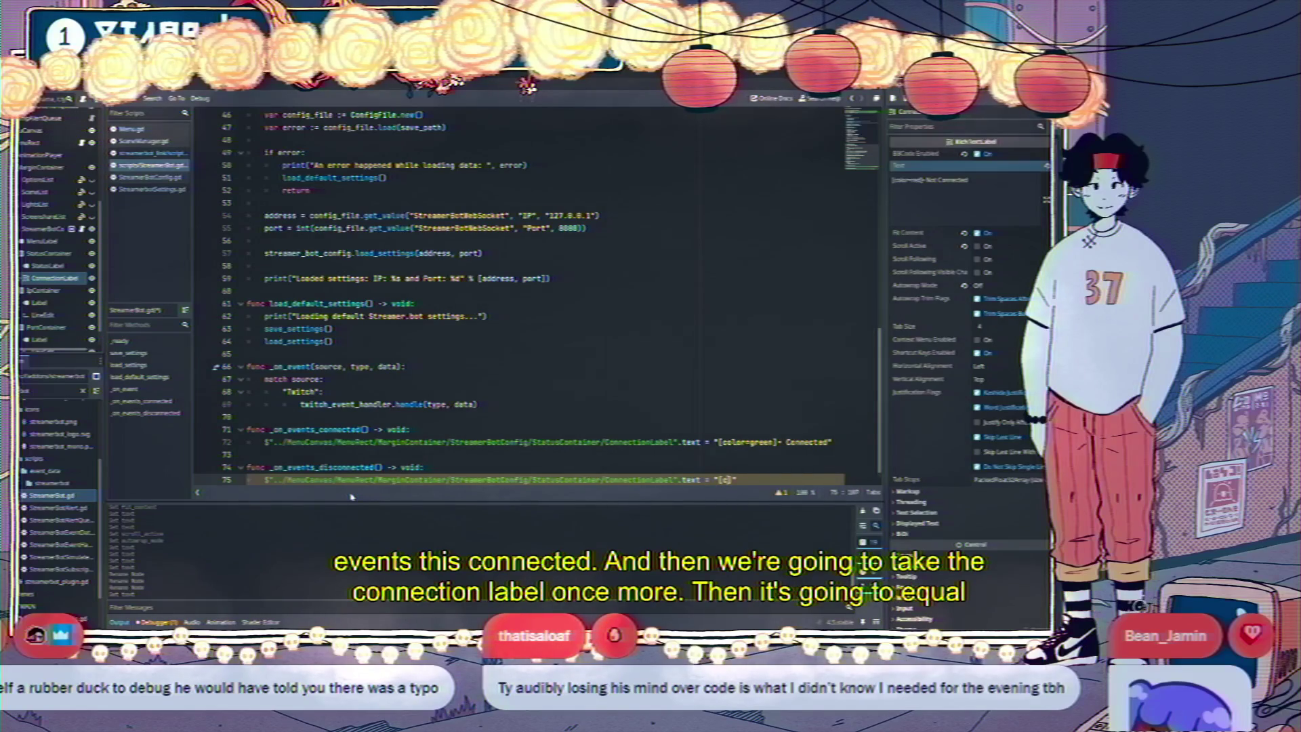
type("r=red")
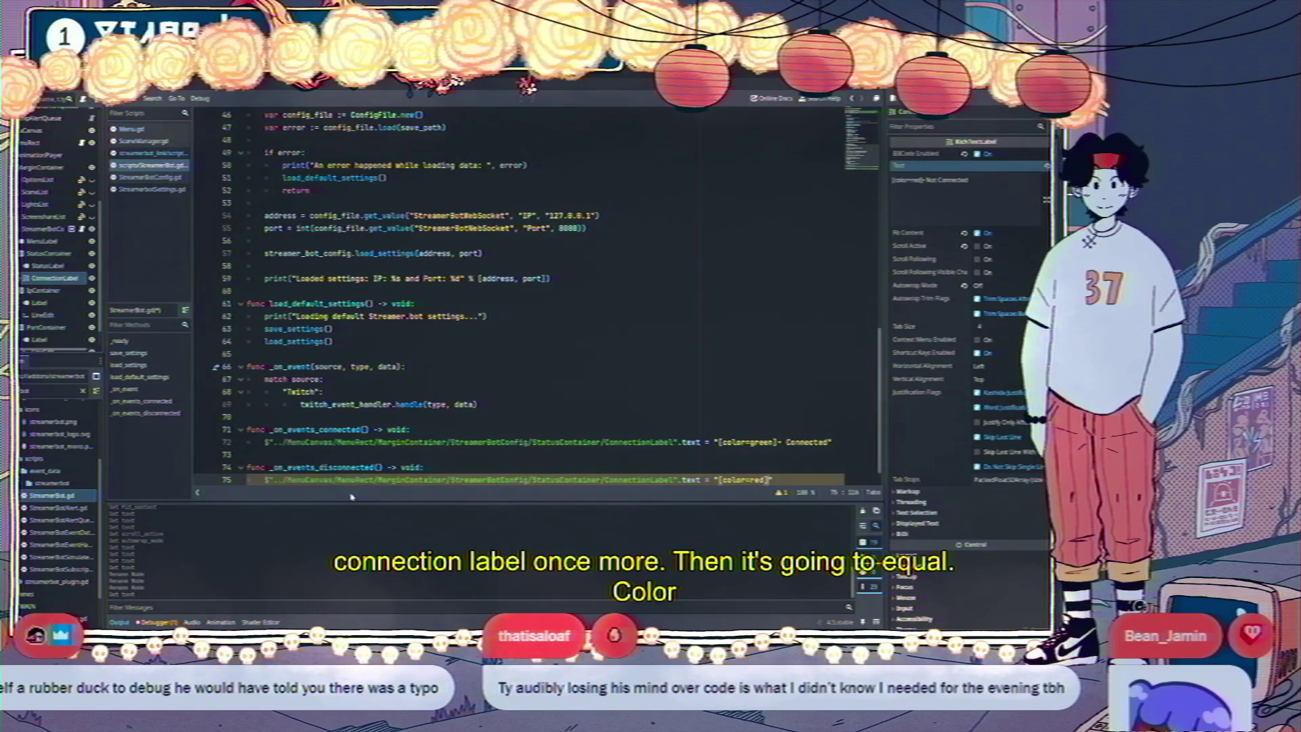
double_click(953, 180)
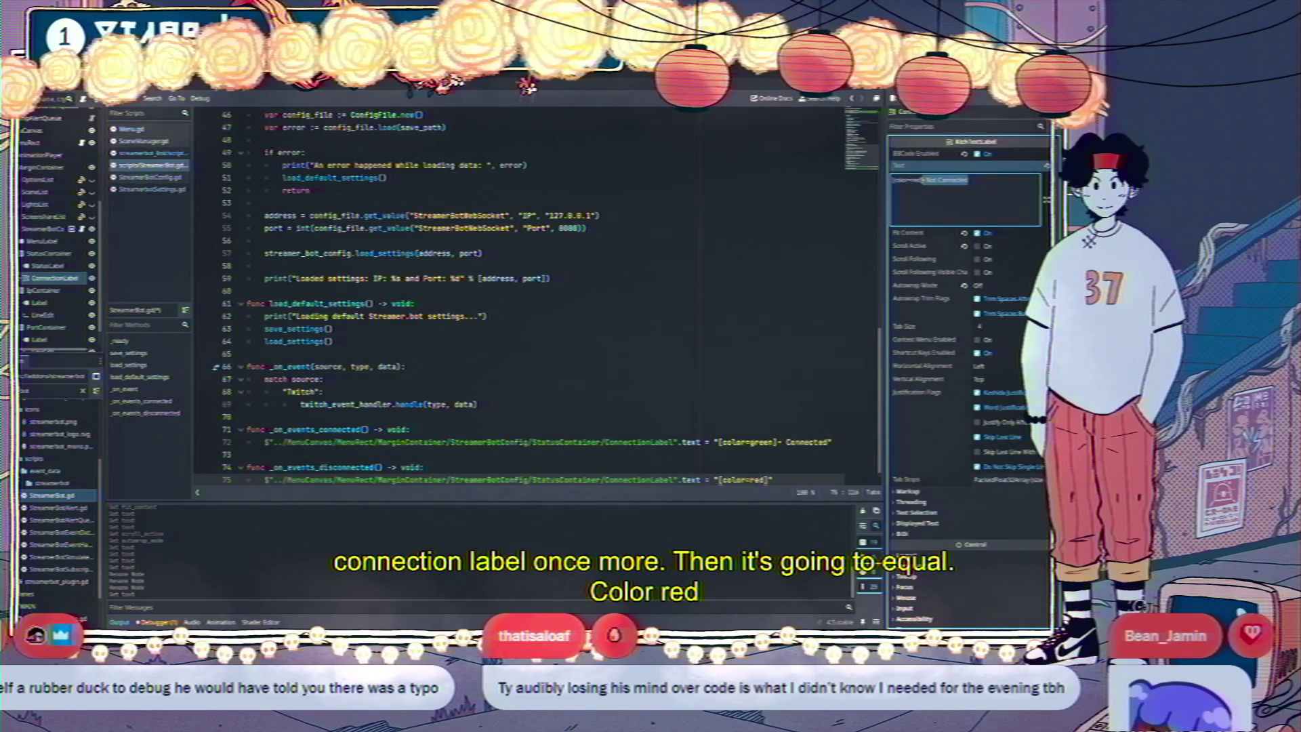
left_click(774, 479)
type("- Not Connected")
Step: Tidy the new handler code and launch the project with F5
left_click(833, 442)
scroll(879, 399, "down", 1)
key("Up")
key("Up")
left_click(250, 278)
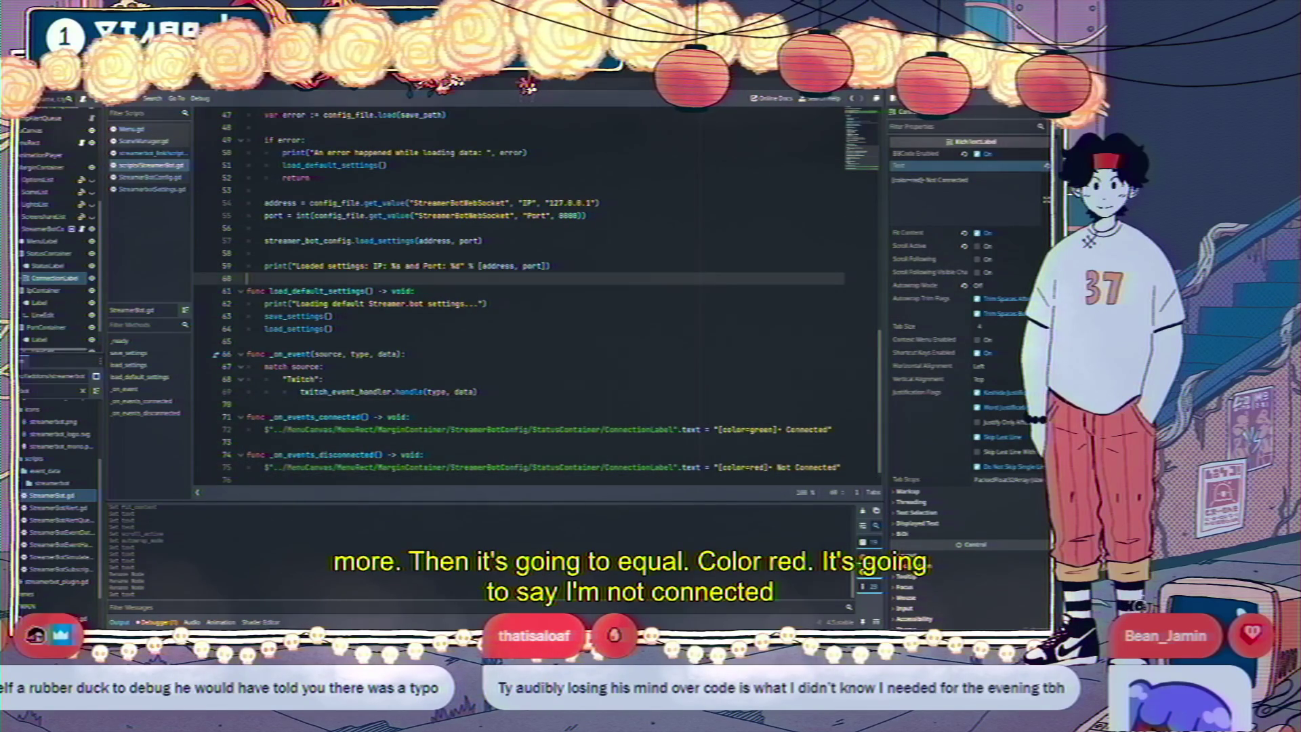
key("F5")
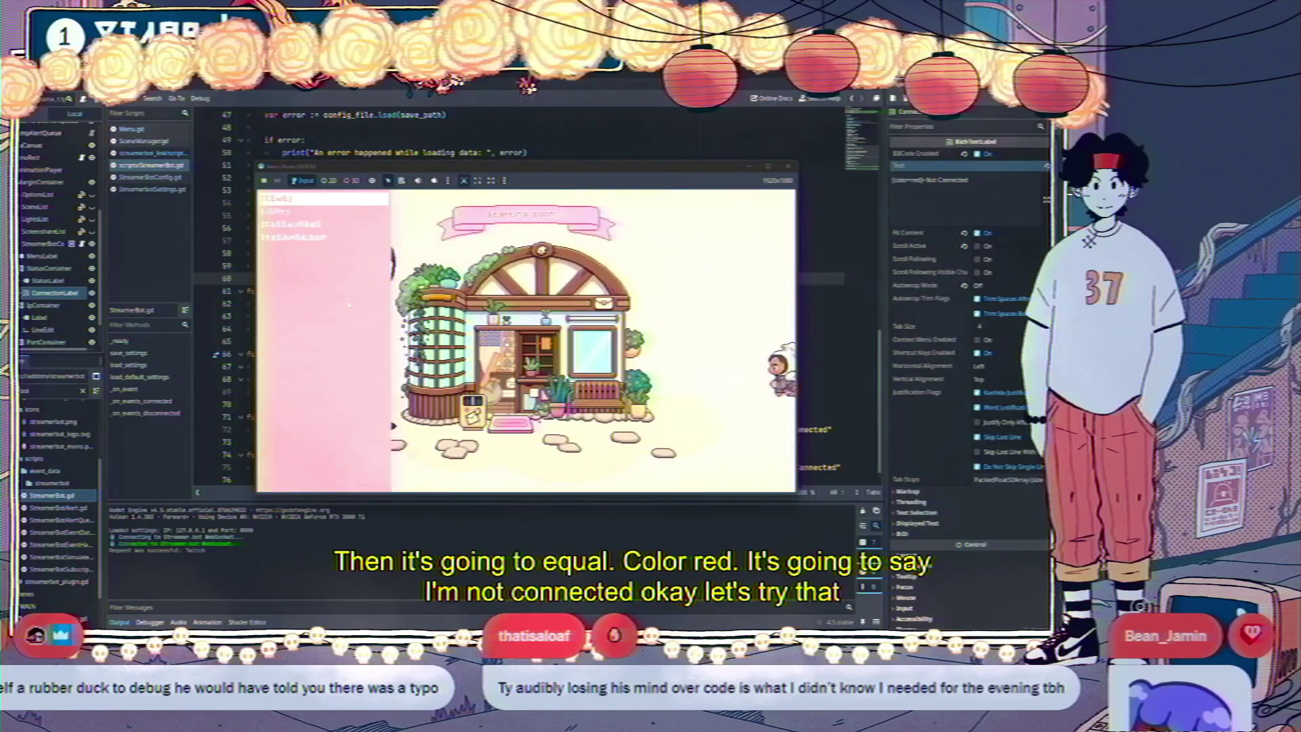
Step: In the running game, open the Streamerbot Config panel, save, check the Output, then close the game
key("Return")
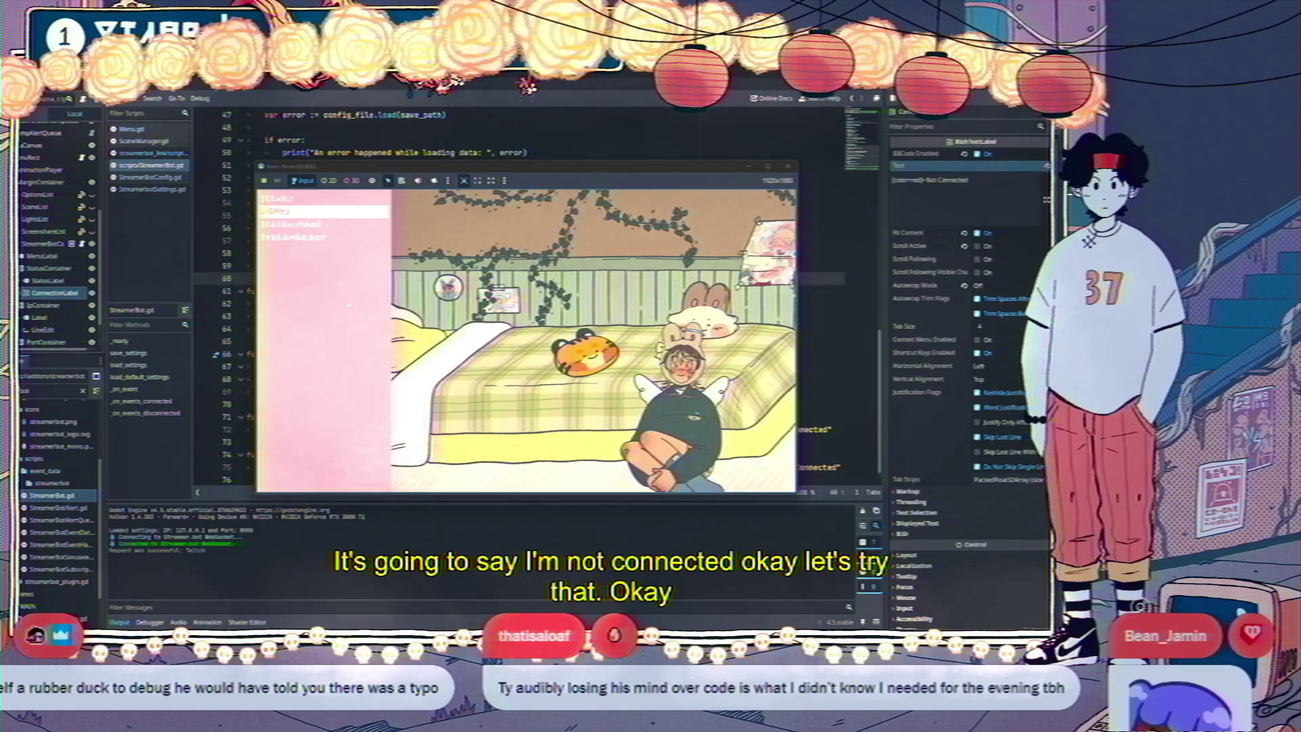
key("Down")
key("Down")
key("Return")
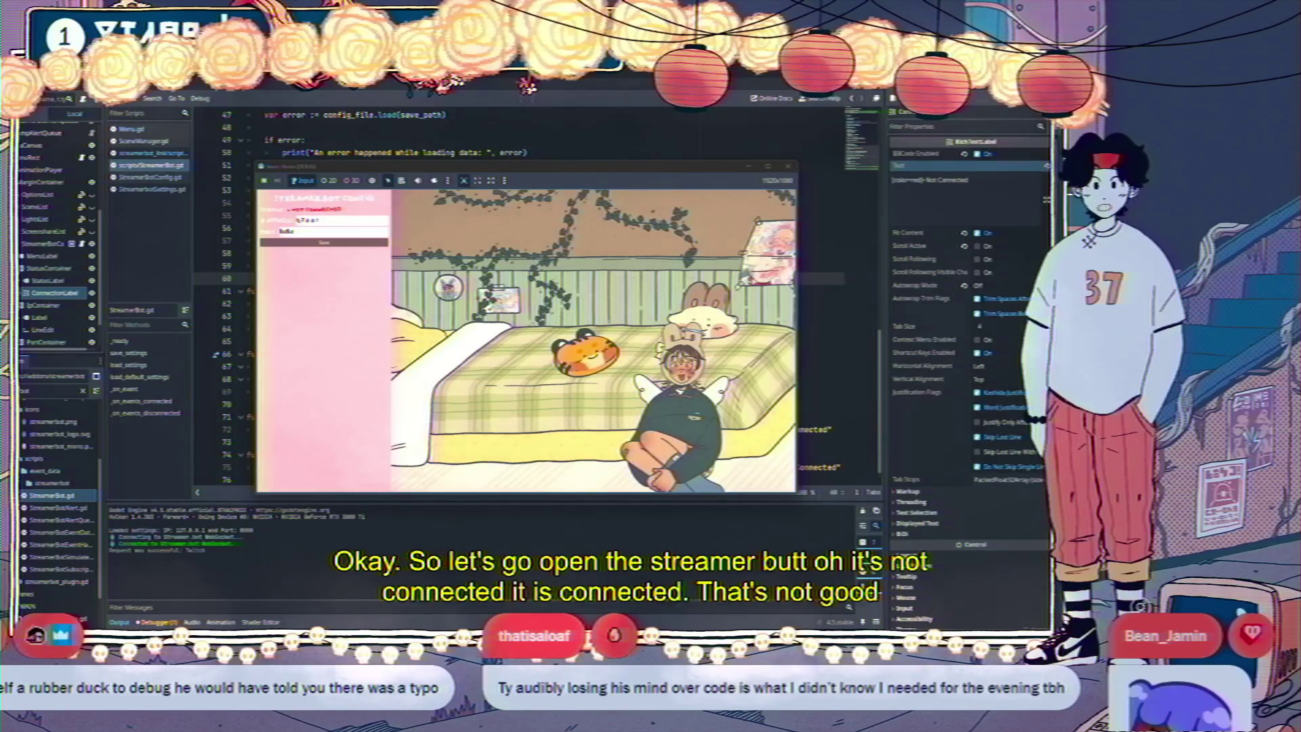
left_click(325, 244)
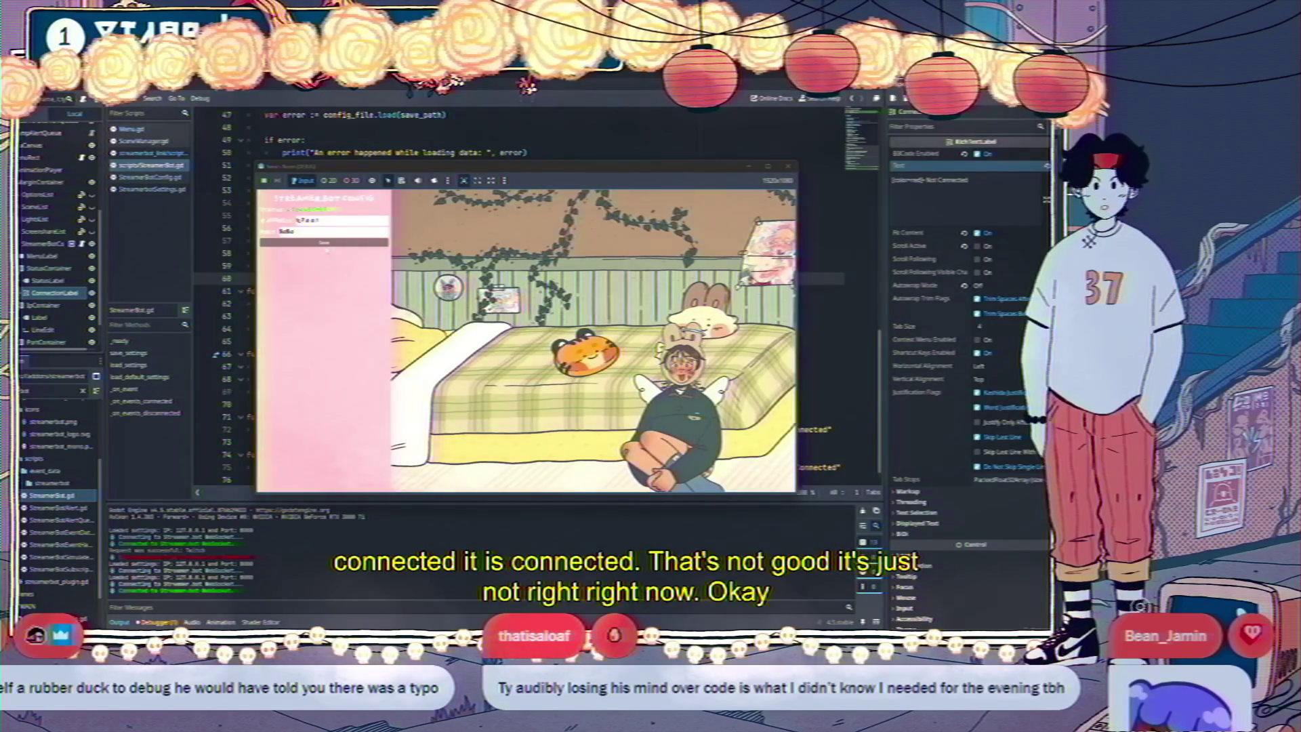
mouse_move(398, 173)
left_mouse_down()
mouse_move(404, 187)
mouse_move(514, 210)
mouse_move(410, 166)
left_mouse_up()
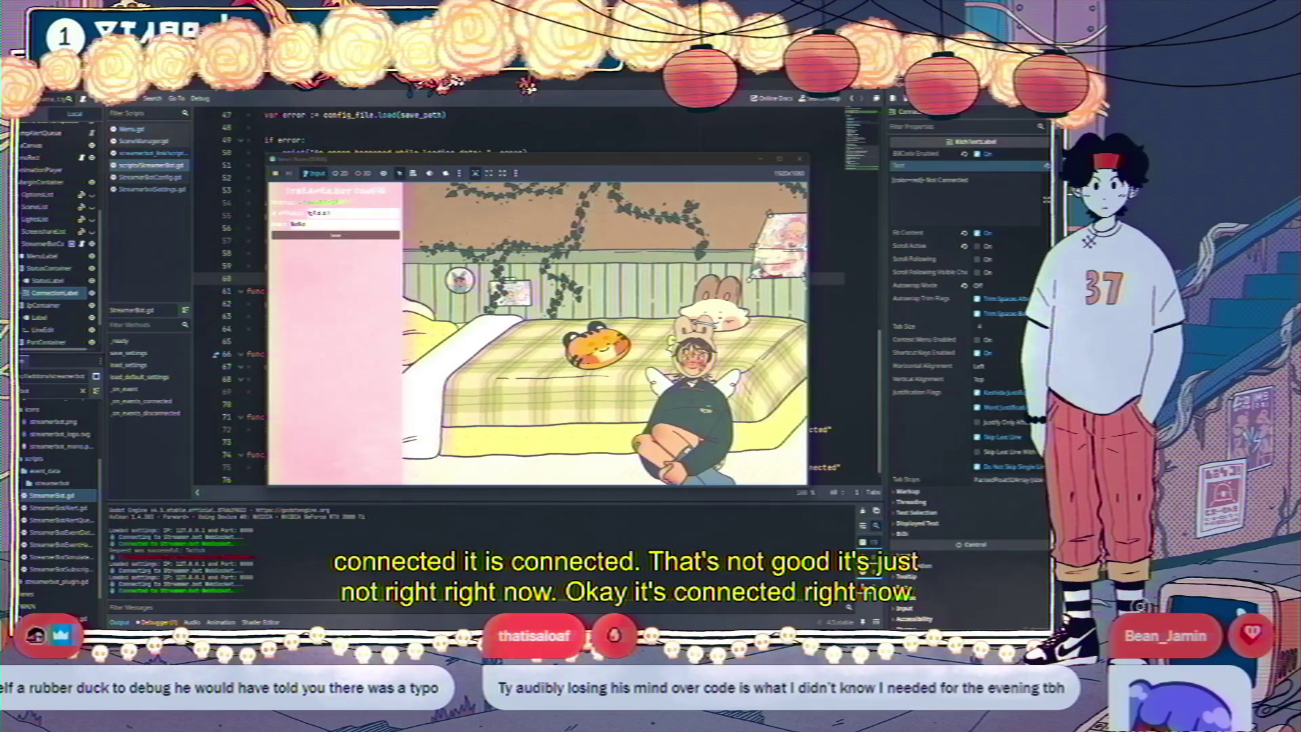
mouse_move(350, 158)
left_mouse_down()
mouse_move(488, 412)
mouse_move(433, 371)
mouse_move(331, 206)
left_mouse_up()
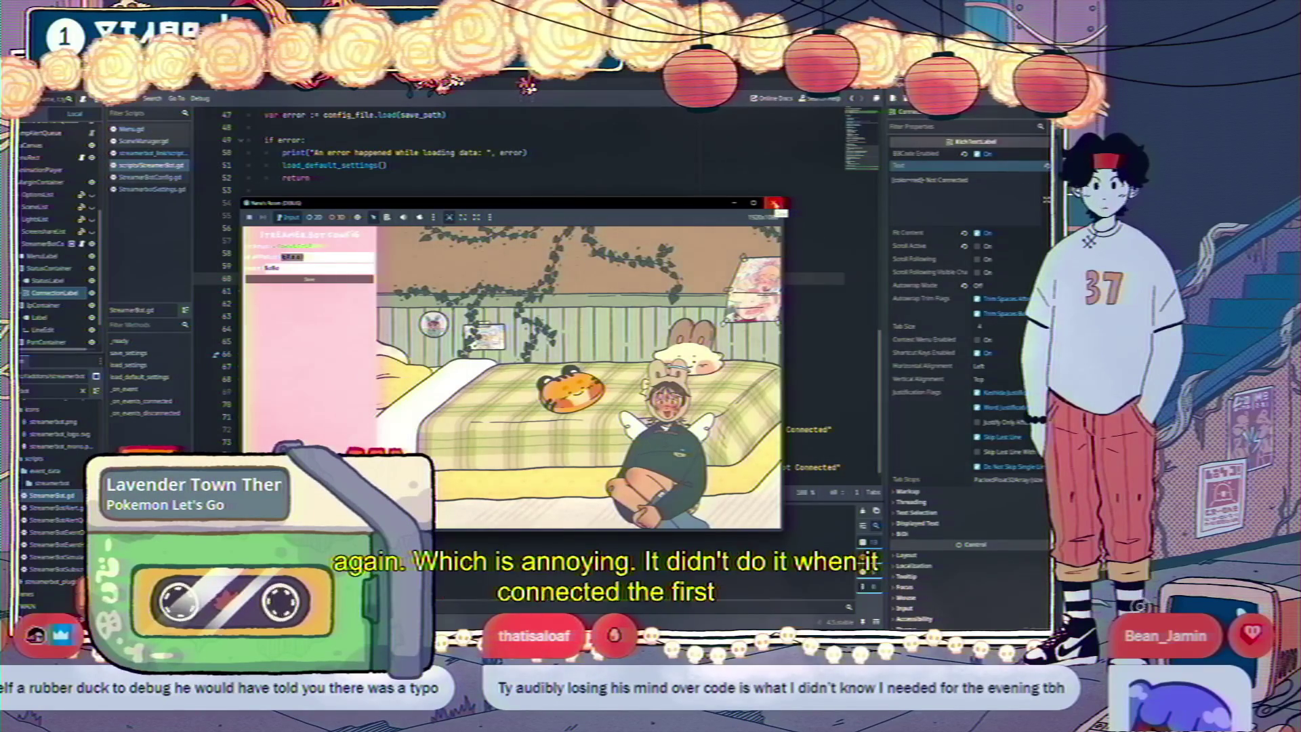
left_click(776, 203)
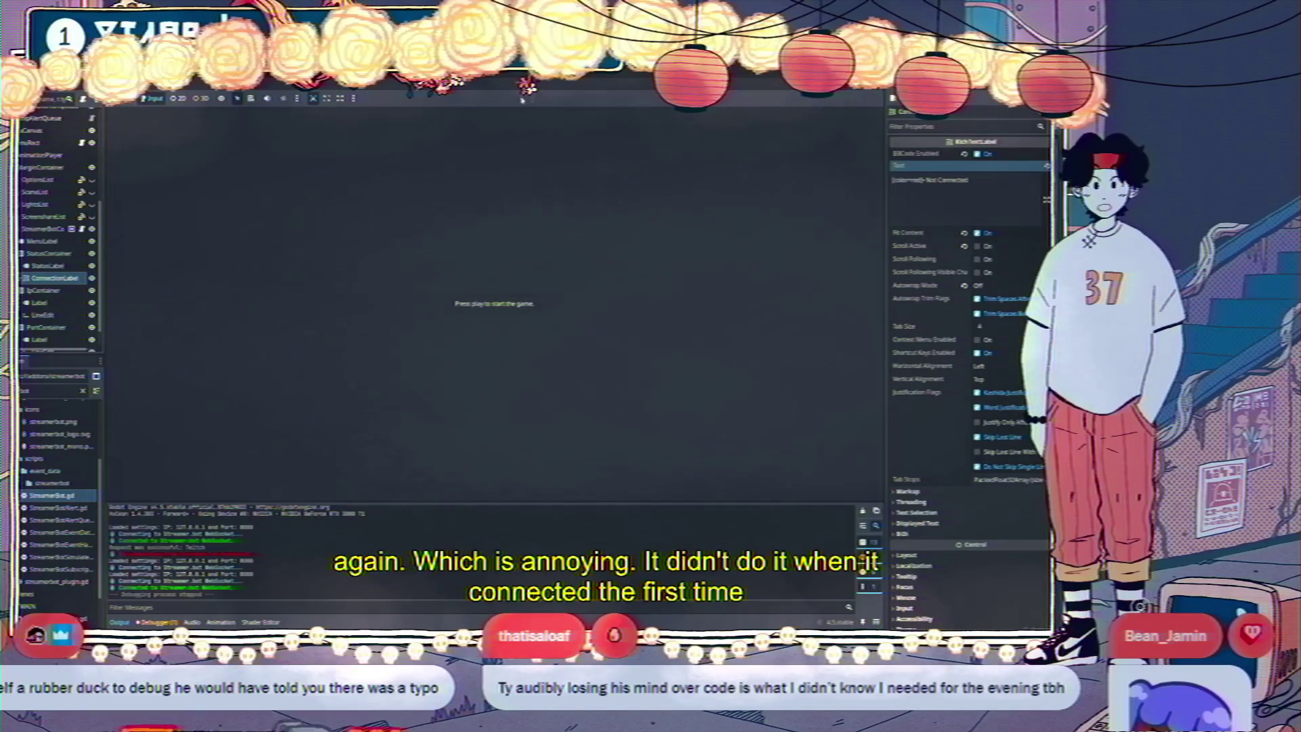
key("F5")
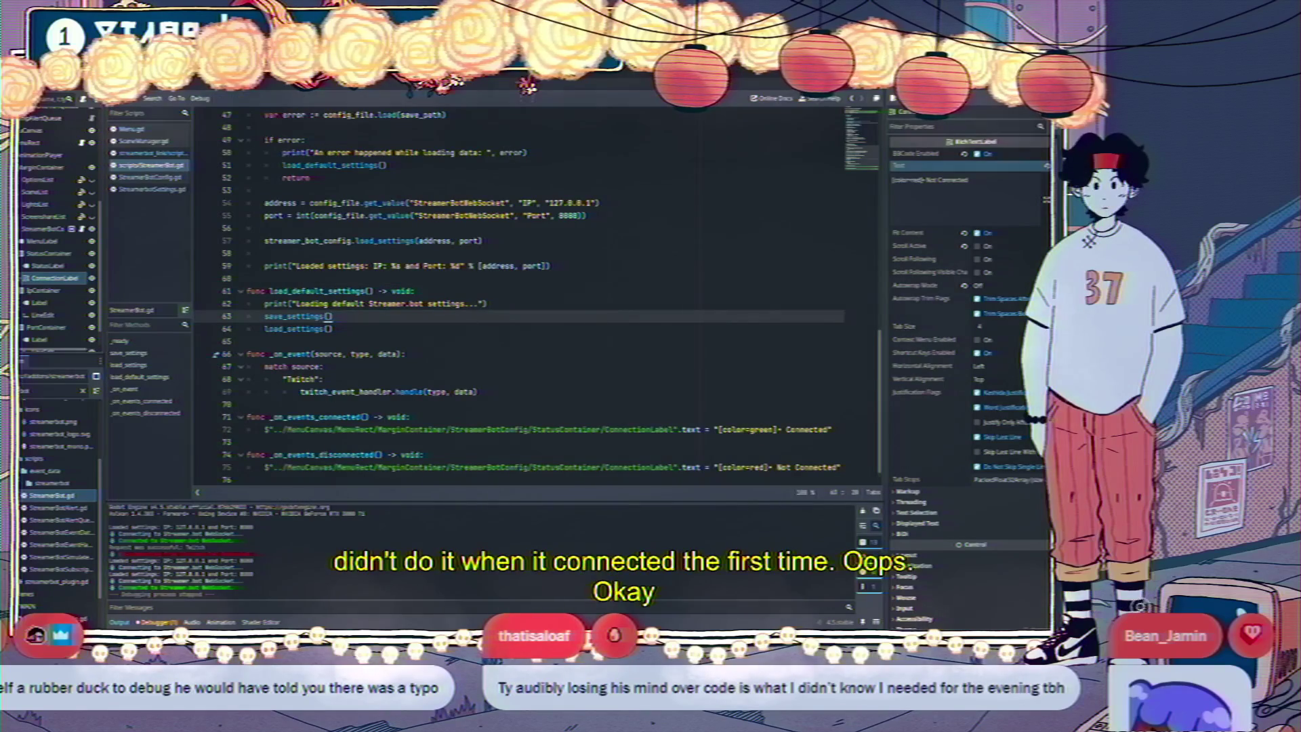
Step: Search for 'connected', then open the Streamer.bot WebSocket script and find its 'connected to stre' message
key("ctrl+f")
type("connected to")
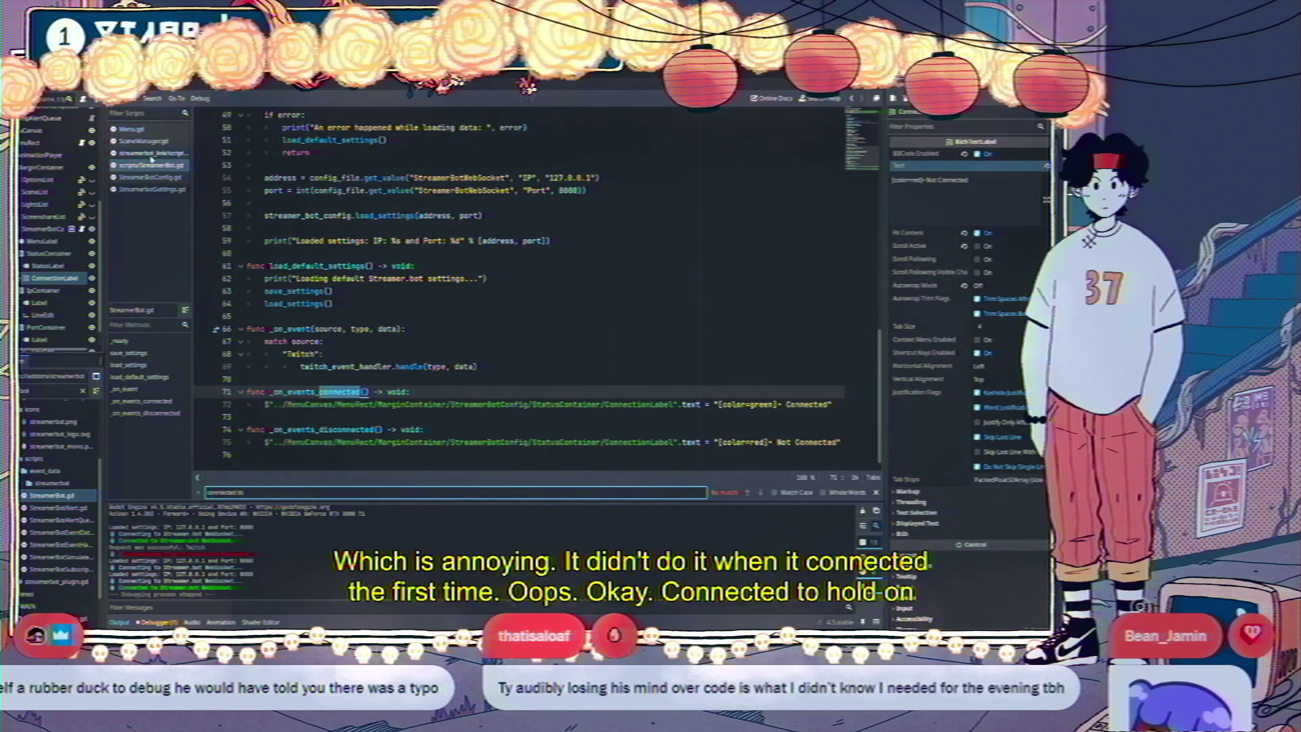
left_click(152, 156)
key("ctrl+f")
key("Return")
type("stre")
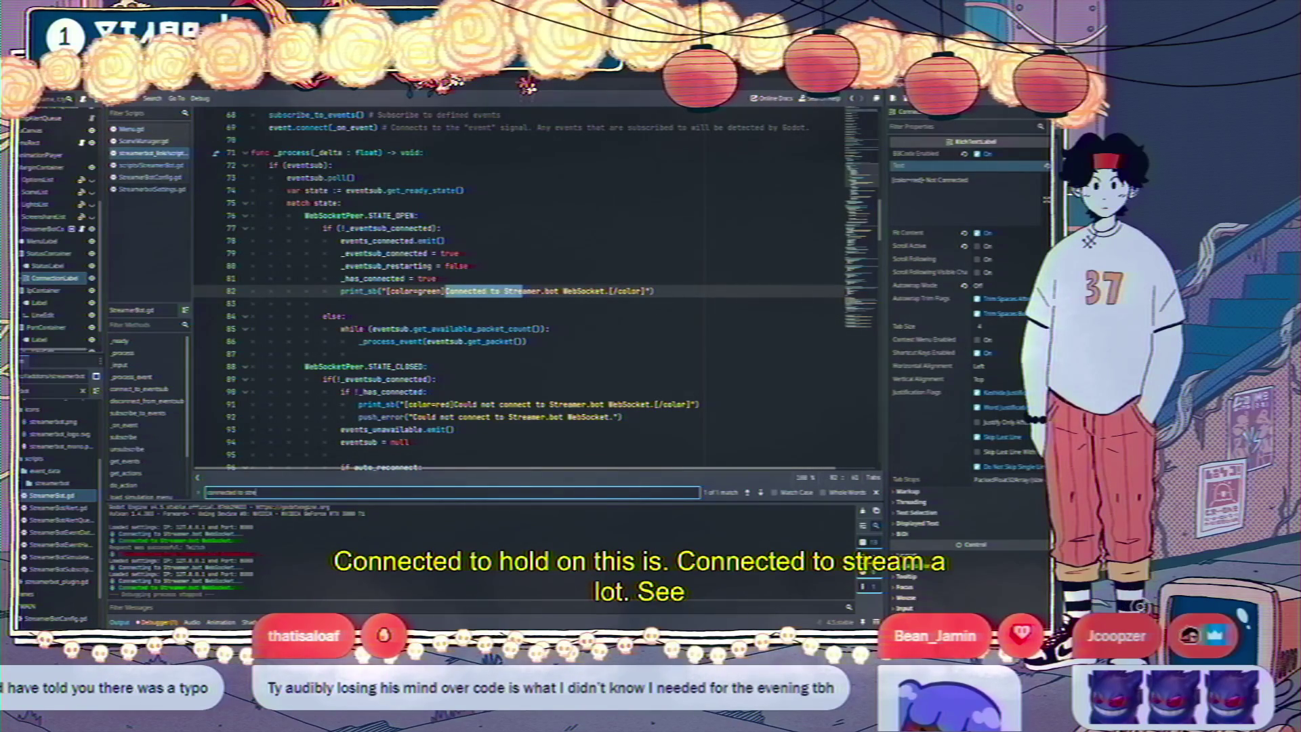
key("Escape")
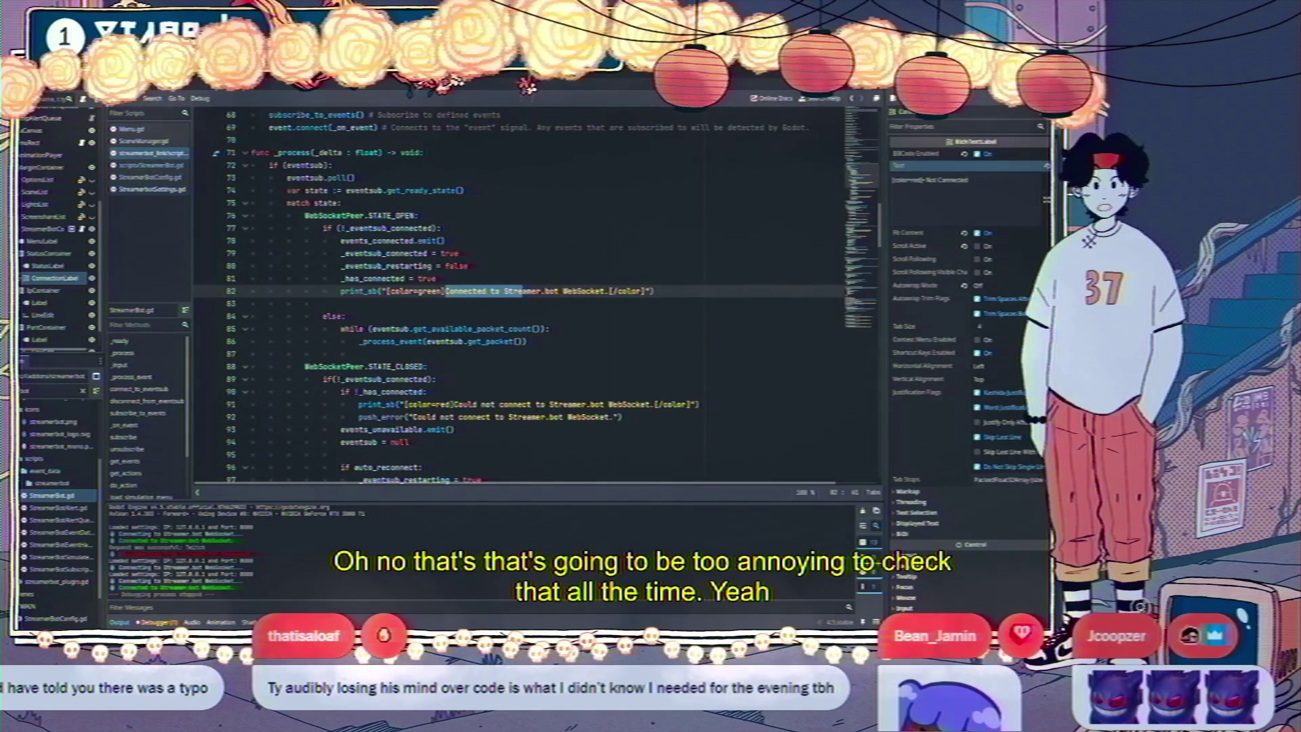
mouse_move(861, 178)
left_mouse_down()
mouse_move(858, 339)
mouse_move(861, 215)
left_mouse_up()
Step: Search the addon script for events_connected to locate its emit call
key("ctrl+f")
type("events_conn")
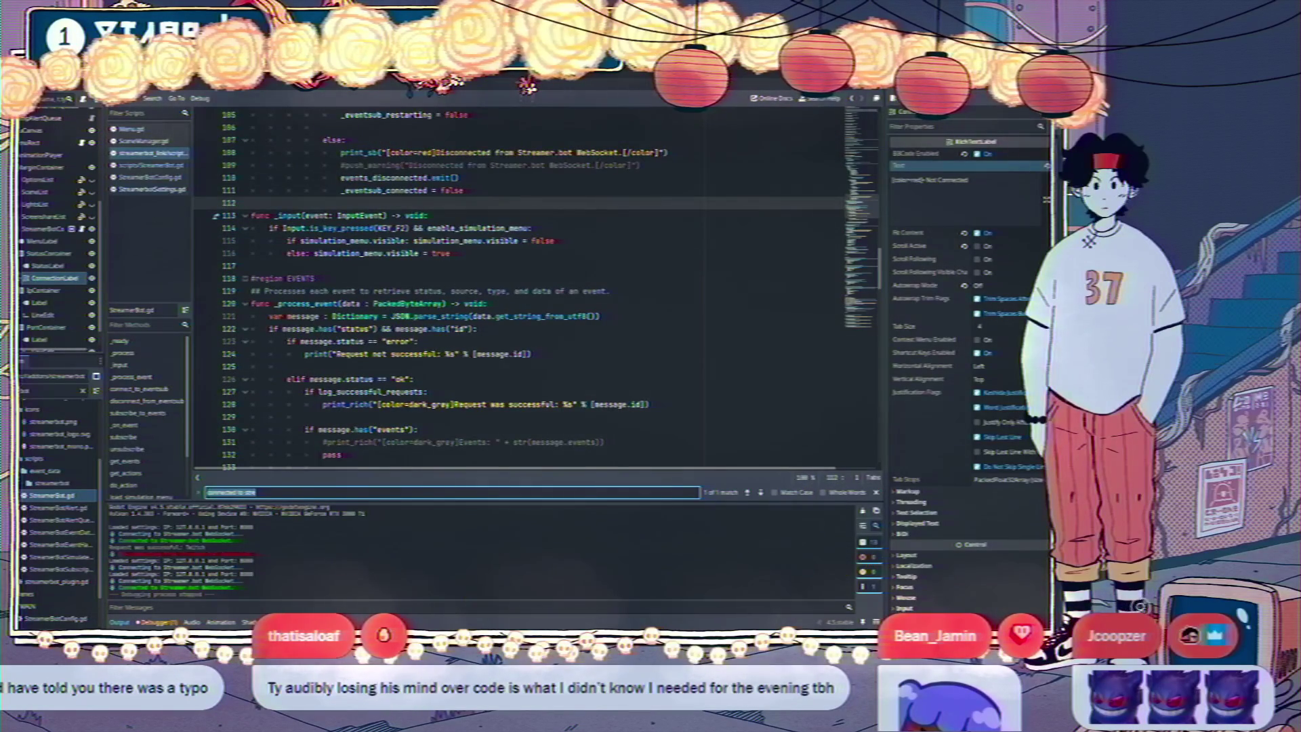
type("ected")
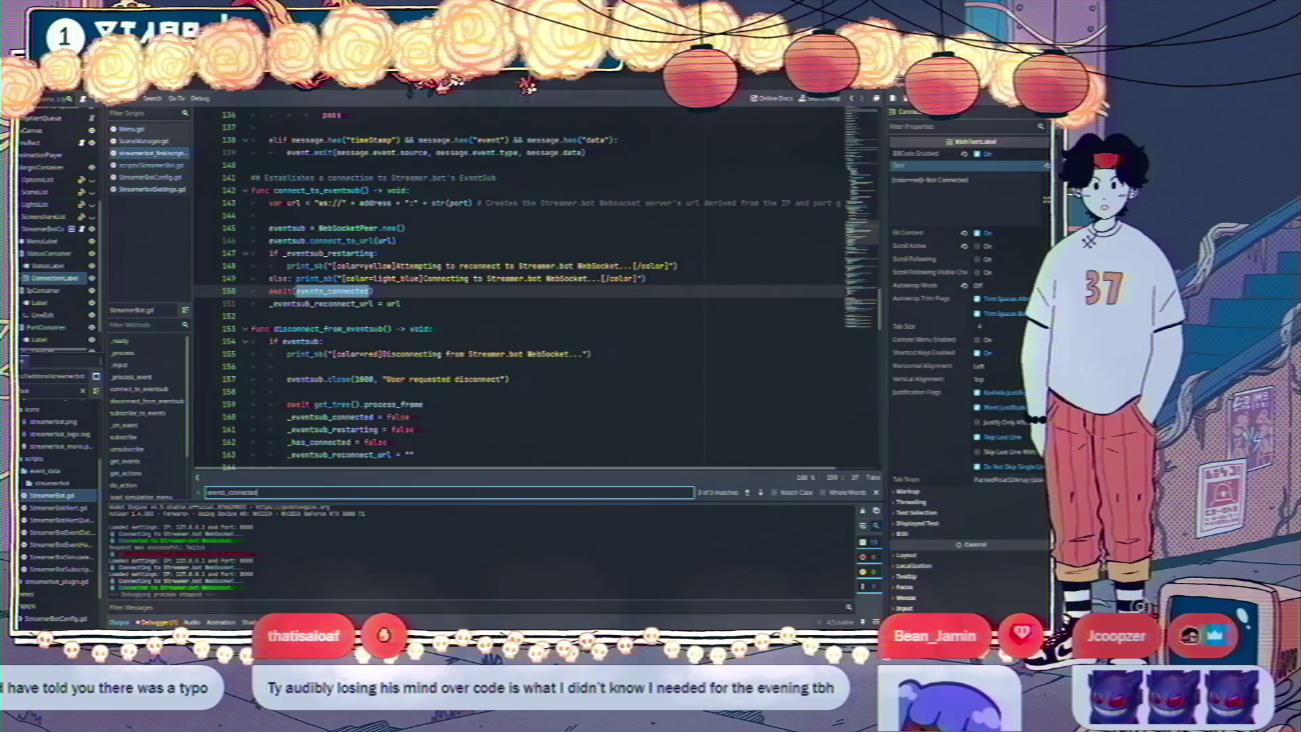
key("Return")
key("Return")
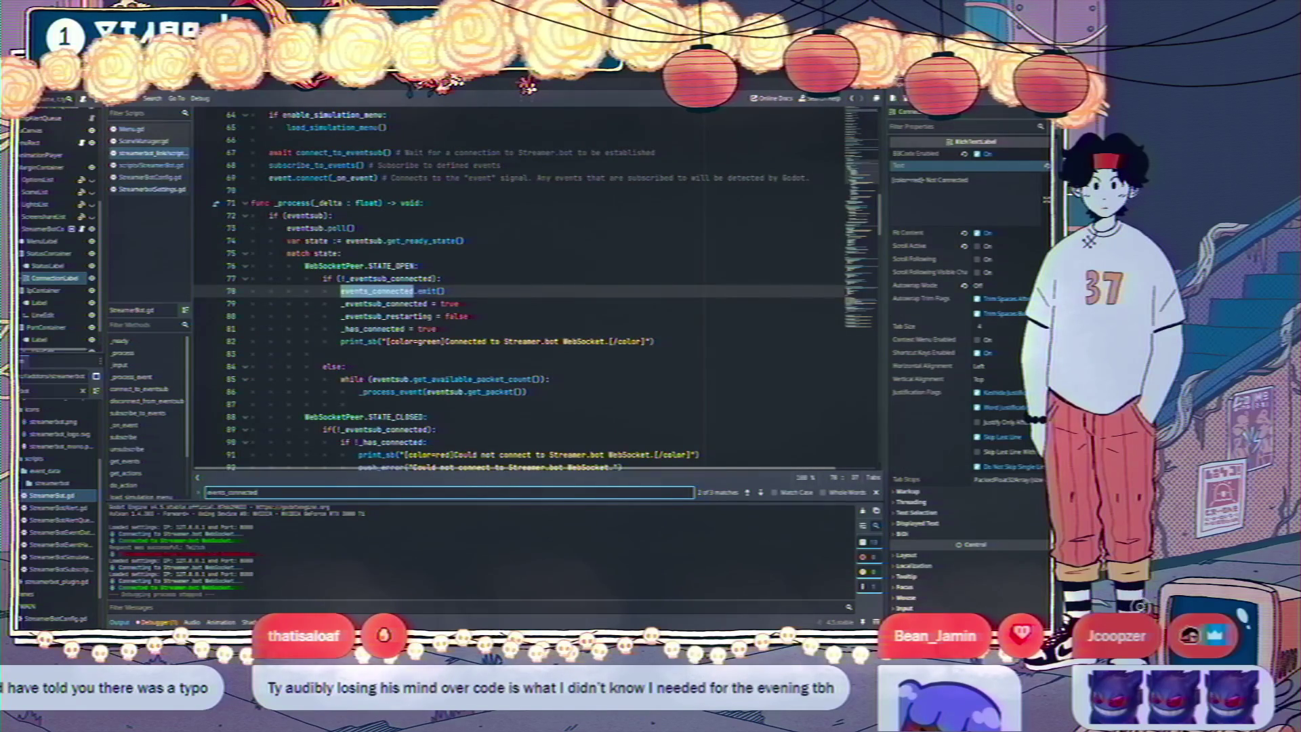
left_click(424, 203)
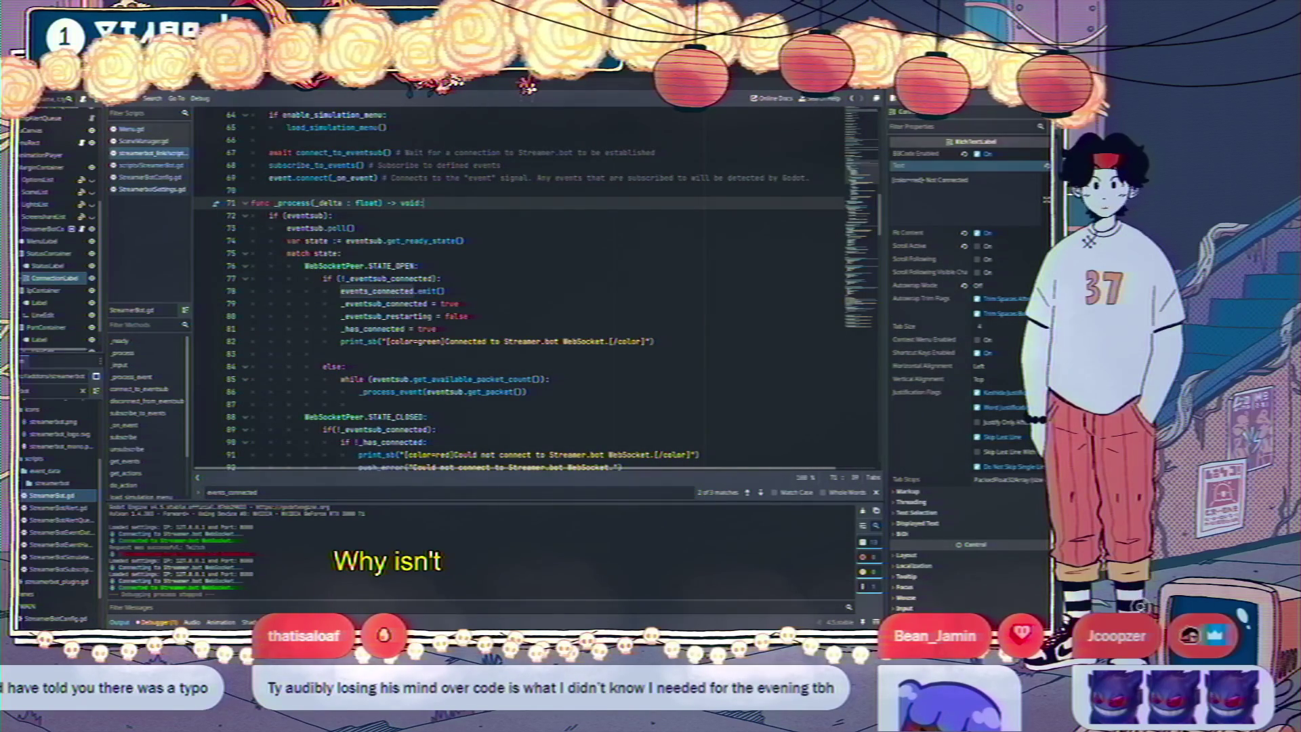
key("Down")
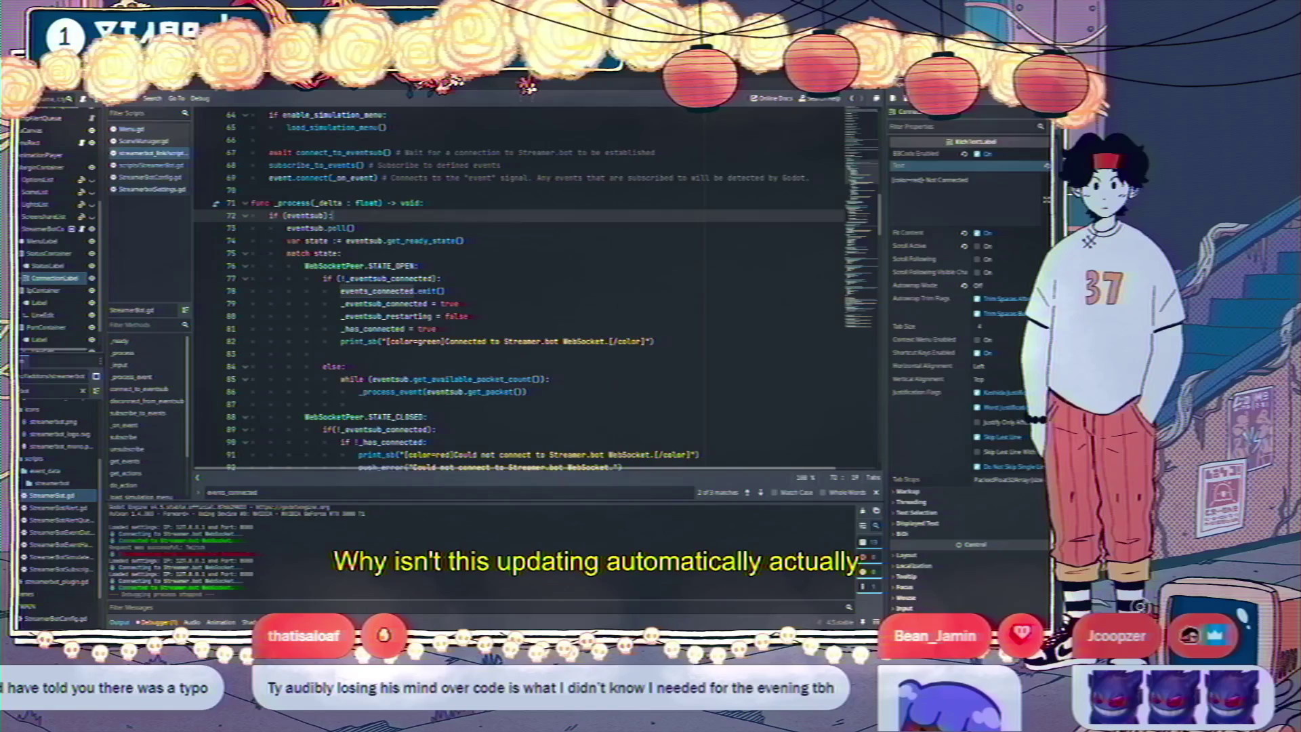
key("Escape")
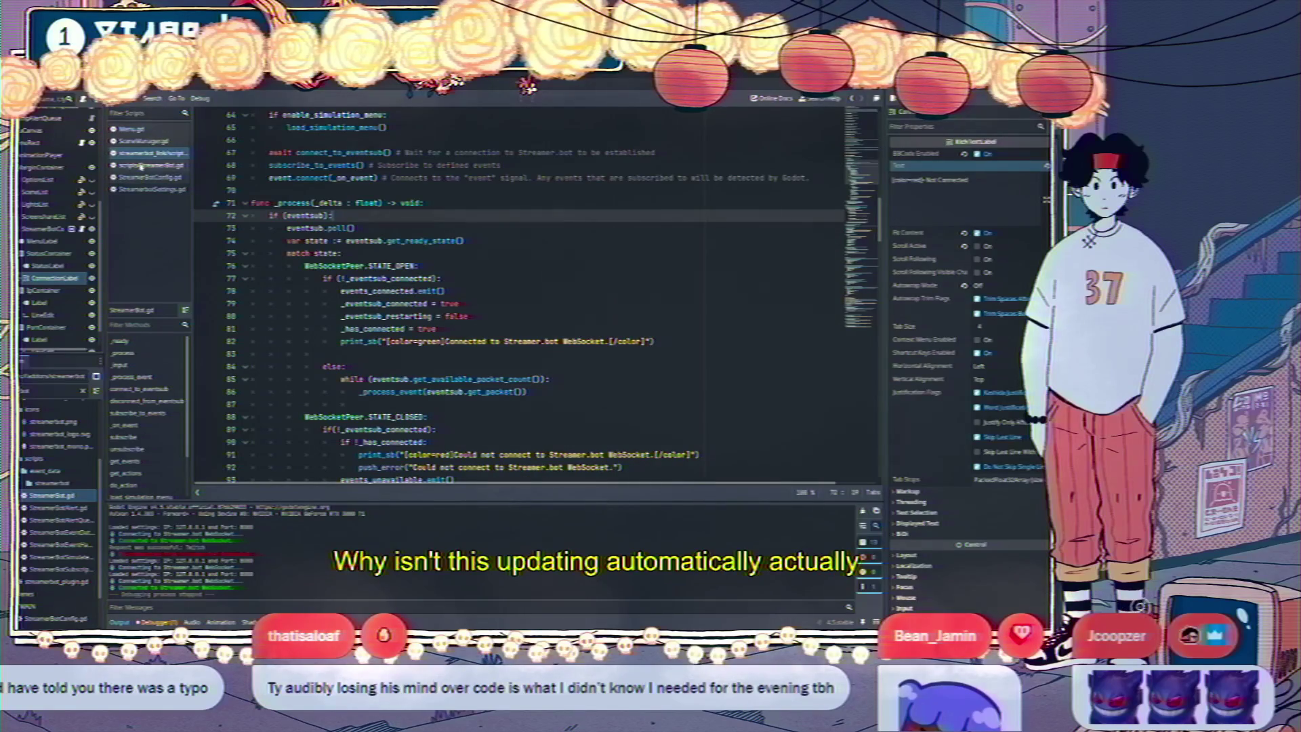
Step: Step through SceneManager.gd and Menu.gd, then open scripts/StreamerBot.gd
left_click(136, 141)
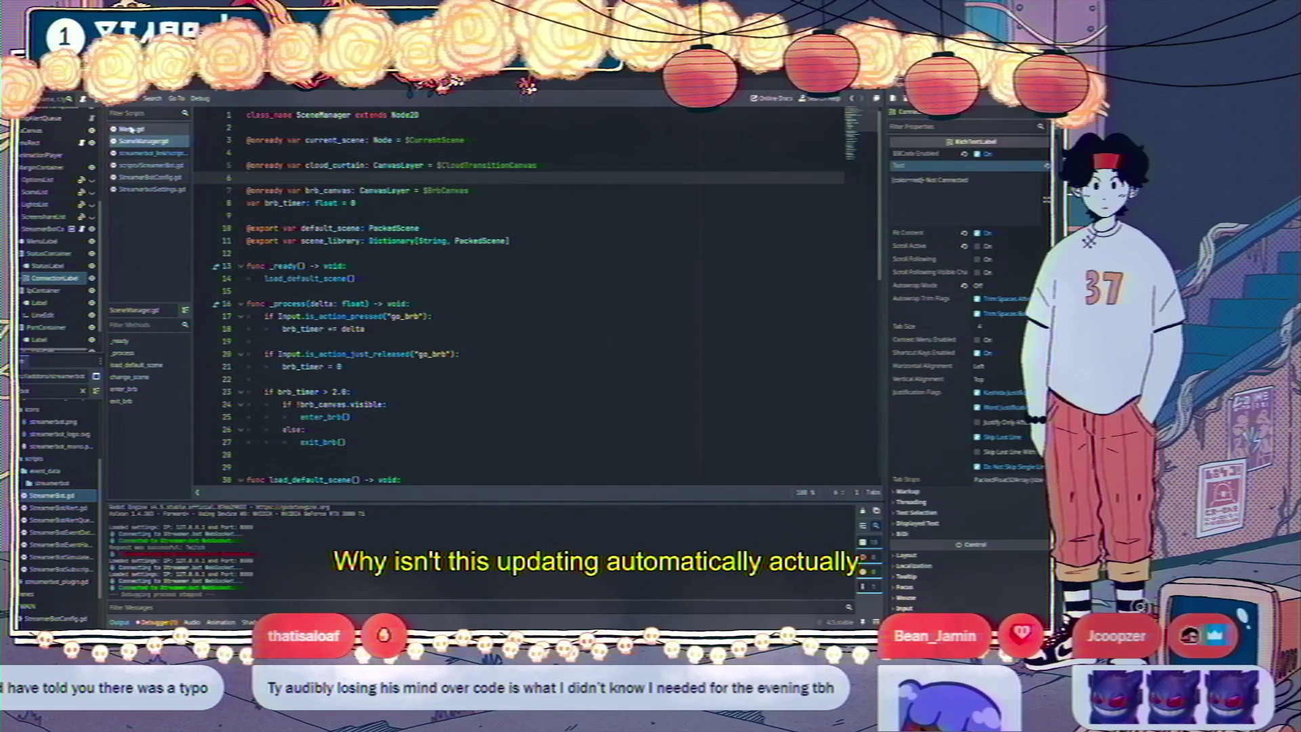
left_click(129, 128)
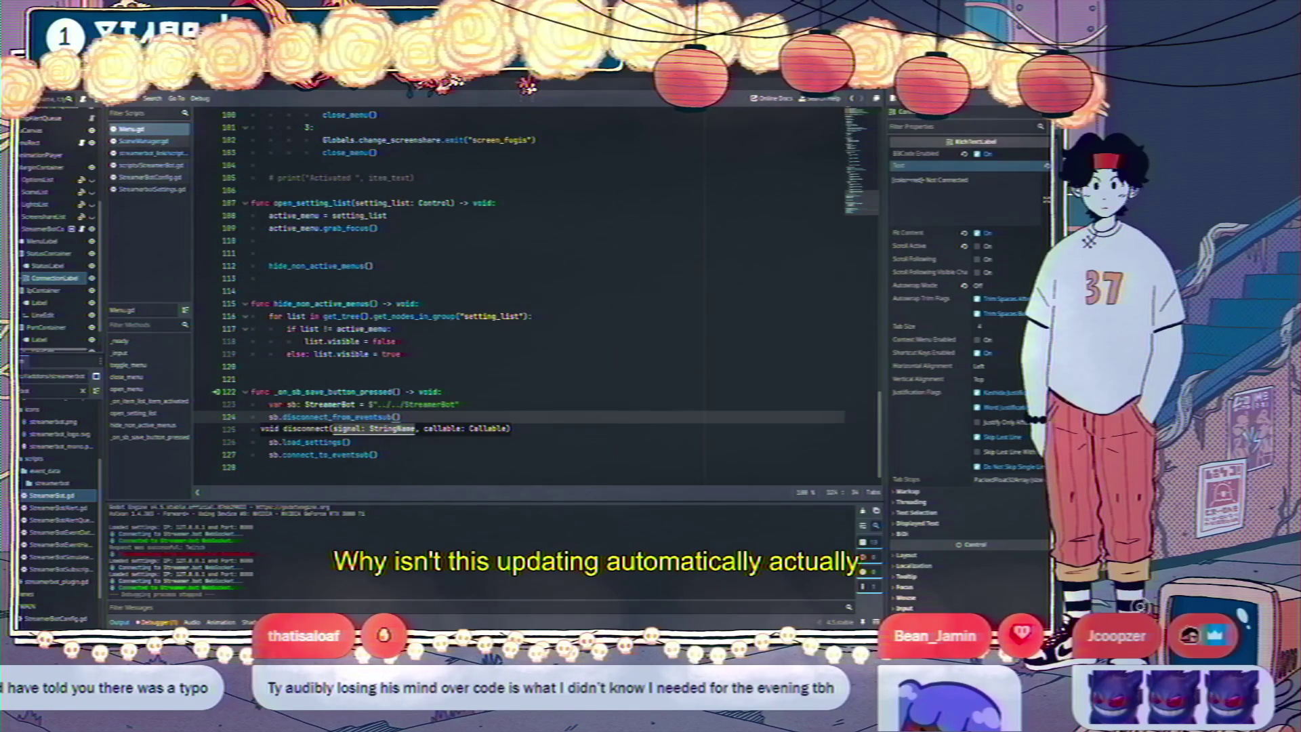
left_click(269, 404)
left_click(154, 169)
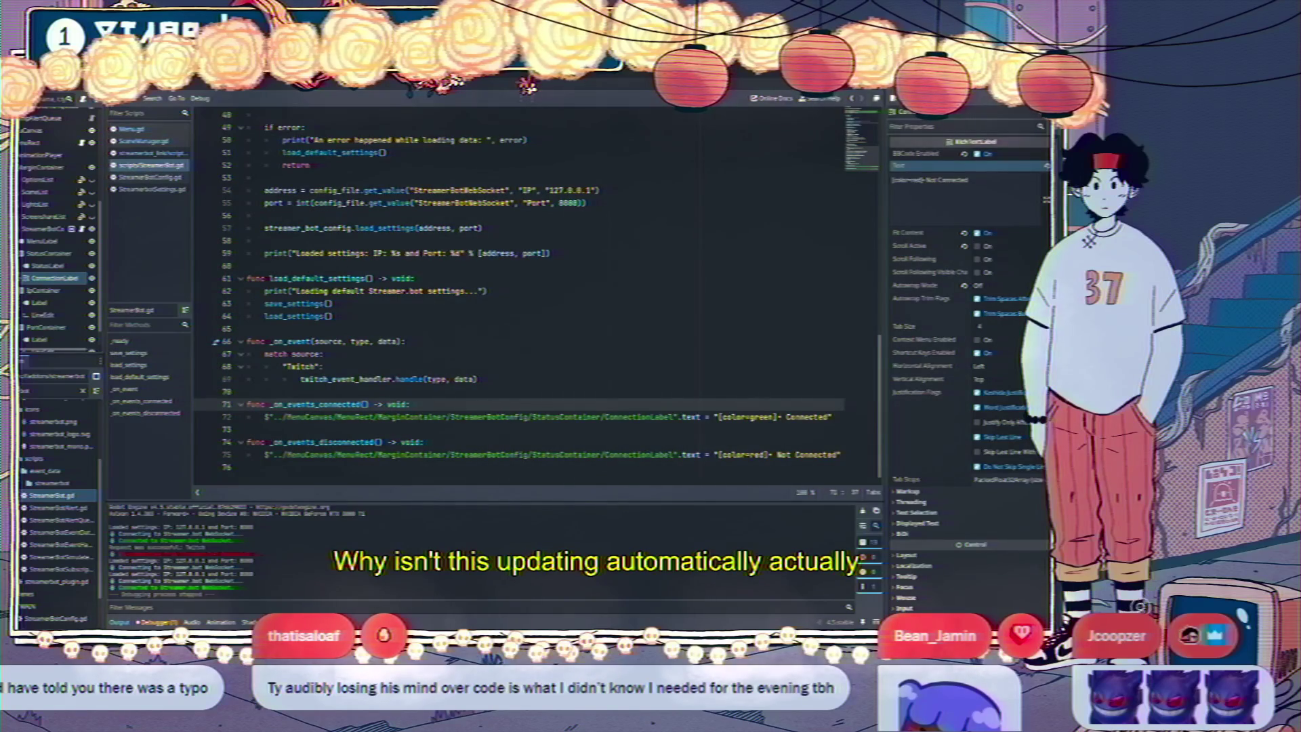
Step: Add print("connected") to both _on_events_connected and _on_events_disconnected, then run the project
key("Return")
type("\"connected")
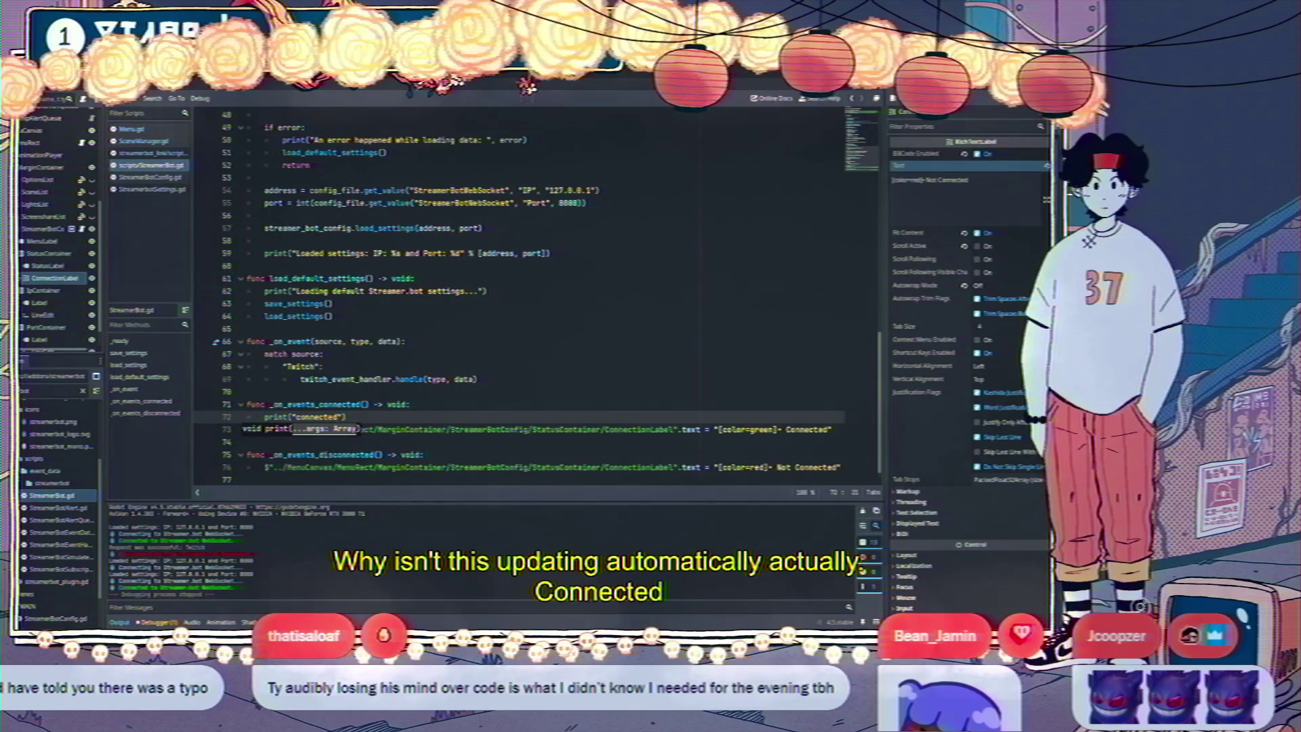
double_click(318, 417)
left_click(424, 455)
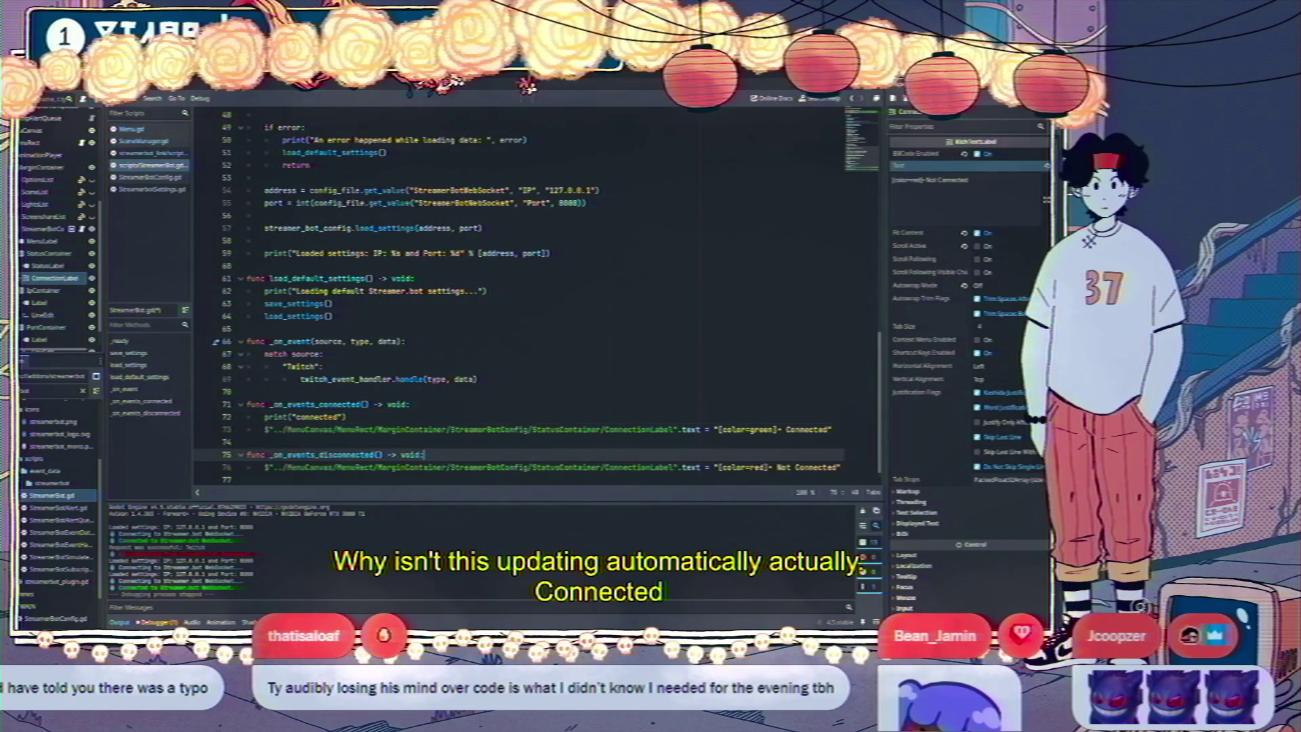
key("Return")
type("print(\"connected\")")
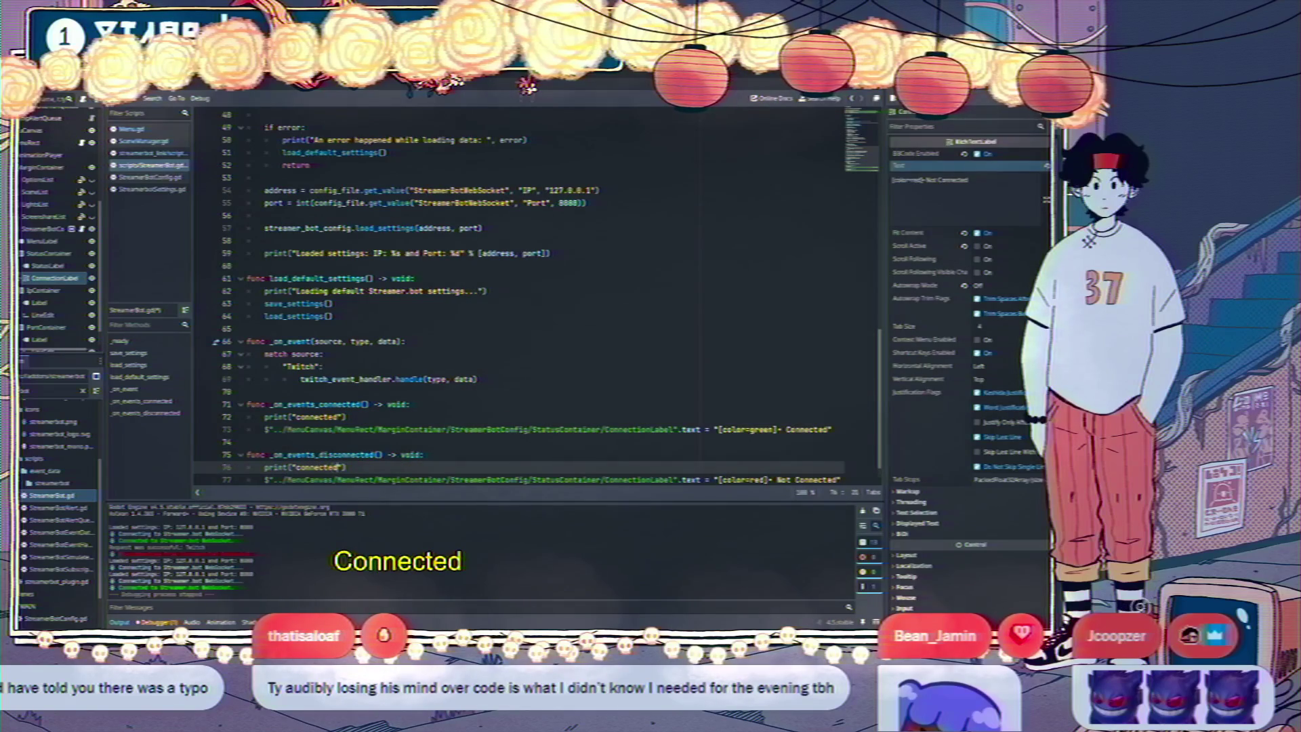
key("F5")
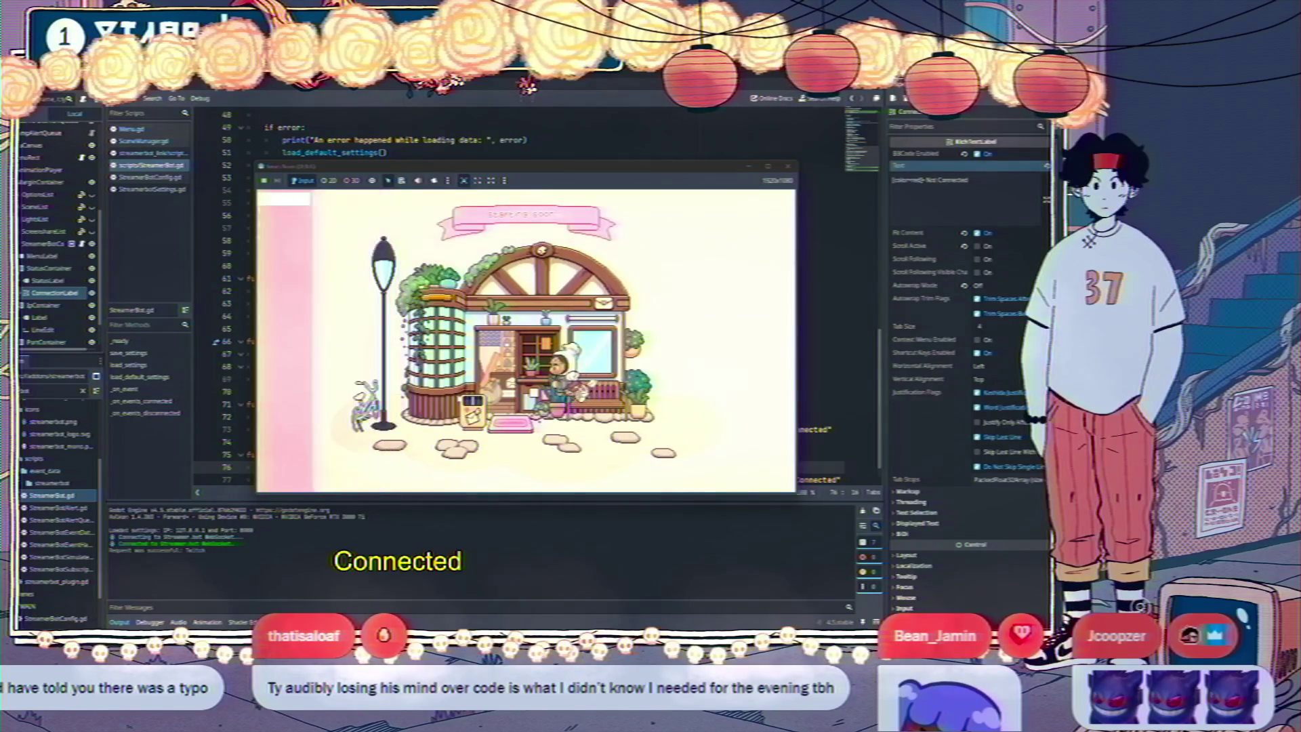
Step: Stop the game, cut the green Connected label line and delete _on_events_connected
left_click(787, 166)
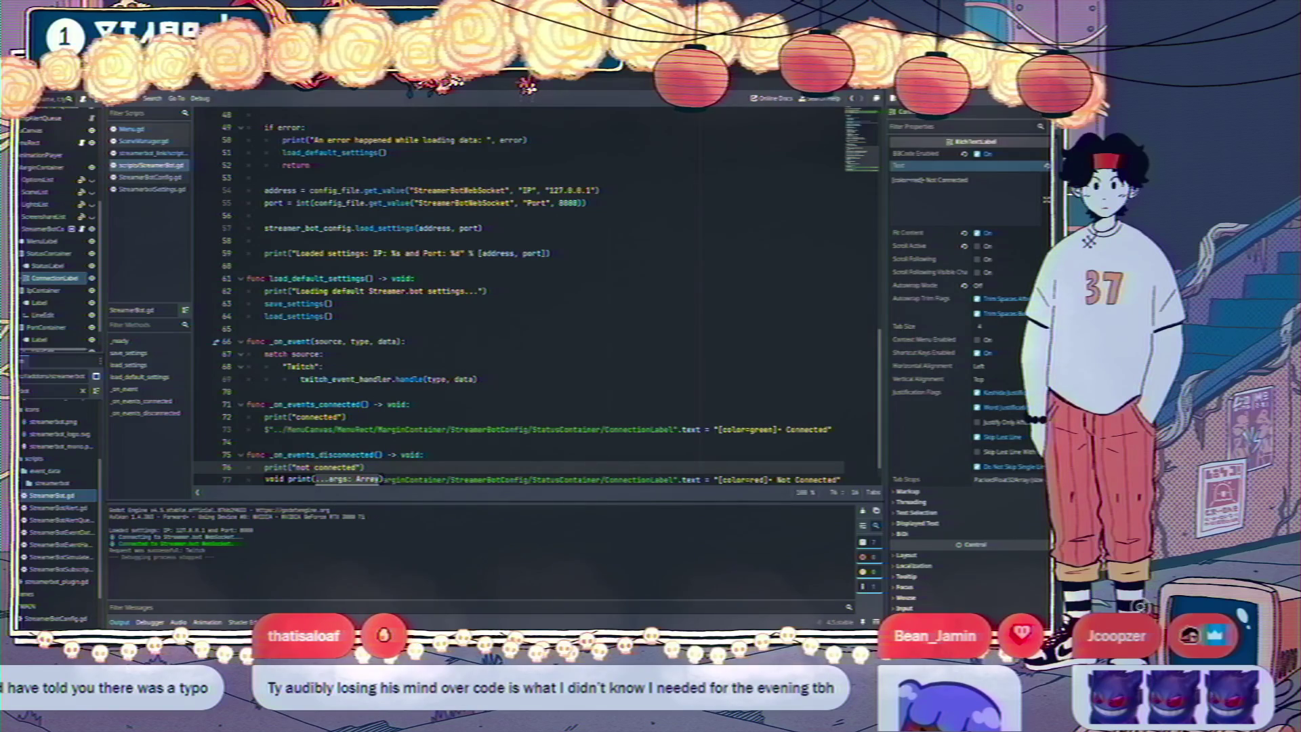
left_click(265, 429)
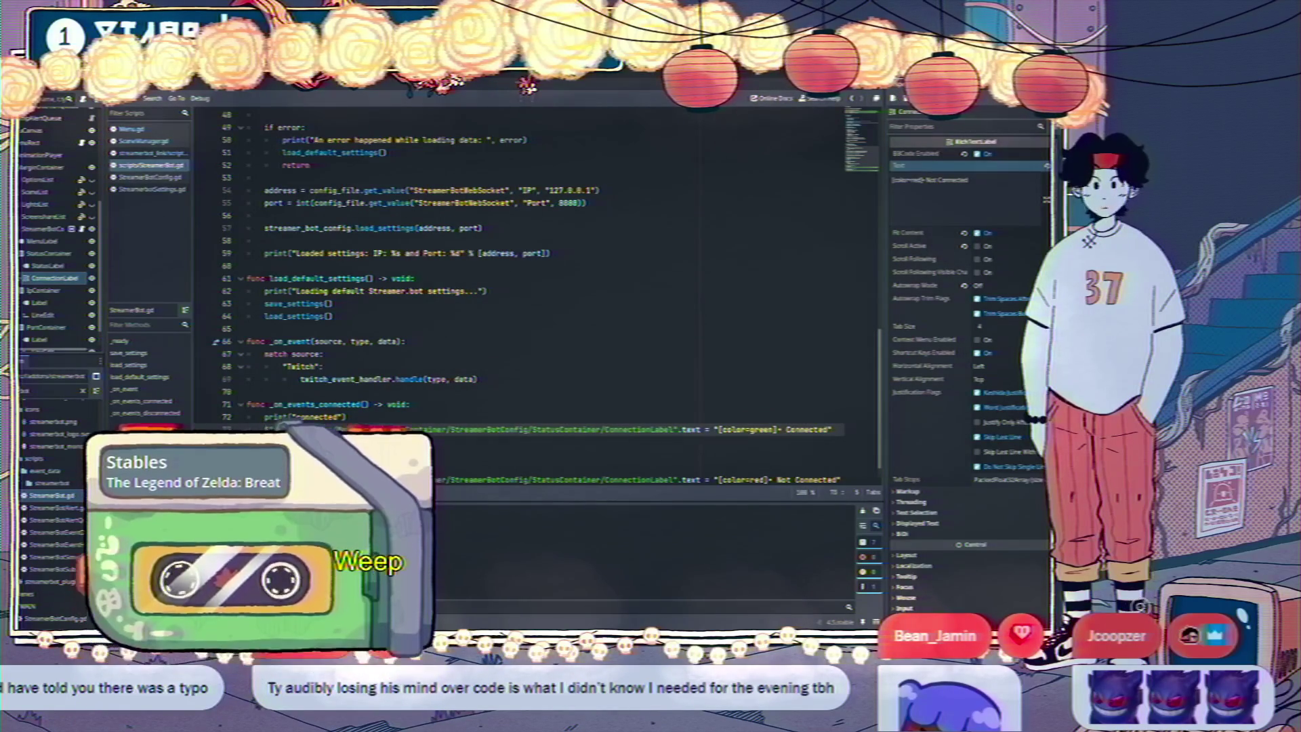
key("shift+End")
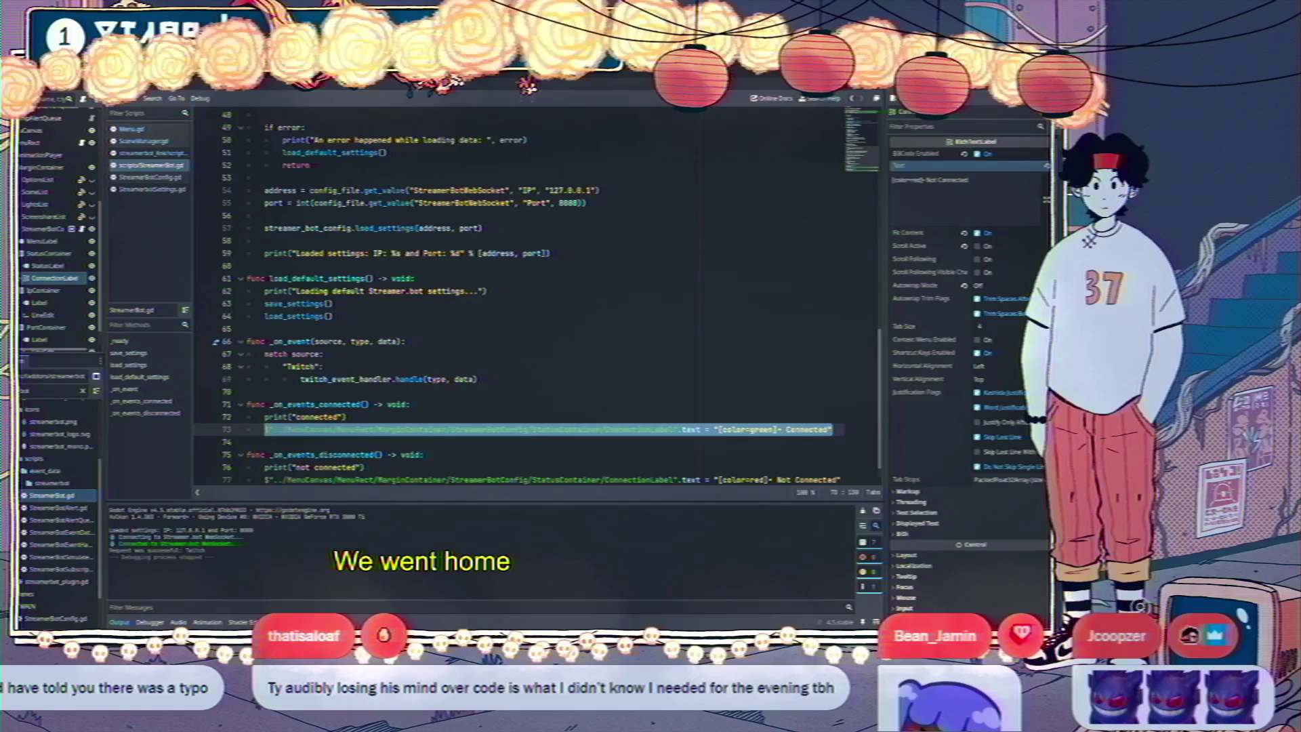
key("BackSpace")
key("shift+Up")
key("shift+Up")
key("ctrl+c")
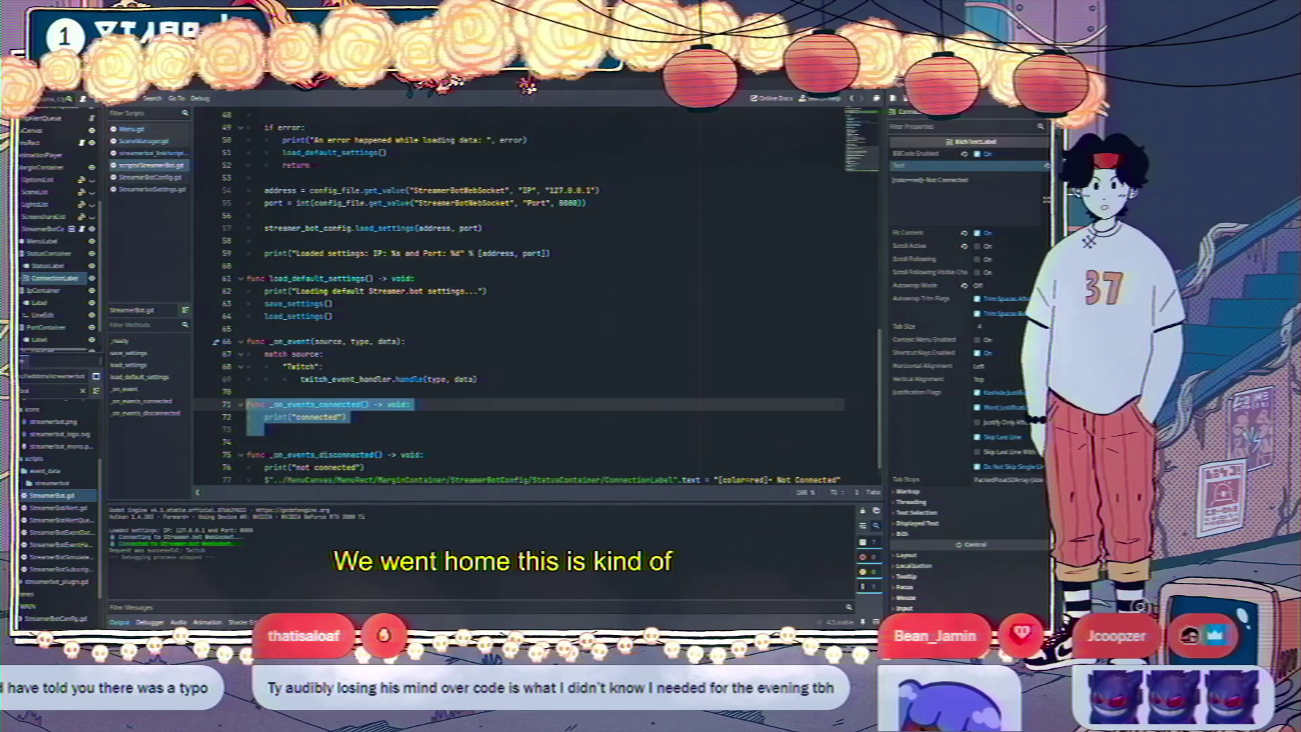
key("BackSpace")
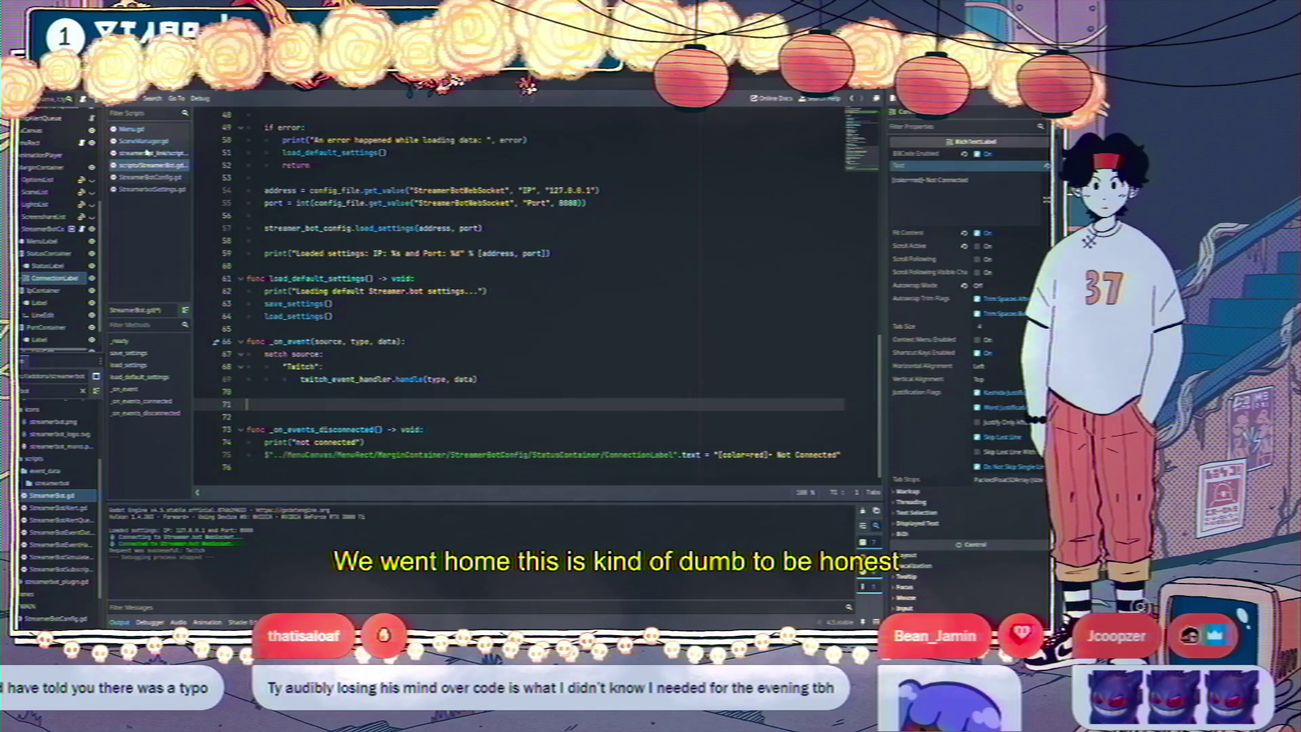
Step: Paste the Connected label assignment after the green Connected print in the streamerbot link script
left_click(156, 154)
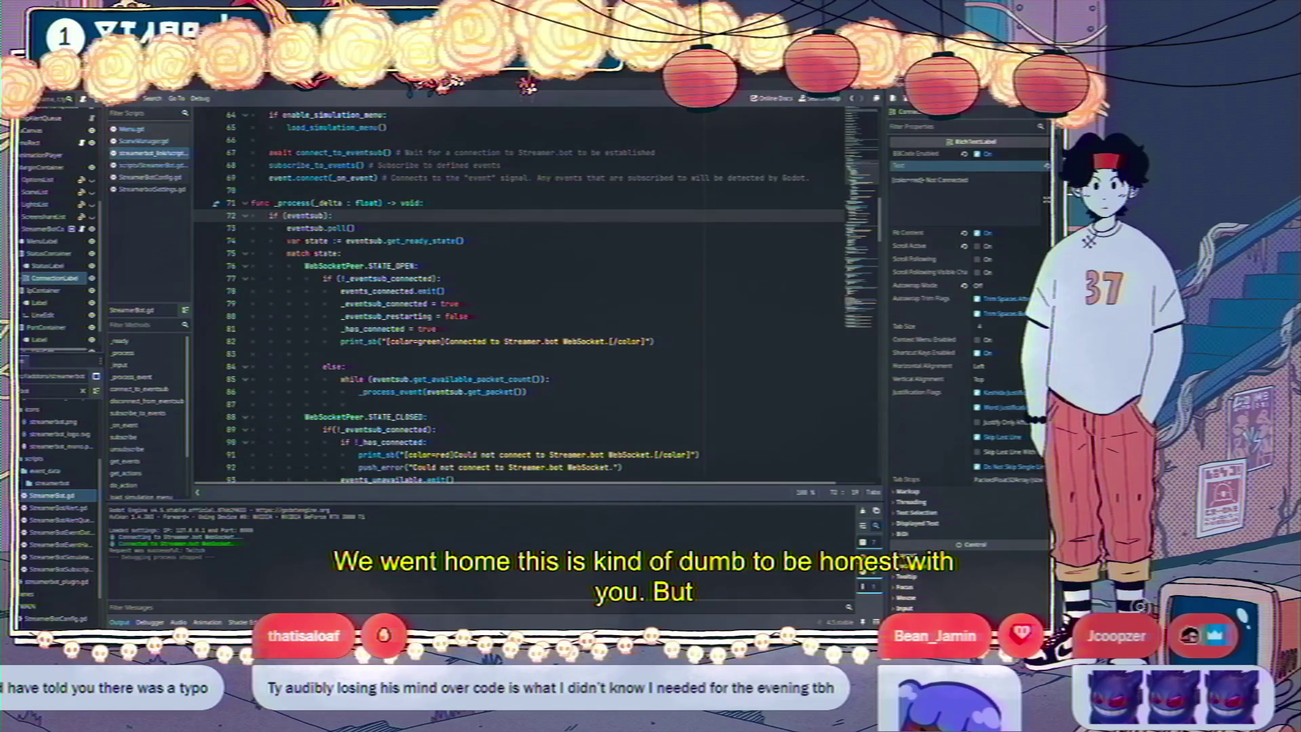
left_click(654, 342)
key("Return")
key("ctrl+v")
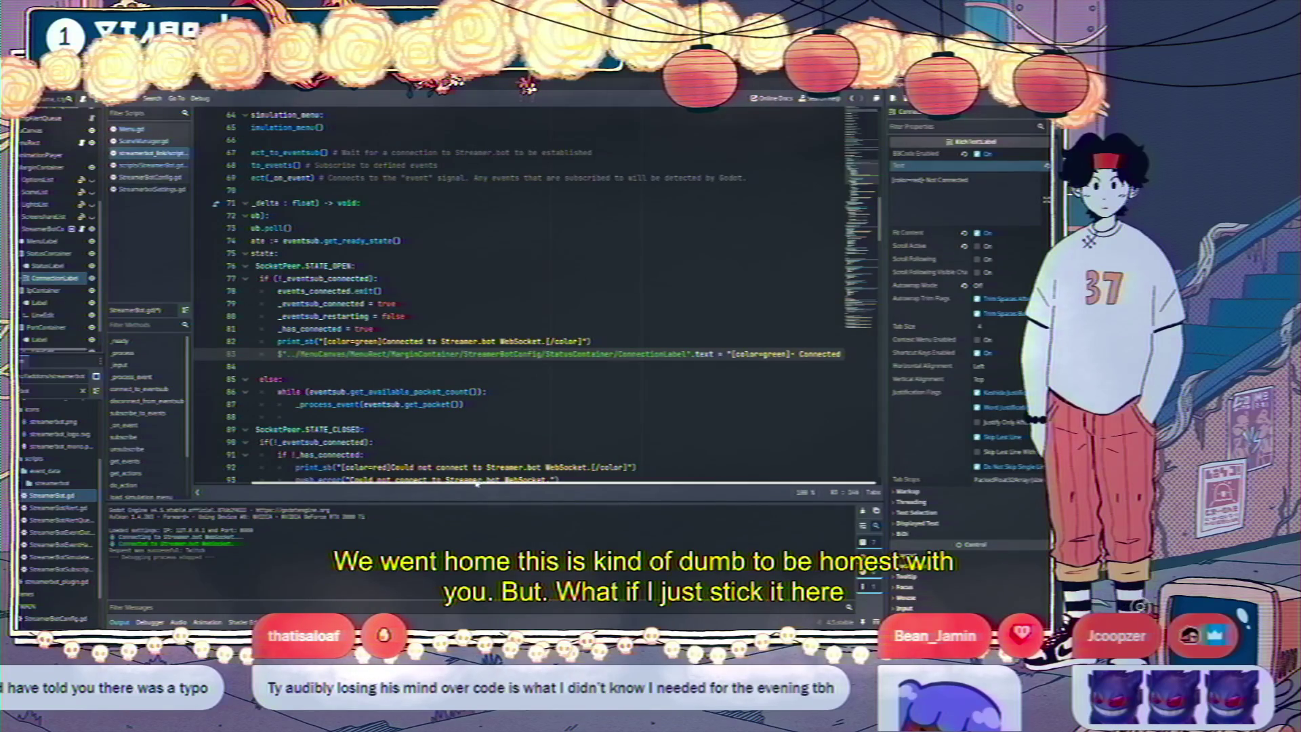
left_click_drag(477, 483, 421, 482)
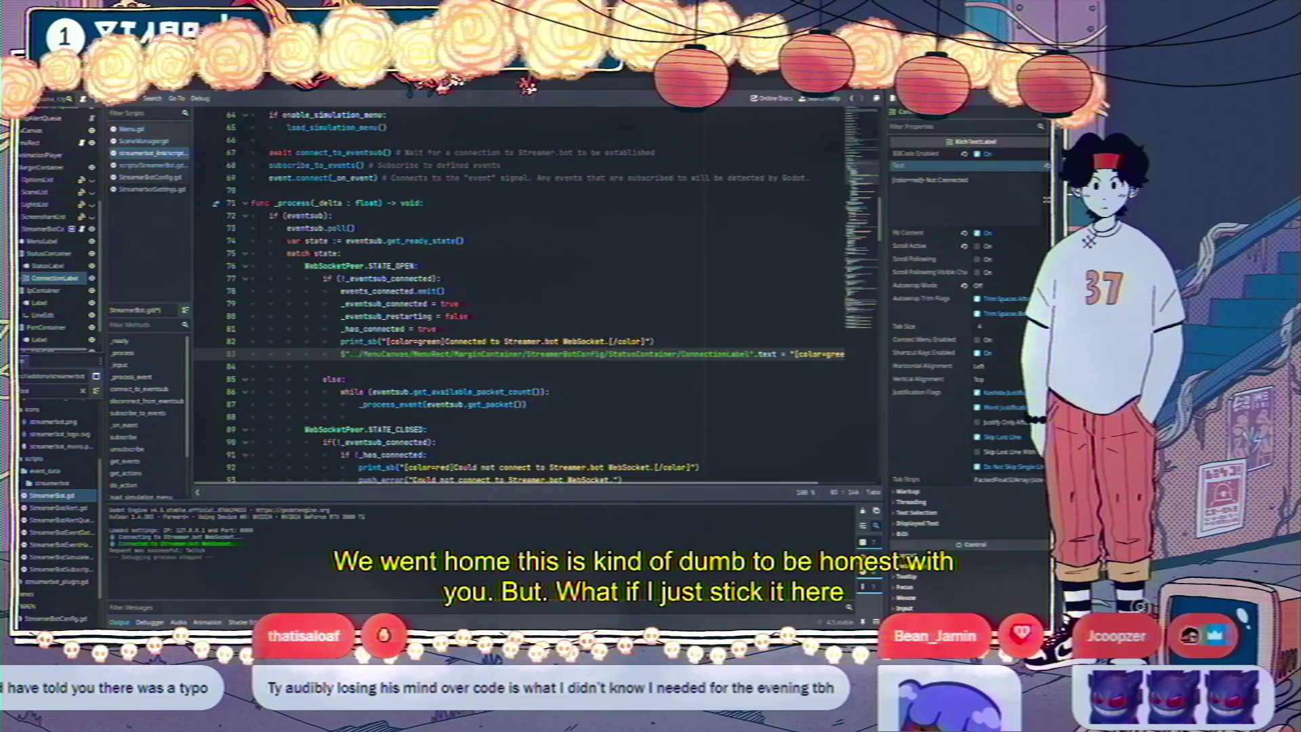
scroll(860, 178, "down", 3)
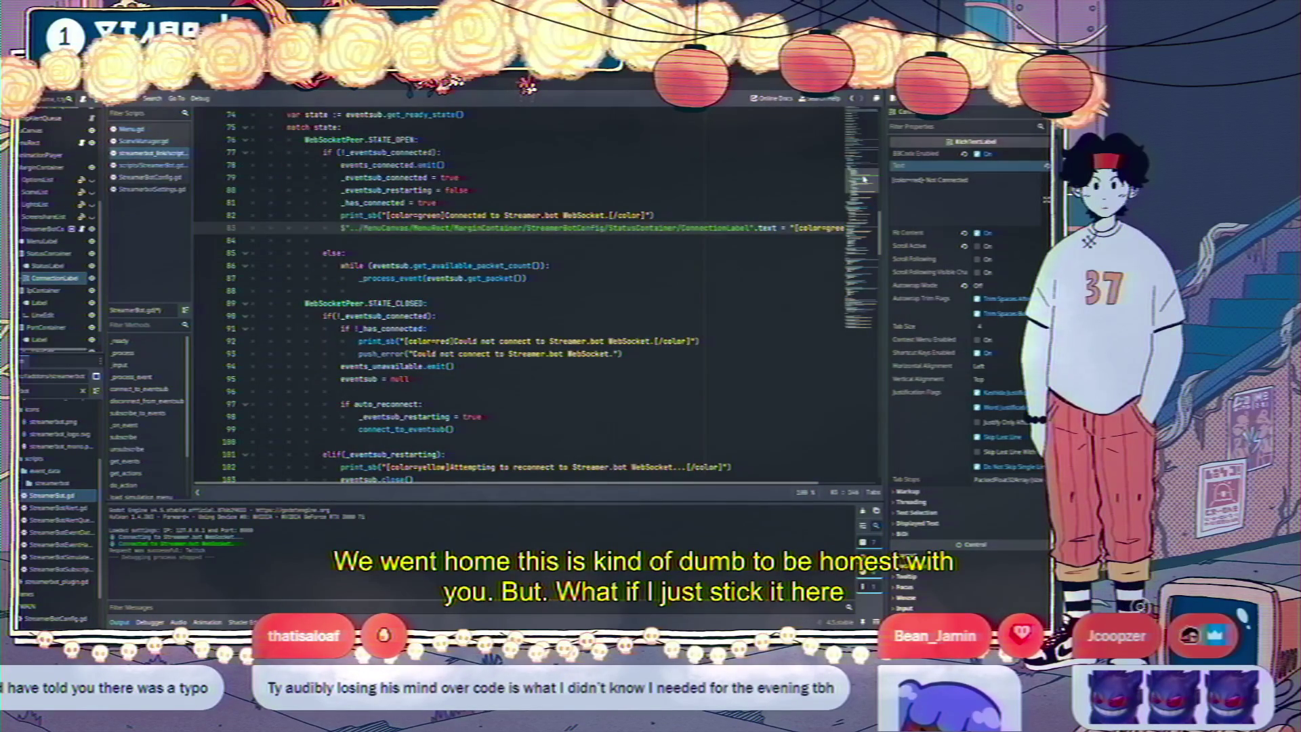
scroll(860, 179, "down", 7)
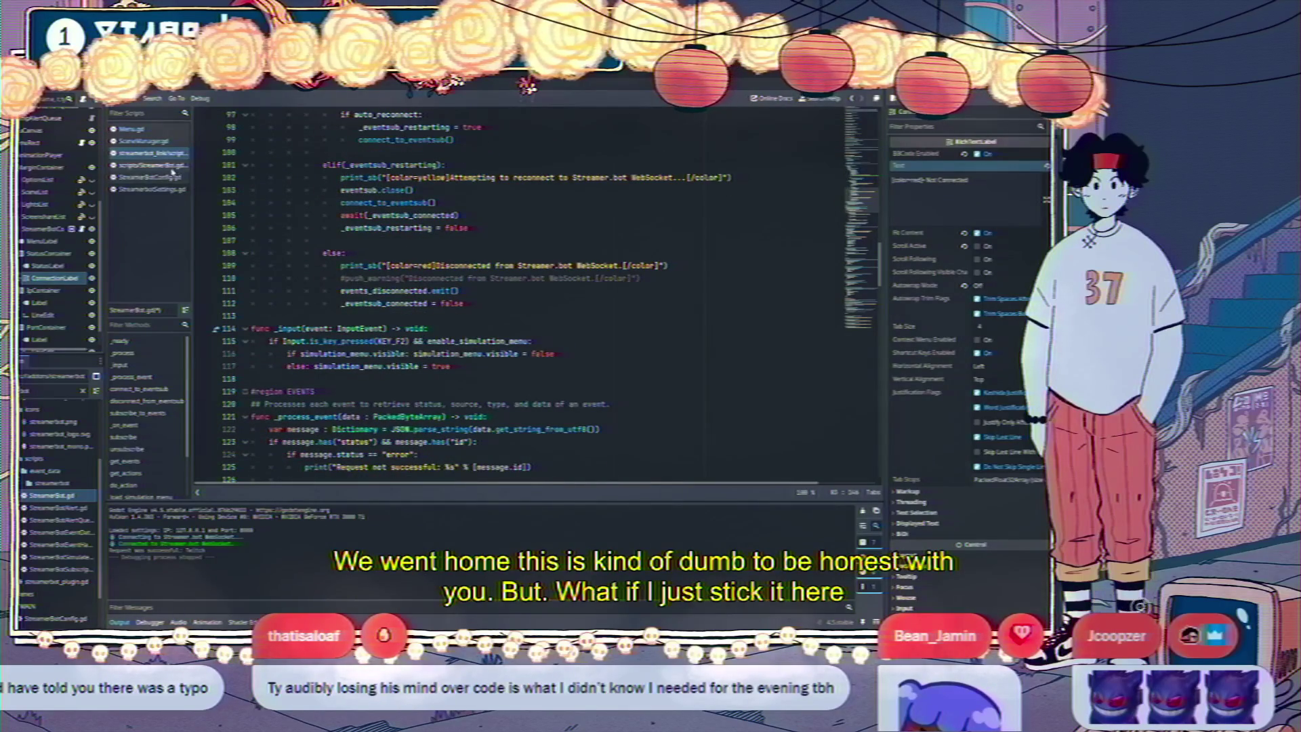
Step: Remove _on_events_connected from StreamerBot.gd again and run the project
left_click(149, 165)
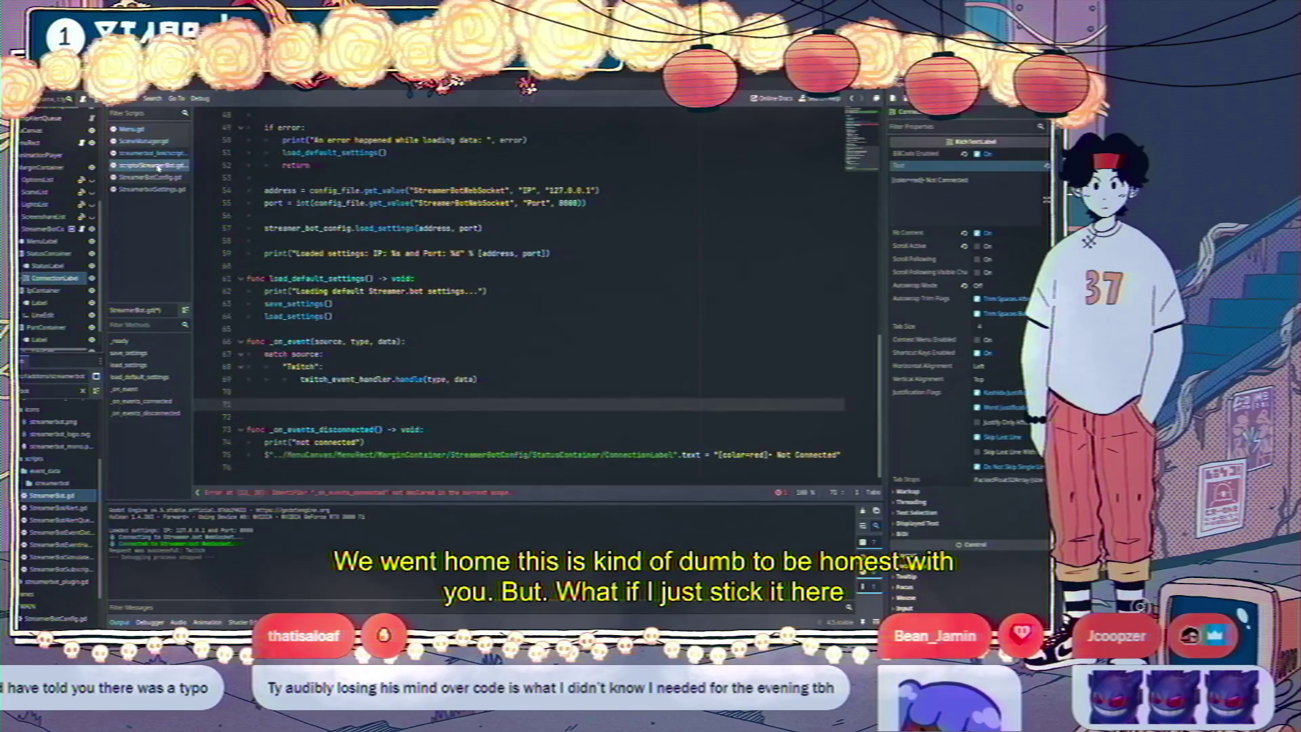
key("ctrl+v")
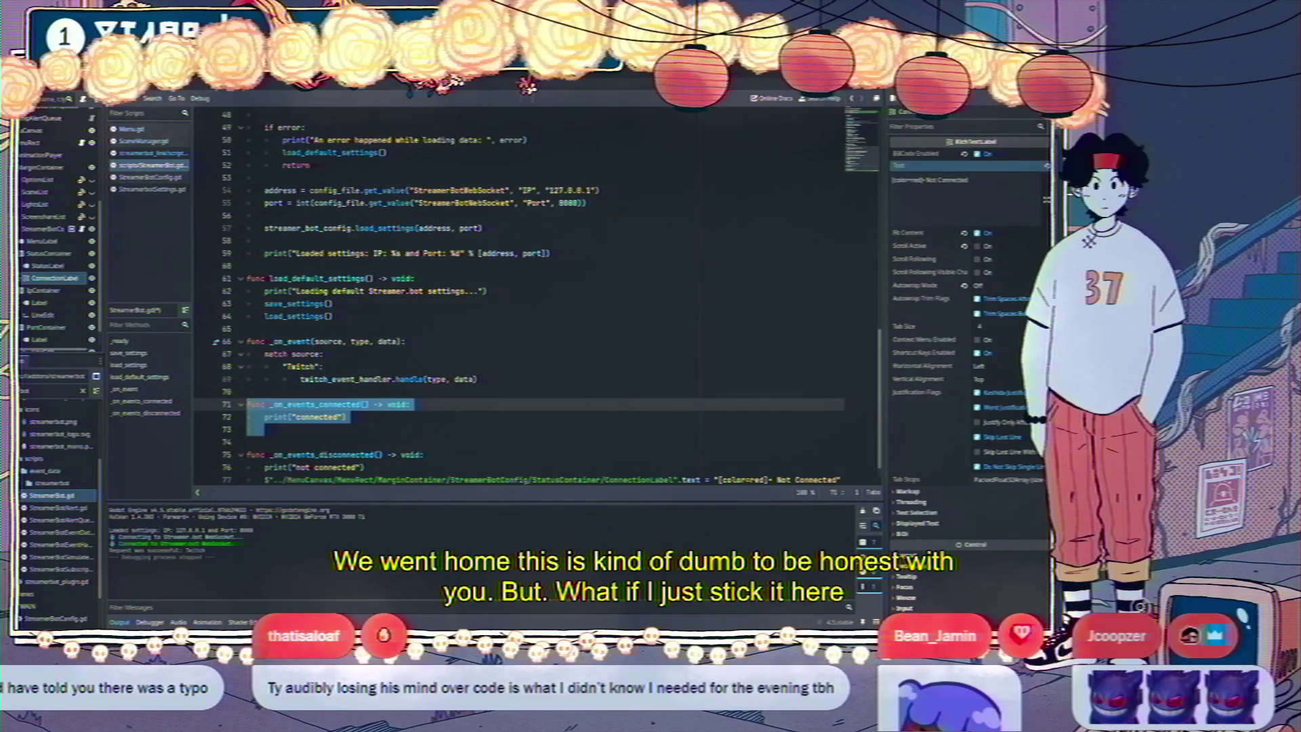
key("BackSpace")
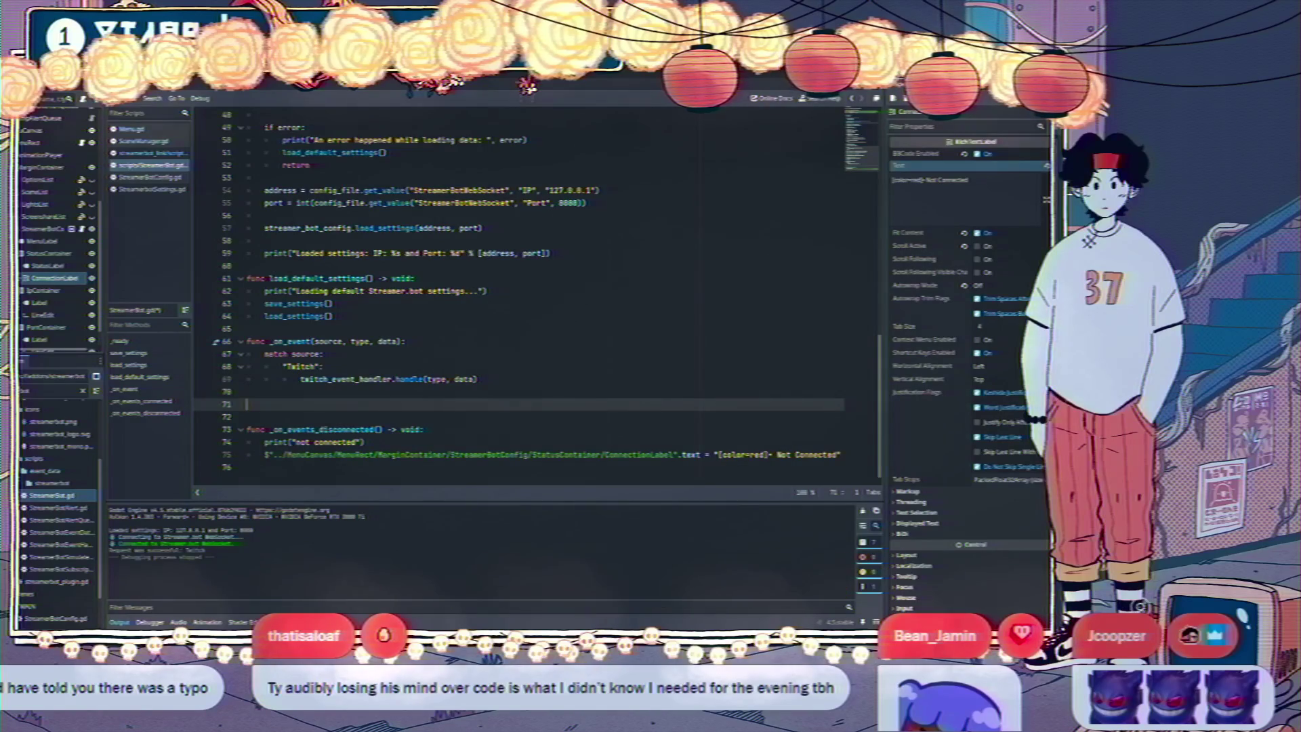
left_click(247, 265)
key("F5")
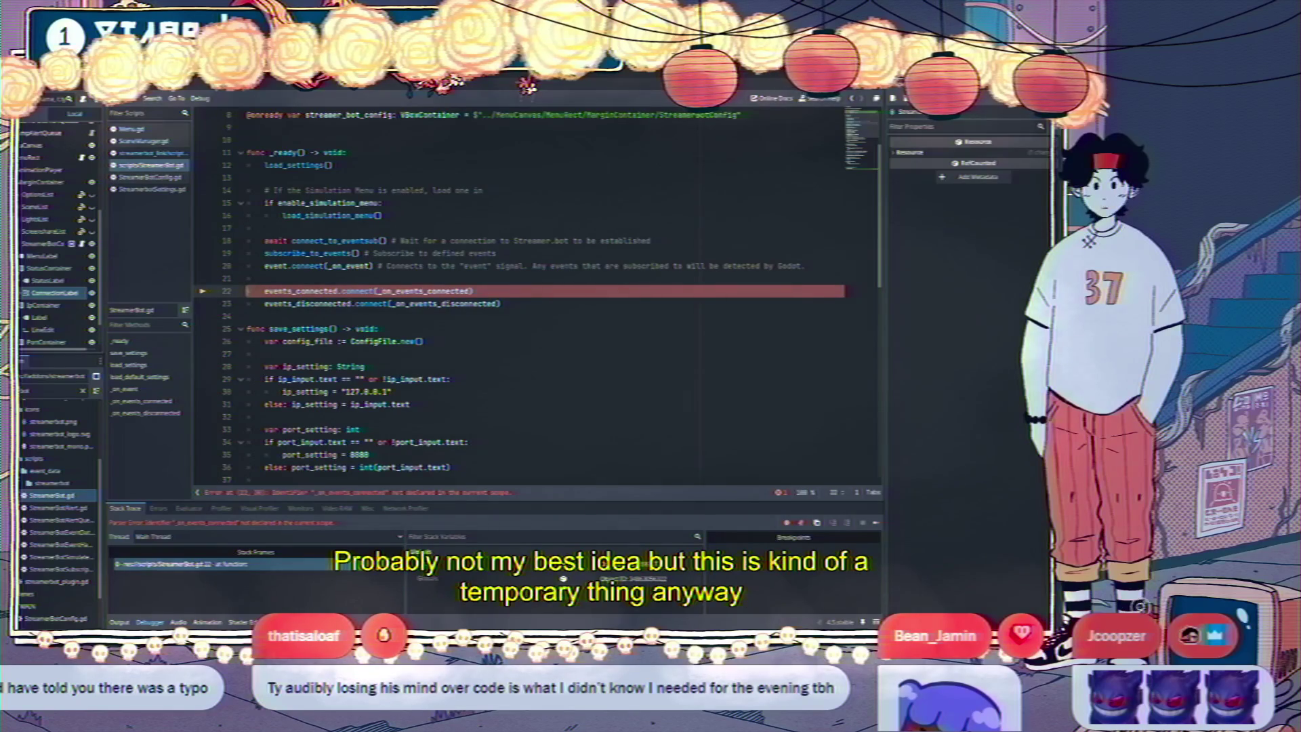
Step: Delete line 22's events_connected.connect call and rerun the project
left_click_drag(473, 291, 217, 297)
key("BackSpace")
key("BackSpace")
key("F5")
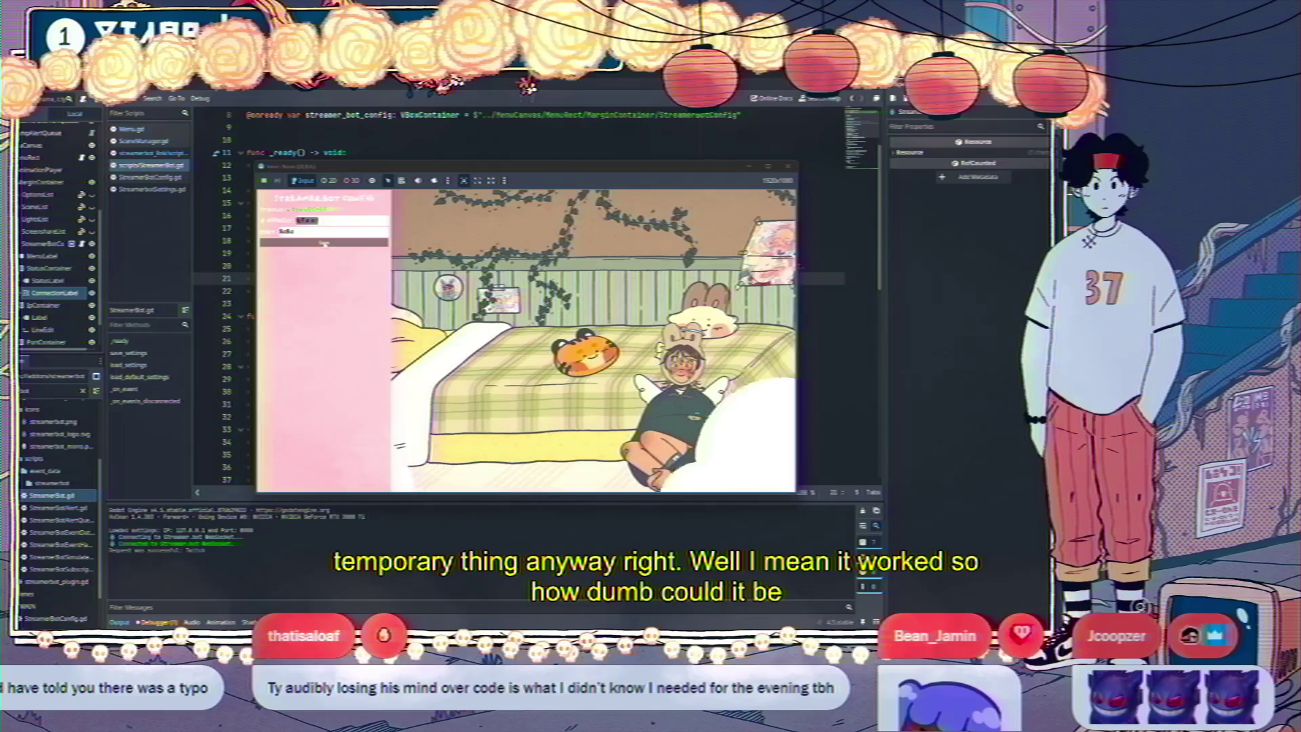
Step: Enter the 127 IP, save the config to test the status, stop the game, and return to 2D view
type("127")
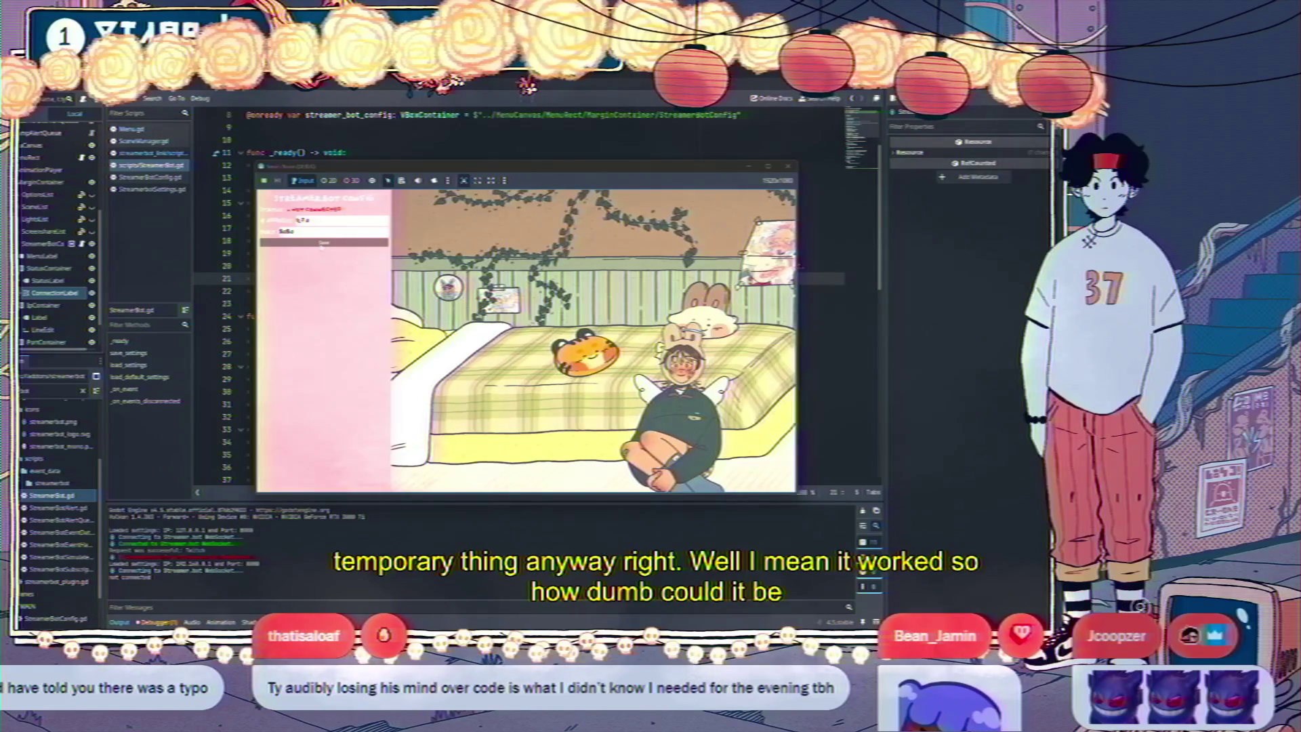
left_click(323, 243)
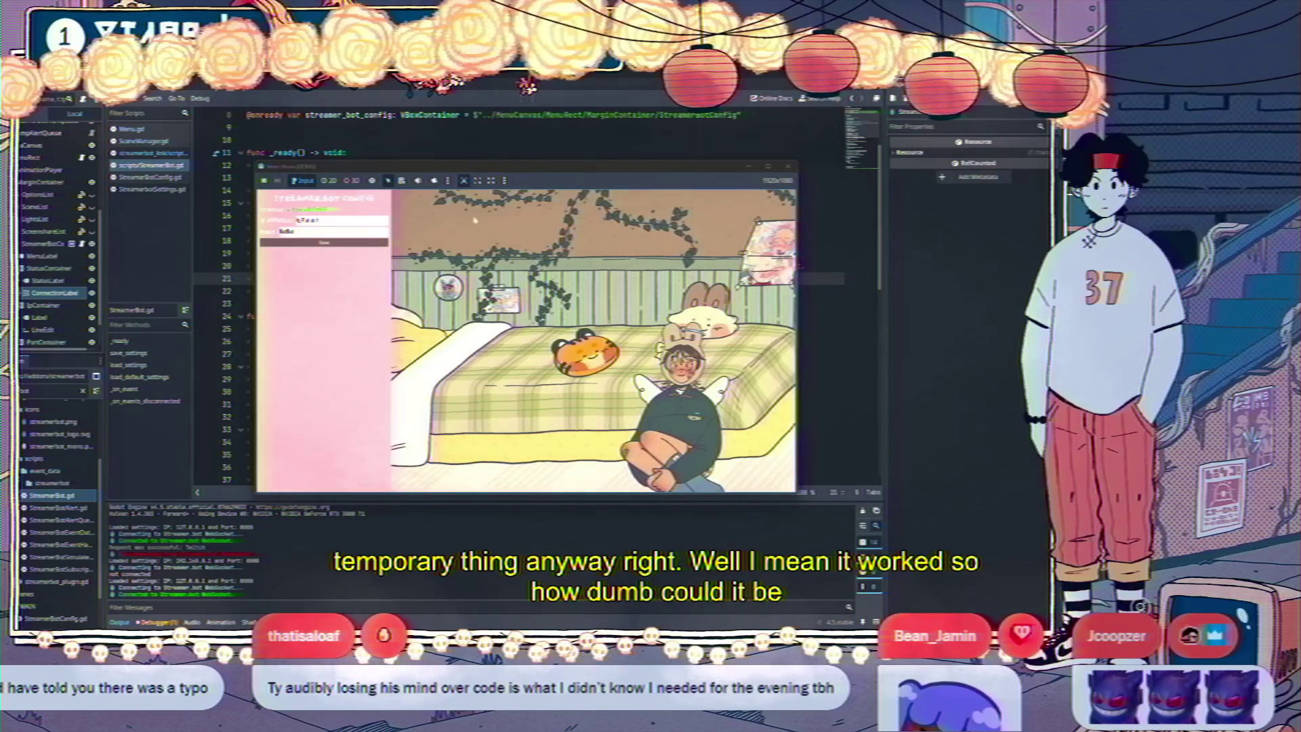
key("Escape")
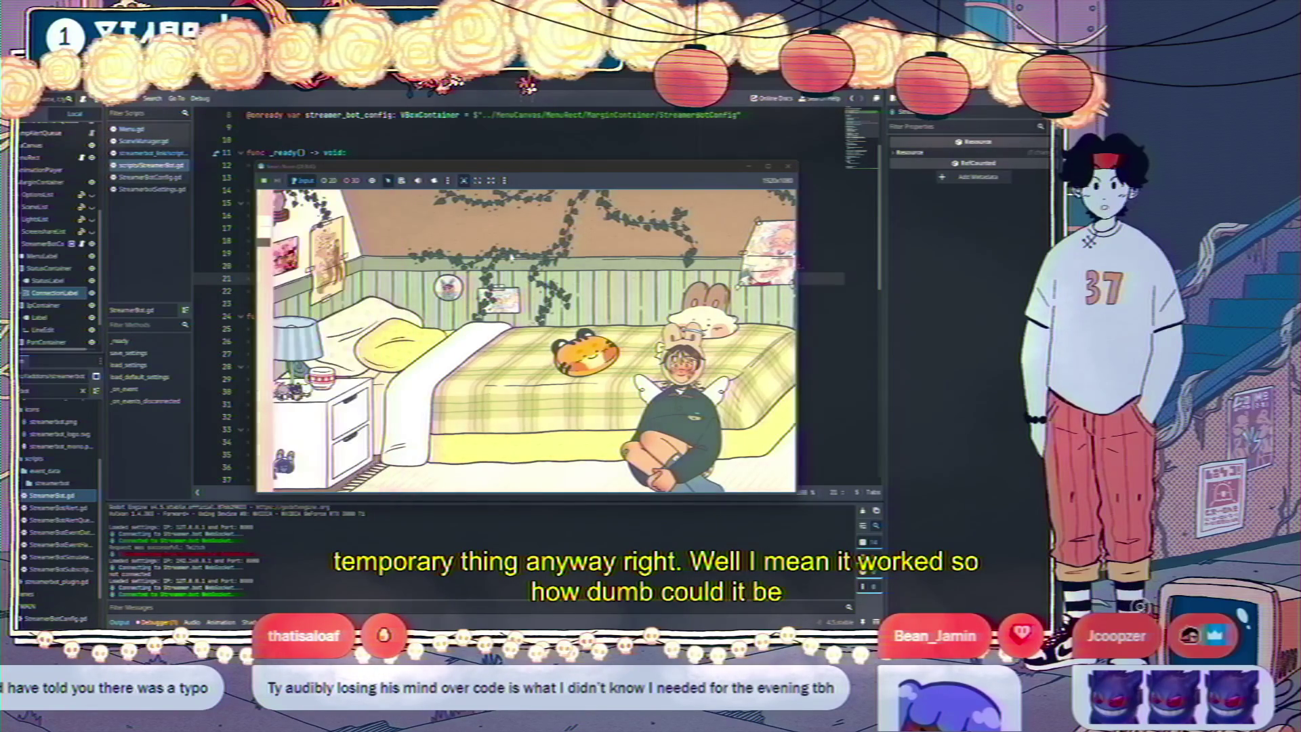
key("Escape")
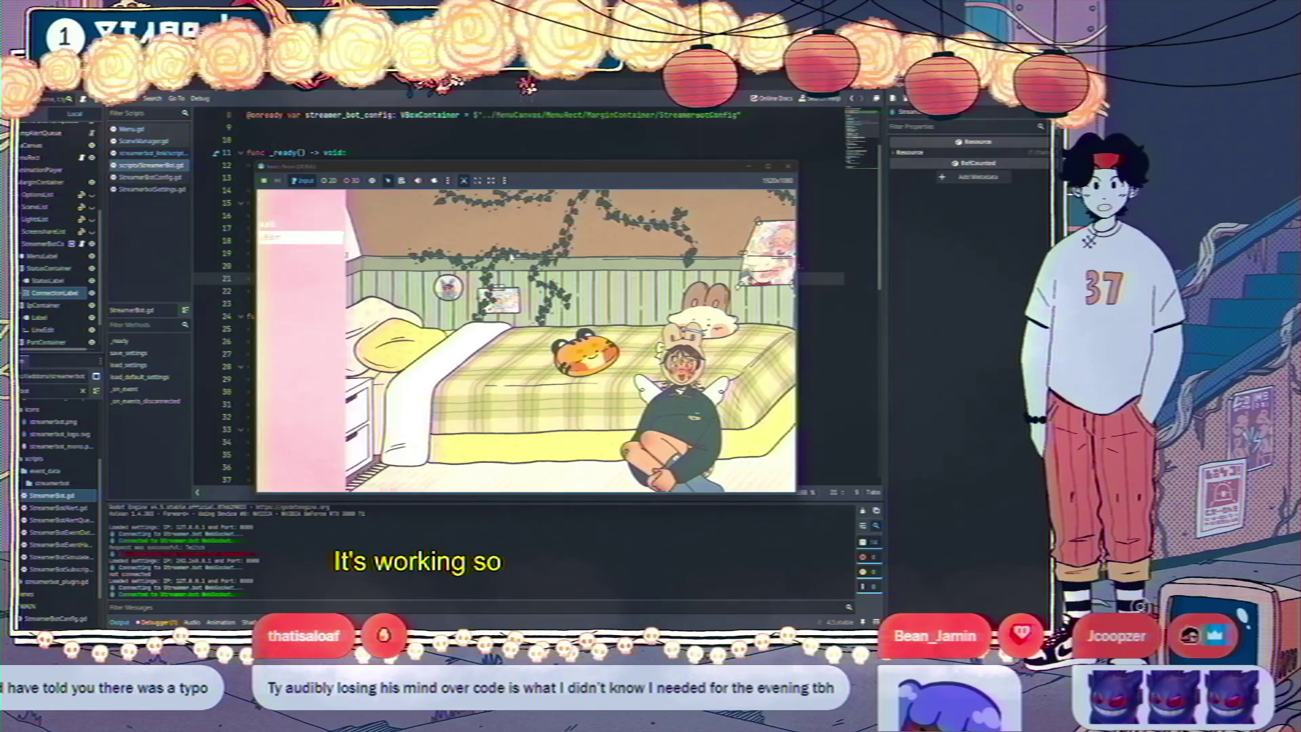
key("Escape")
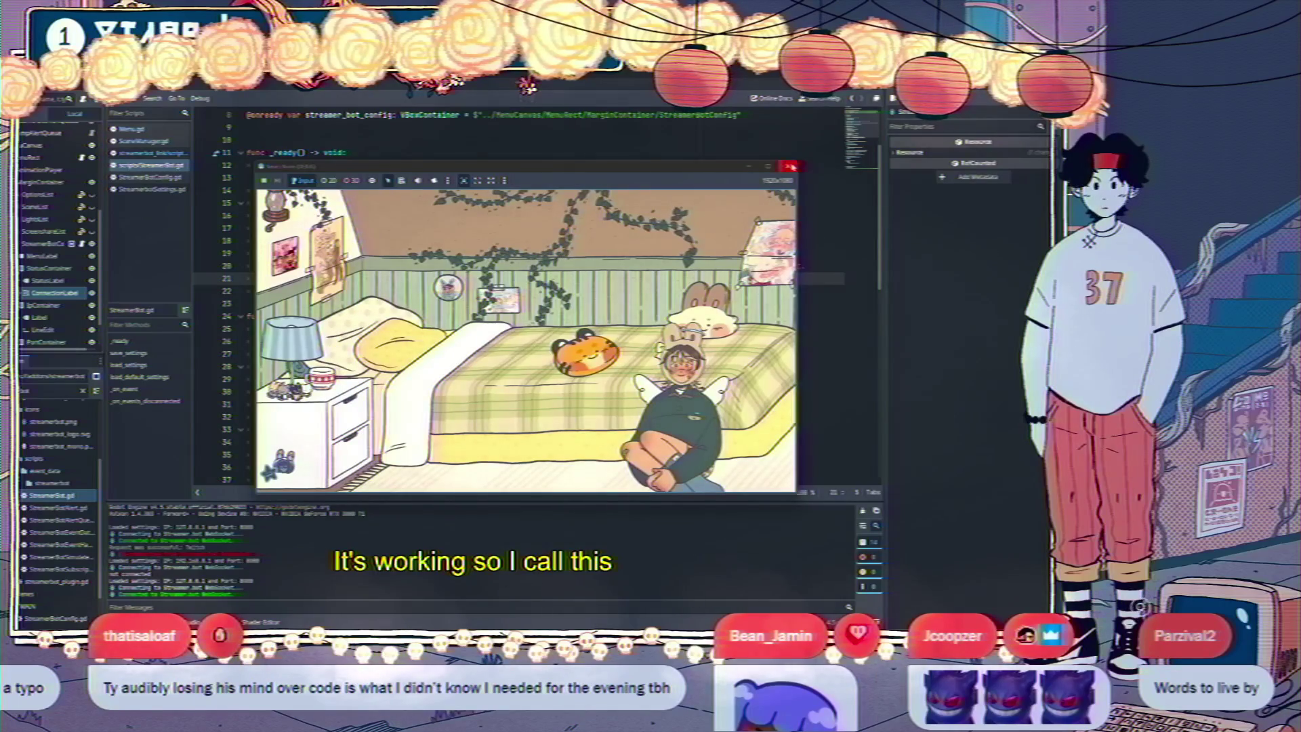
left_click(790, 166)
key("ctrl+F1")
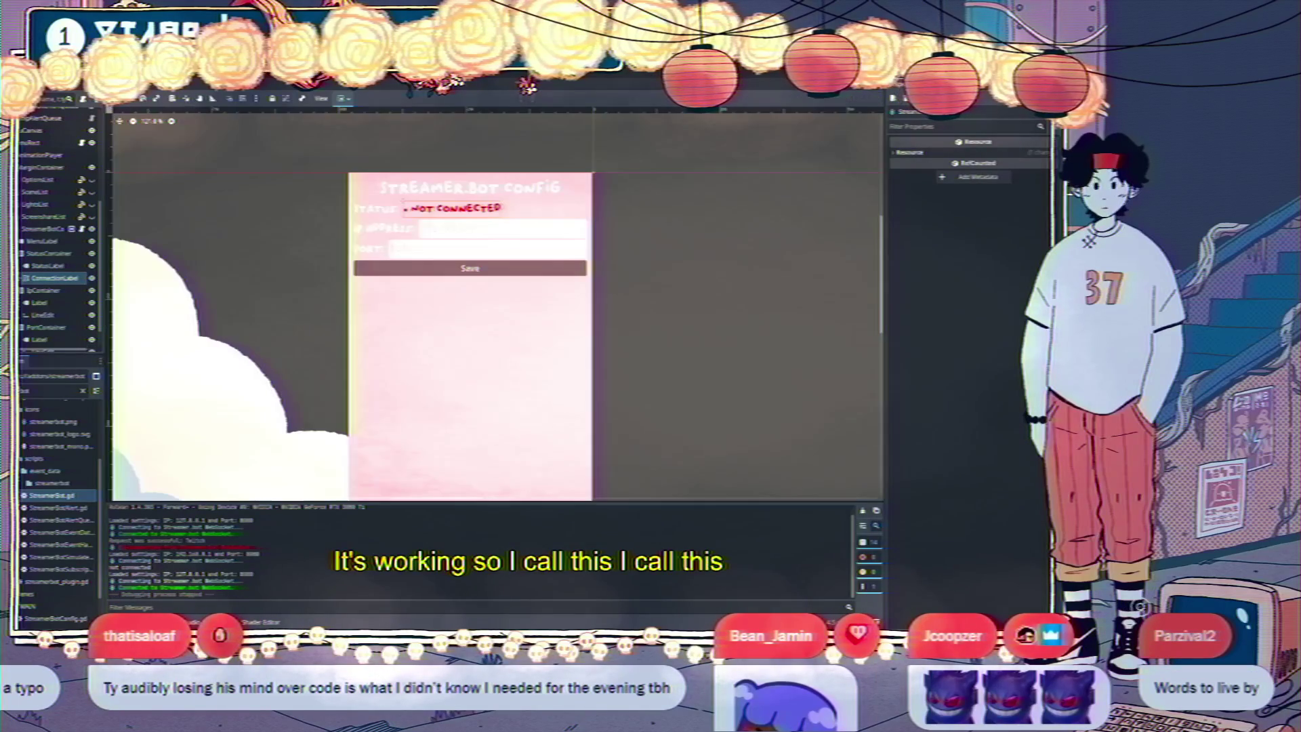
Step: Remove print("not connected") from the disconnect handler in the script and run the game
key("ctrl+F3")
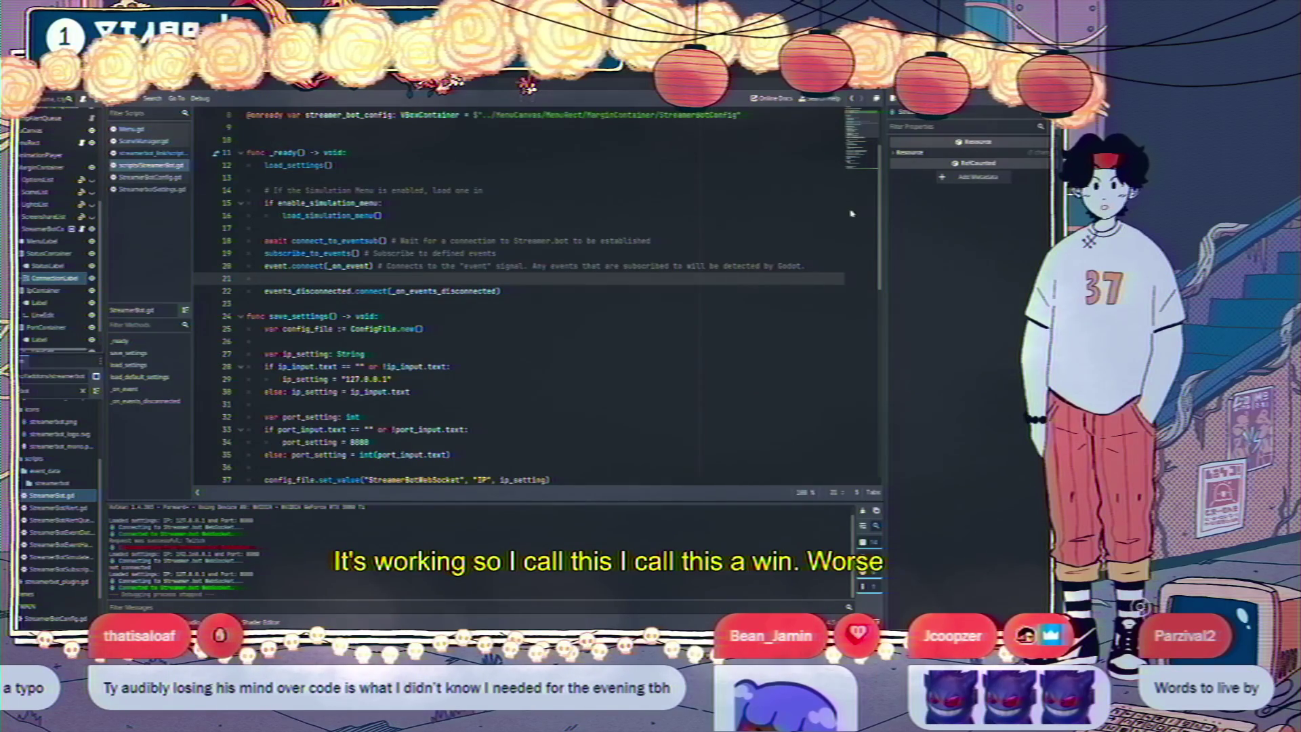
scroll(851, 204, "down", 10)
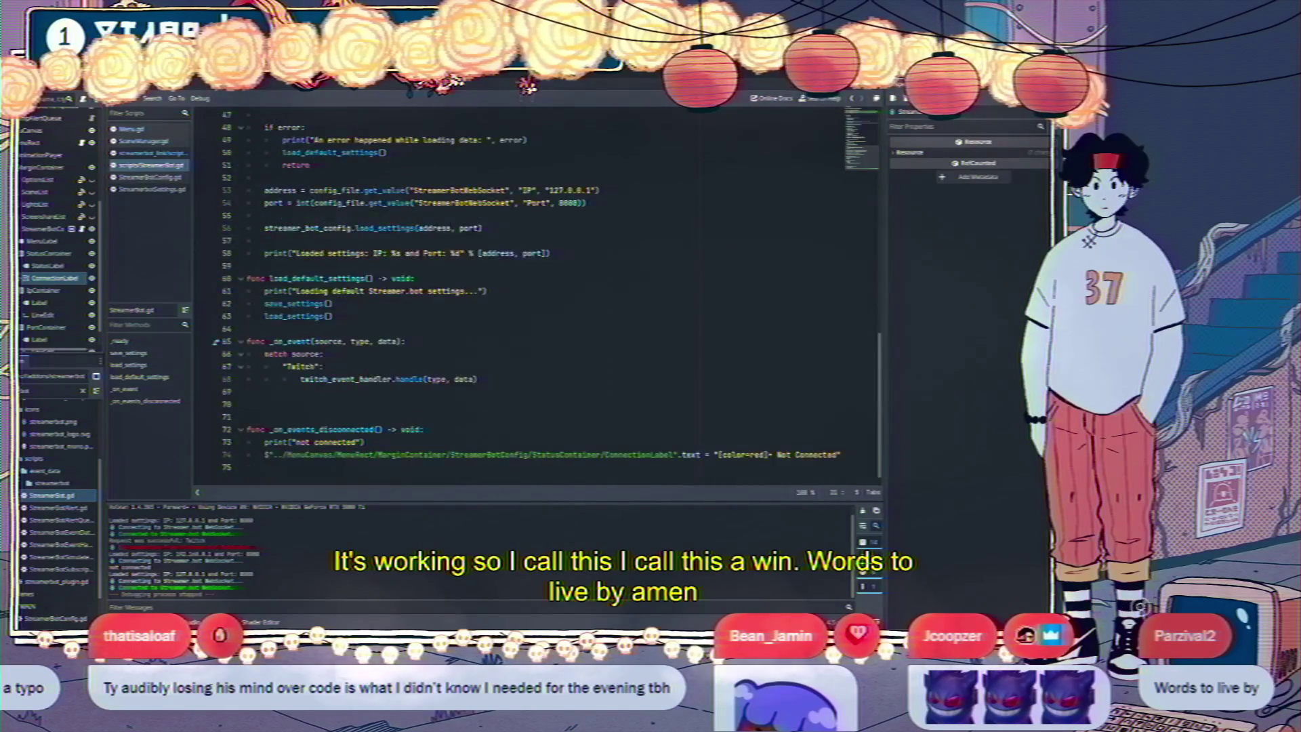
left_click_drag(366, 442, 266, 442)
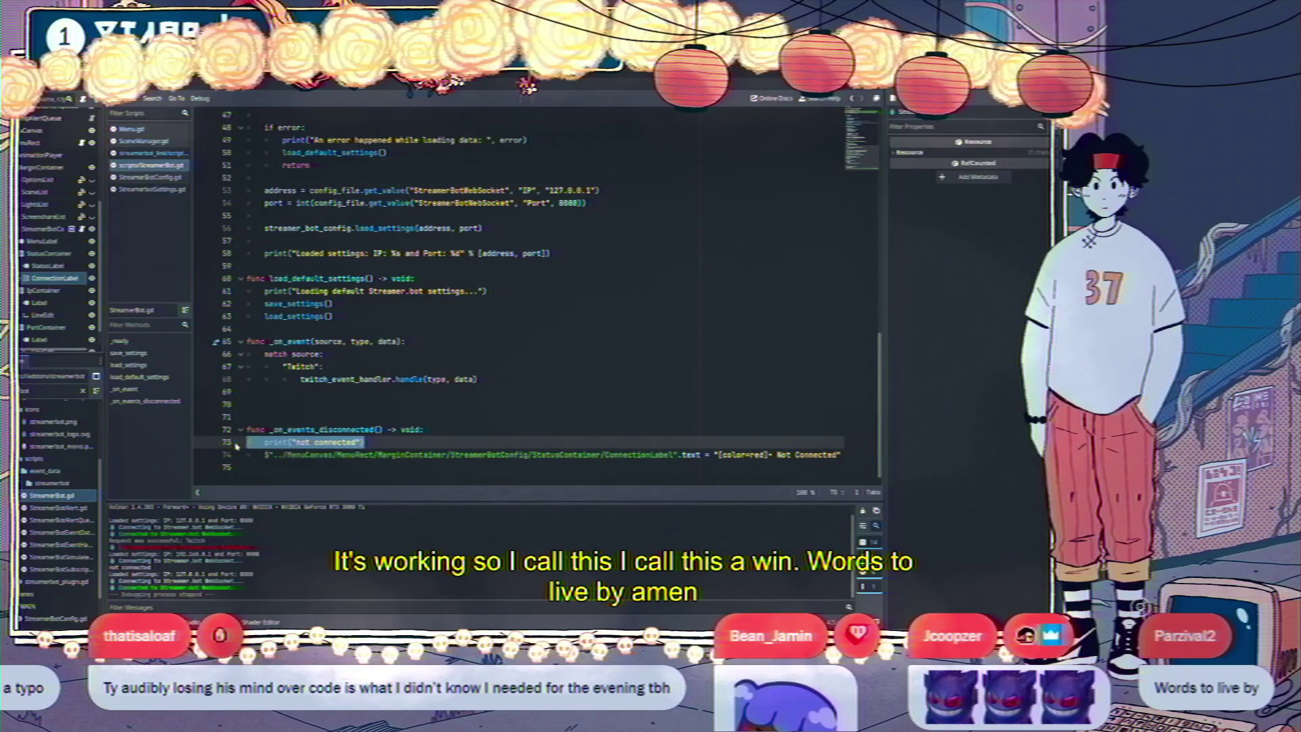
key("BackSpace")
key("BackSpace")
key("BackSpace")
left_click(266, 215)
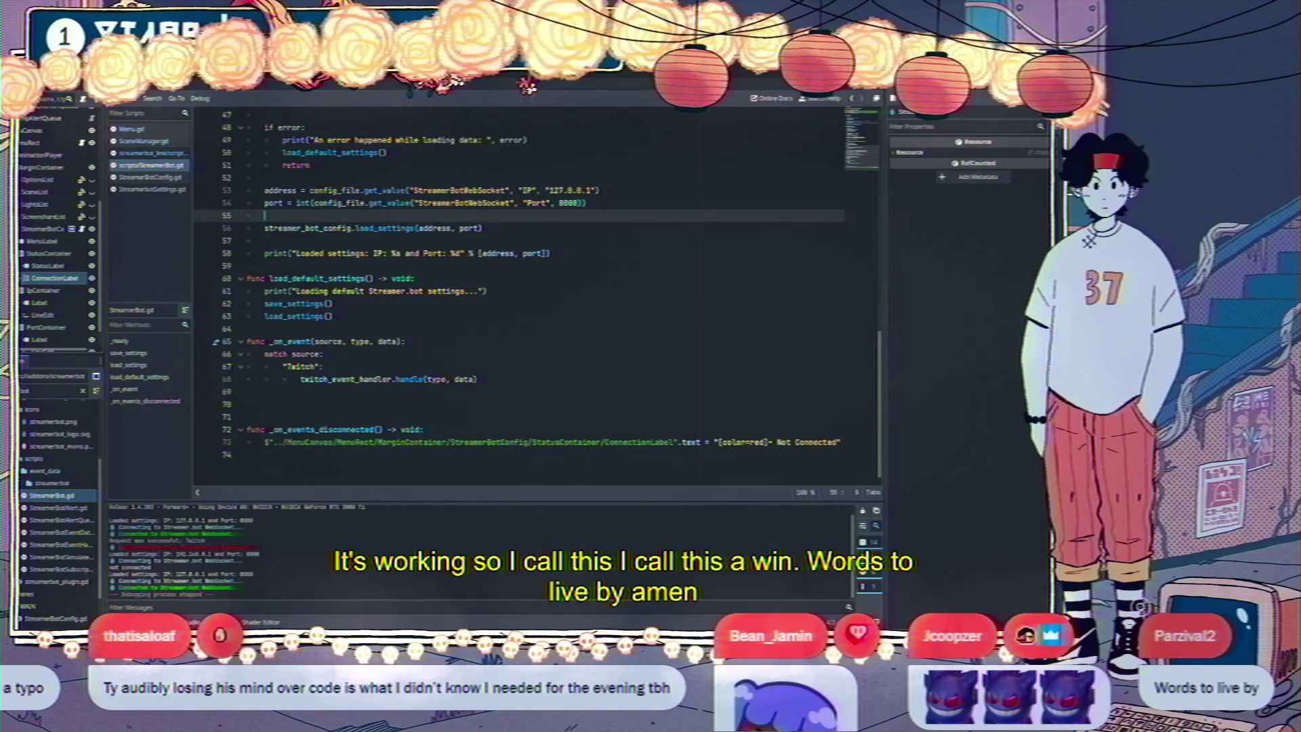
key("F5")
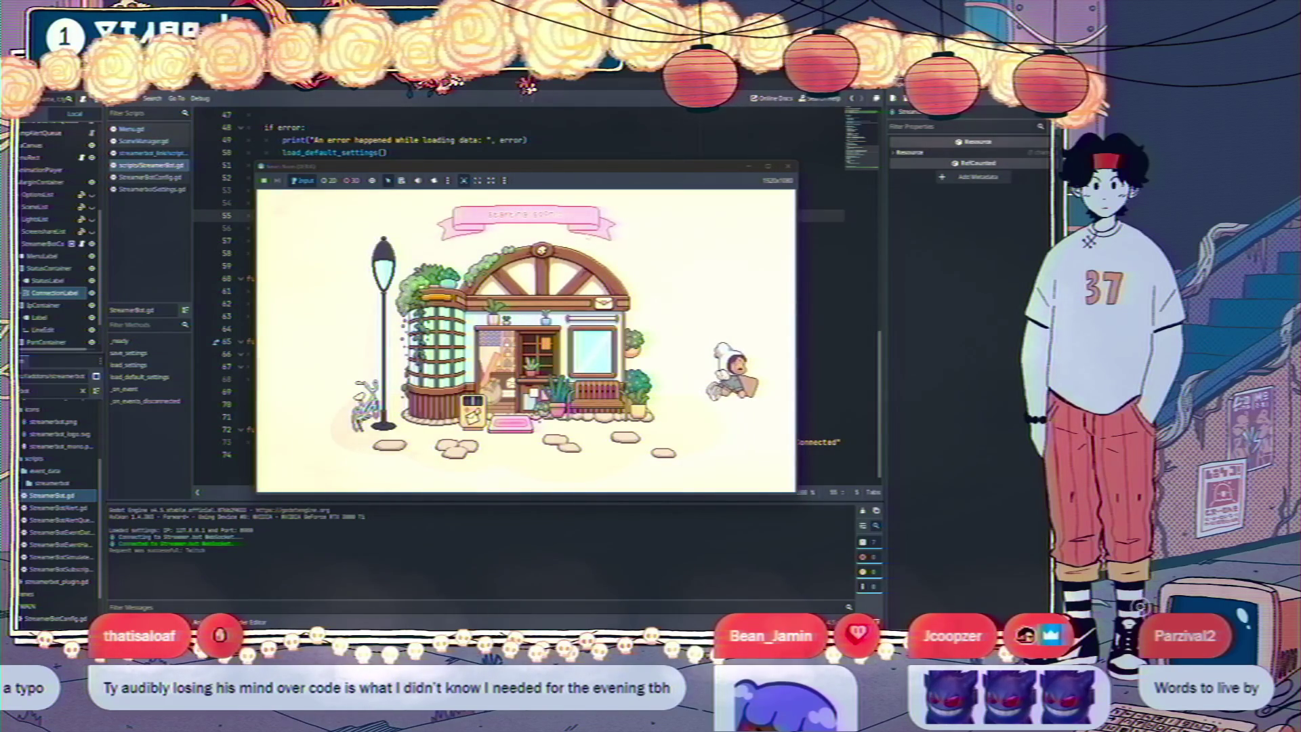
Step: Open and close the STREAMERBOT panel in game, stop the game, and switch to the Sublime Text todo list
key("Escape")
key("Return")
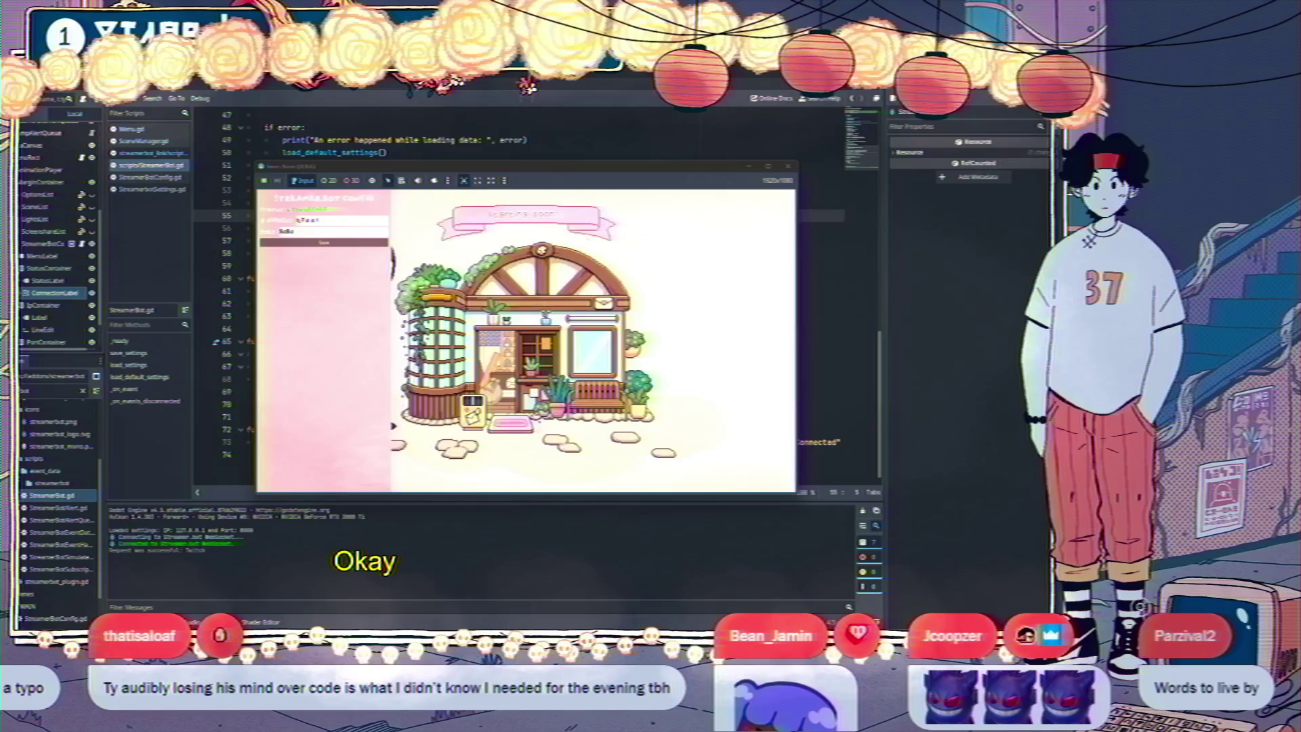
key("Escape")
left_click(323, 530)
key("F8")
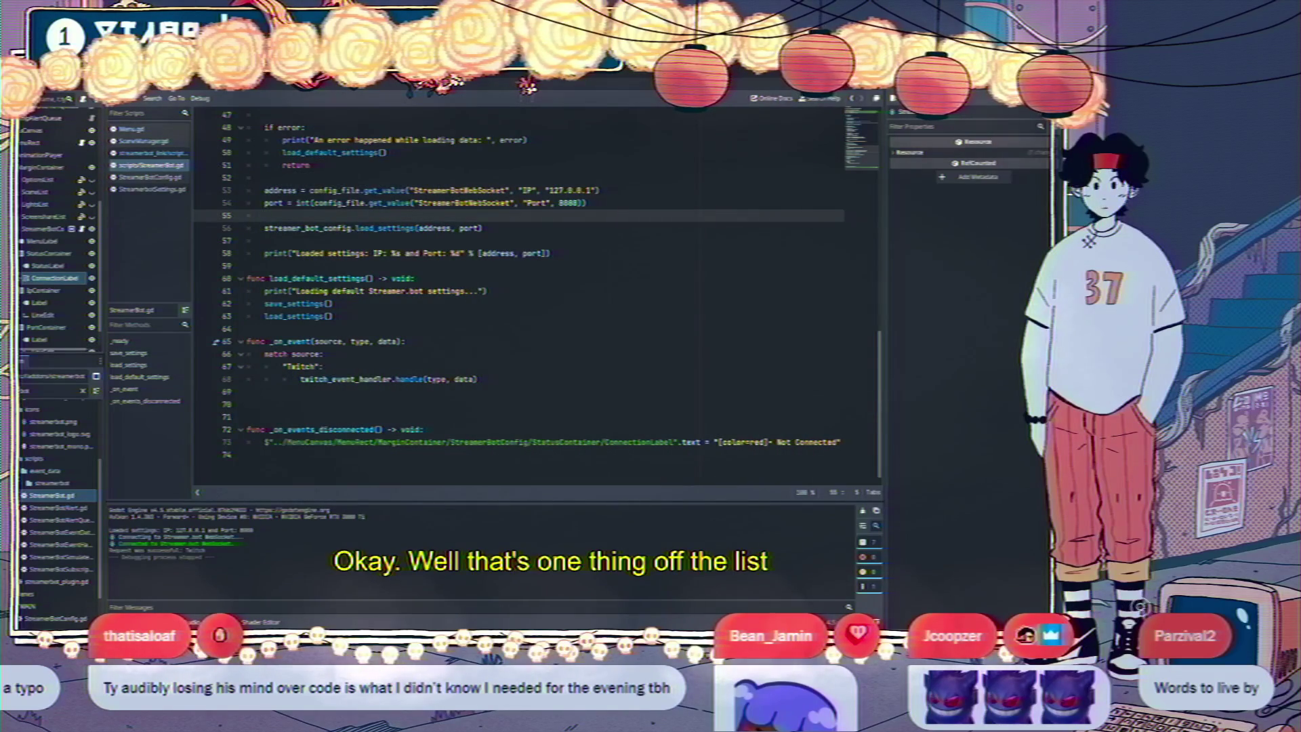
key("alt+Tab")
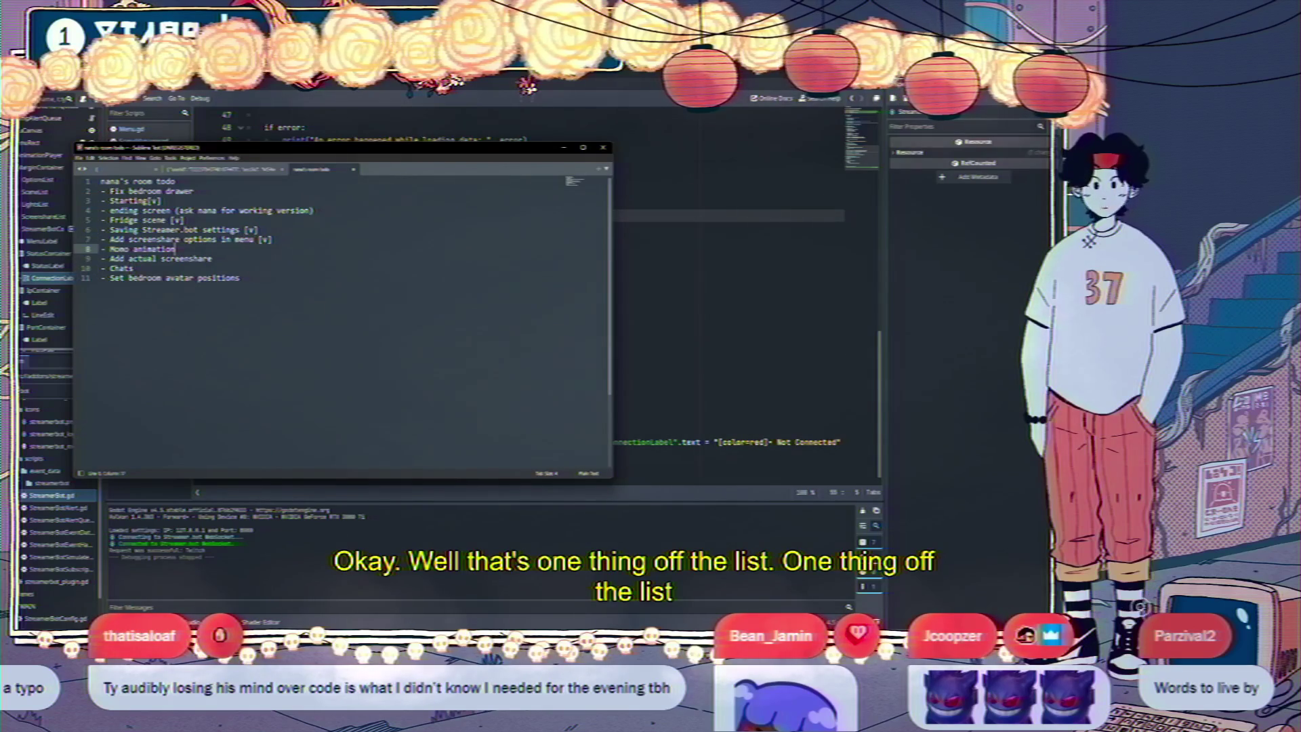
Step: Check line 4 of the Sublime Text todo list, then switch to Godot's app_userdata folder in File Explorer
left_click(158, 210)
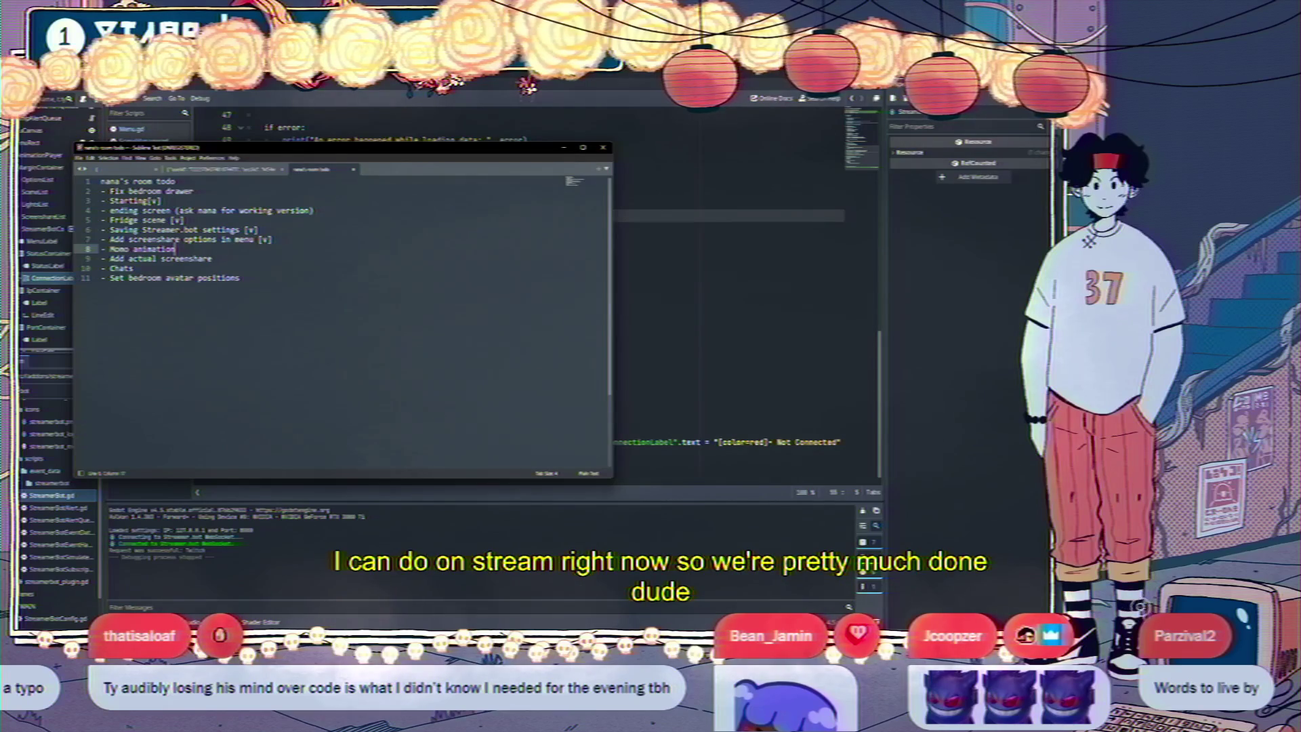
key("alt+Tab")
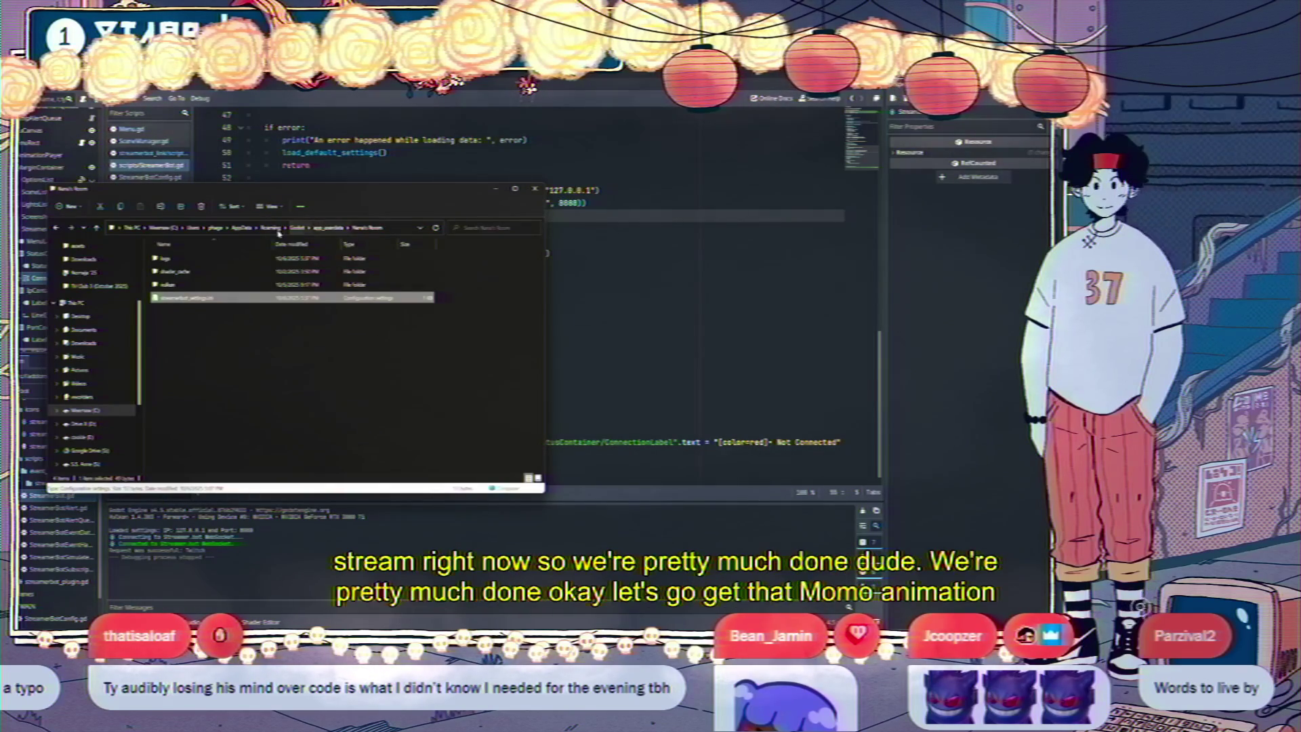
Step: Open the motherboard folder on the cookie (E:) drive from This PC
left_click(75, 302)
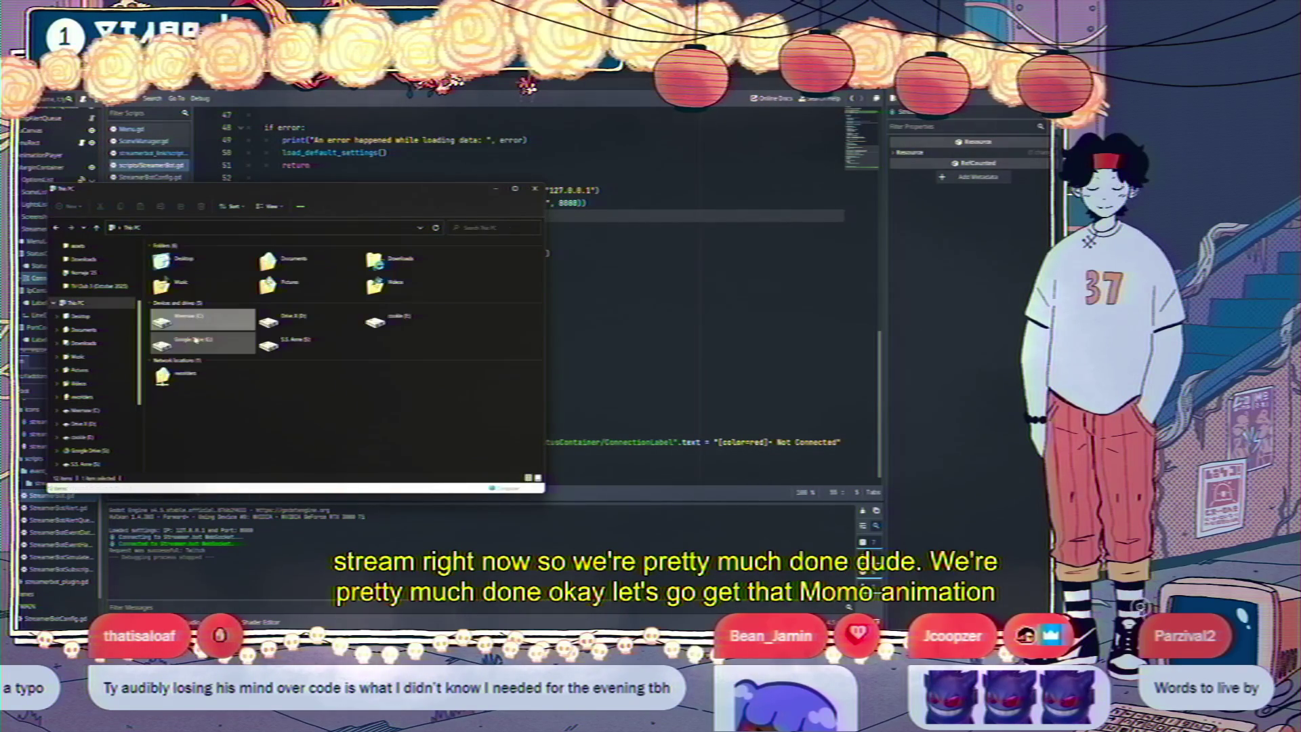
double_click(398, 327)
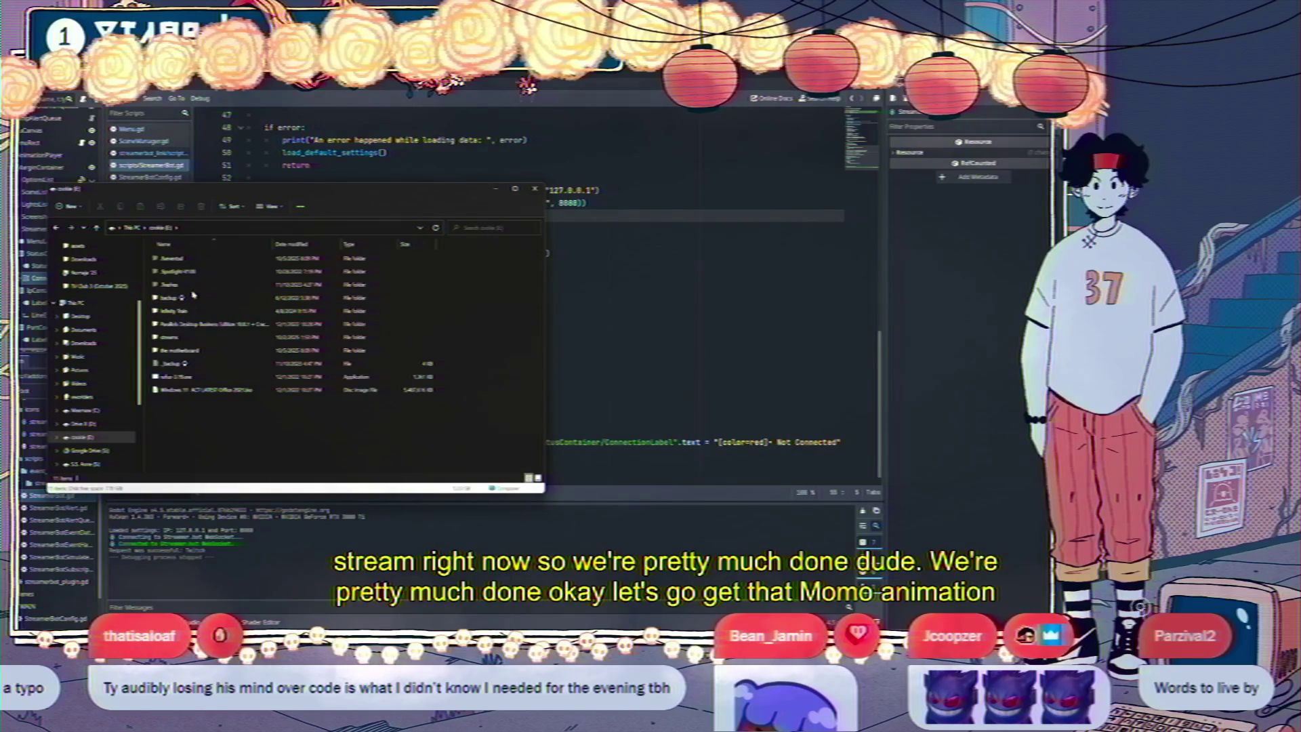
double_click(175, 349)
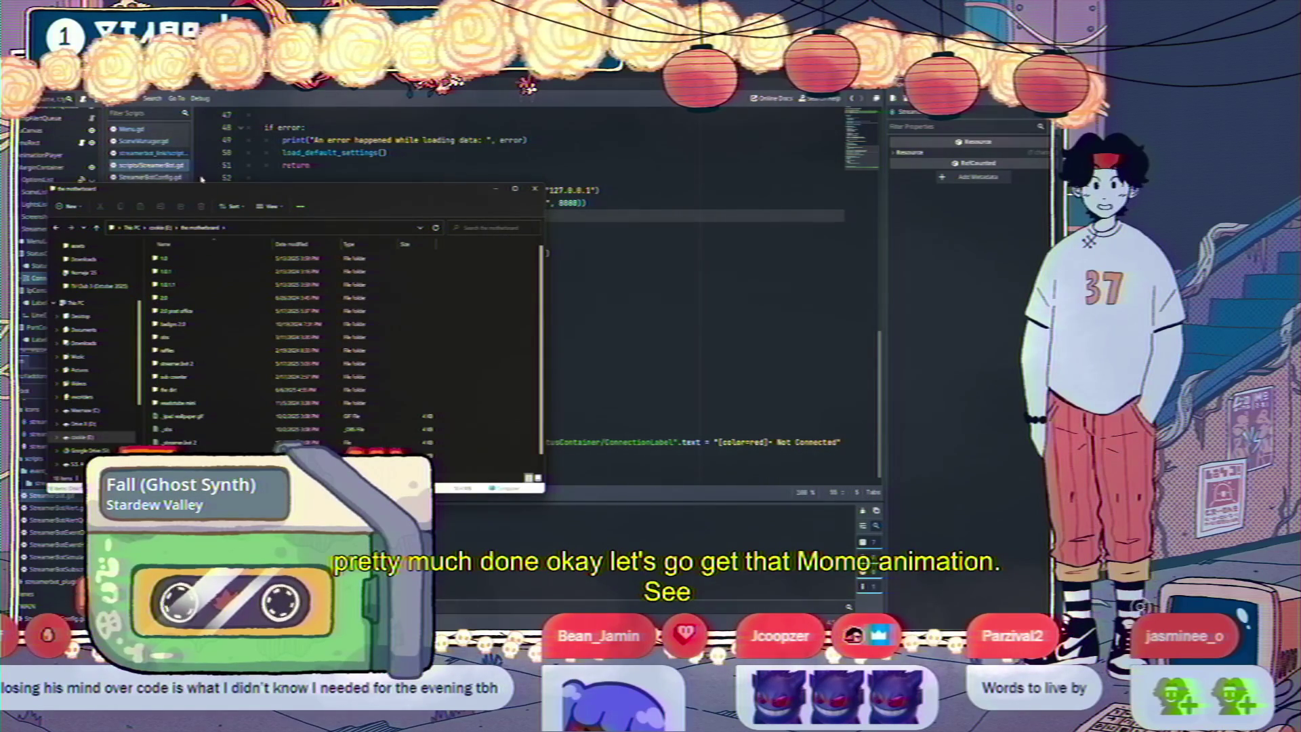
left_click_drag(184, 180, 157, 194)
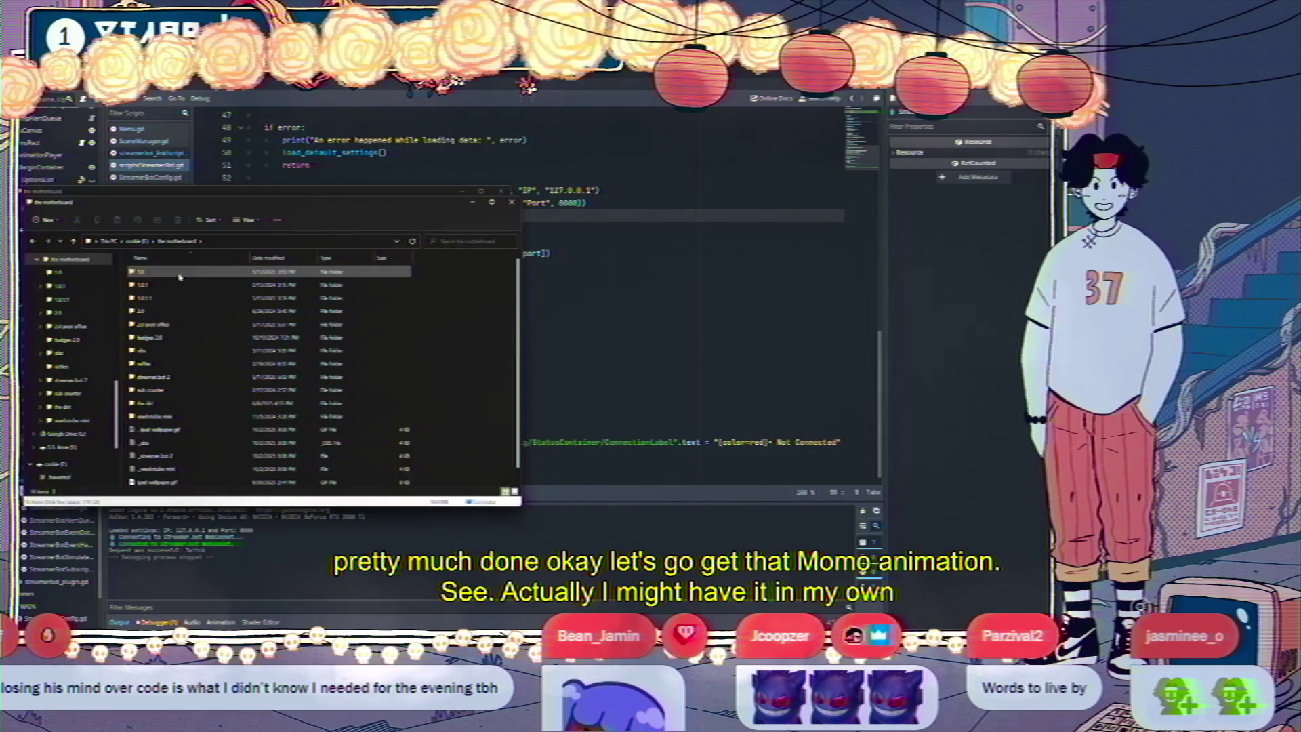
Step: Browse the tglro folder on S.S. Anne (S:), selecting the Character Reference and Base Overlays folders
left_click(110, 241)
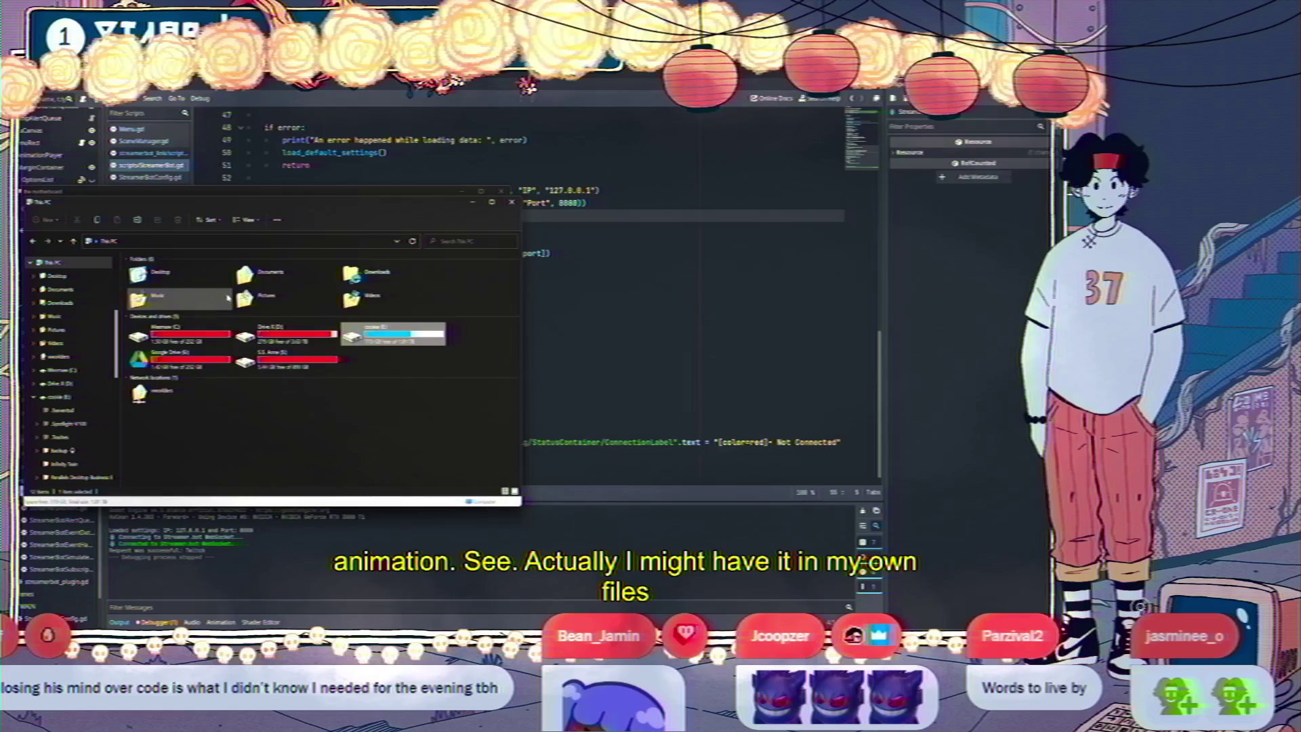
double_click(279, 363)
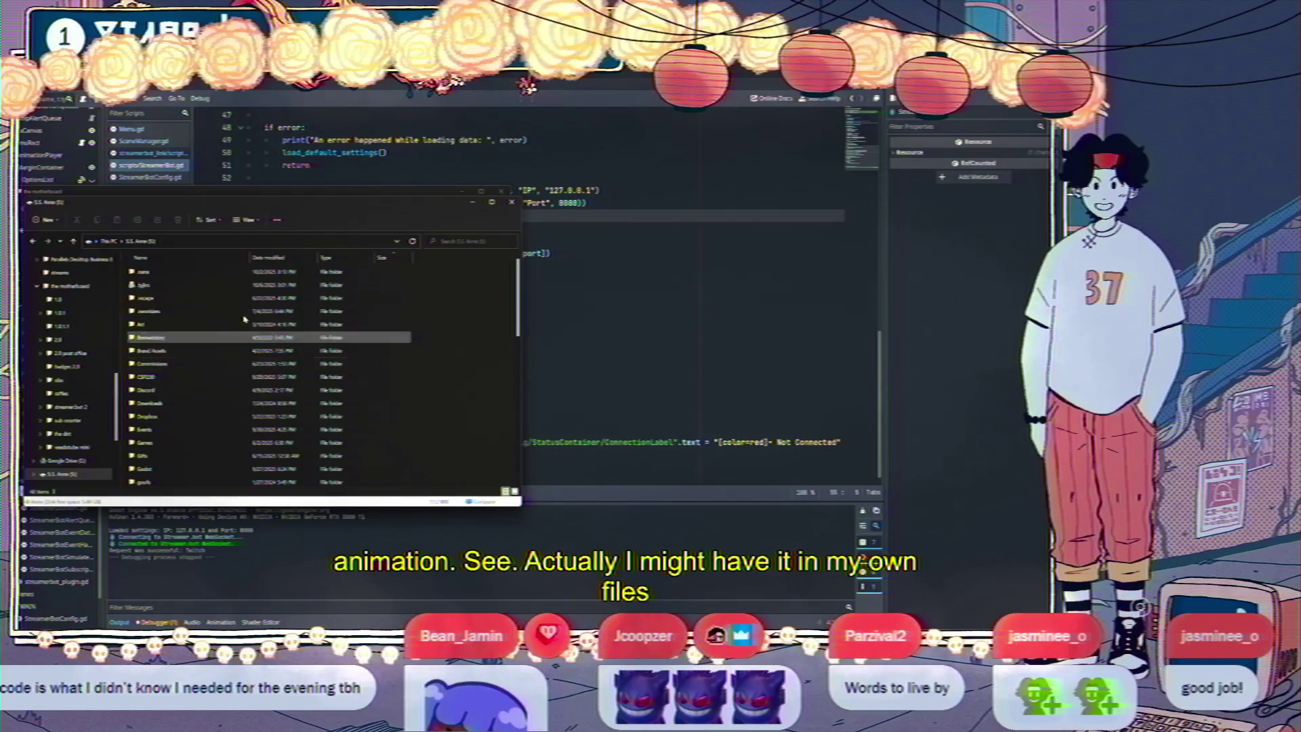
double_click(155, 288)
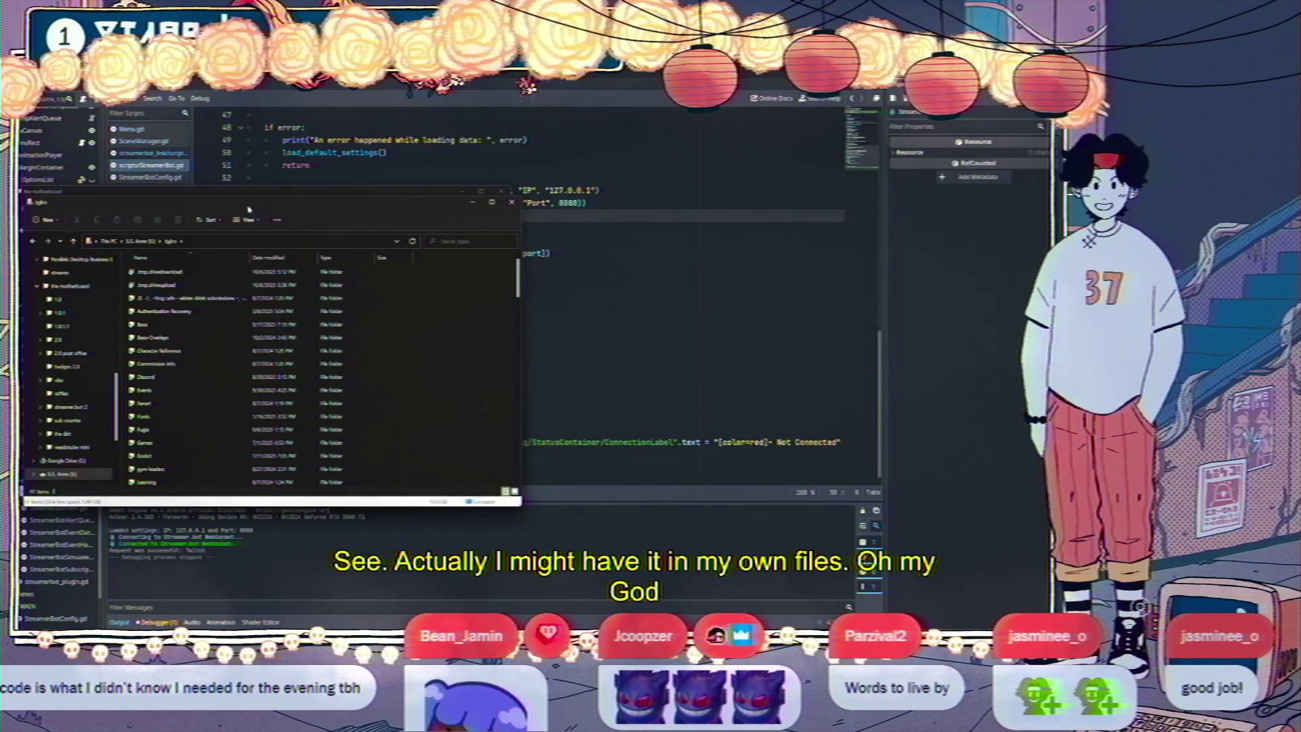
left_click_drag(249, 210, 433, 228)
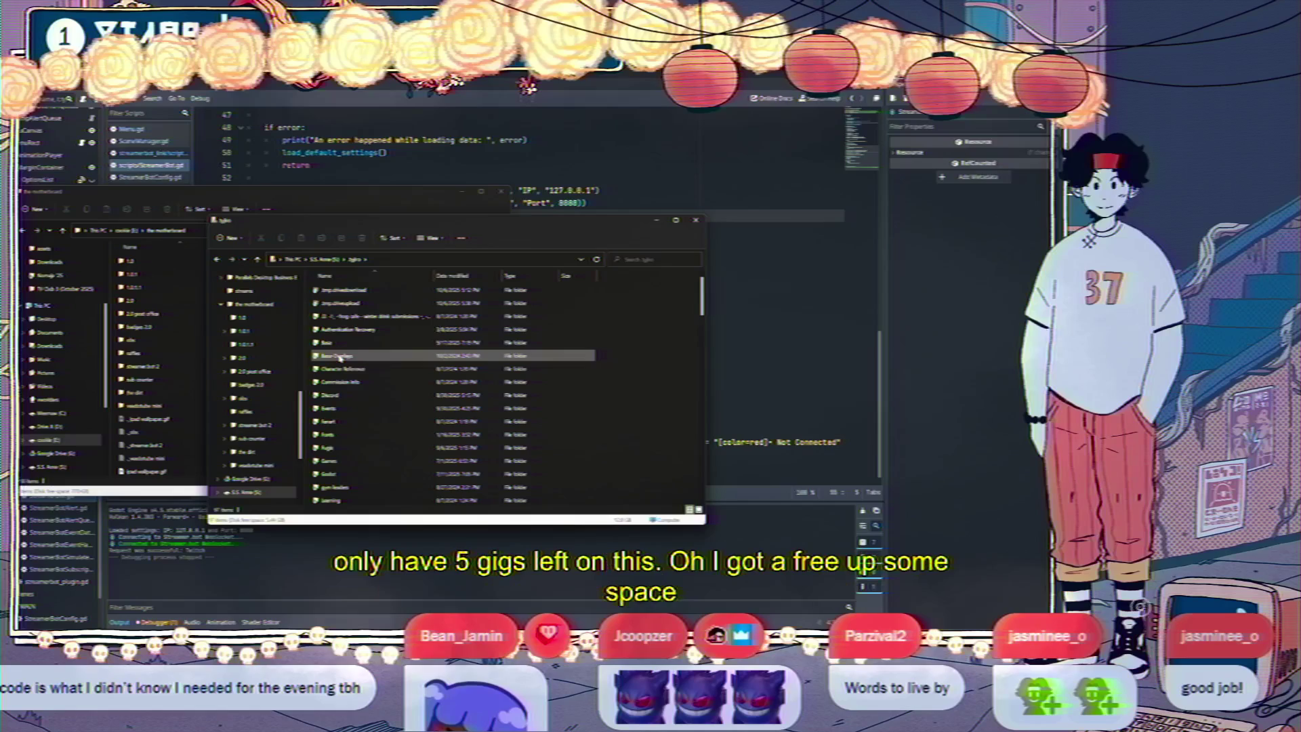
mouse_move(340, 358)
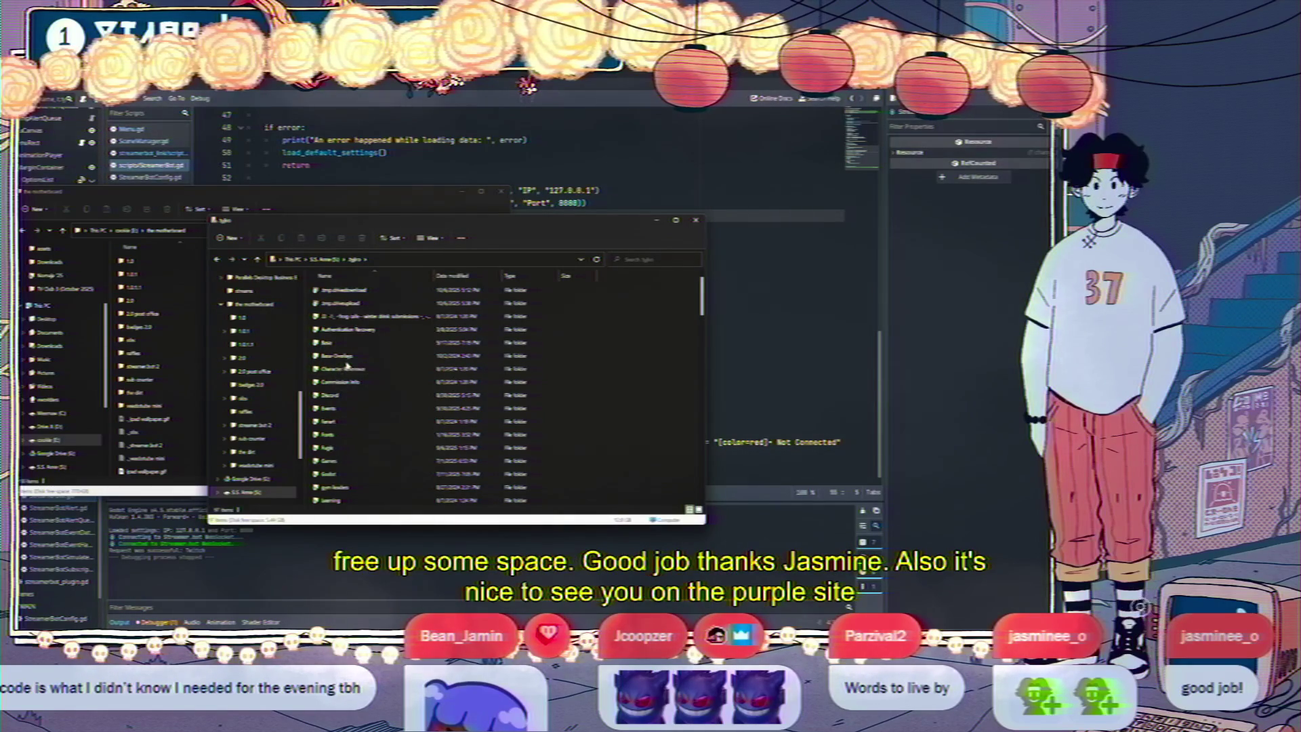
left_click(347, 366)
left_click(342, 354)
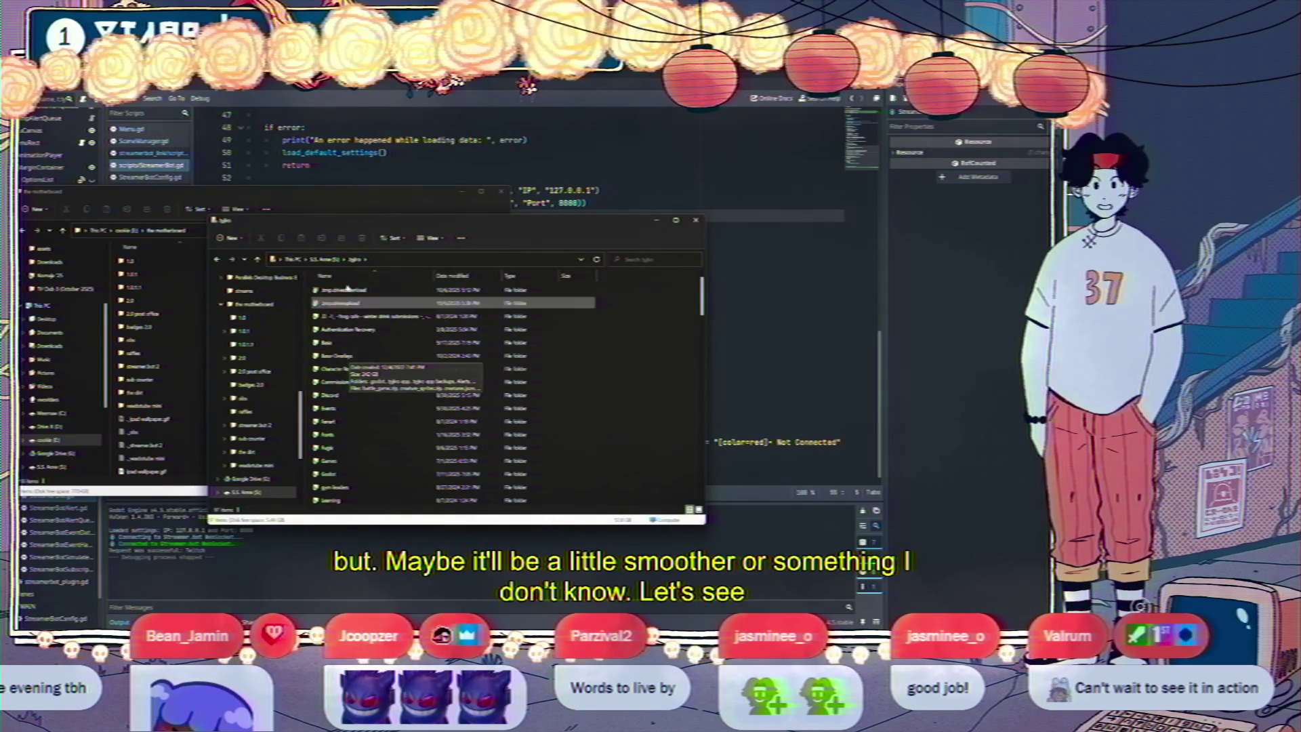
Step: Go up to S.S. Anne and open nana > obs > bedroom > room > assets
key("alt+Up")
double_click(340, 292)
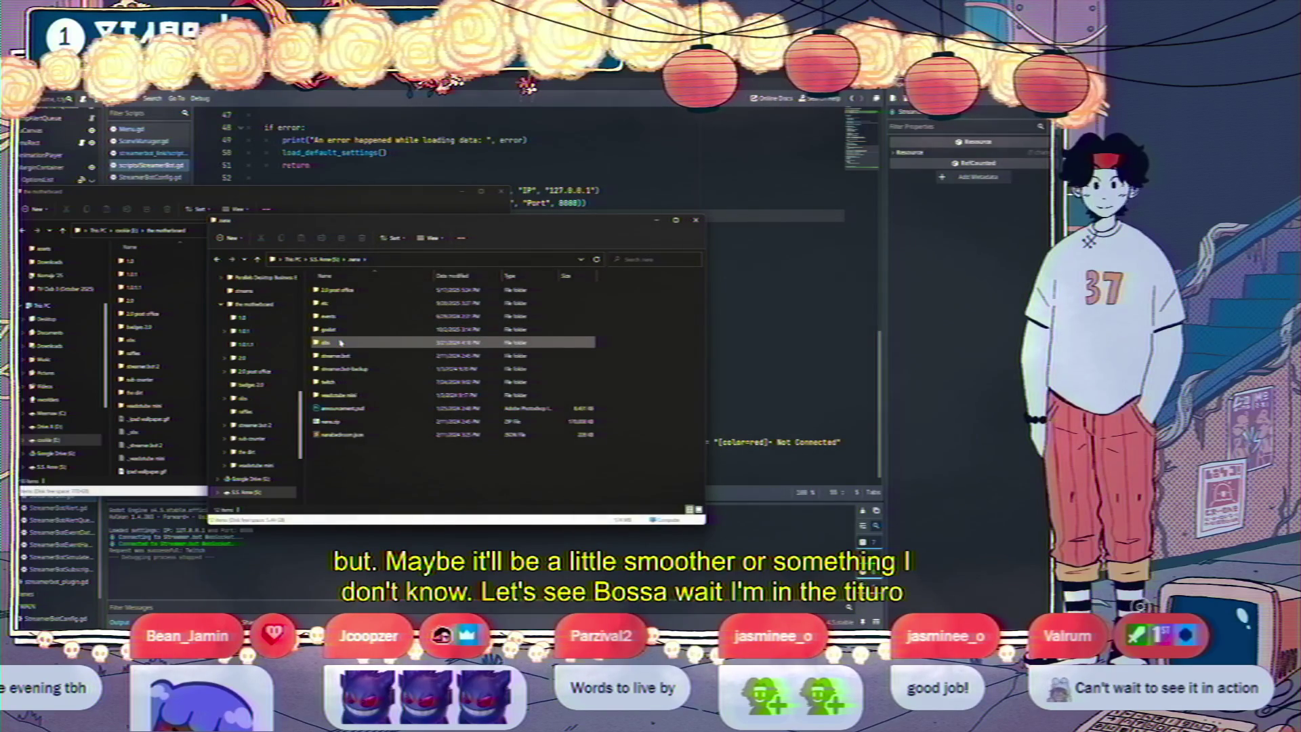
double_click(340, 343)
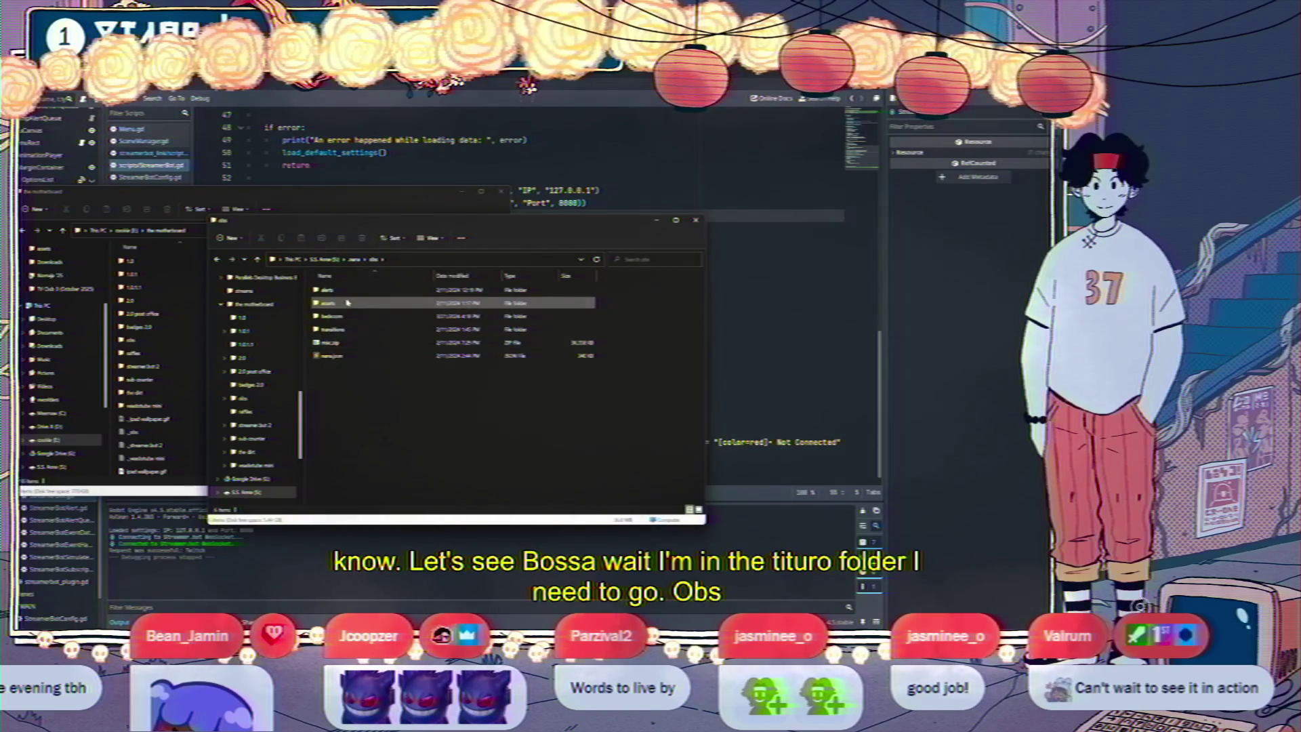
double_click(347, 304)
left_click(373, 259)
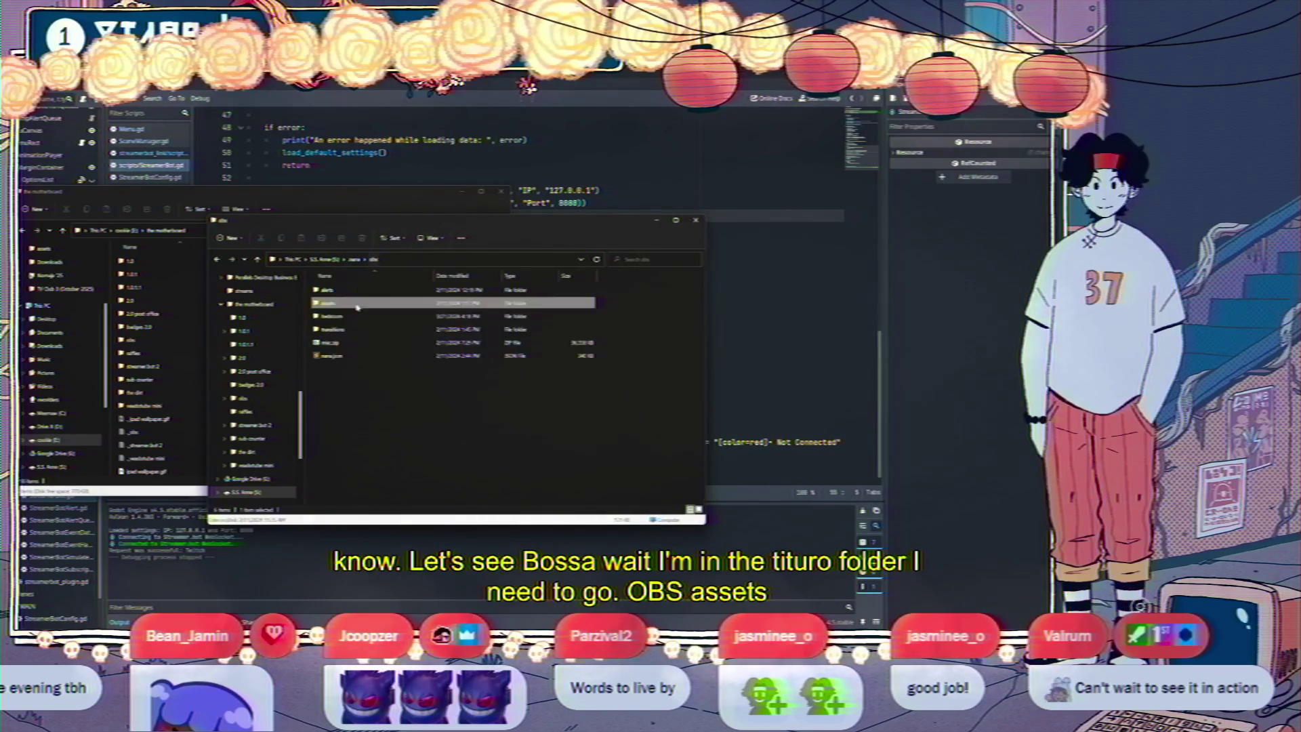
double_click(342, 316)
double_click(345, 304)
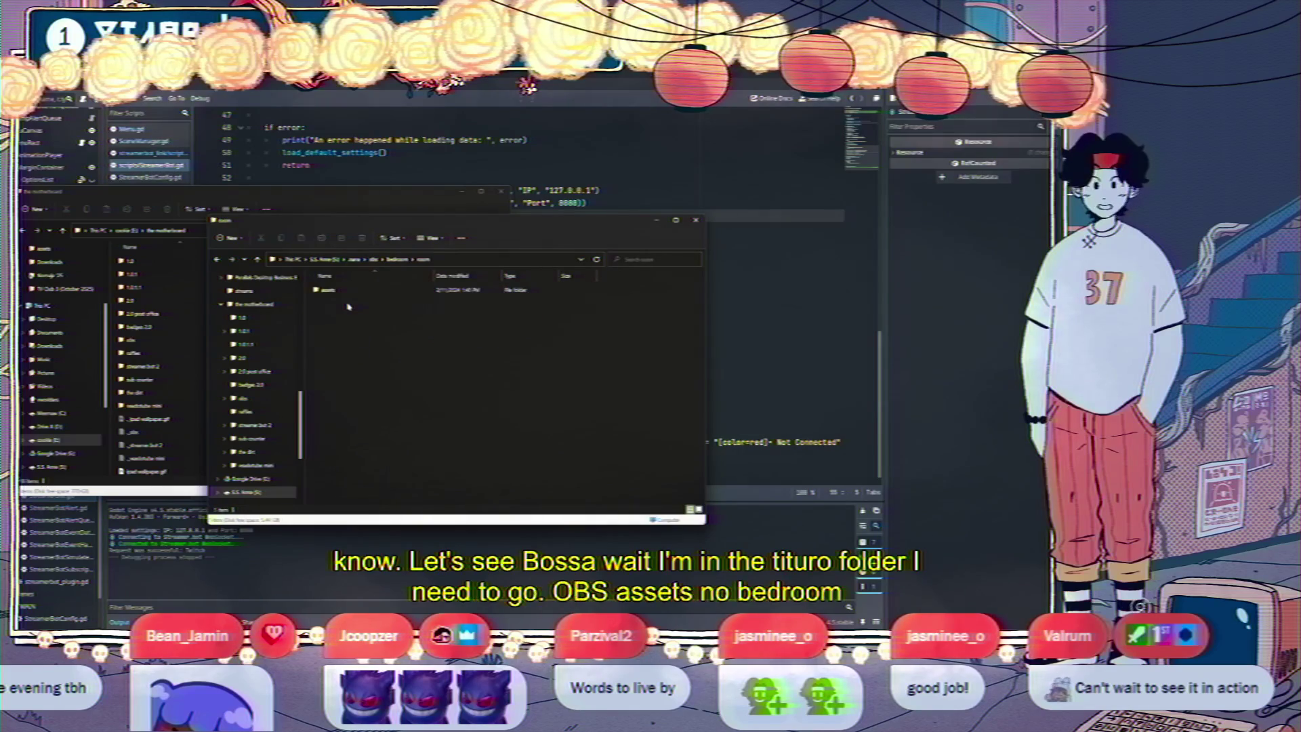
double_click(339, 290)
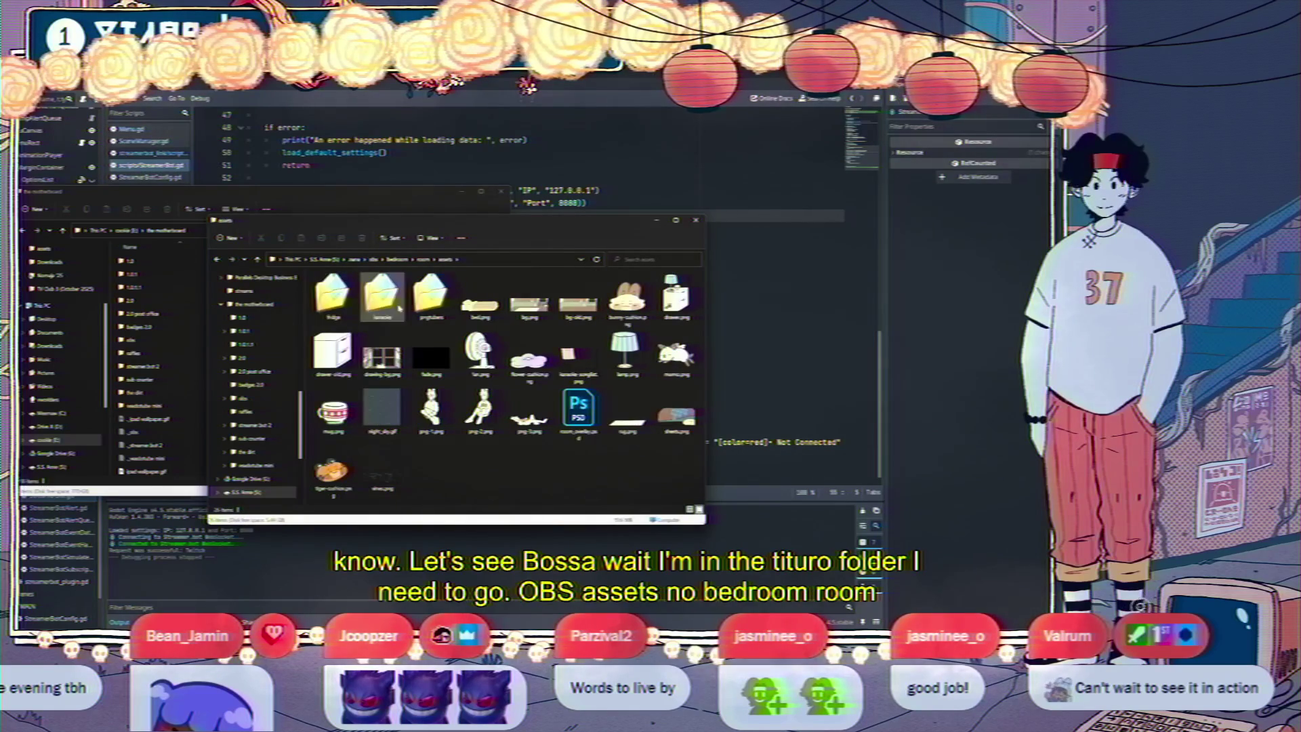
Step: Select momo.png in the room assets, then search the motherboard folder for 'momo'
left_click(676, 354)
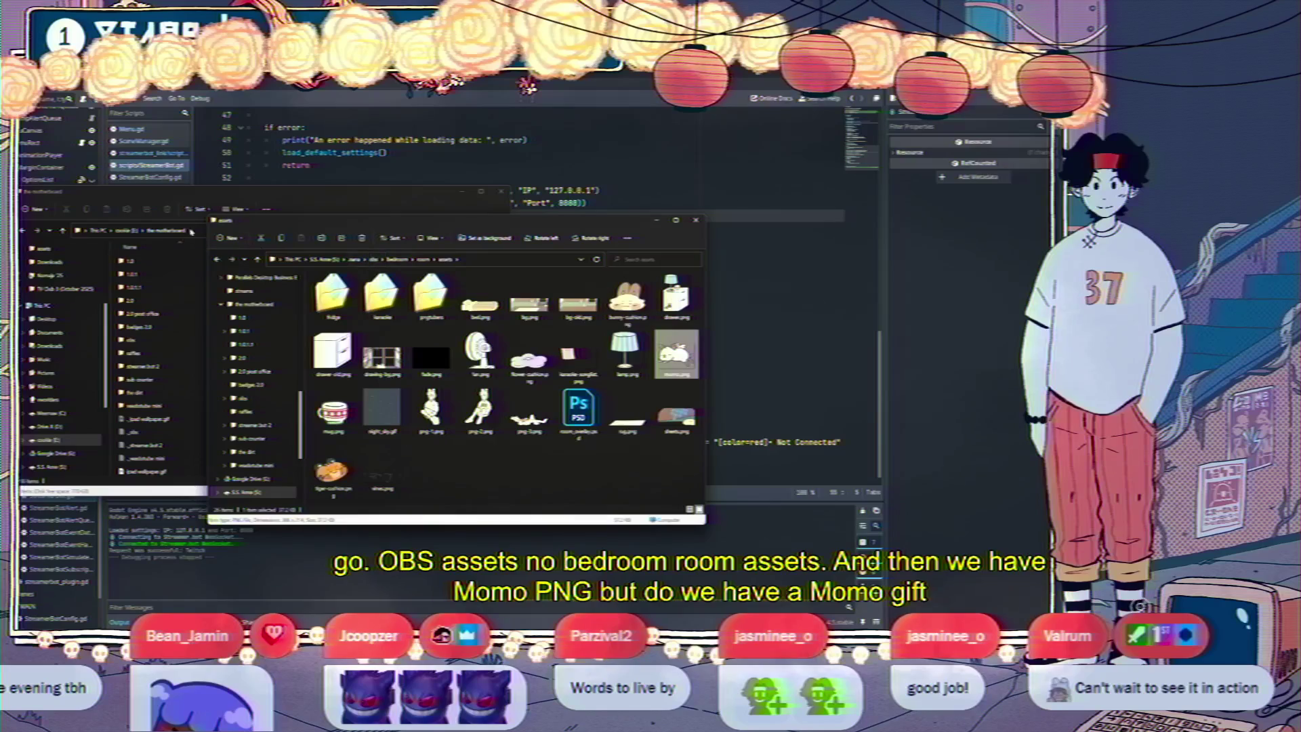
left_click_drag(188, 198, 203, 196)
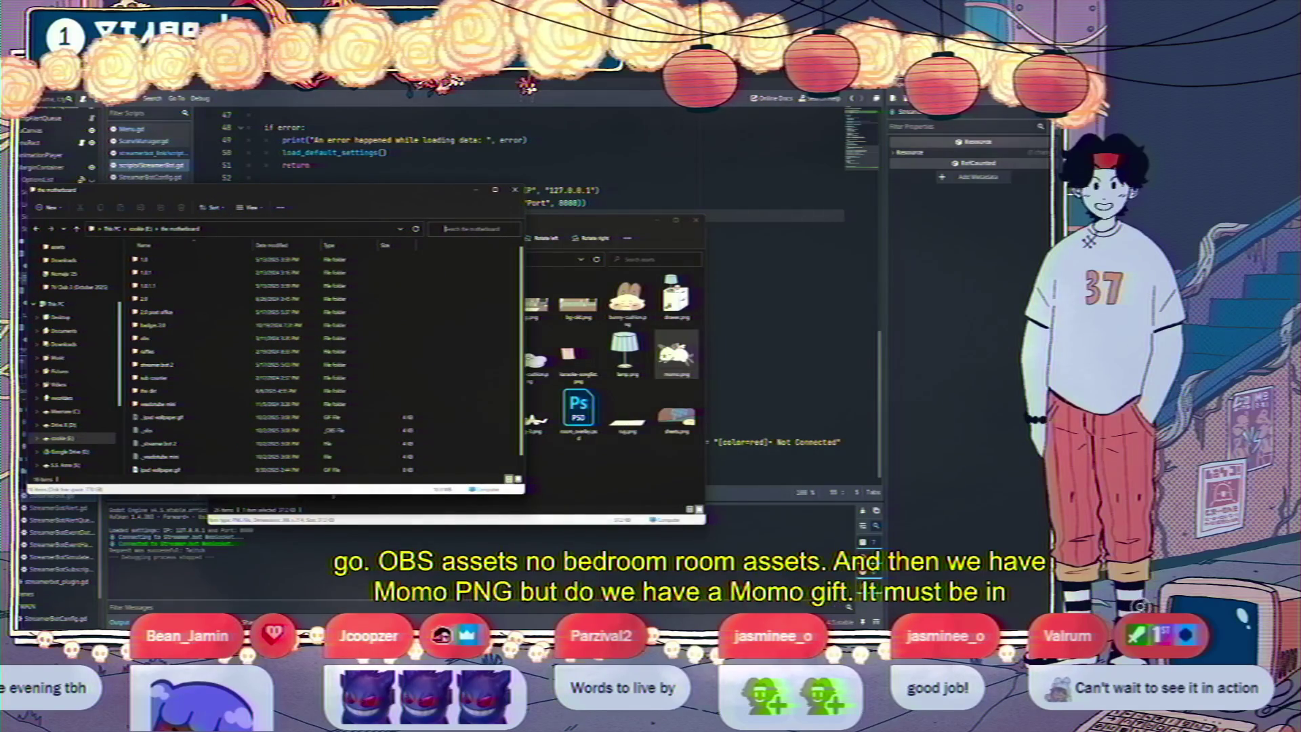
left_click(472, 229)
type("momo")
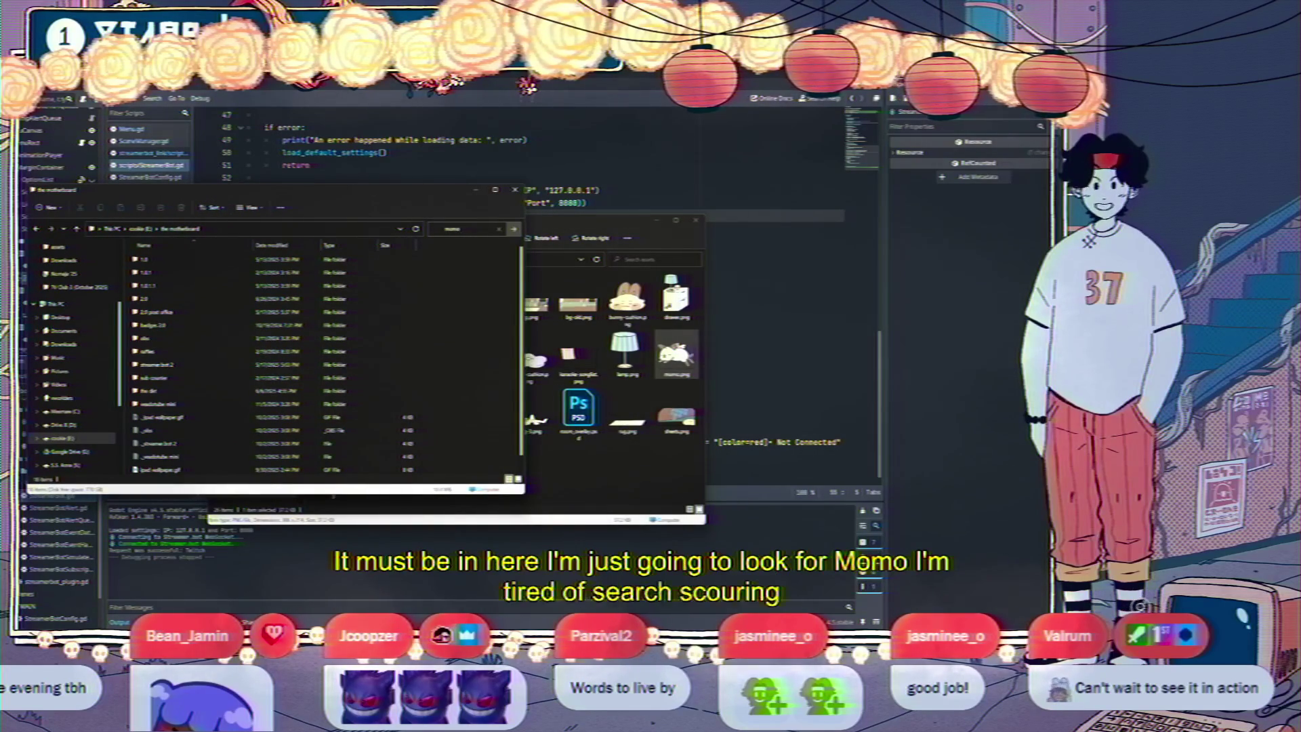
left_click(610, 473)
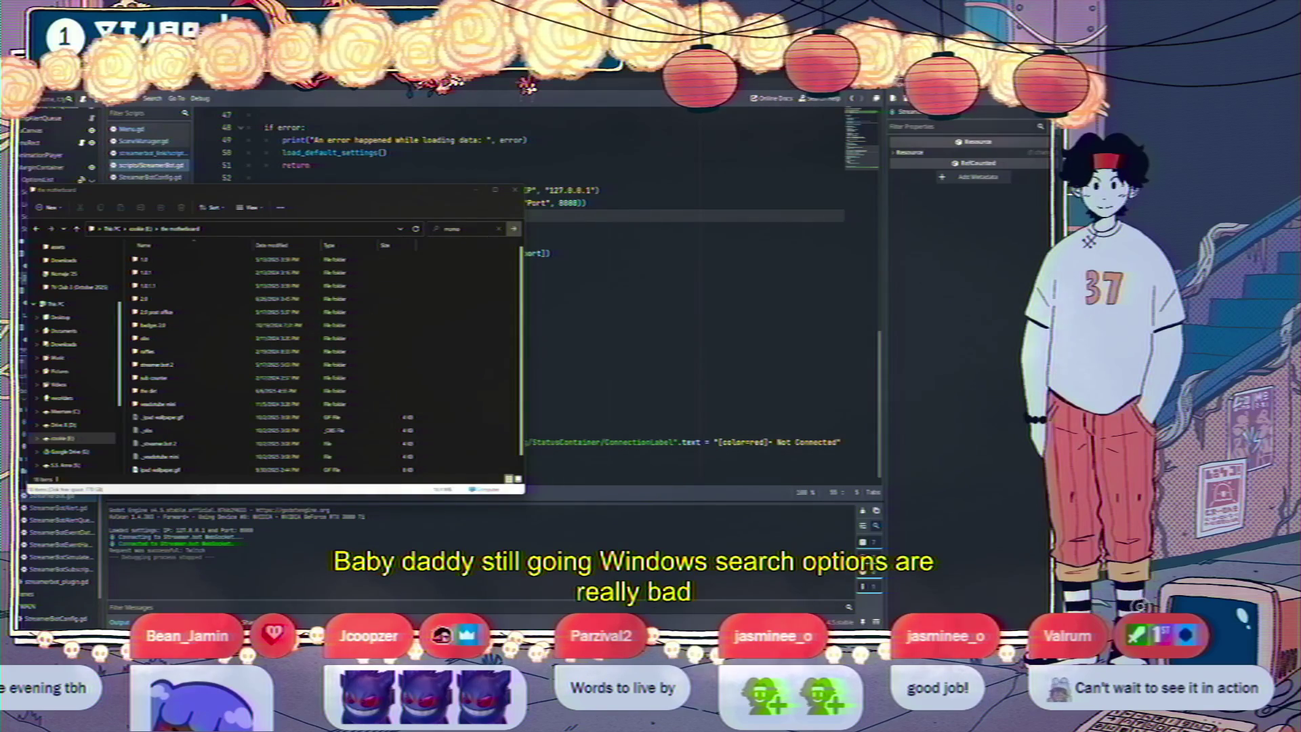
left_click(515, 190)
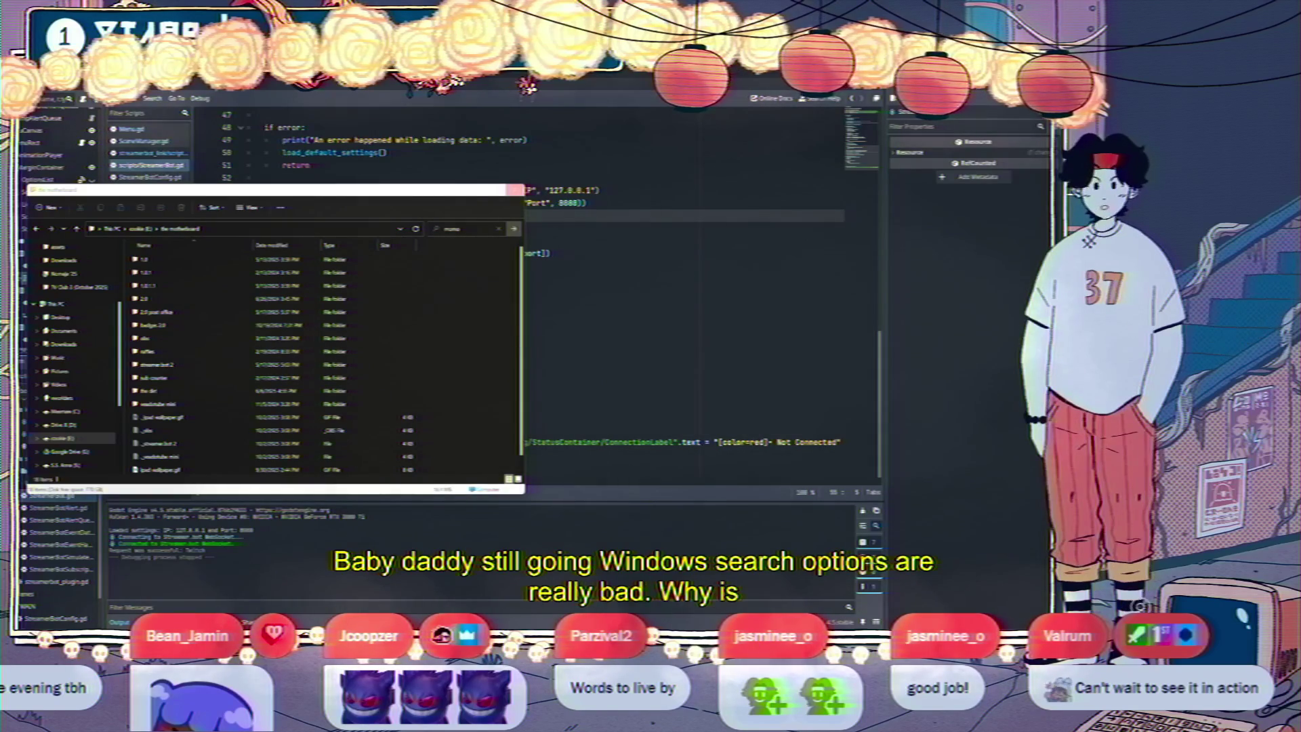
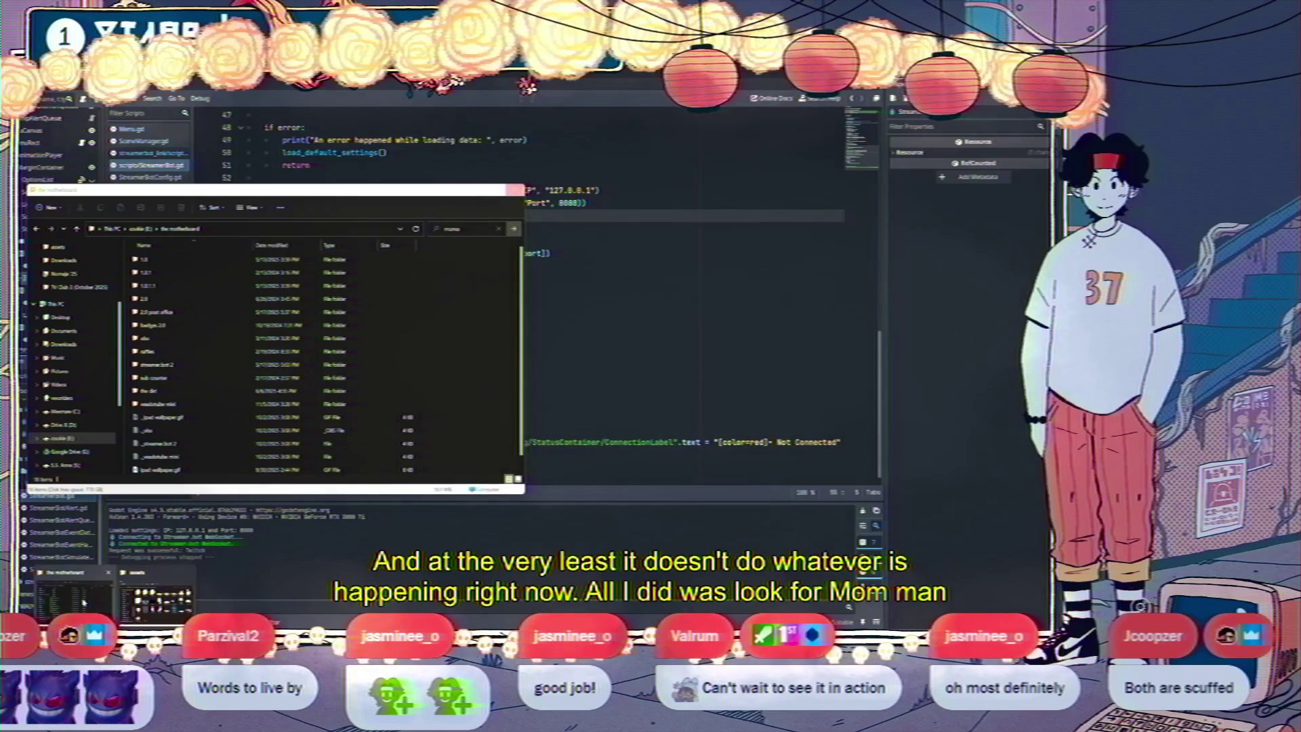
Step: Go from This PC into the cookie drive's motherboard folder
left_click(83, 602)
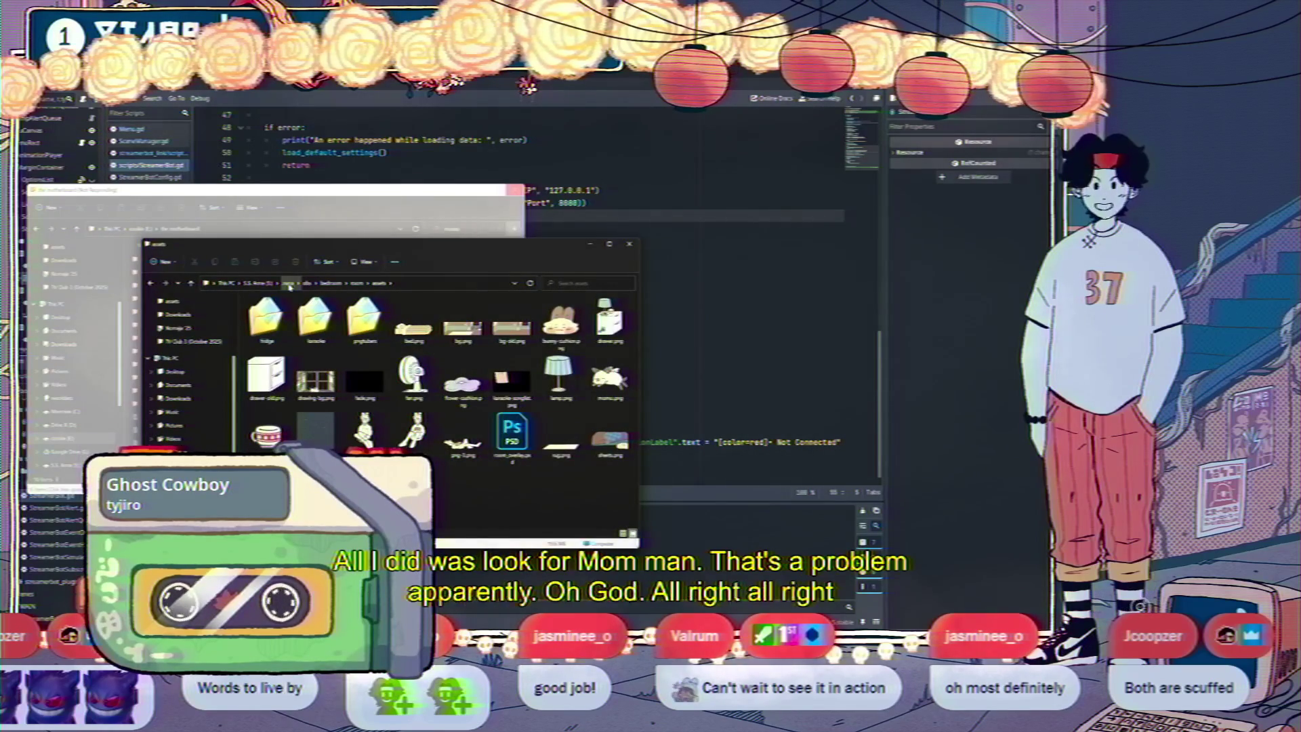
left_click(260, 283)
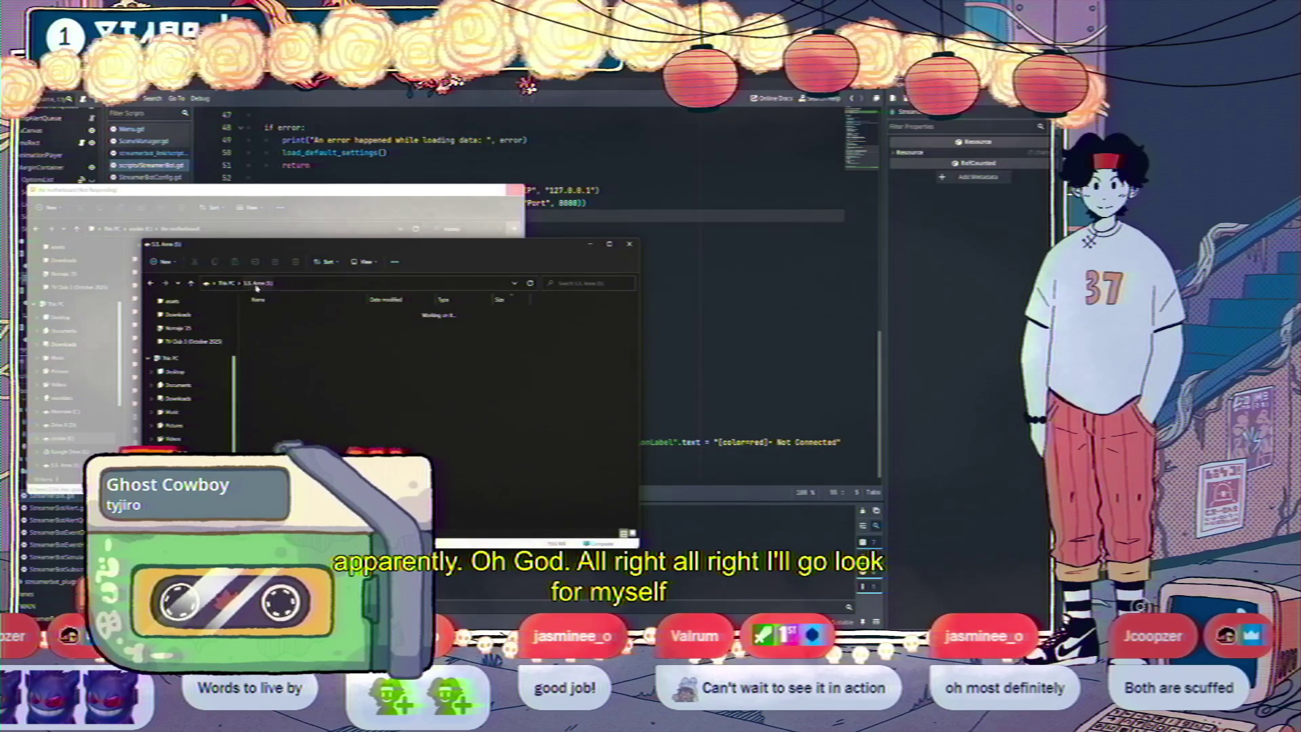
left_click(227, 283)
double_click(491, 375)
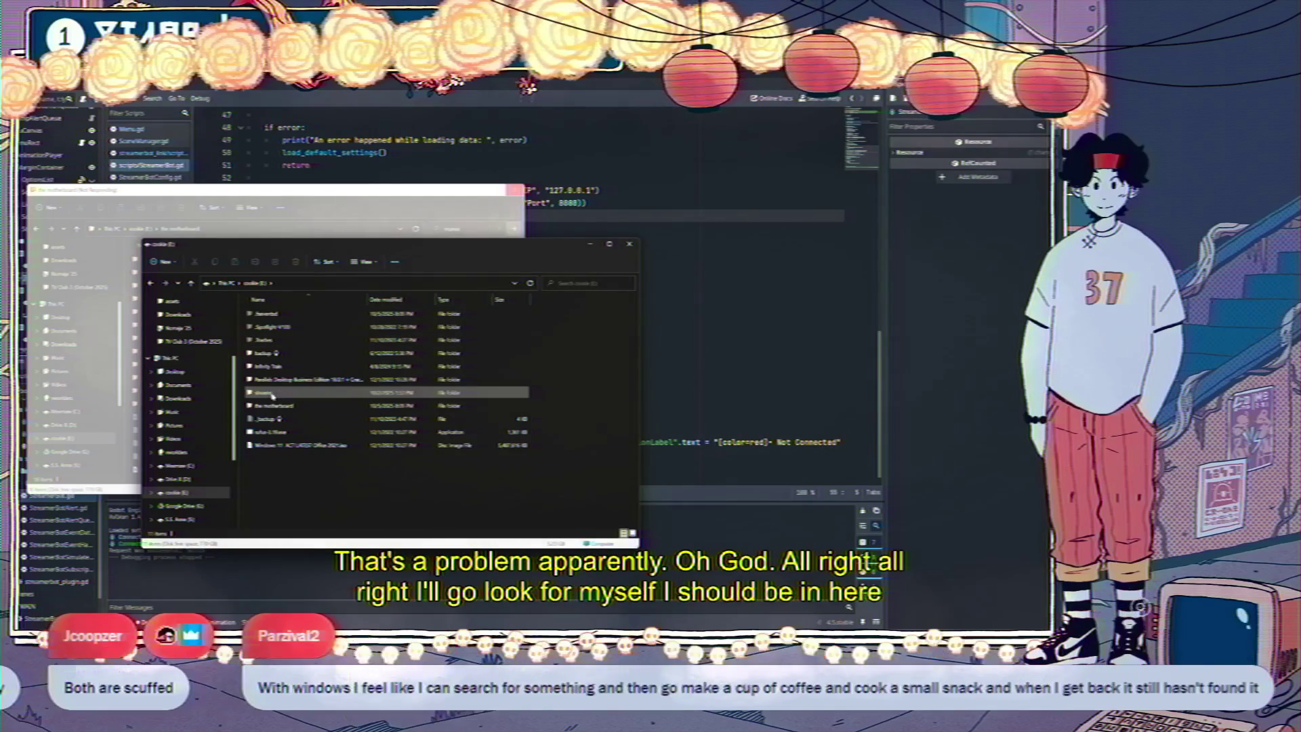
double_click(274, 405)
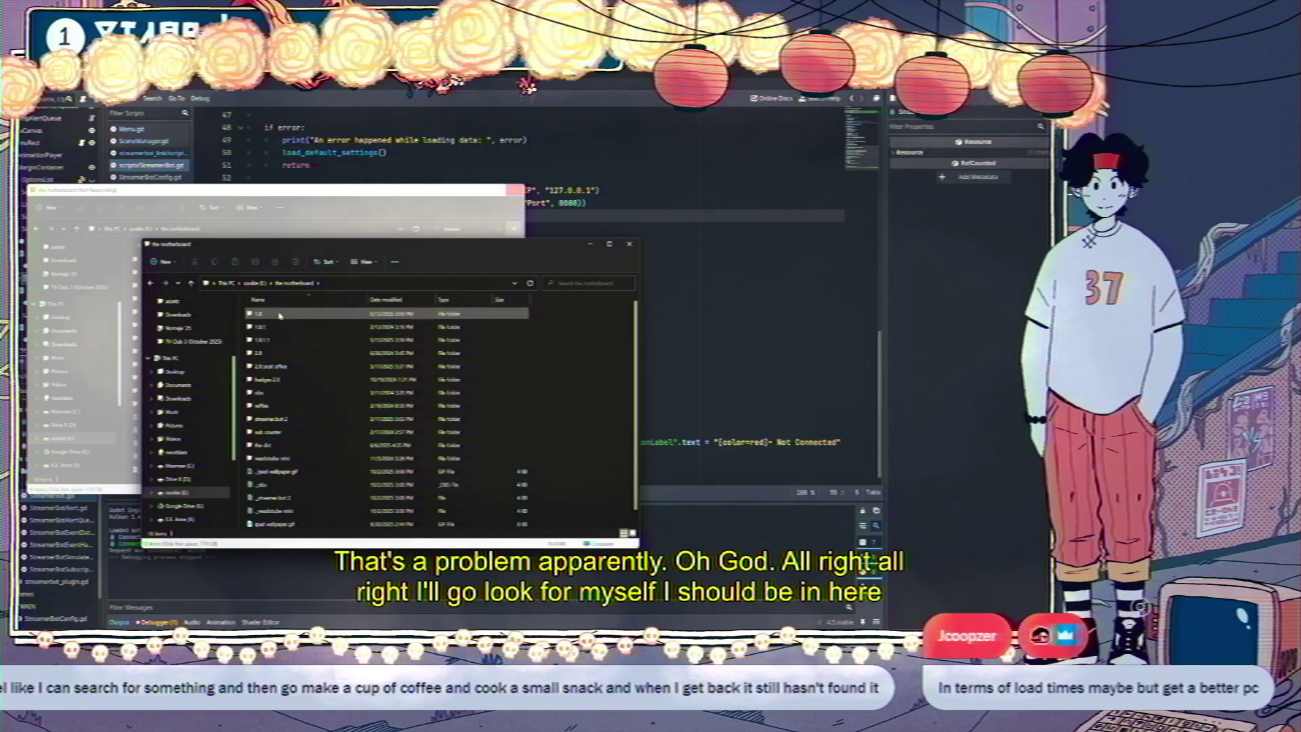
Step: Check the 2.0 and 2.0 post office folders, then open 1.0.1 > overlays
double_click(274, 353)
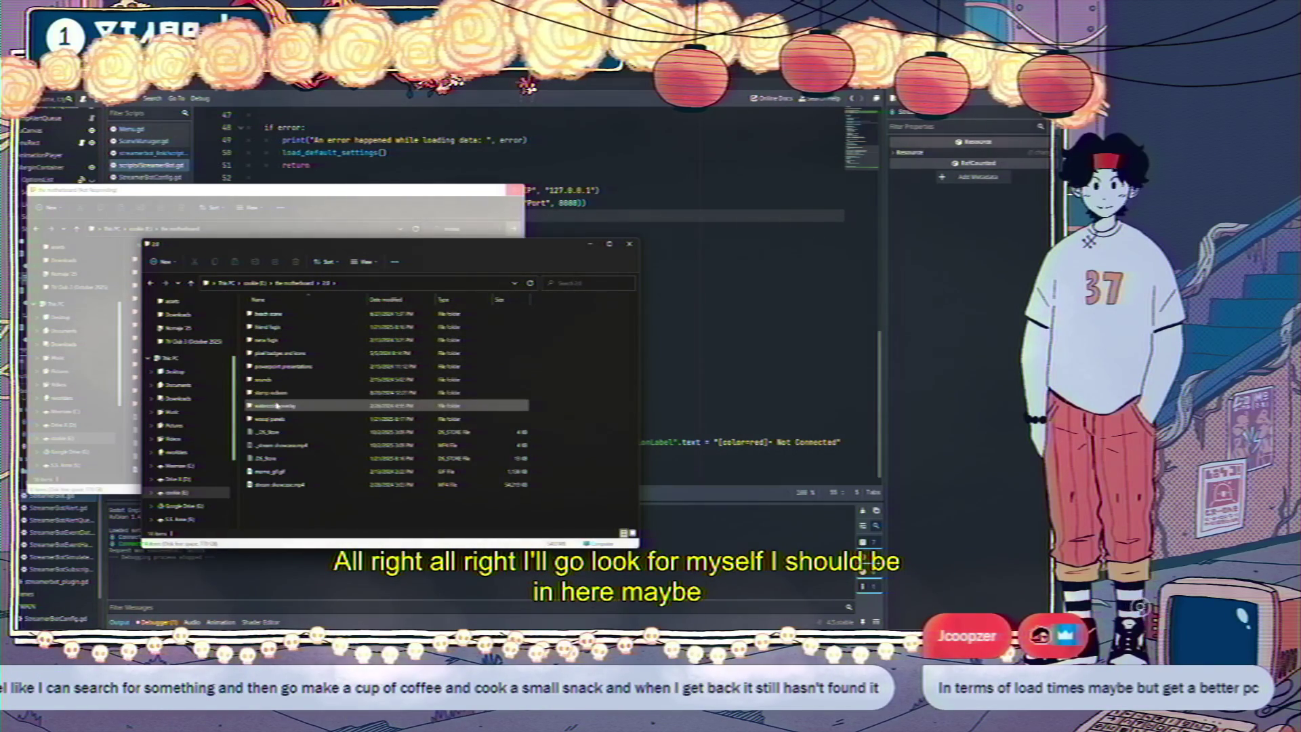
left_click(296, 282)
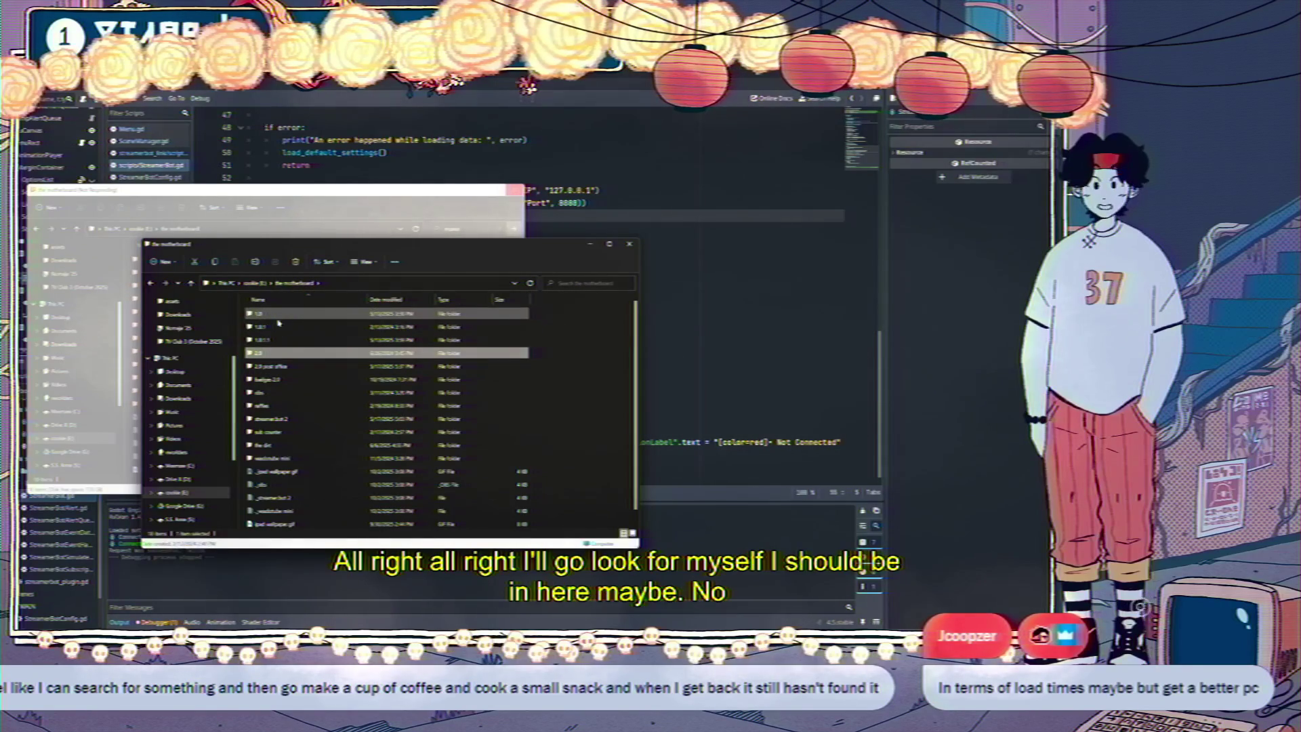
double_click(278, 366)
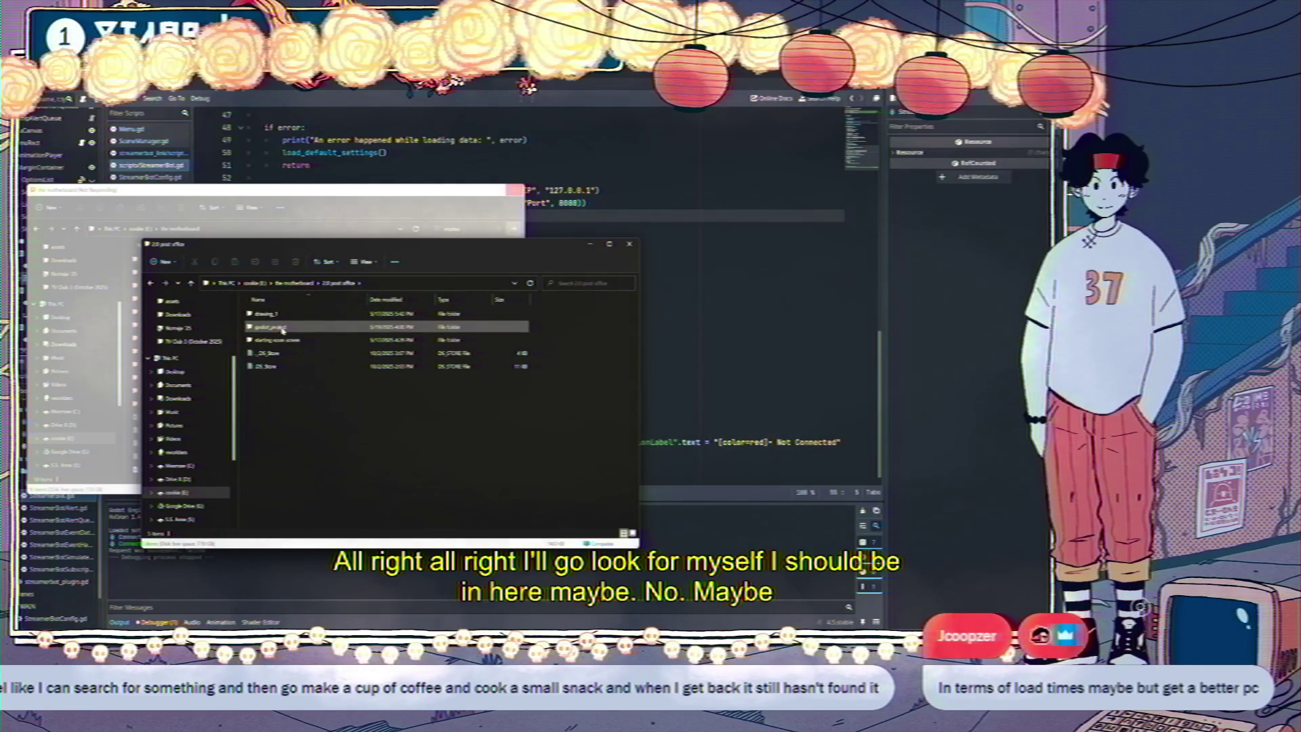
key("alt+Left")
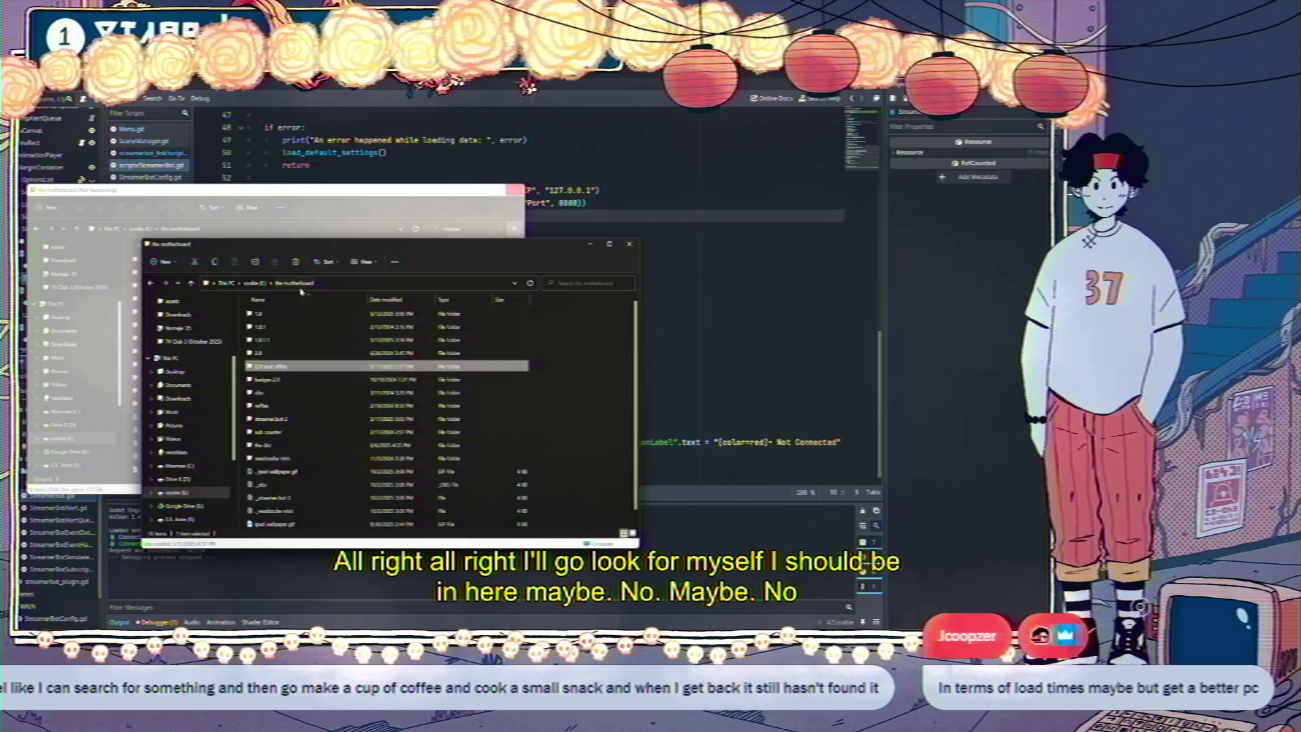
double_click(275, 327)
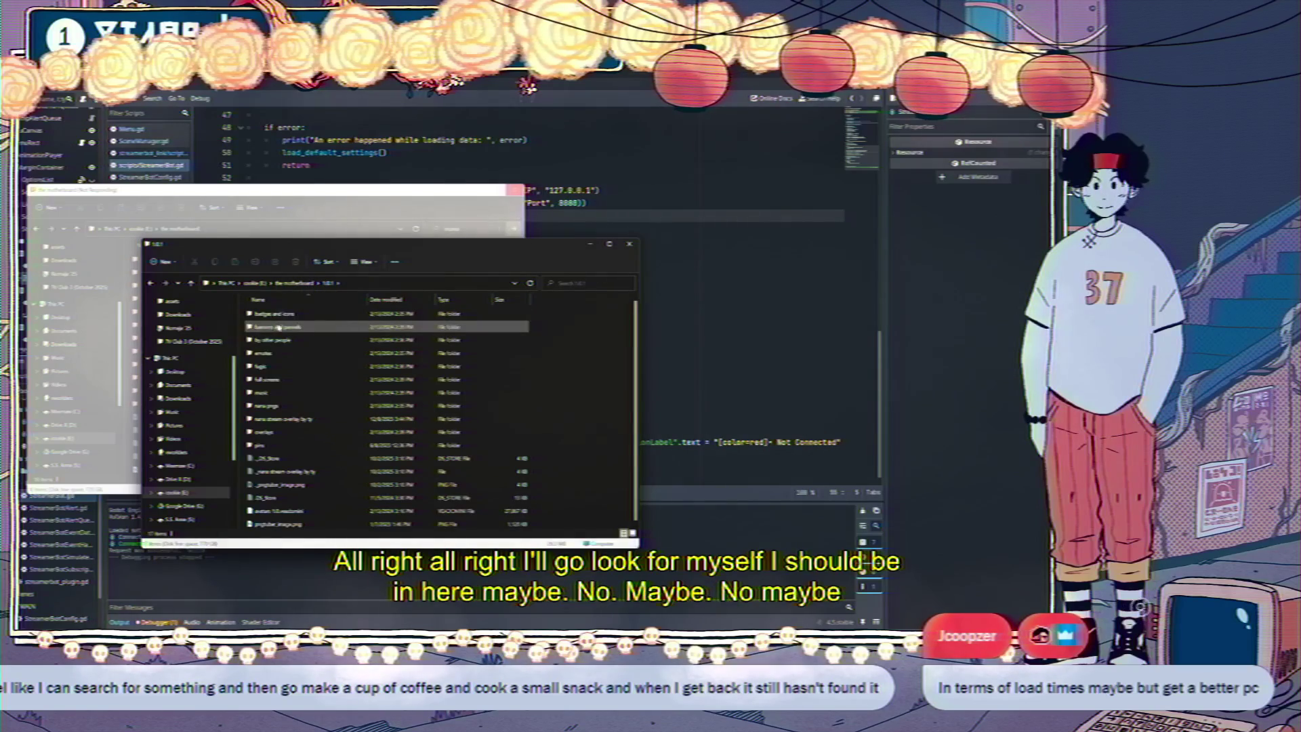
double_click(277, 434)
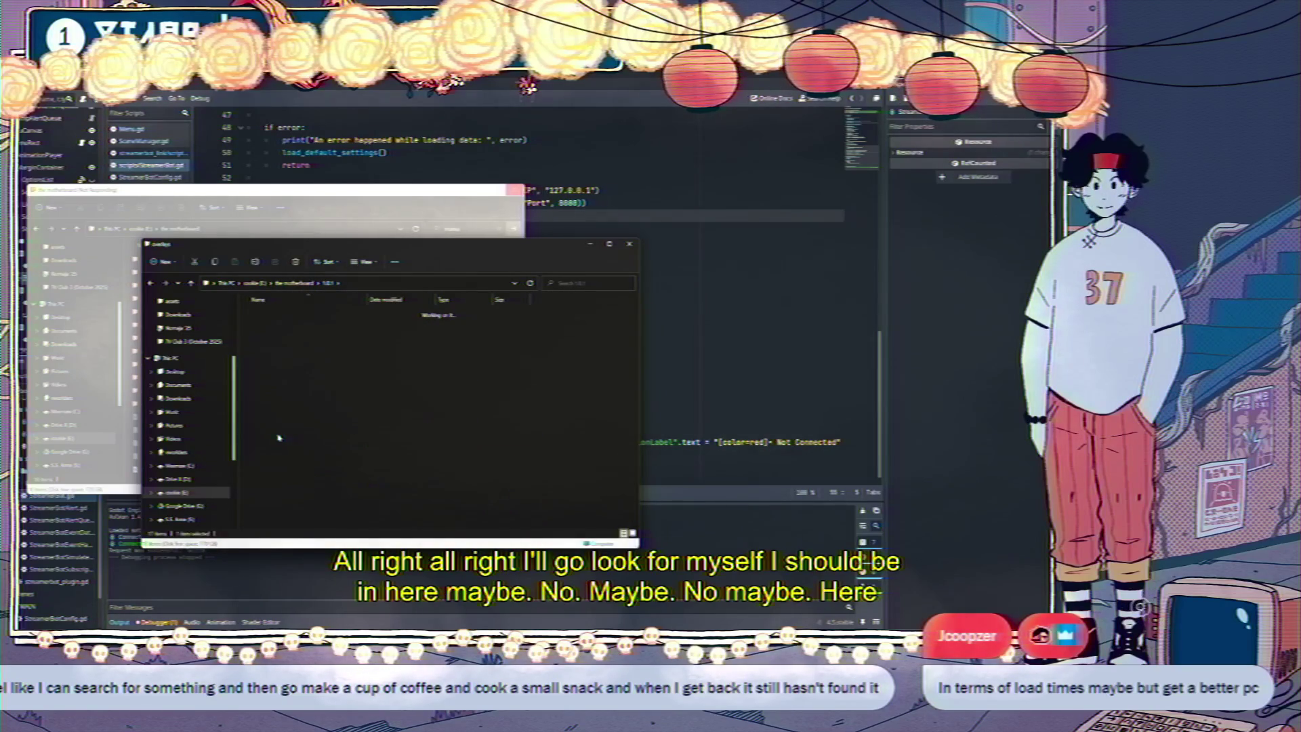
Step: Look through the new stream overlay by ty folder's scenes and install subfolders
left_click(328, 283)
double_click(282, 419)
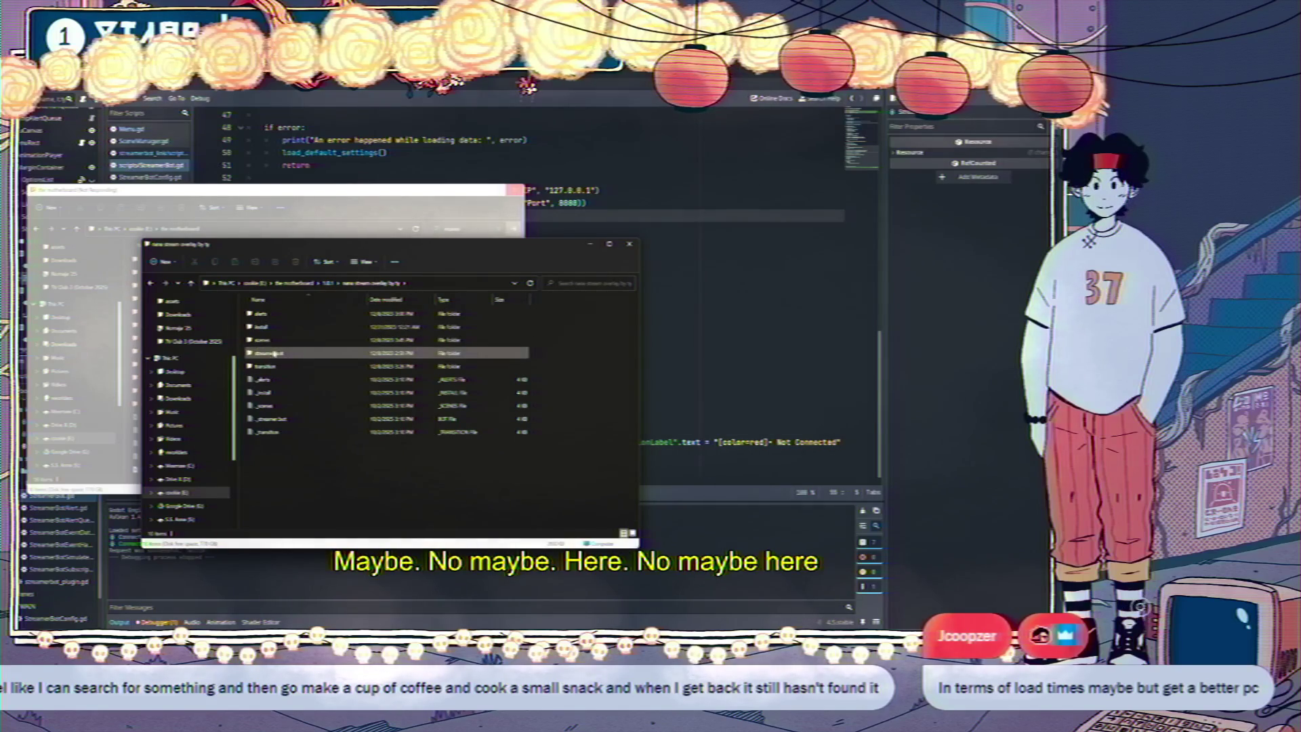
double_click(282, 342)
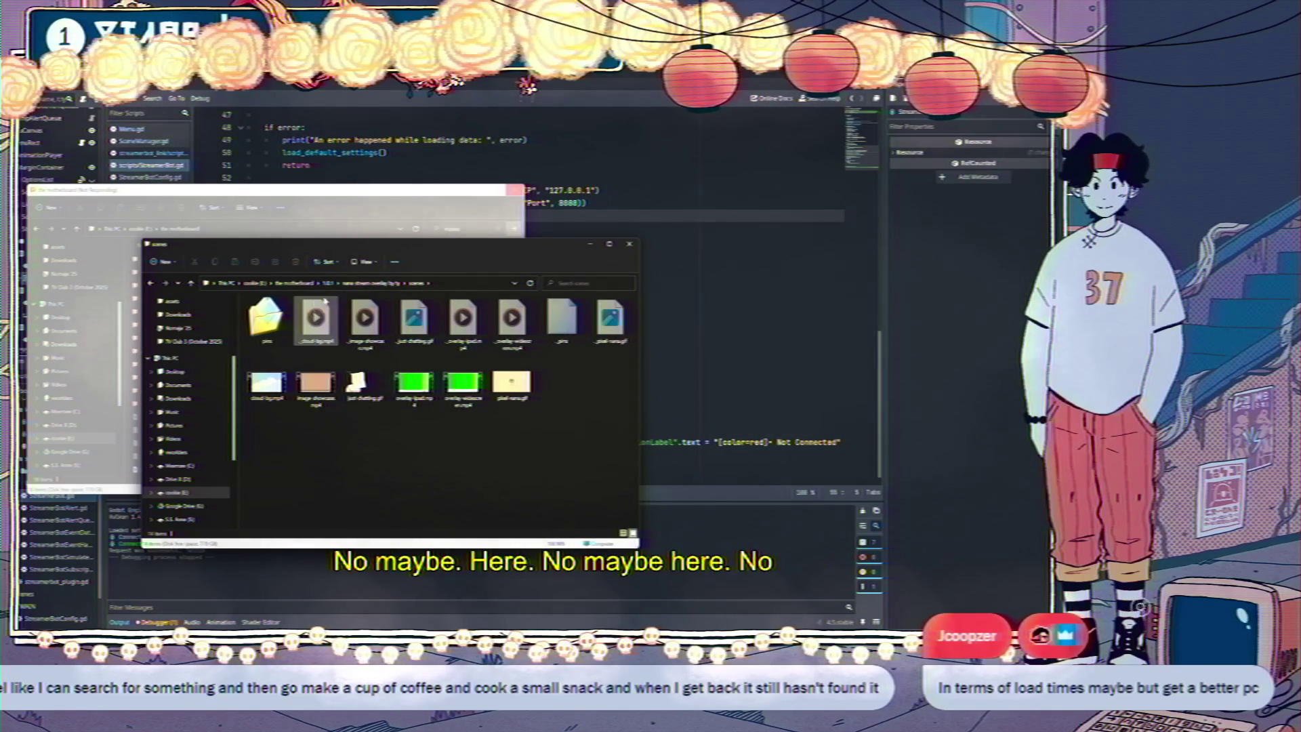
left_click(381, 287)
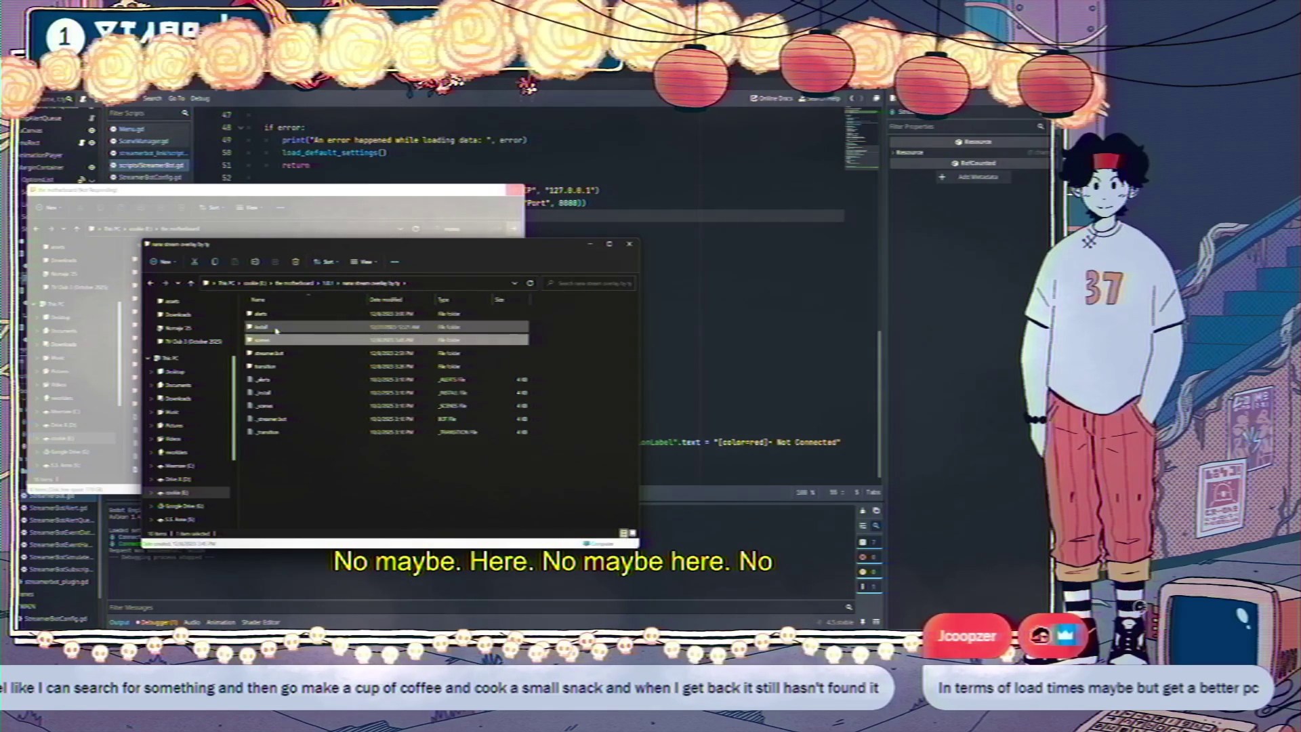
double_click(277, 329)
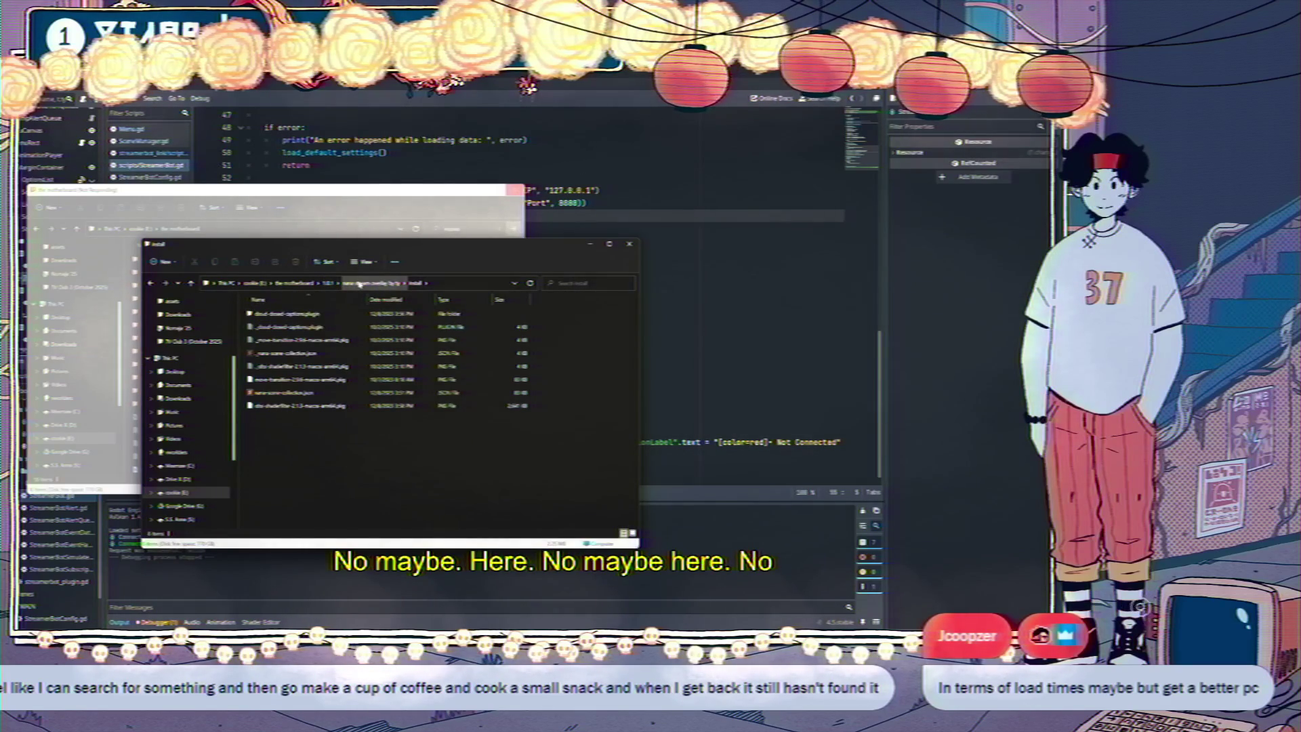
left_click(358, 284)
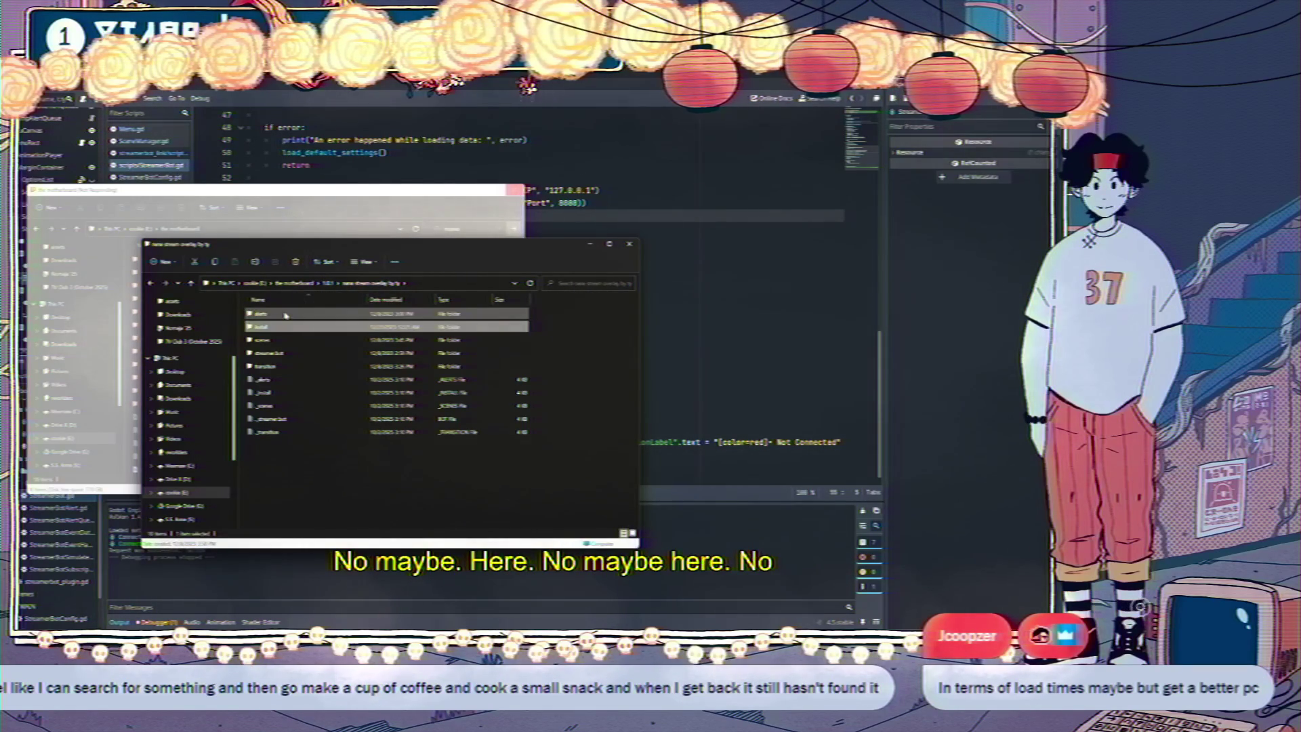
left_click(328, 284)
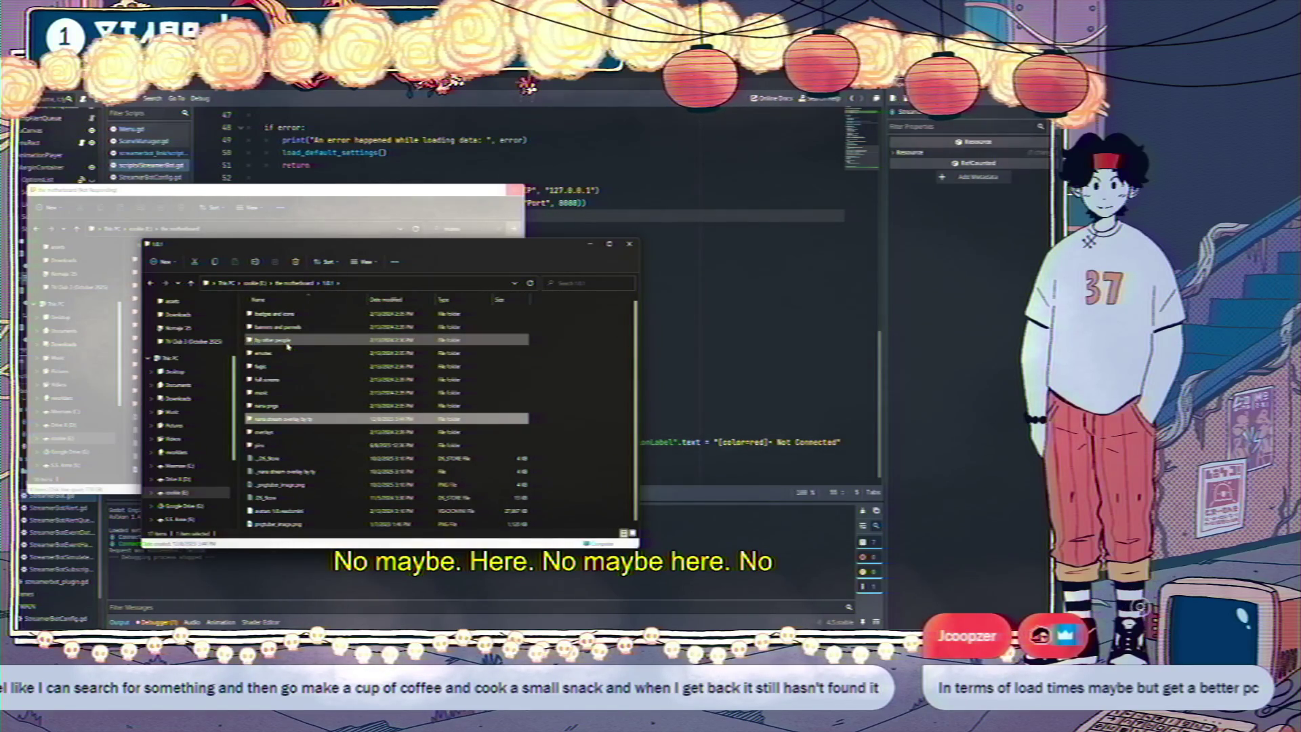
Step: Open the motherboard's obs folder, check its assets and alerts subfolders, and return to obs
left_click(294, 284)
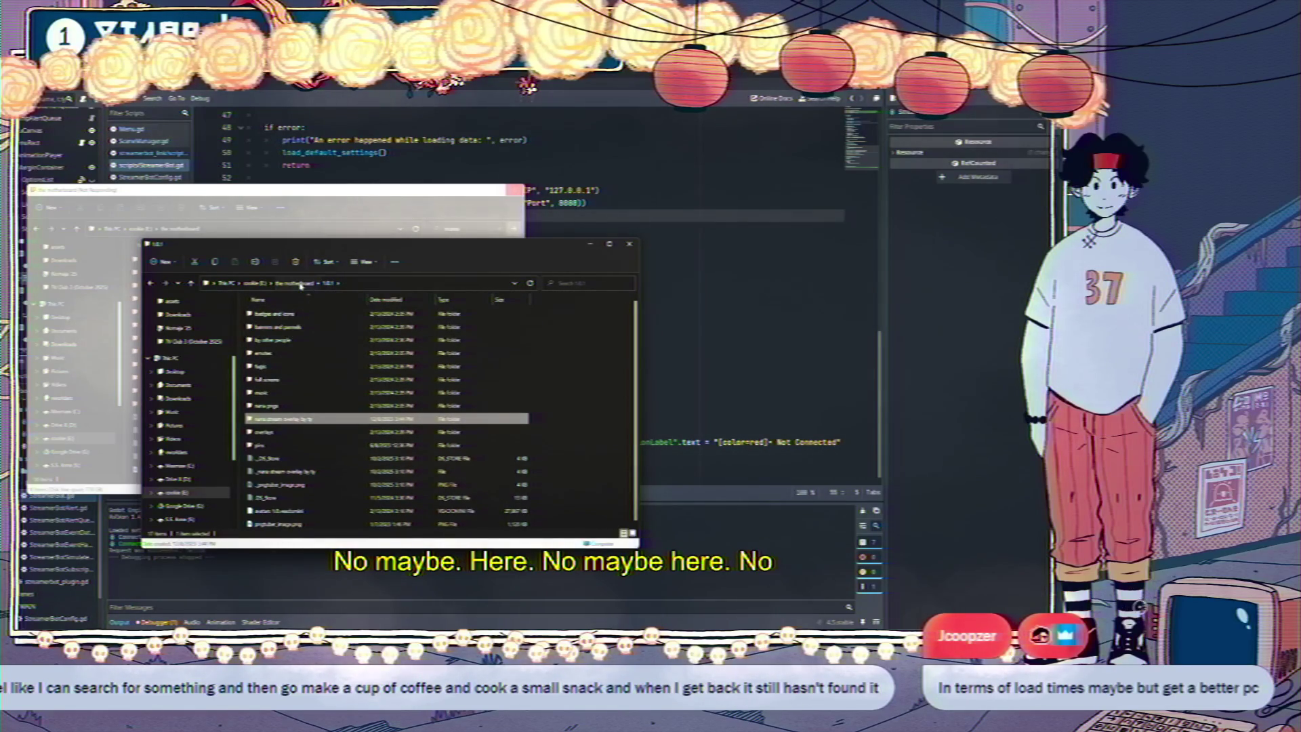
left_click(278, 339)
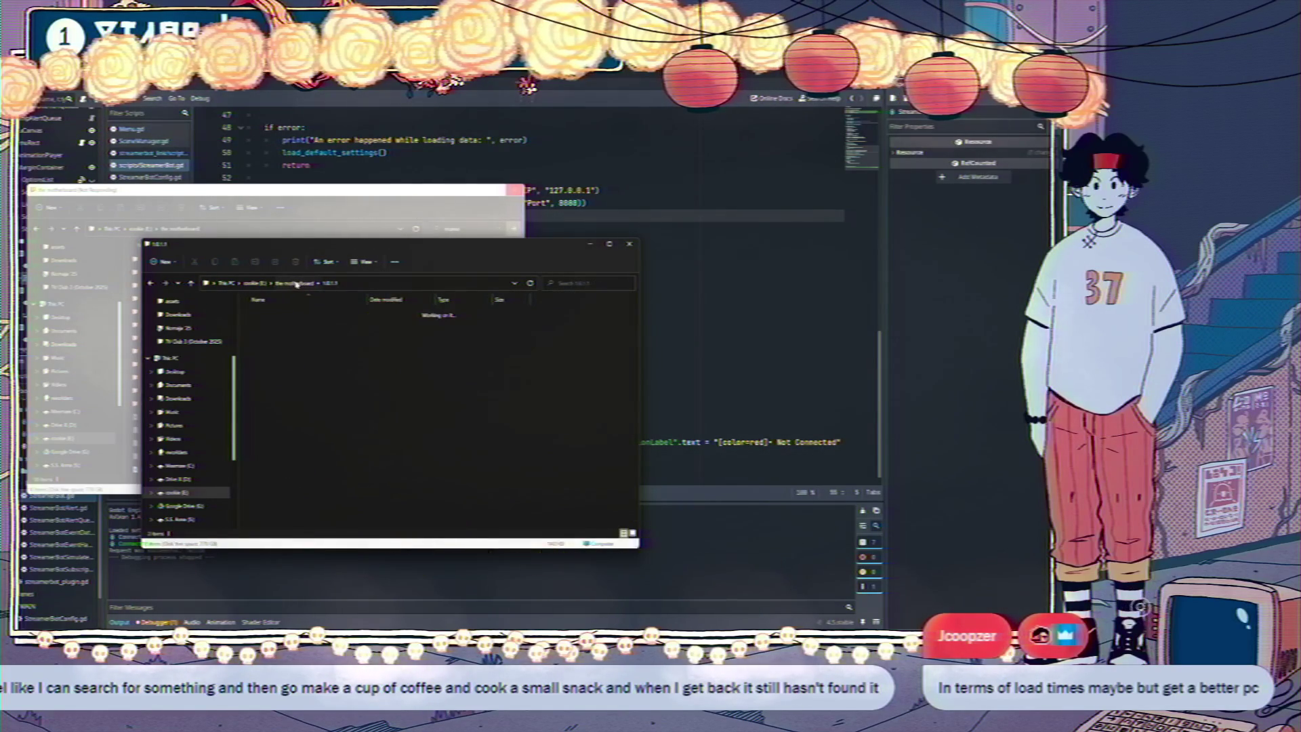
double_click(265, 393)
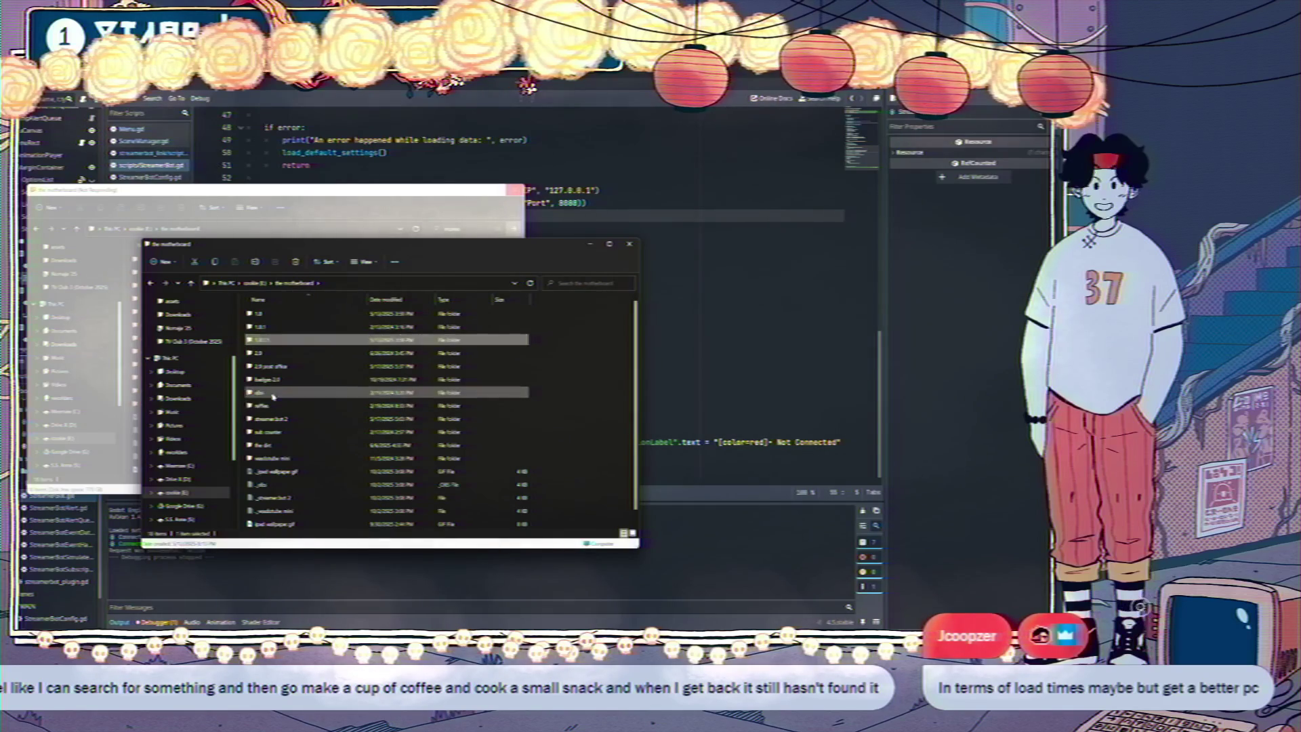
double_click(265, 327)
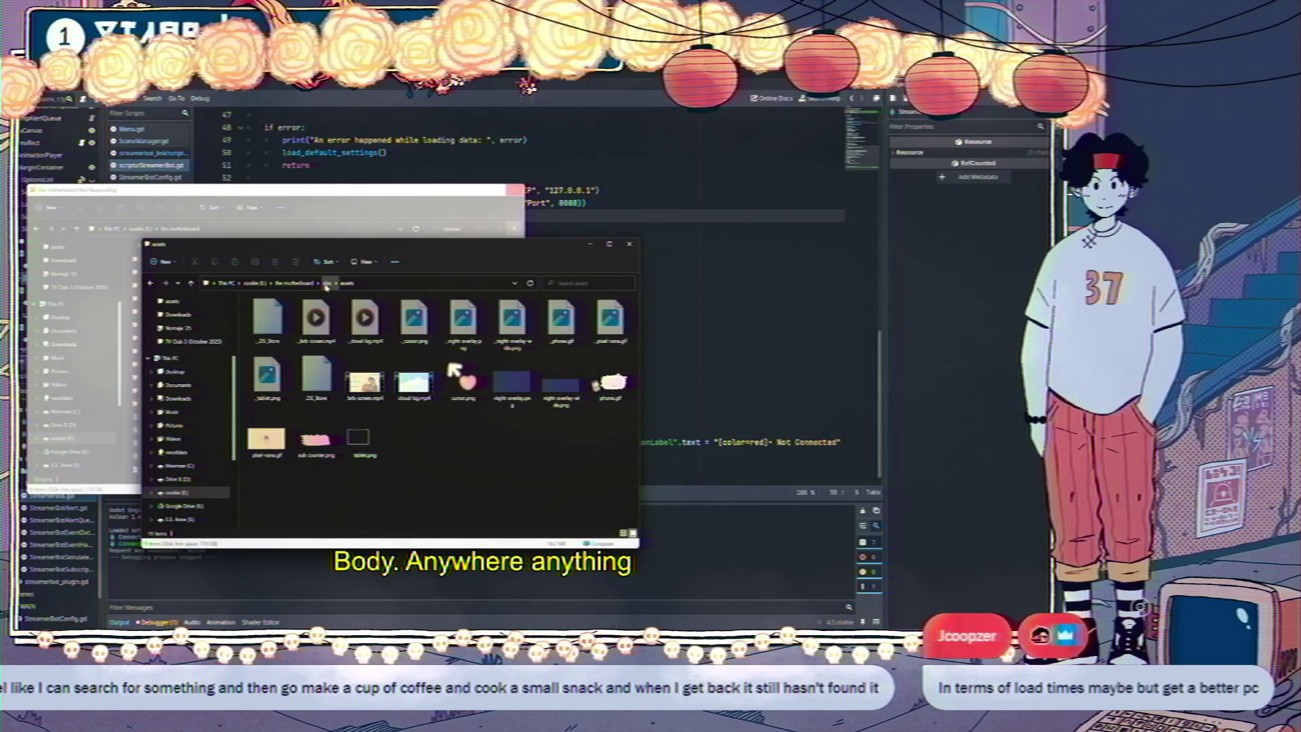
left_click(326, 284)
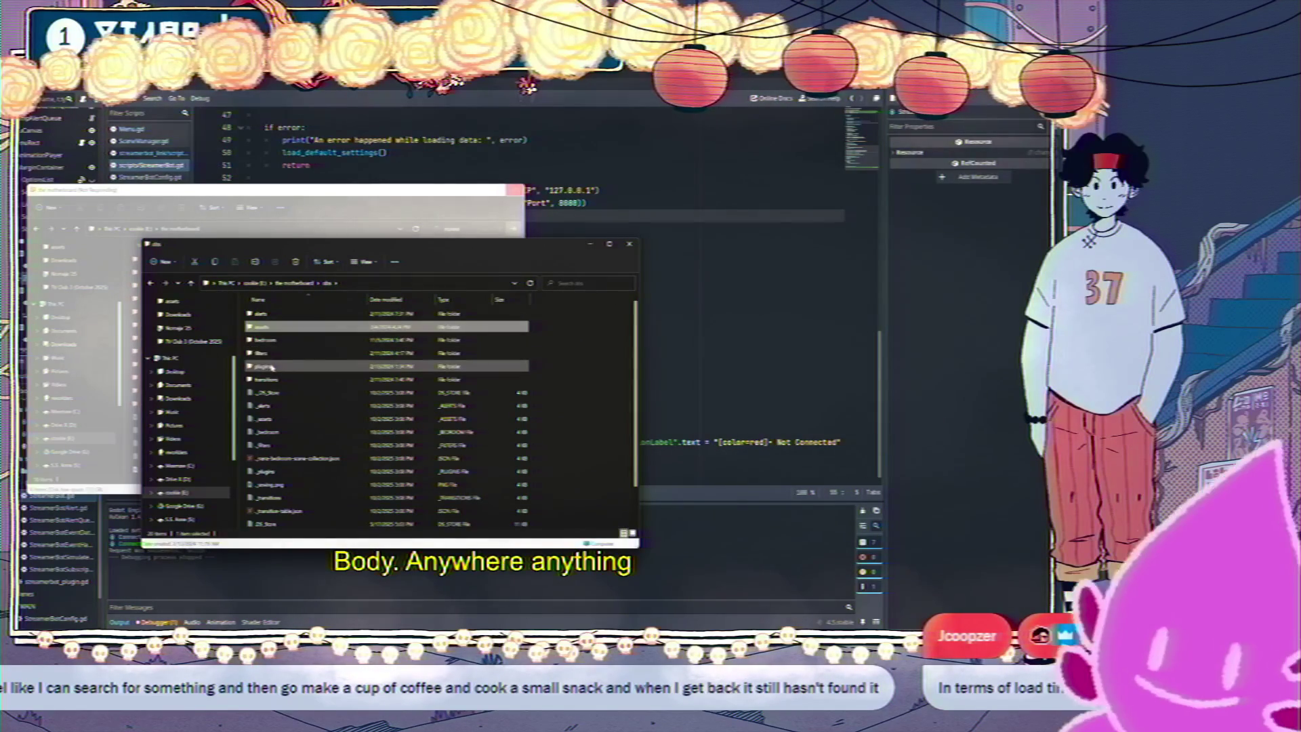
double_click(286, 316)
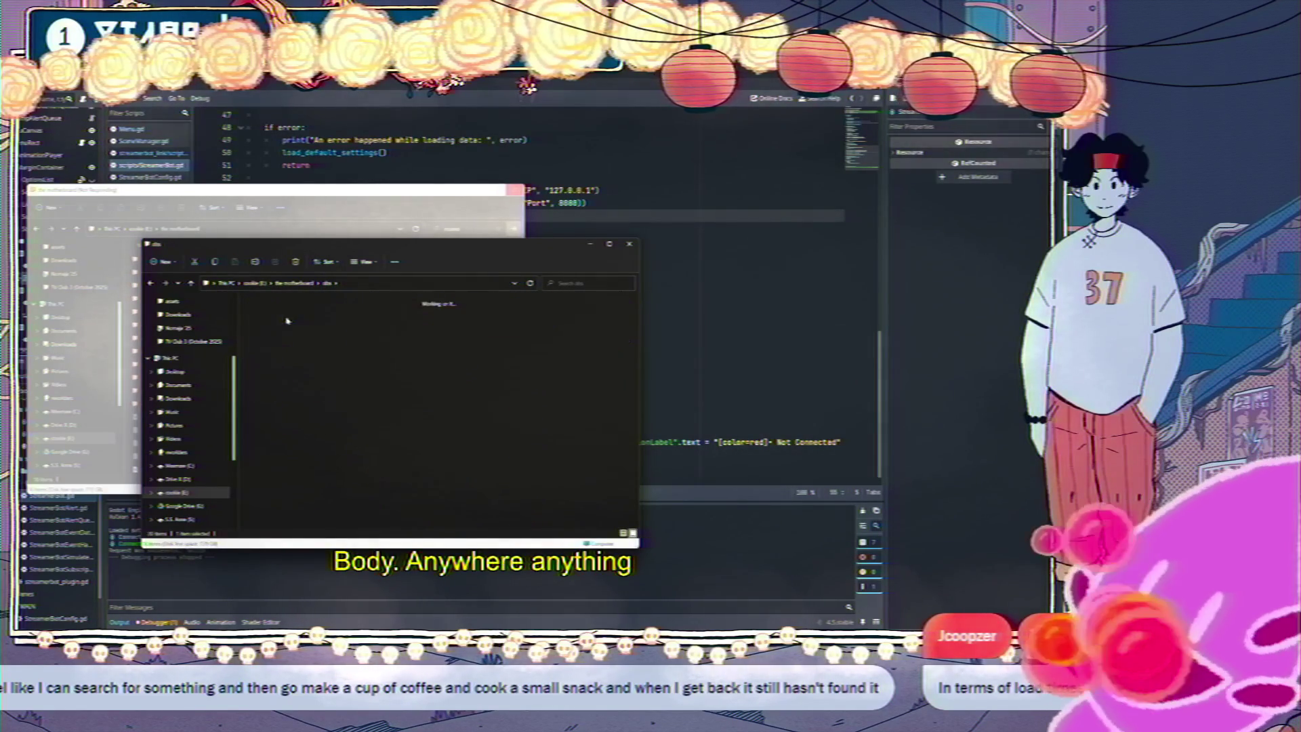
left_click(327, 284)
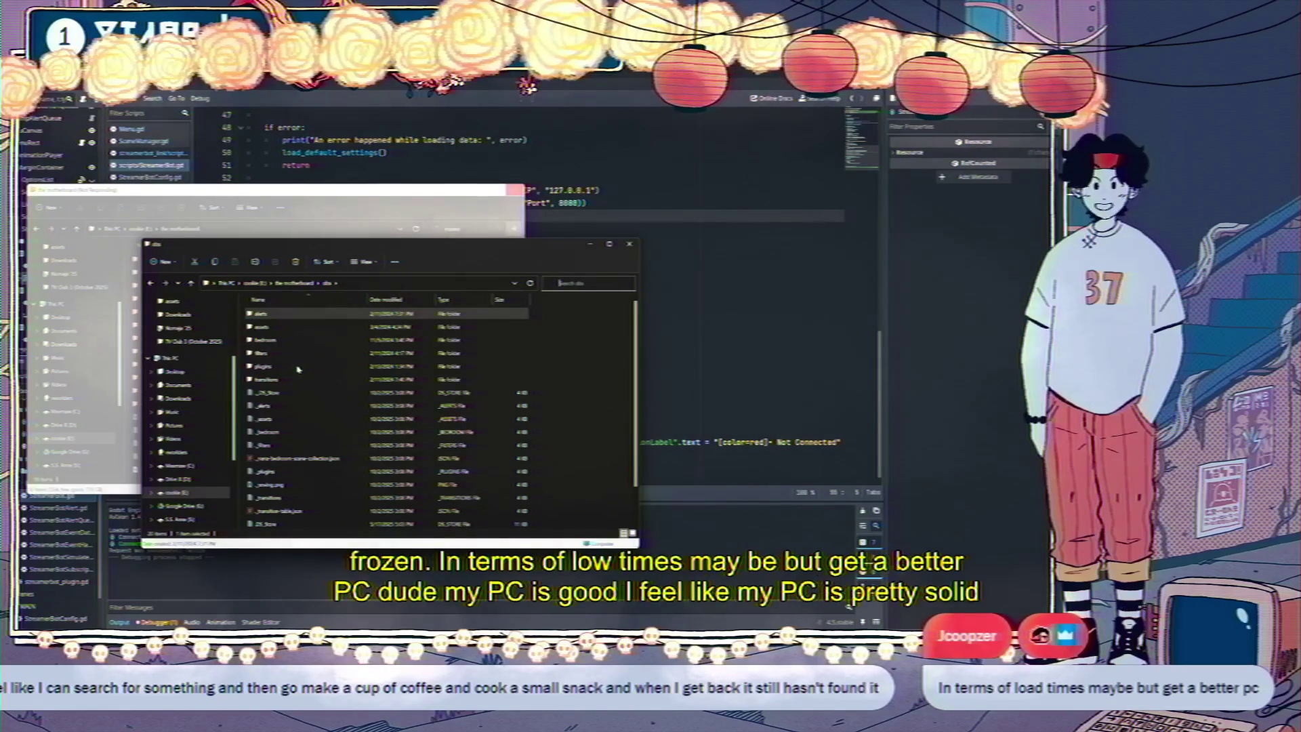
right_click(465, 634)
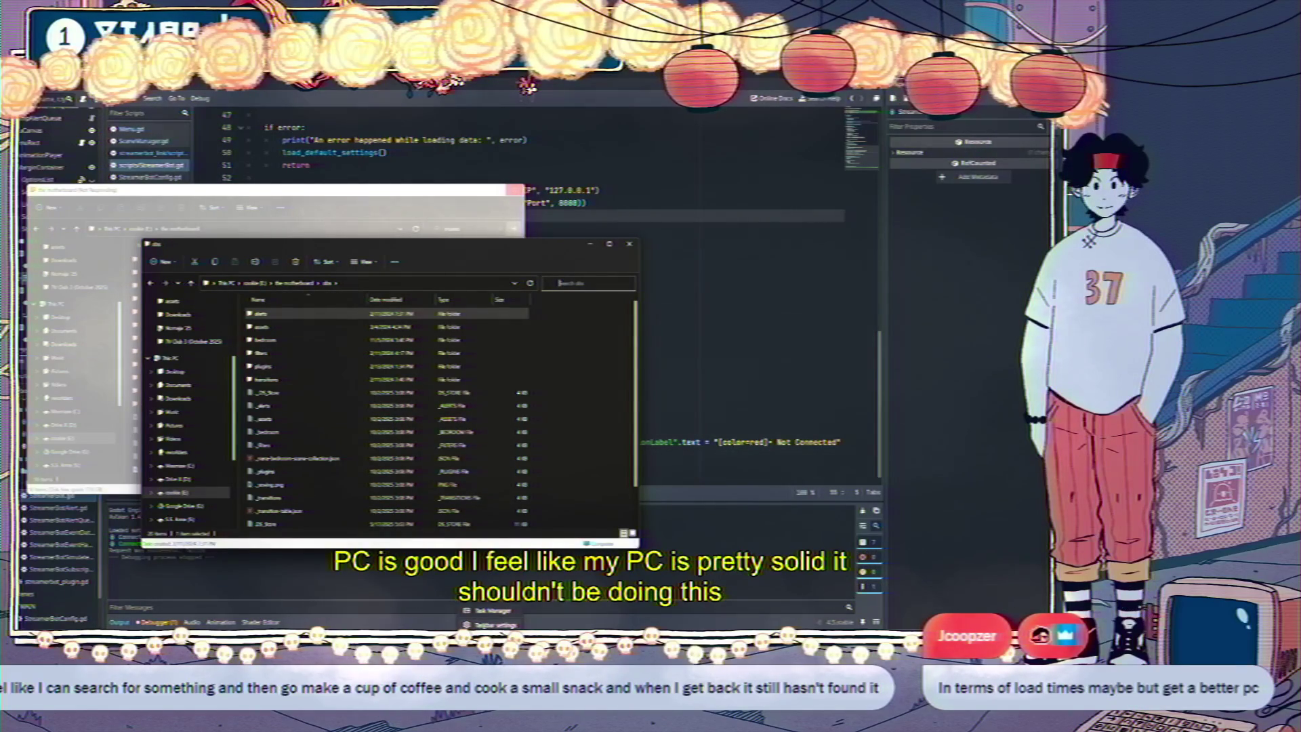
left_click(494, 612)
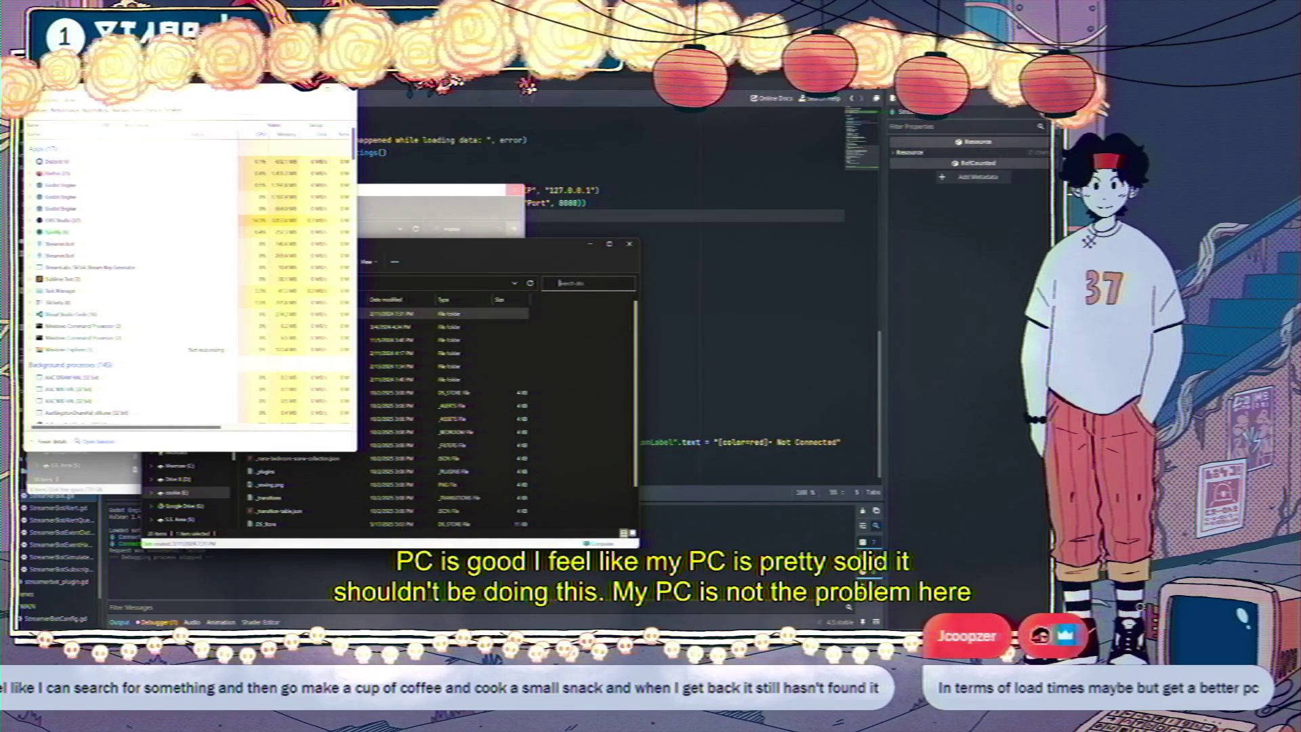
key("ctrl+shift+Tab")
key("ctrl+shift+Tab")
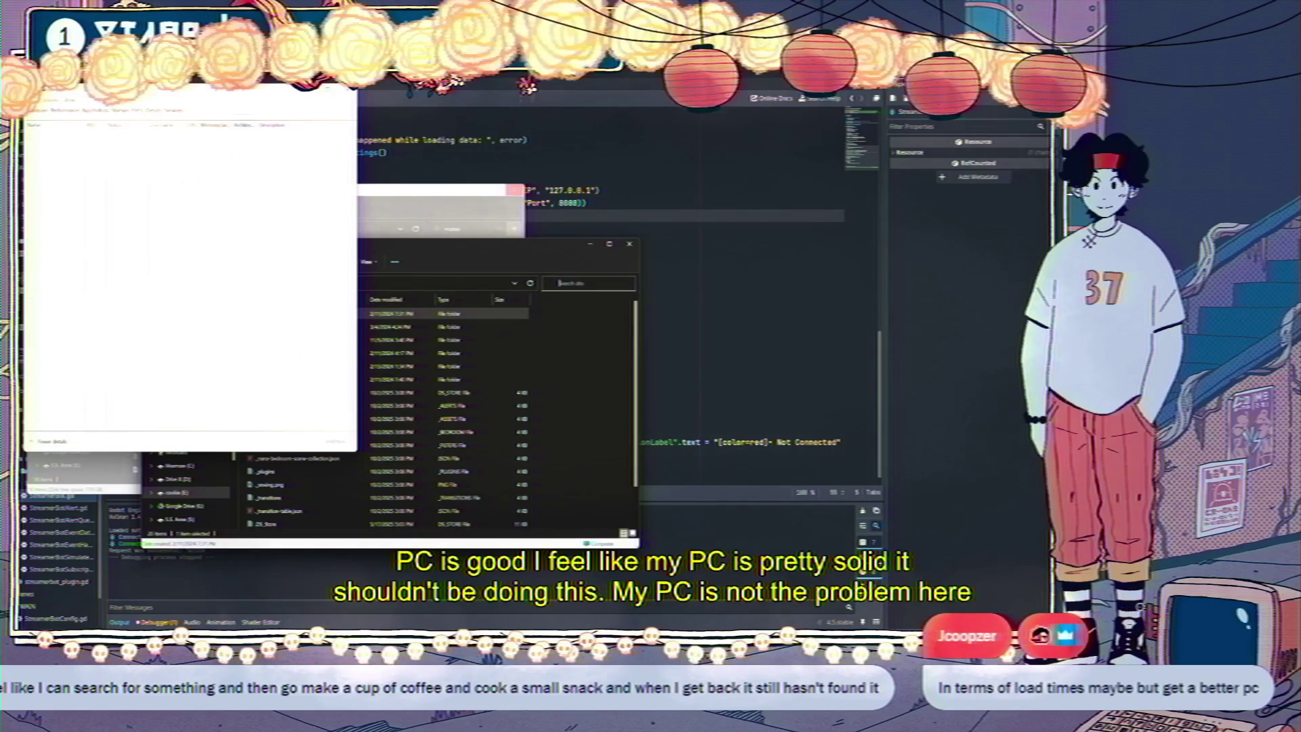
key("ctrl+shift+Tab")
key("ctrl+shift+Tab")
key("ctrl+shift+Tab")
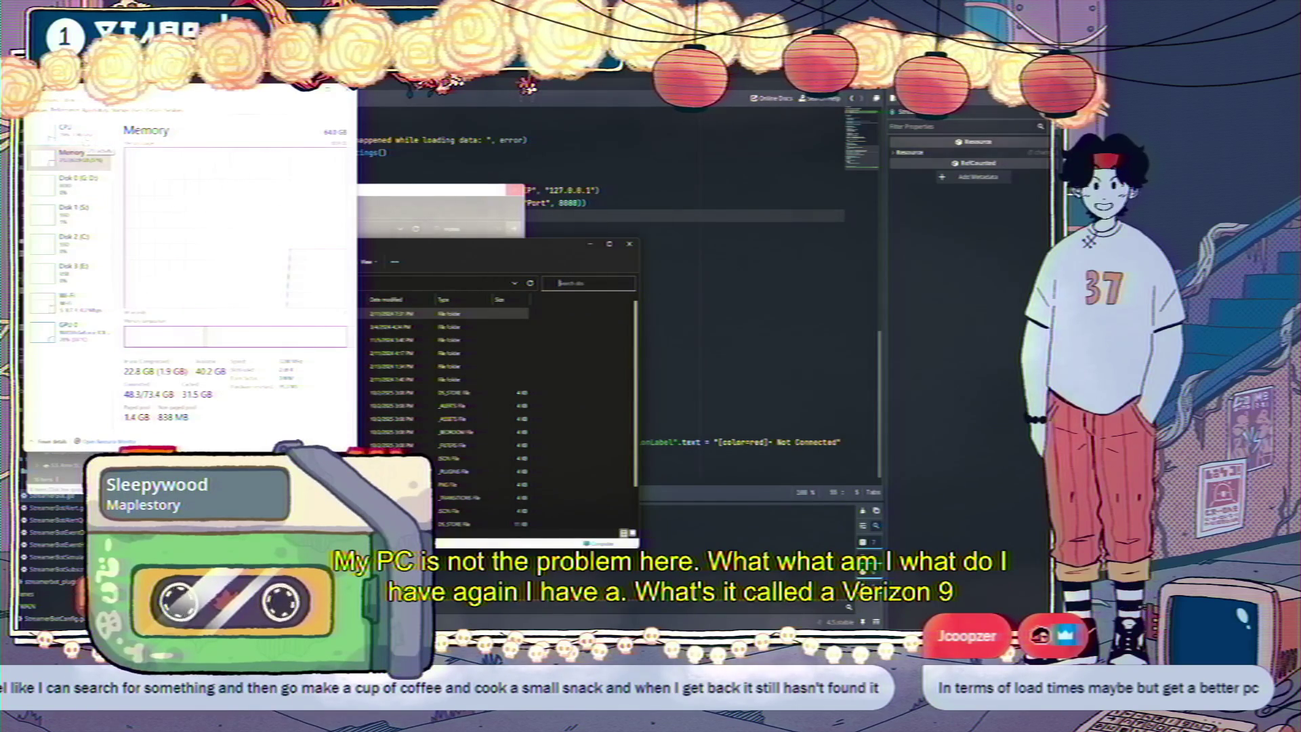
left_click(86, 141)
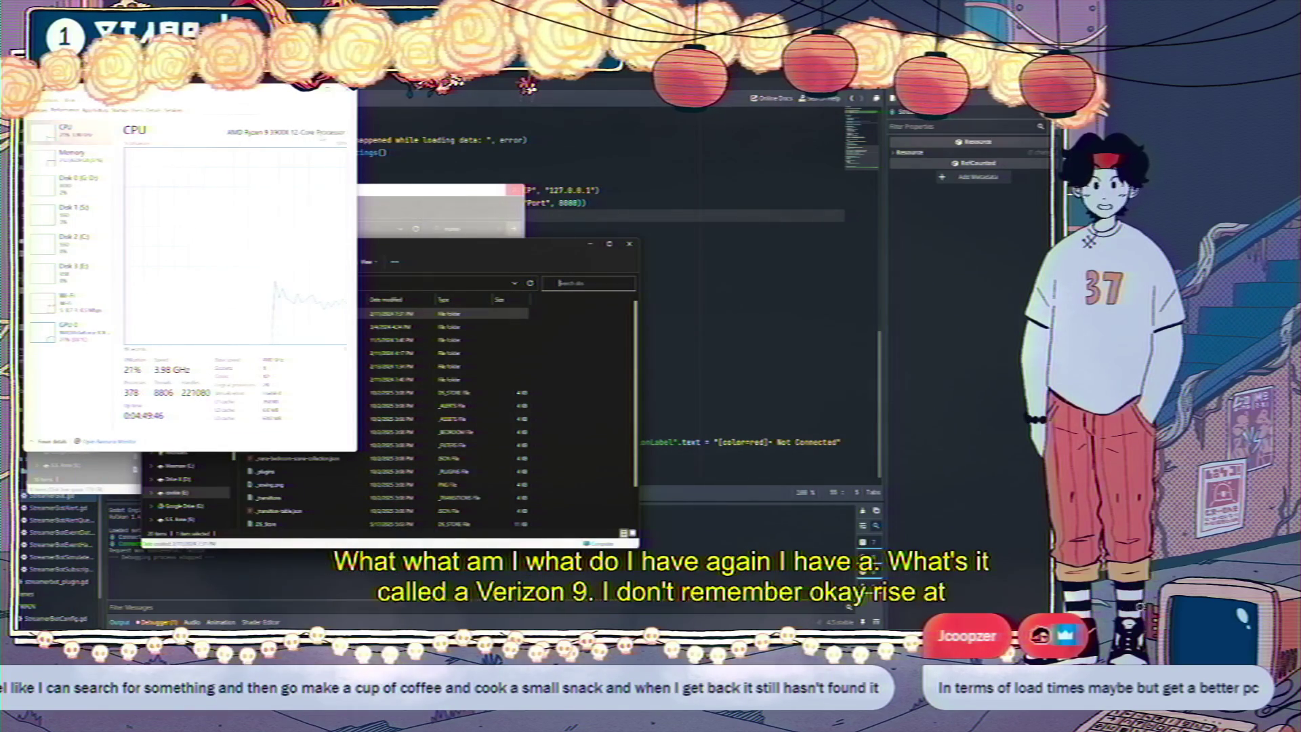
left_click(85, 158)
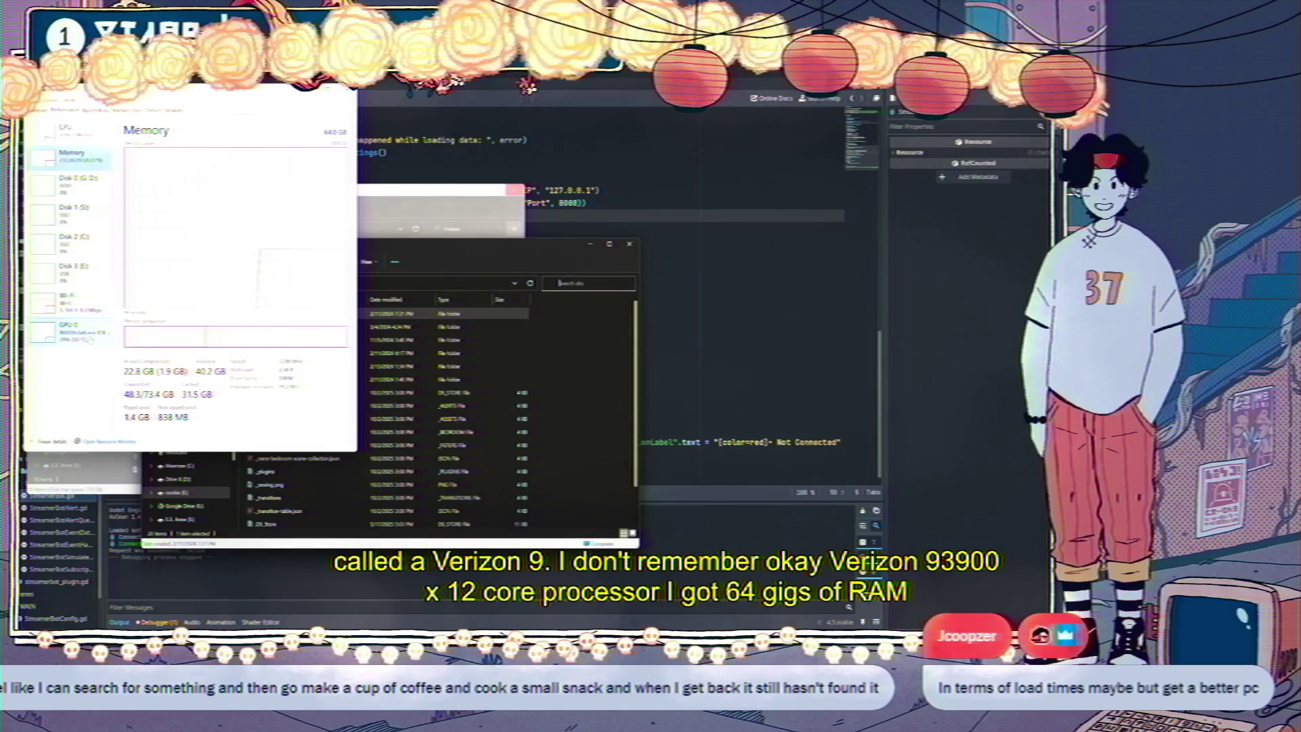
left_click(71, 332)
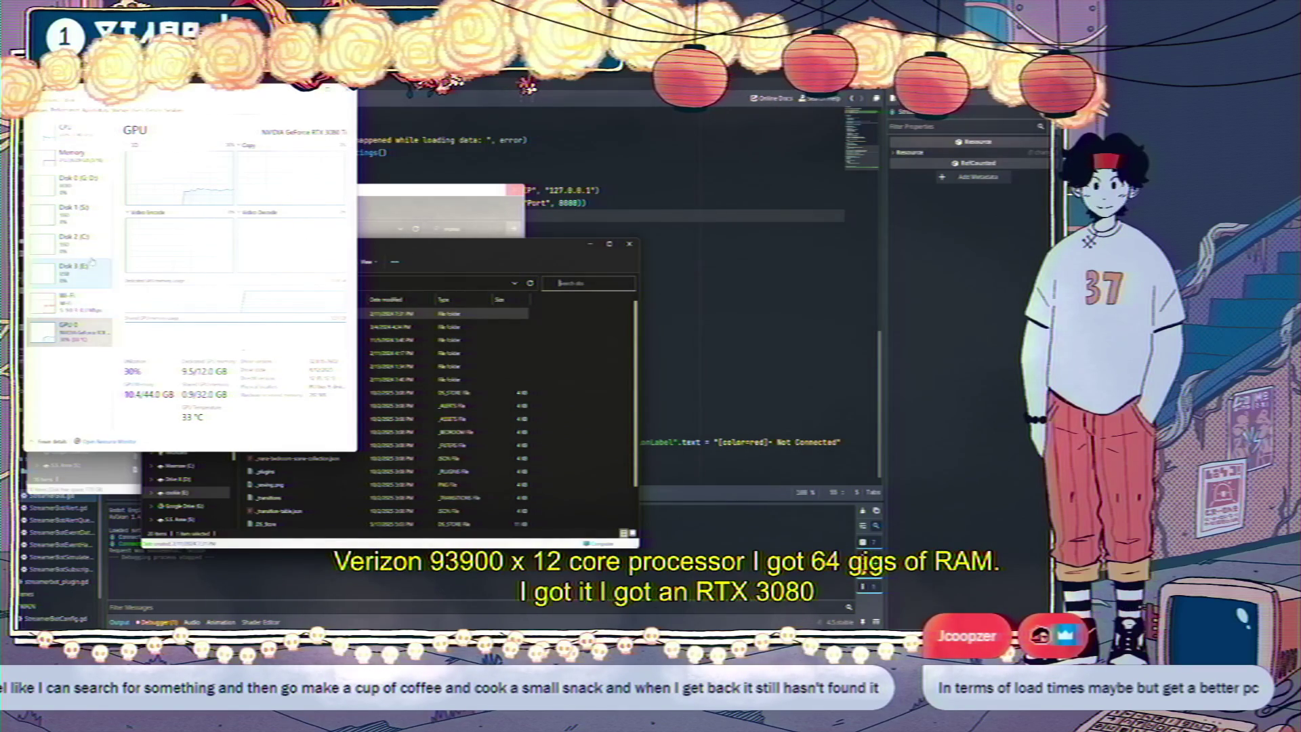
left_click(65, 131)
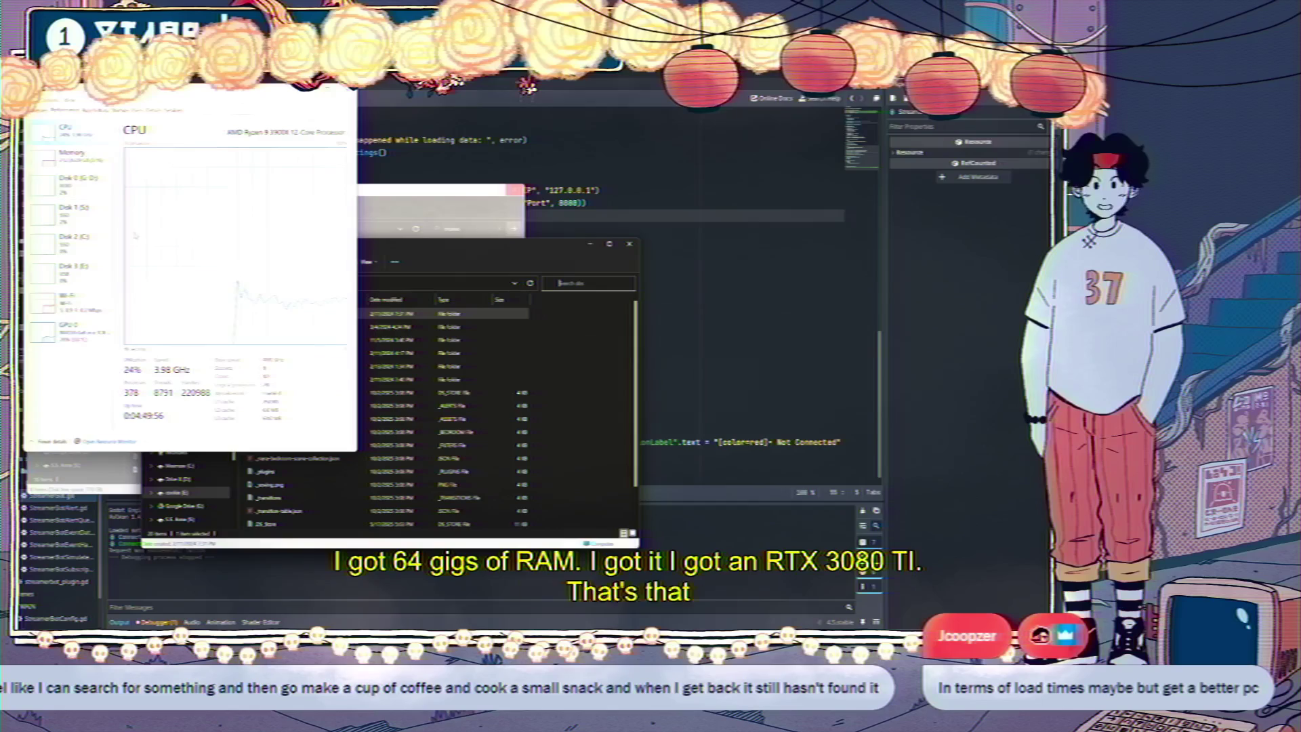
left_click(347, 90)
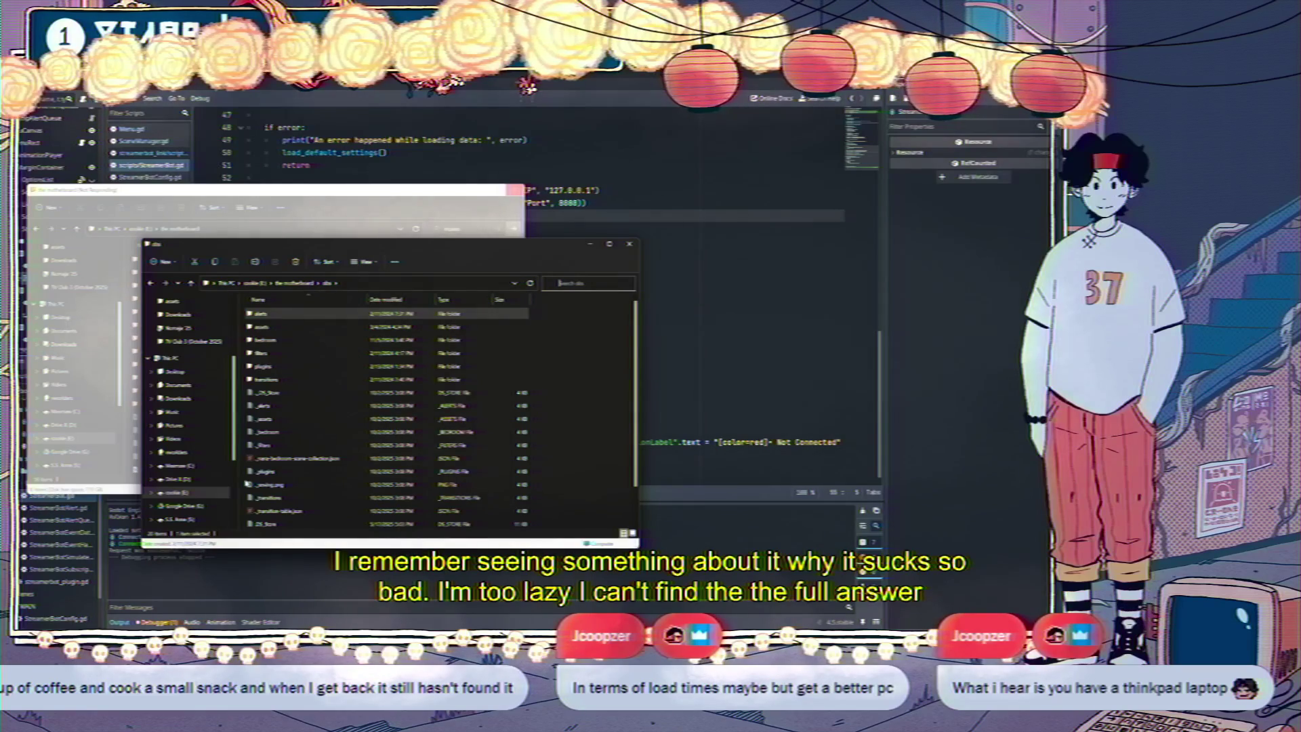
Step: Switch to the Sublime Text window showing the nana's room todo list
key("alt+Tab")
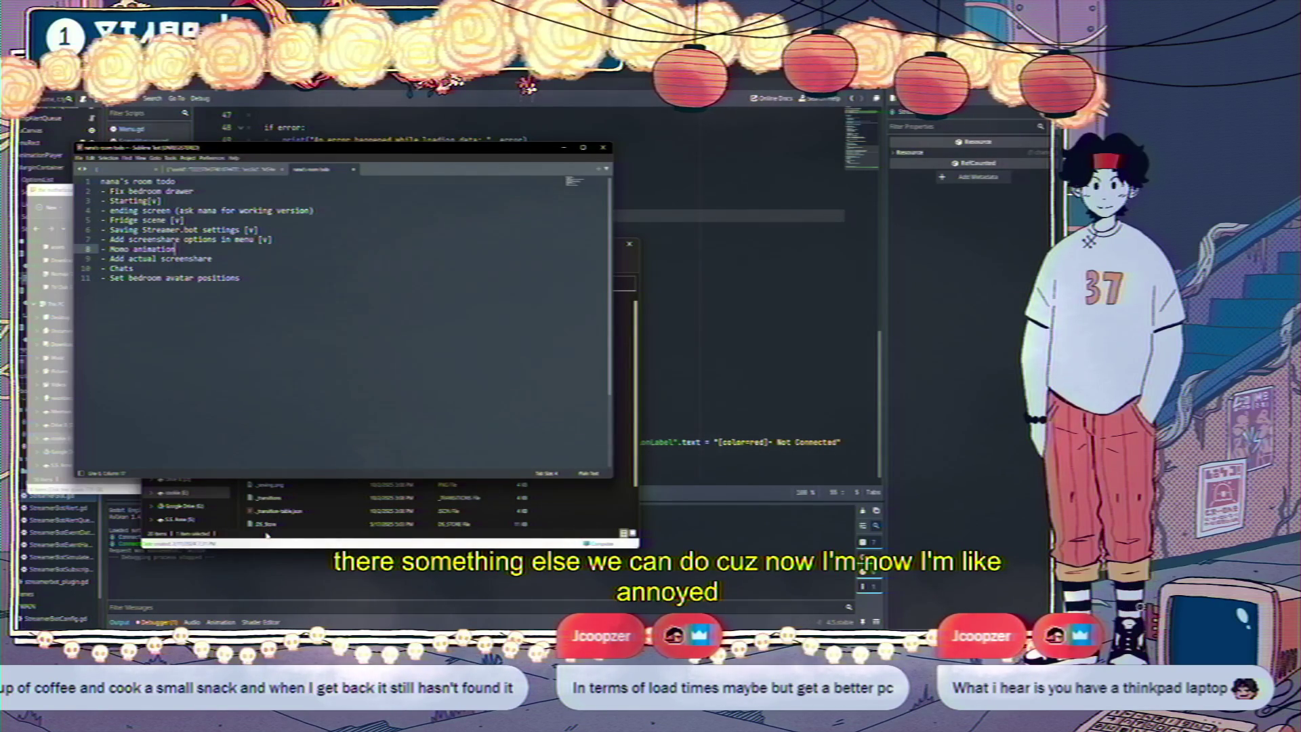
left_click(267, 536)
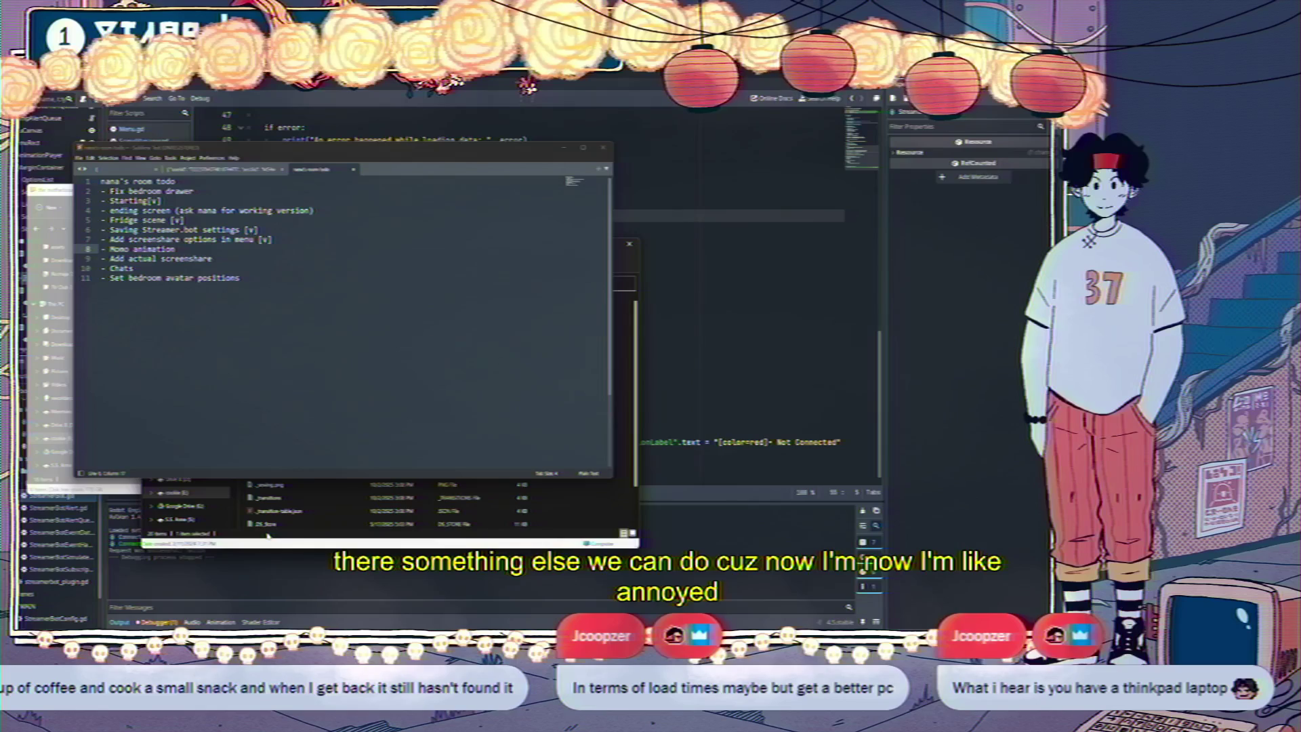
mouse_move(126, 629)
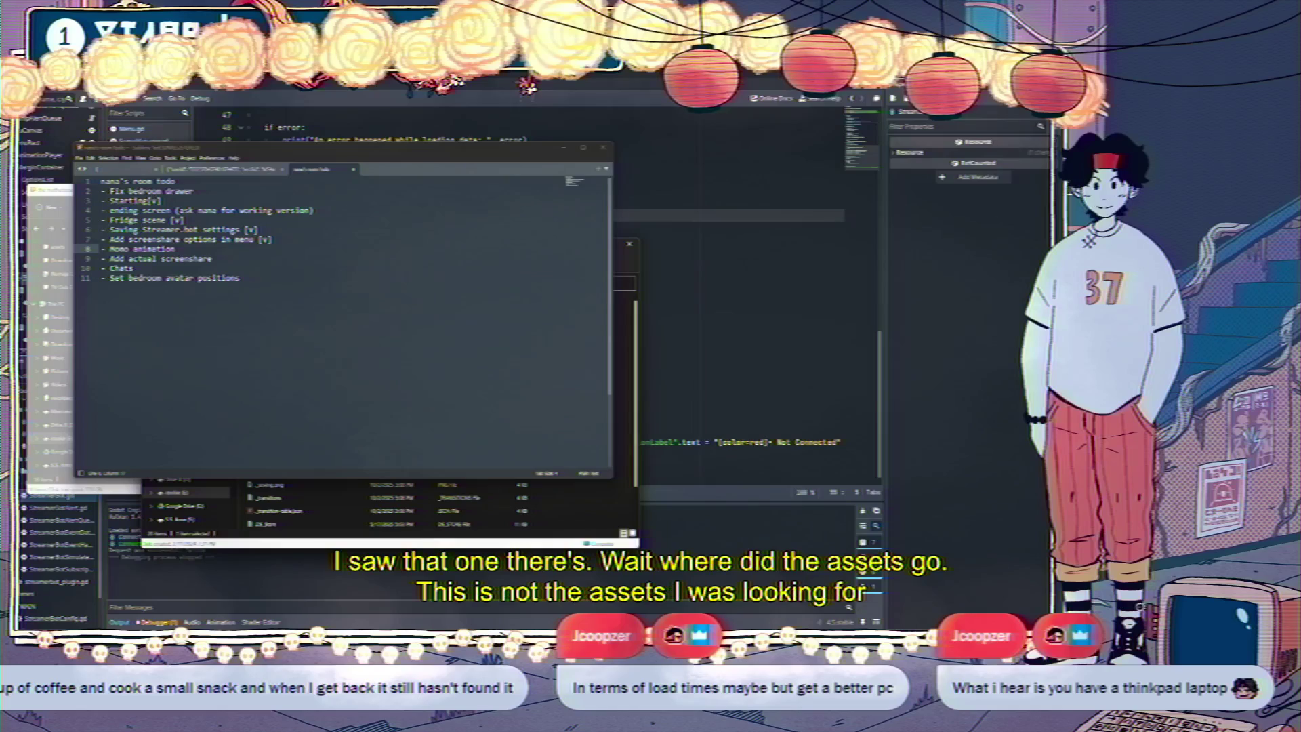
left_click(380, 509)
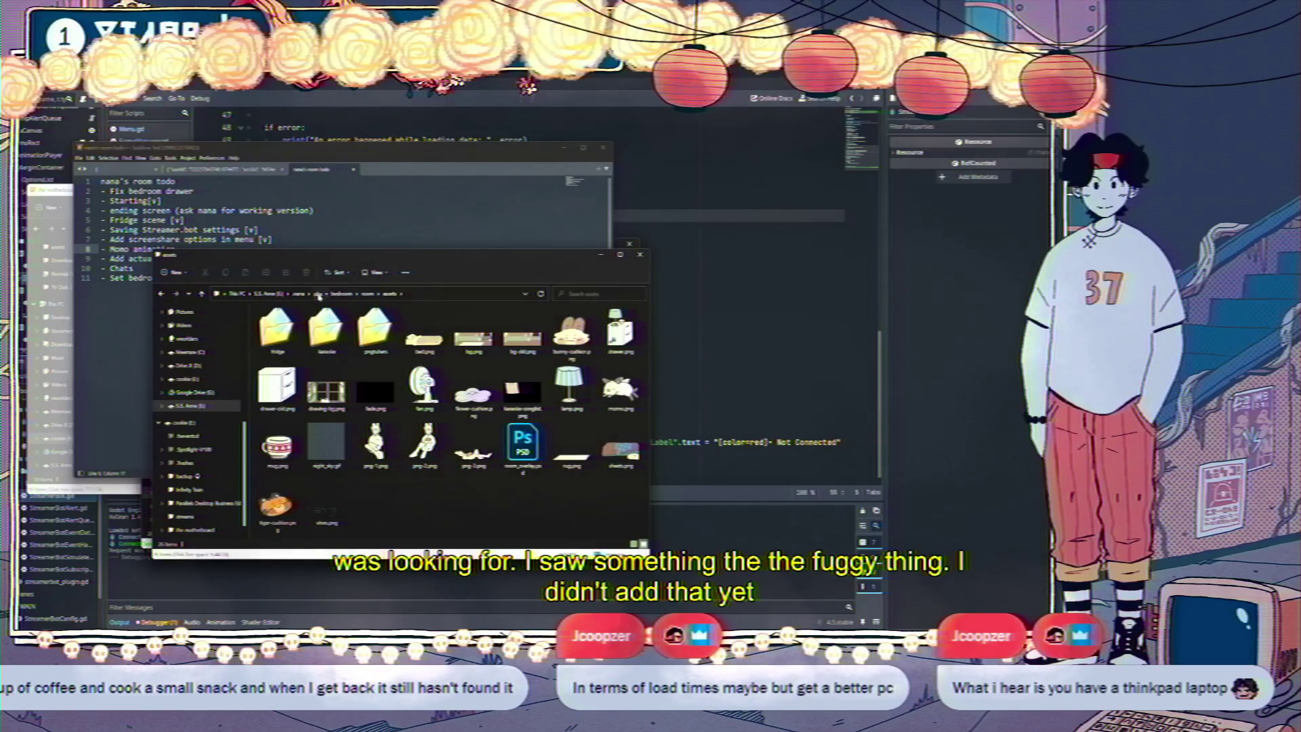
Step: Leave the ola and nana folders and open the cookie (E:) drive from This PC
left_click(318, 296)
double_click(303, 337)
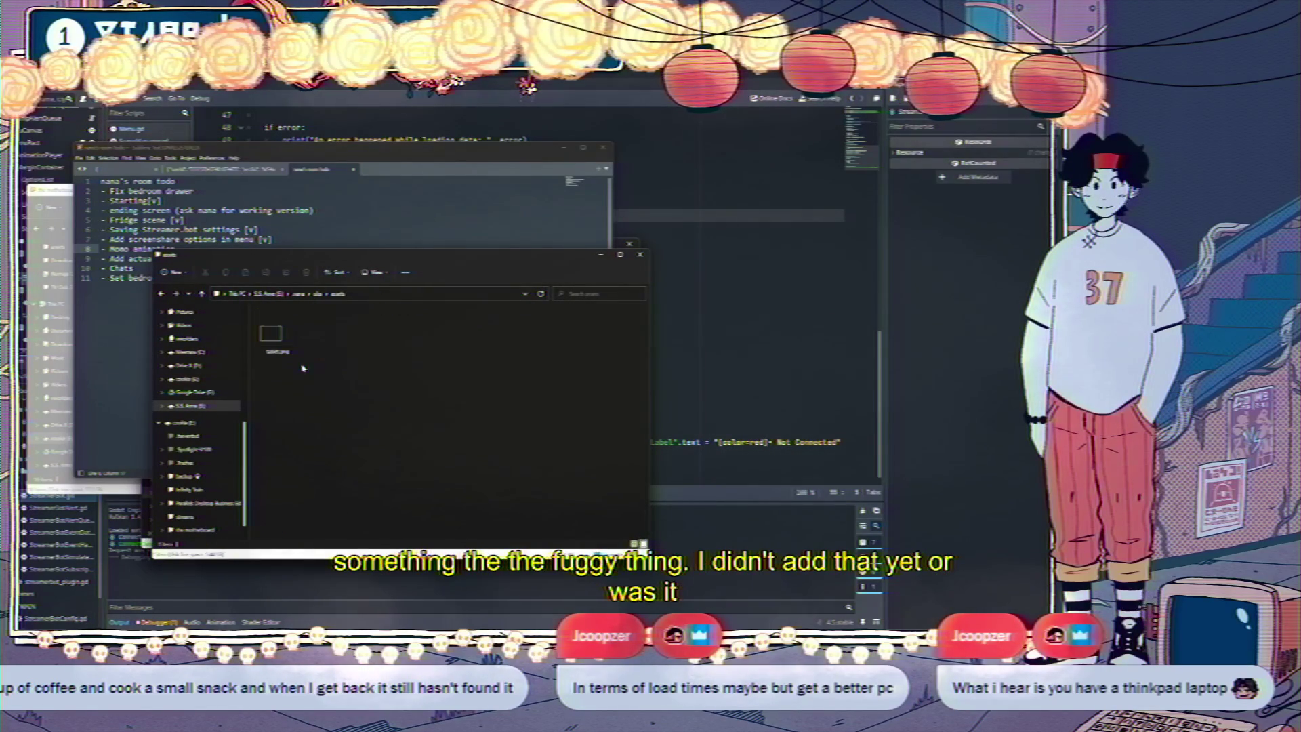
left_click(299, 295)
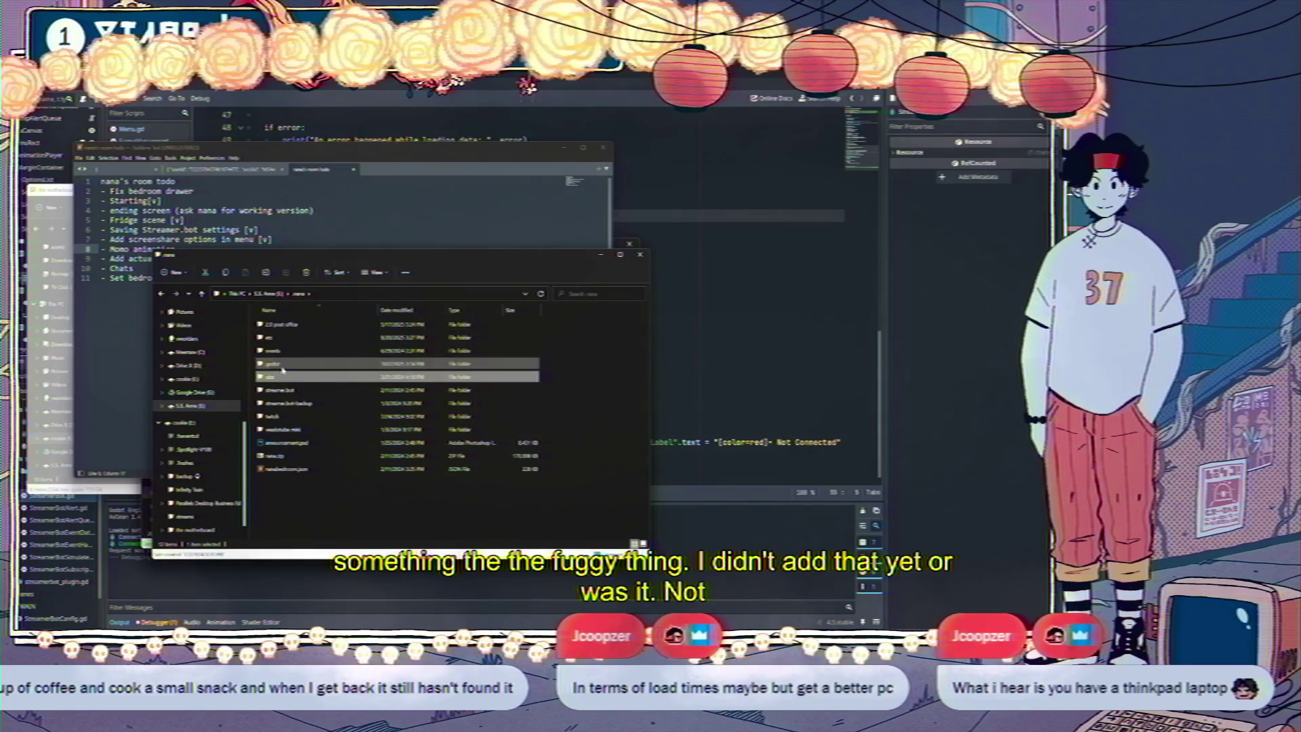
left_click(237, 293)
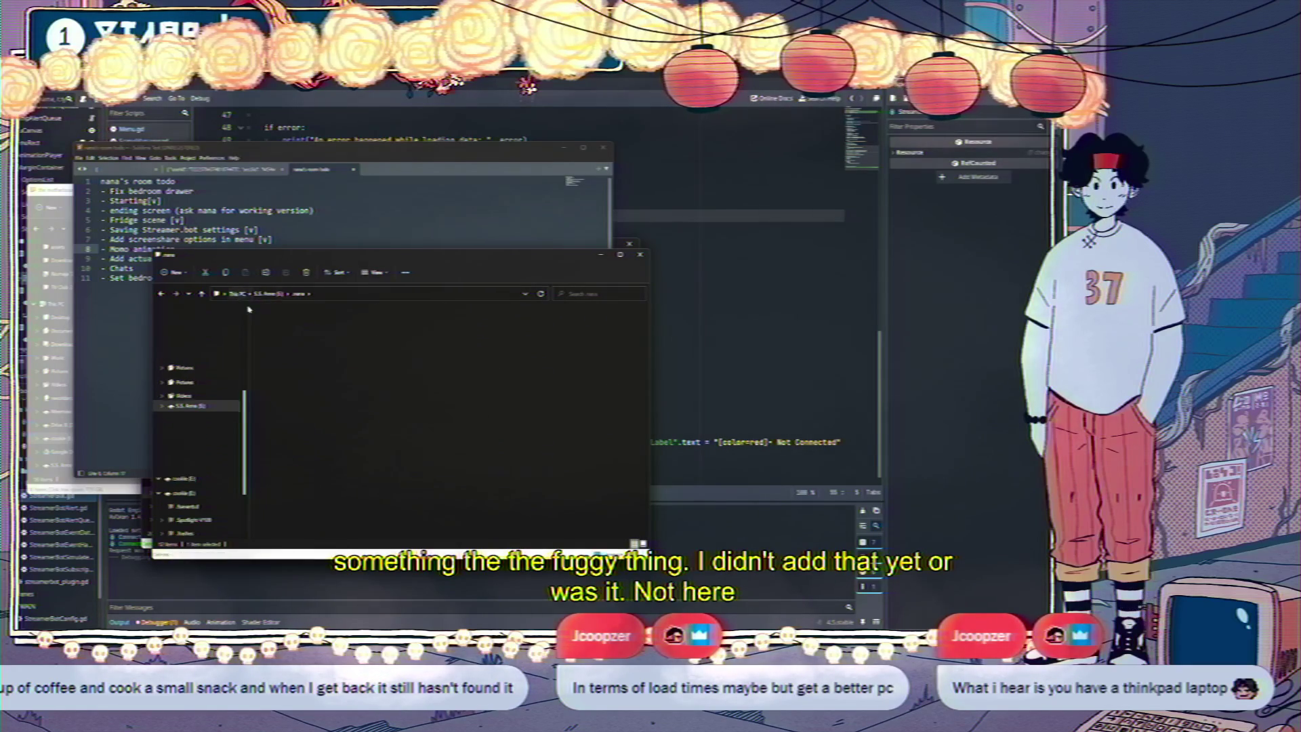
double_click(486, 390)
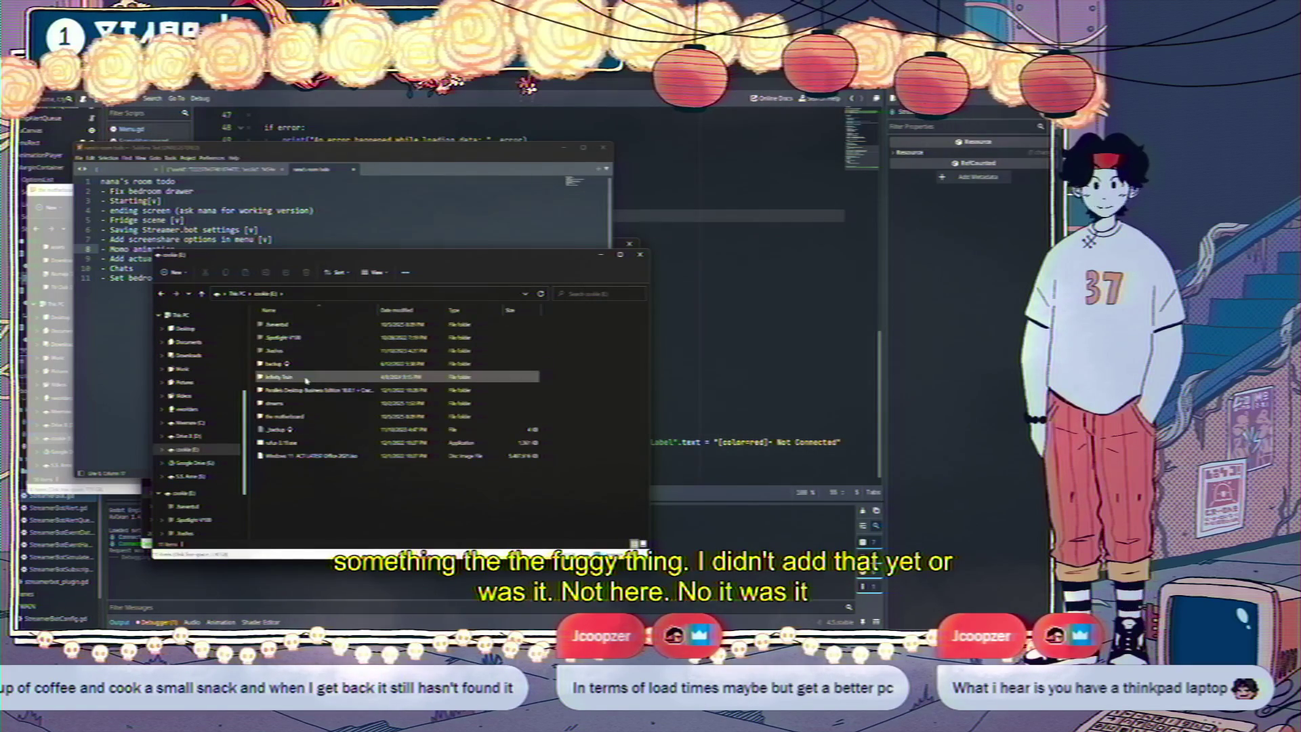
Step: Open motherboard > obs > assets and preview the phone.gif animation
double_click(298, 418)
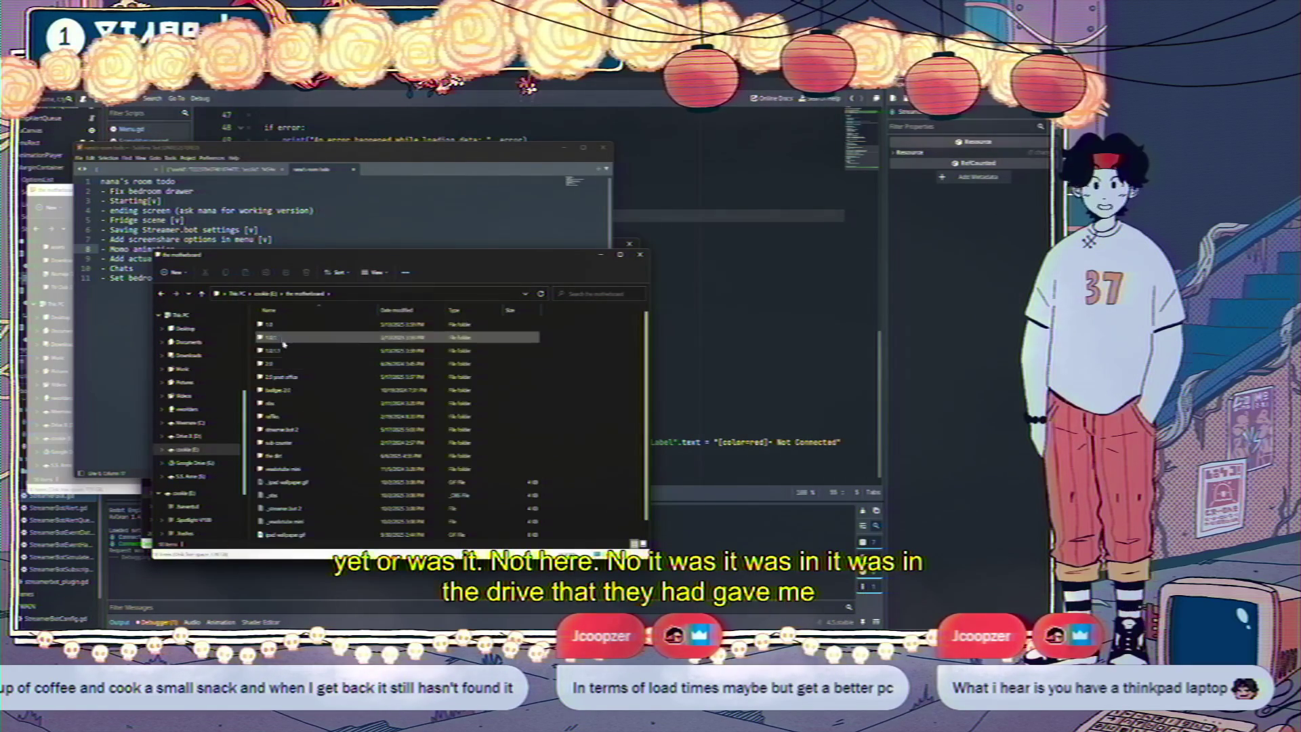
double_click(291, 403)
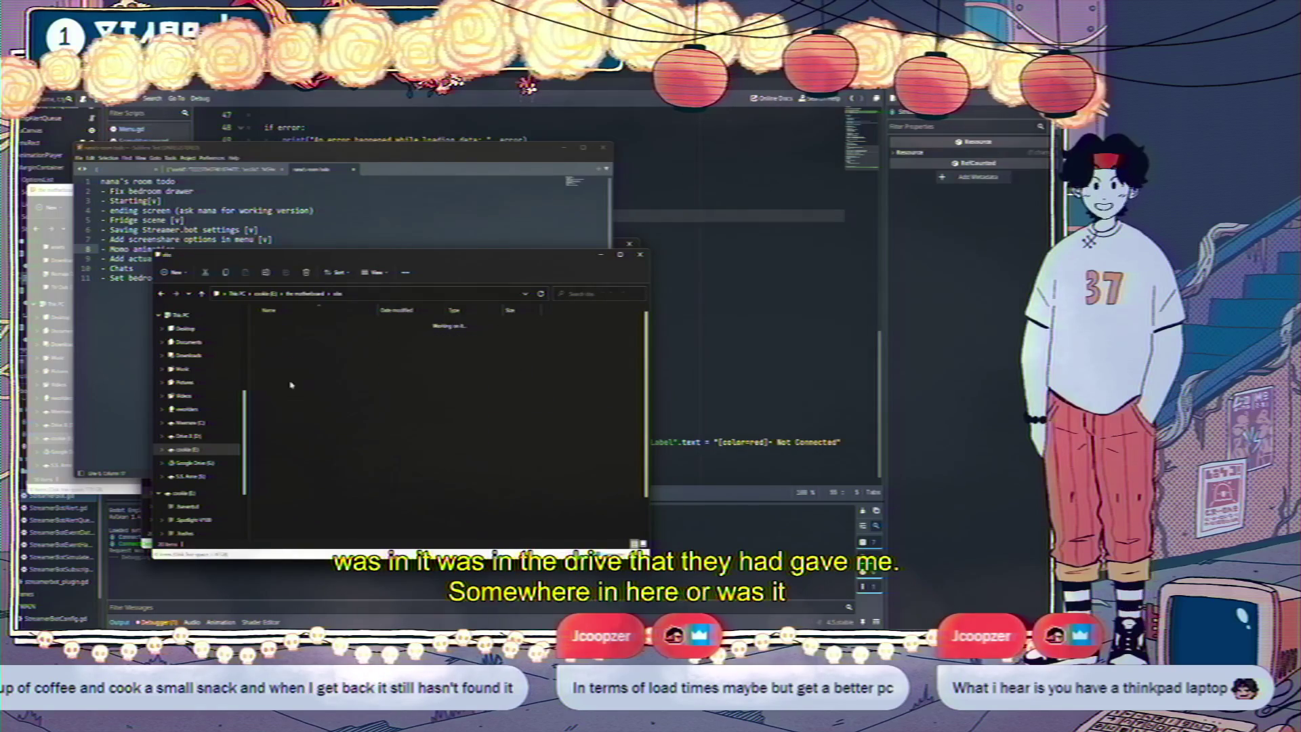
double_click(284, 338)
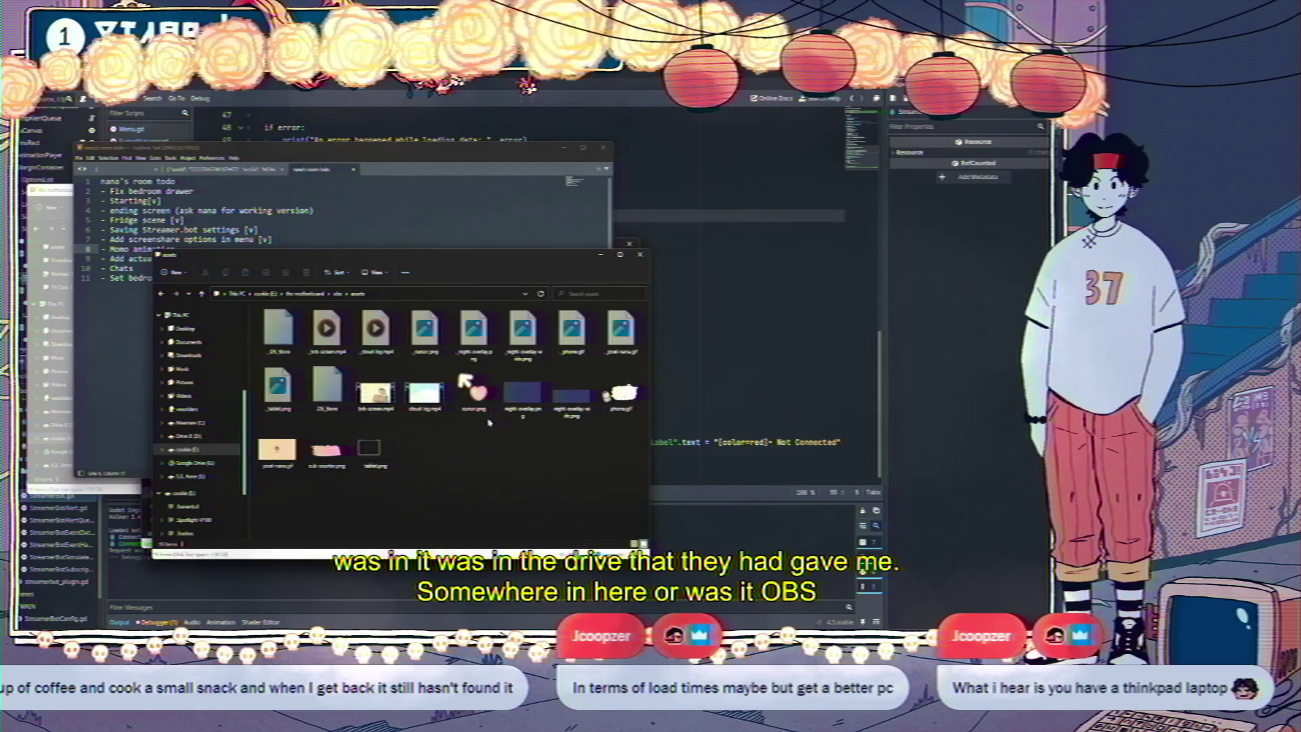
double_click(524, 339)
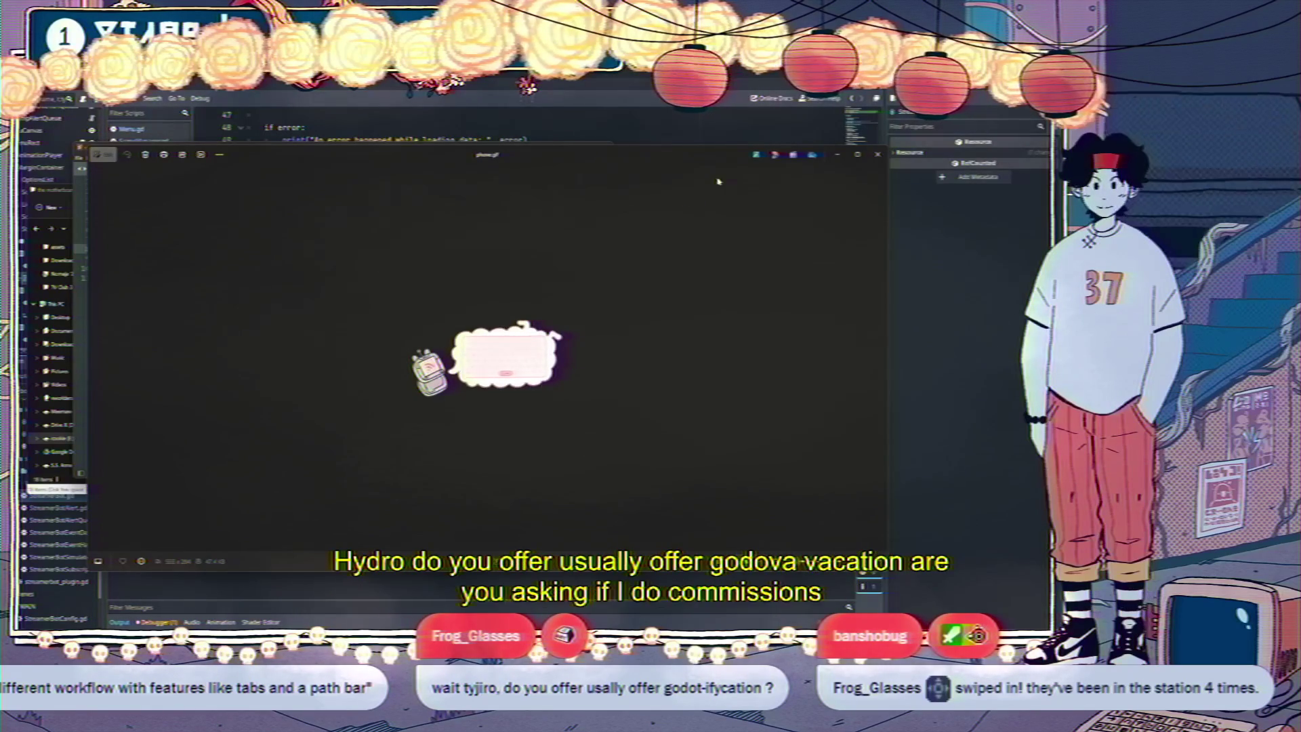
Step: Move, narrow and close the phone.gif preview, then open Windows search
mouse_move(718, 181)
left_mouse_down()
mouse_move(640, 156)
mouse_move(671, 135)
left_mouse_up()
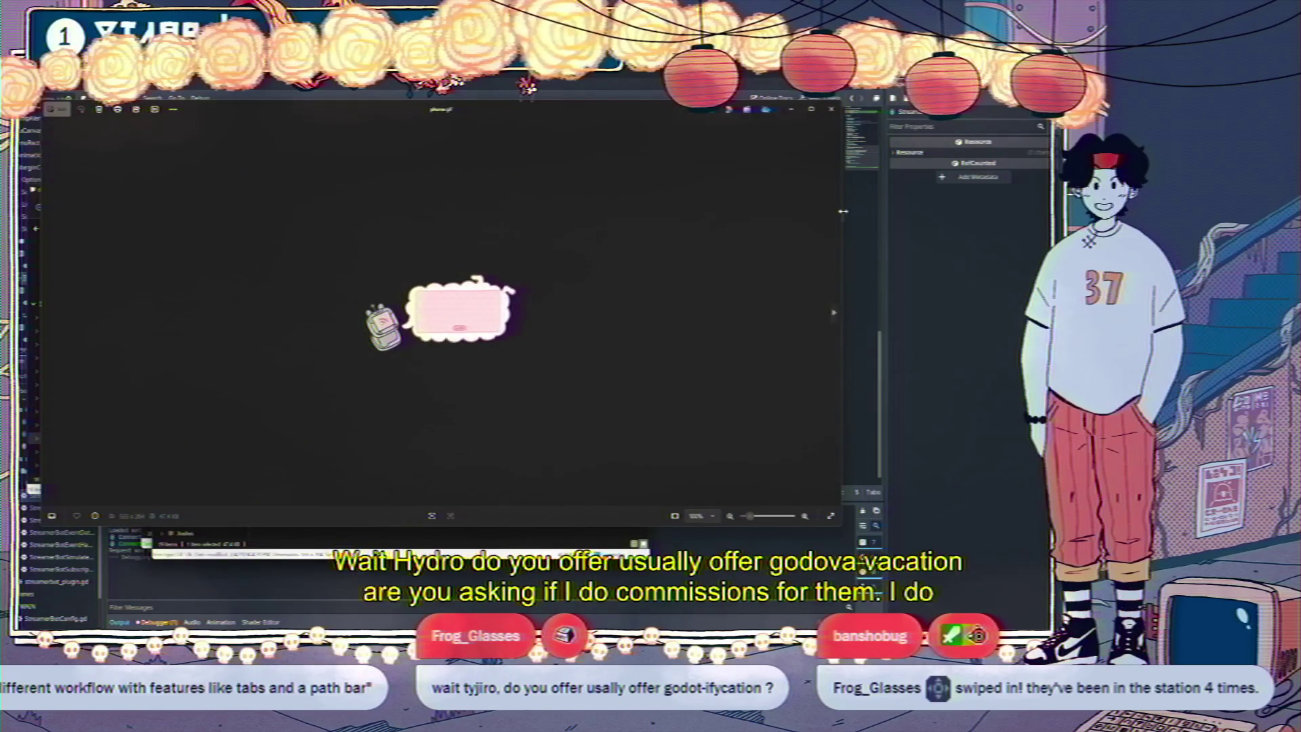
left_click_drag(843, 203, 549, 203)
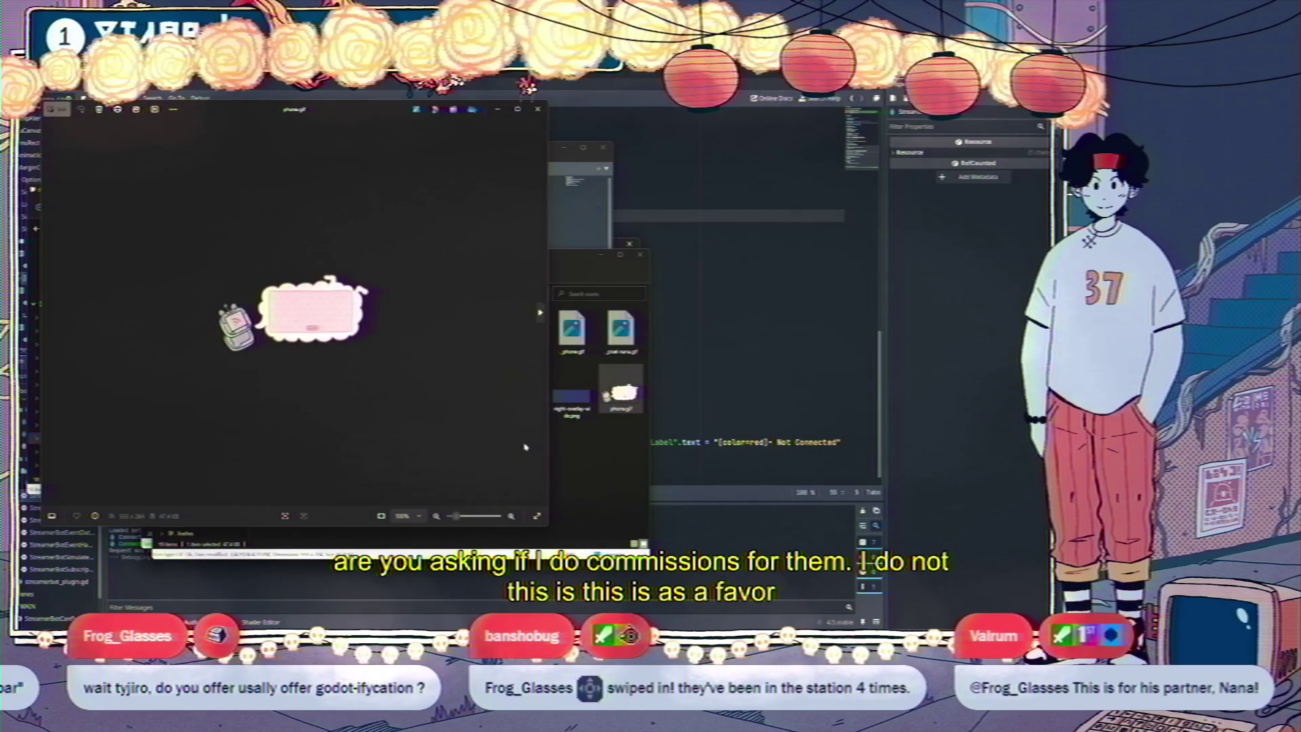
left_click(538, 109)
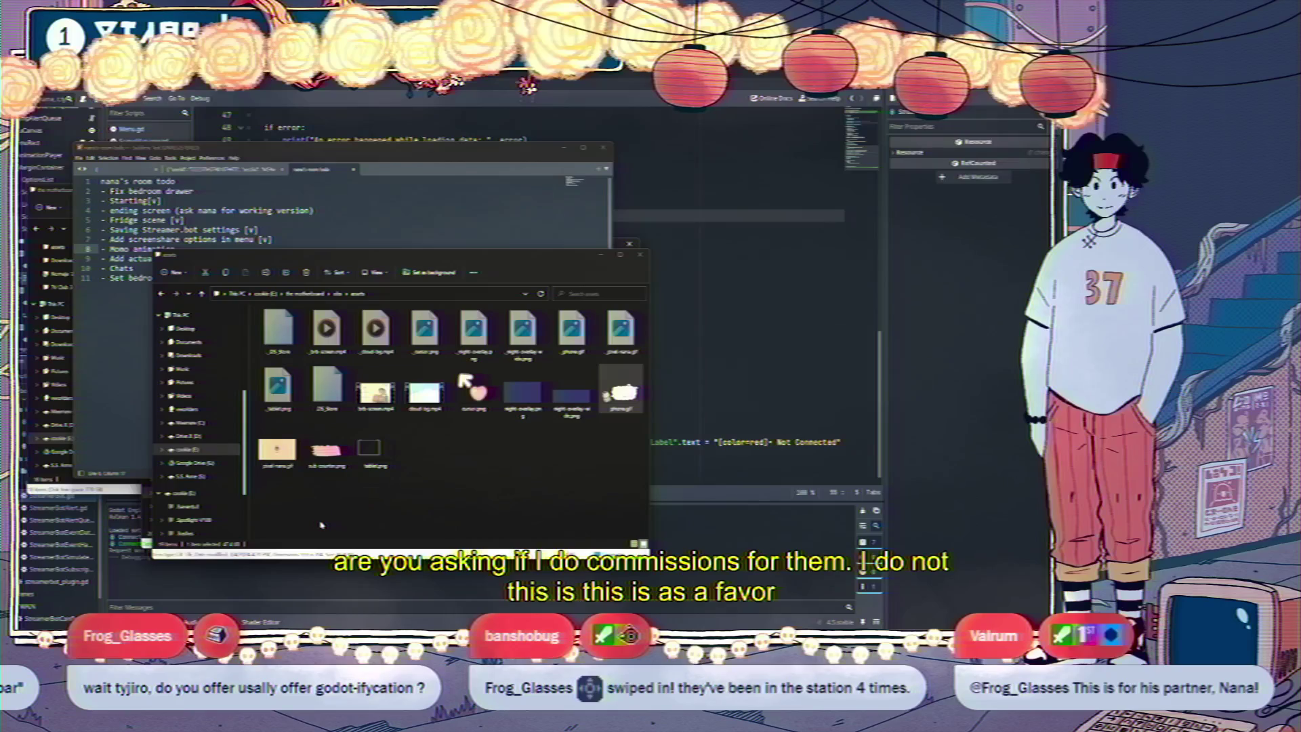
key("alt+Tab")
key("super")
Step: Search 'pho' in Windows, dismiss the search, and move the assets window lower right
type("pho")
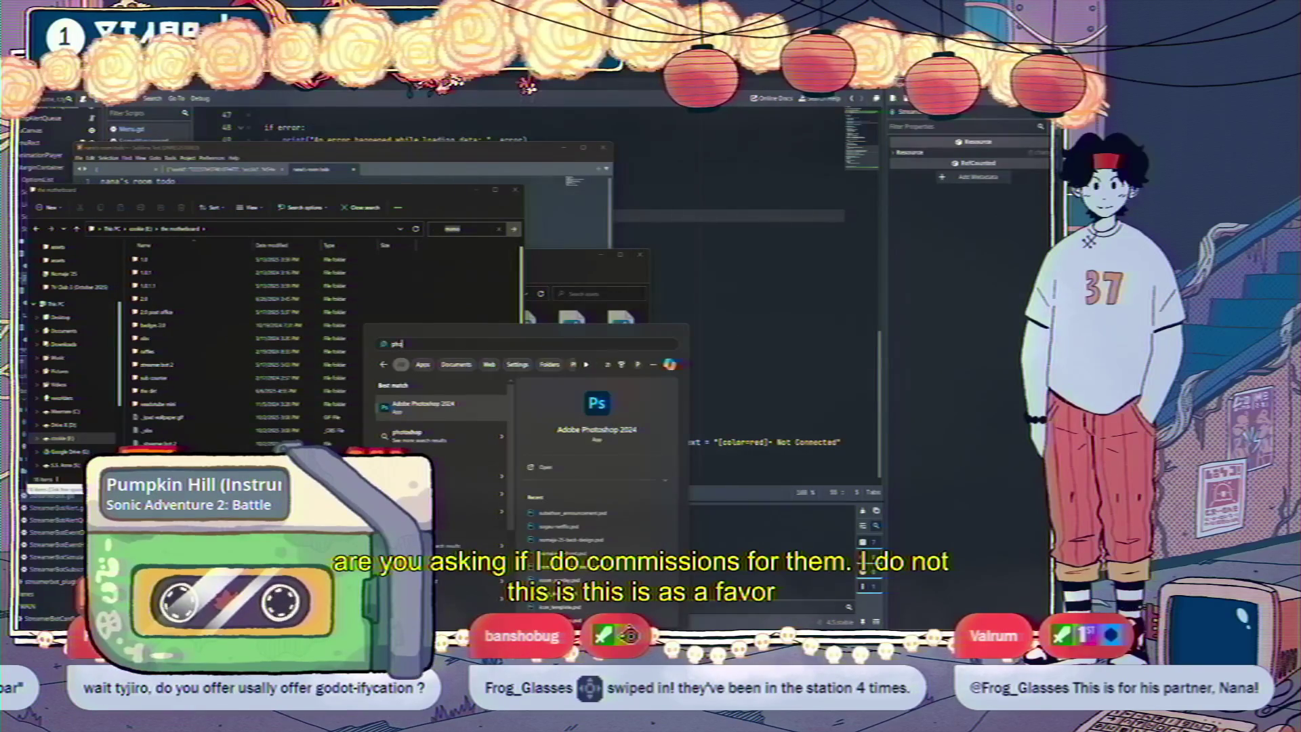
key("Return")
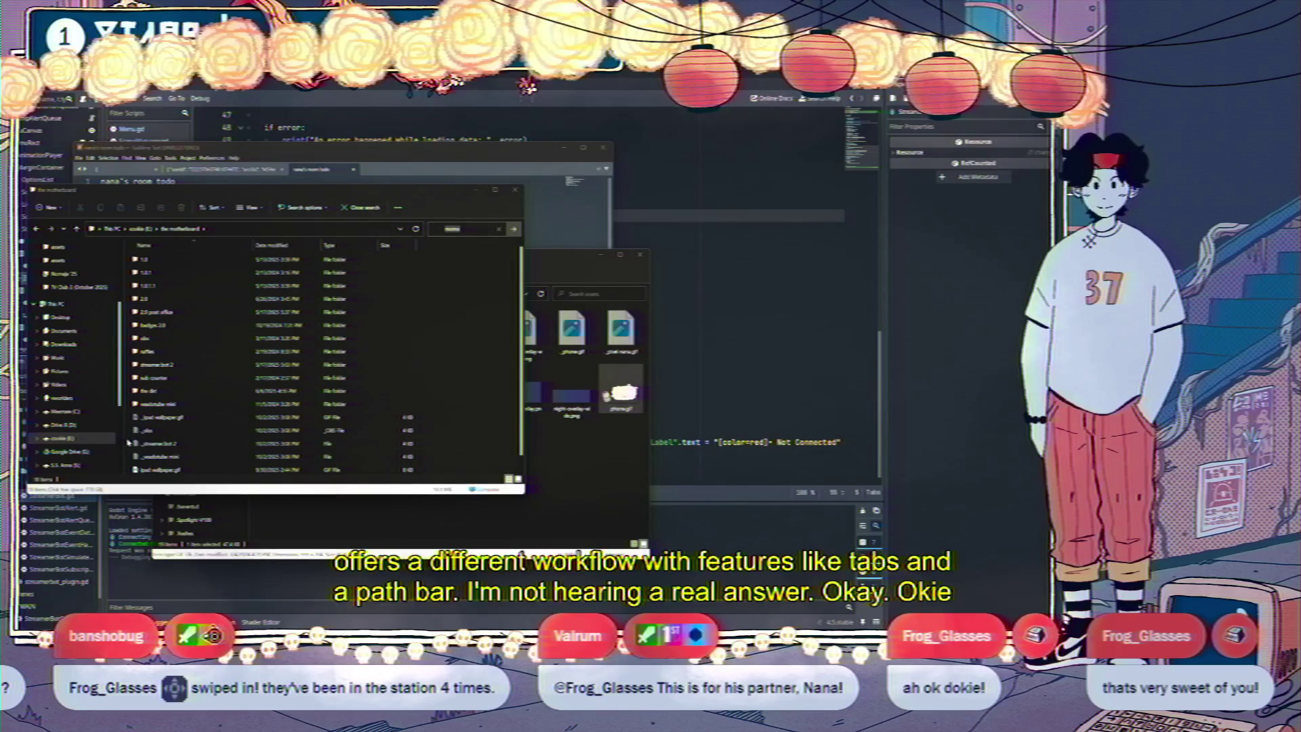
mouse_move(126, 629)
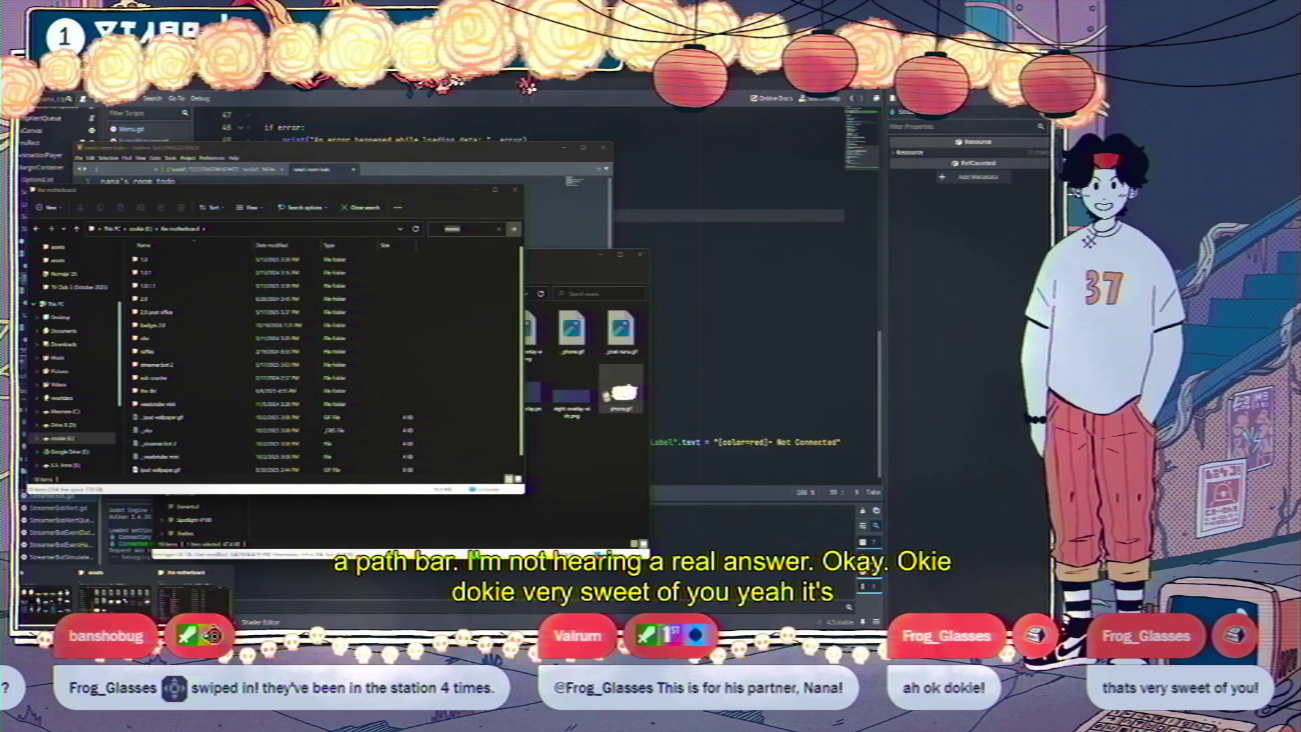
mouse_move(108, 593)
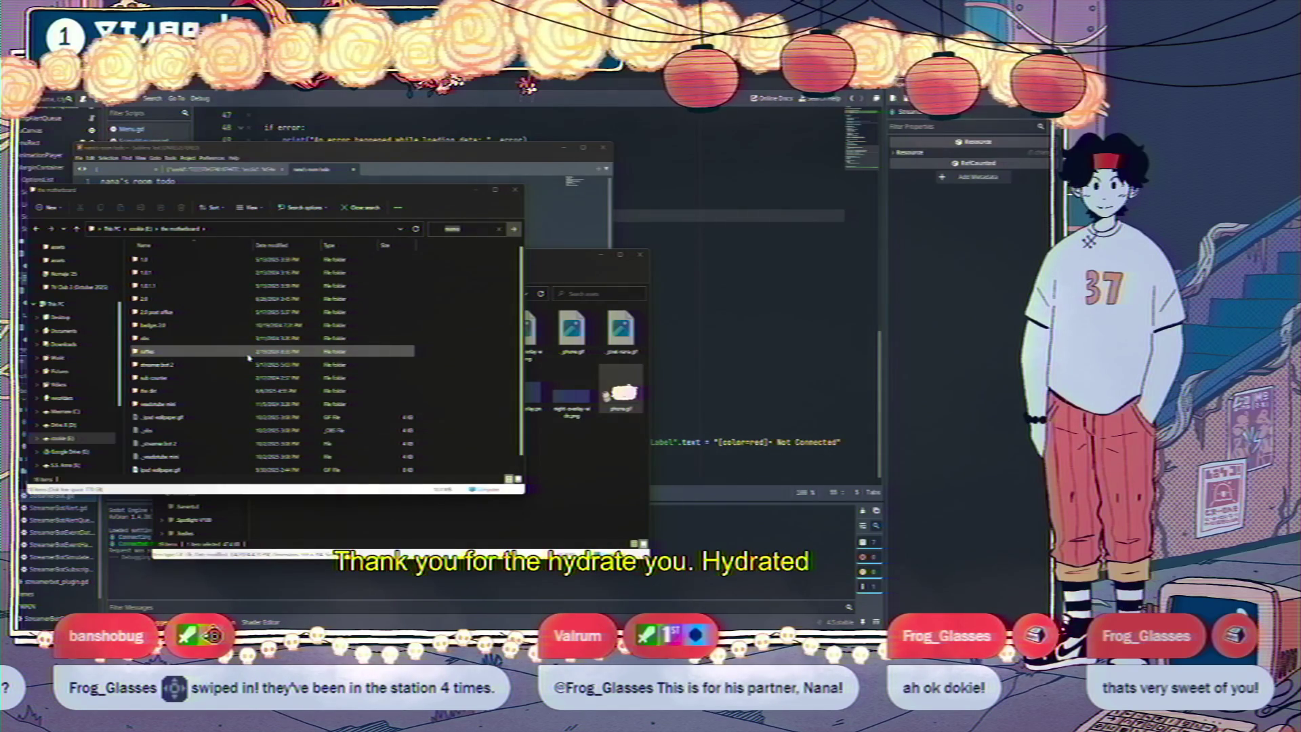
left_click_drag(542, 284, 732, 360)
Step: Bring the motherboard folder window forward and click into its search box
mouse_move(127, 625)
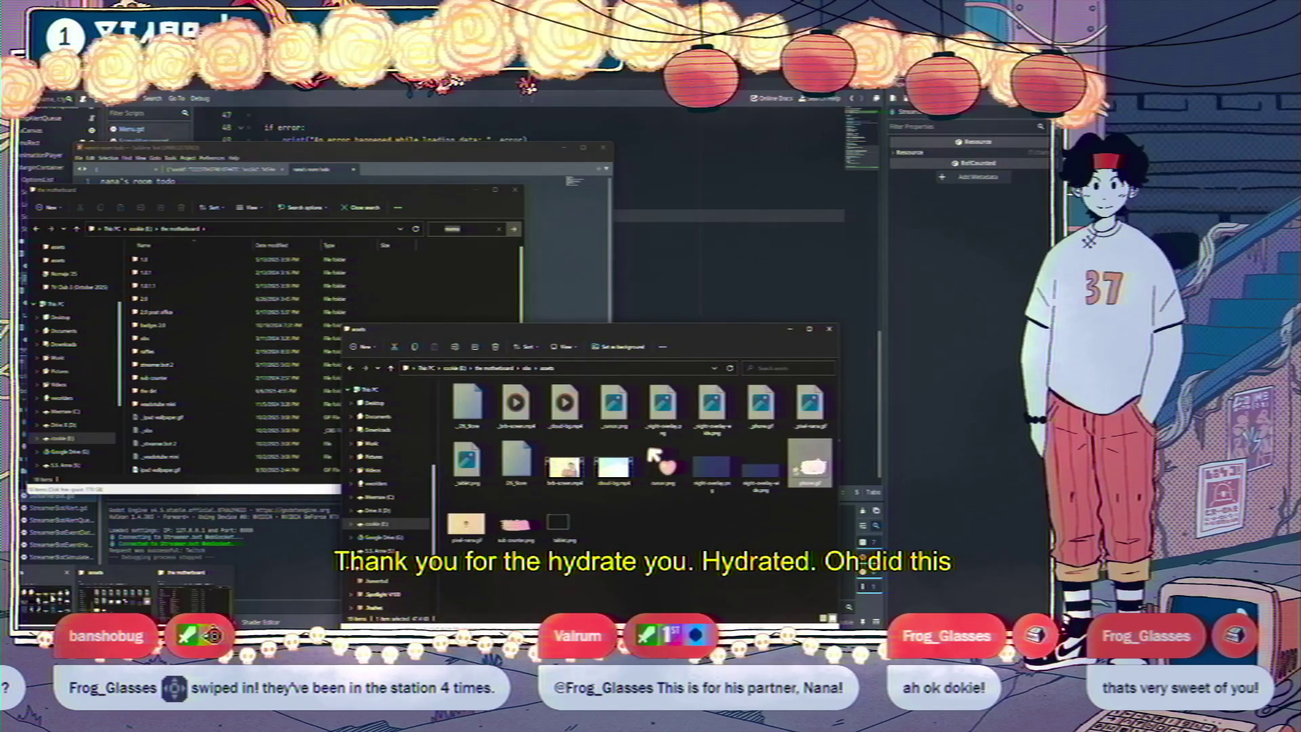
mouse_move(116, 593)
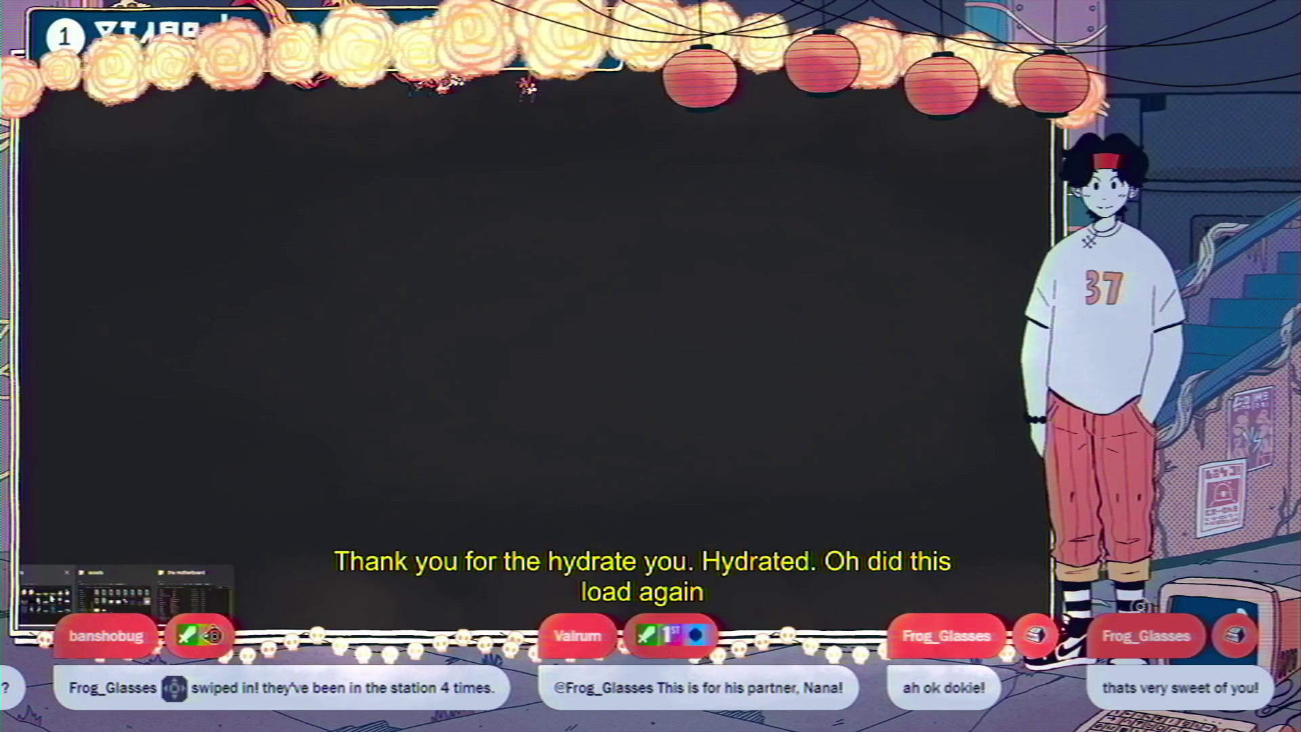
left_click(194, 600)
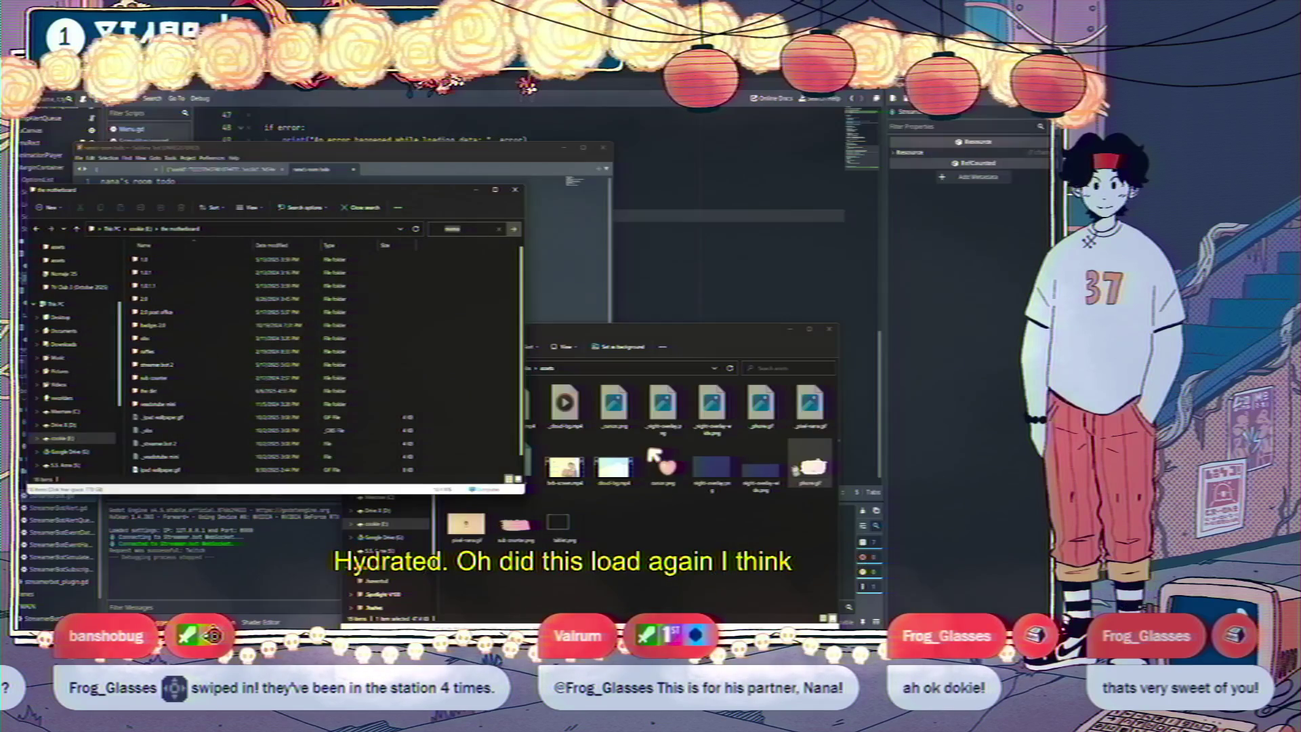
left_click(515, 229)
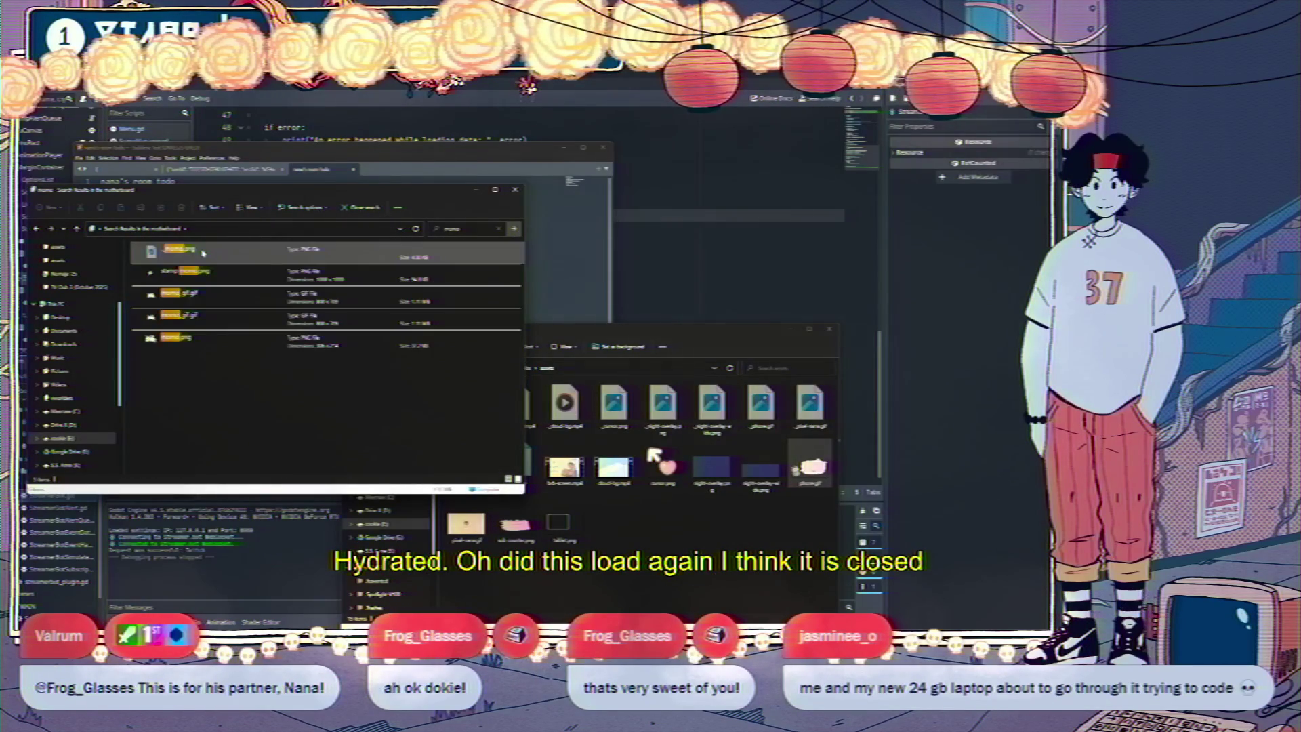
Step: Open the file location of the momo_gif.gif search result, then close that Explorer window
left_click(215, 297)
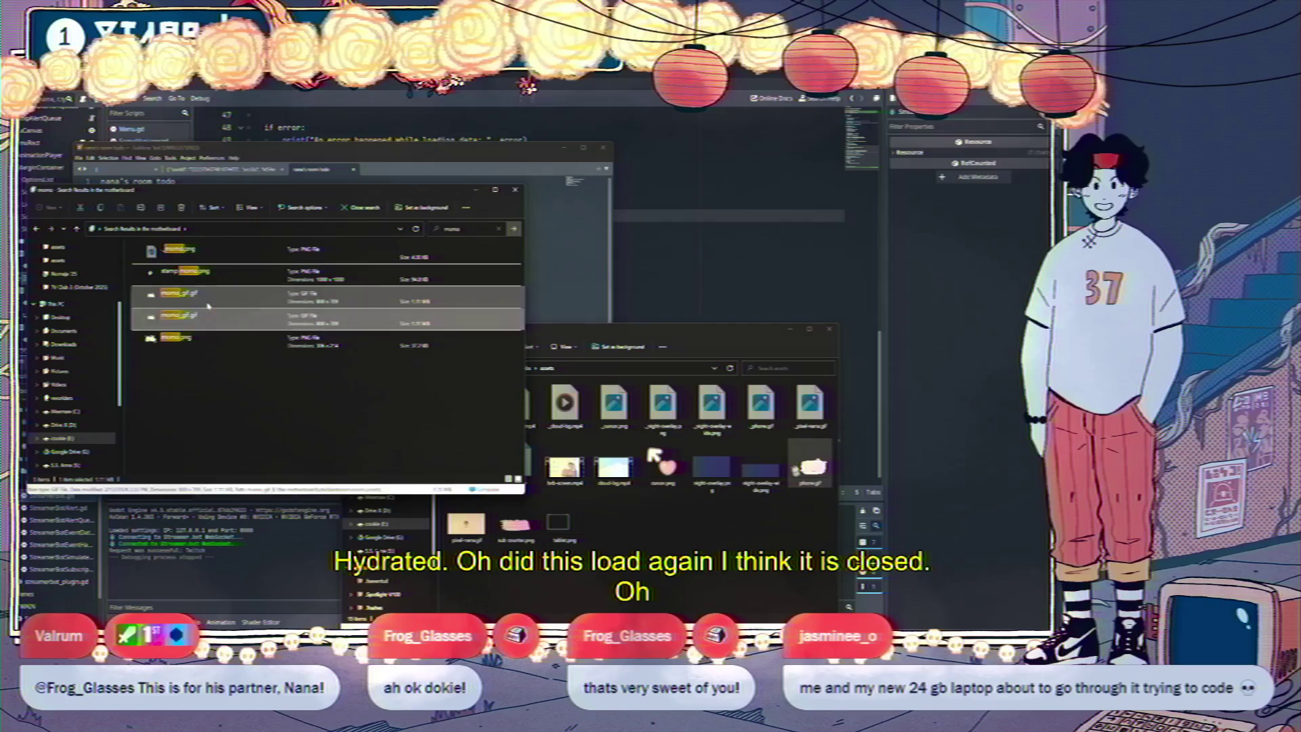
left_click(216, 321)
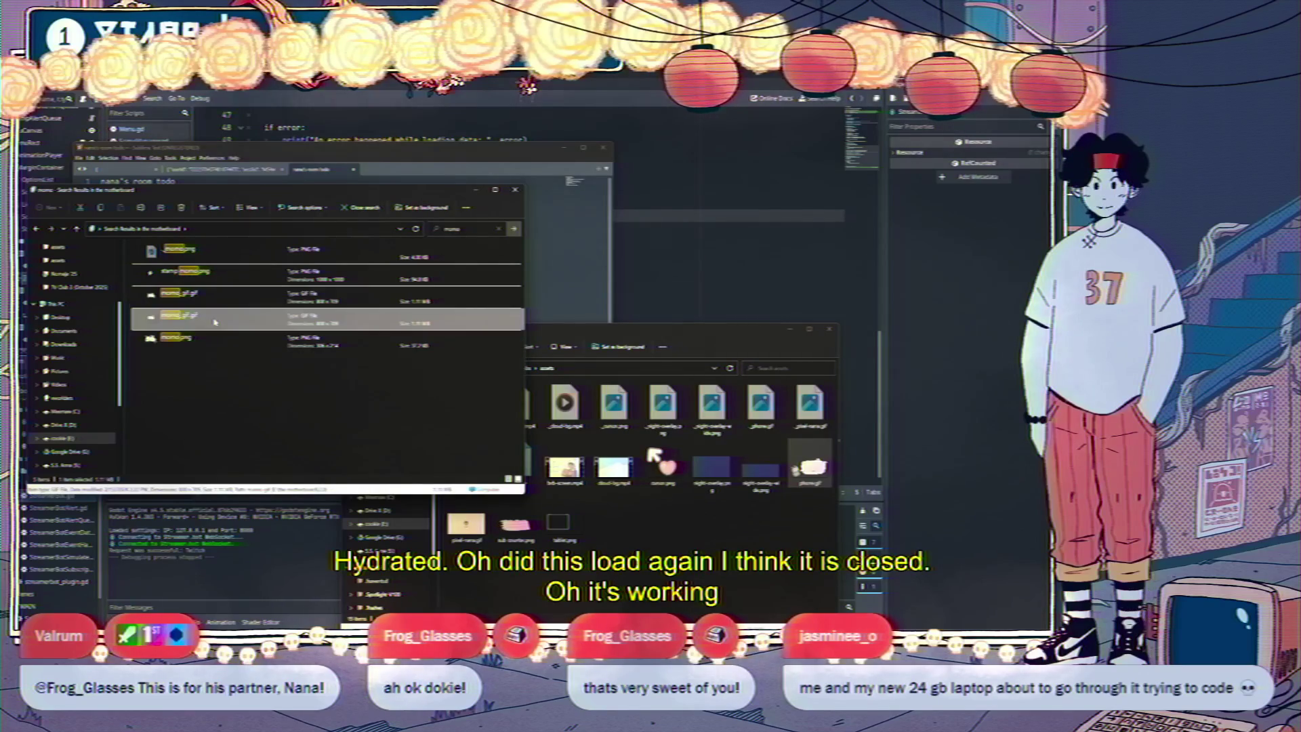
right_click(210, 324)
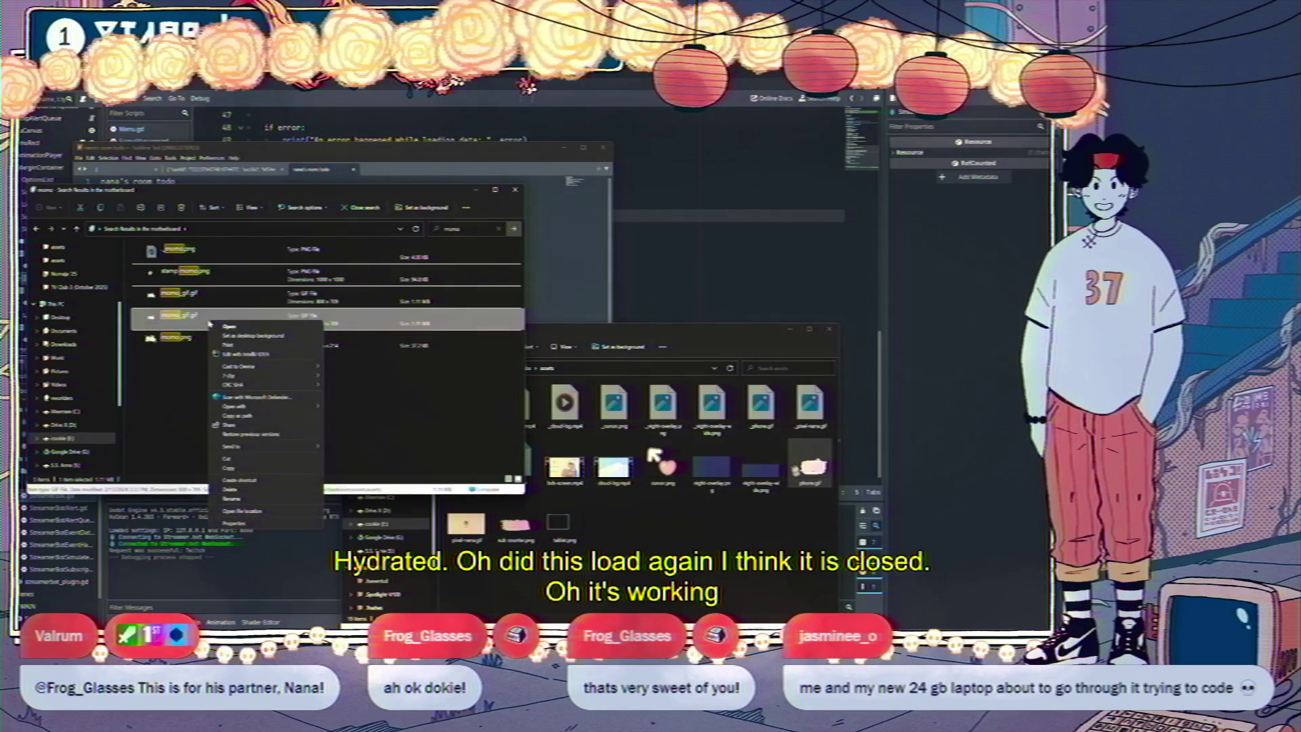
left_click(242, 515)
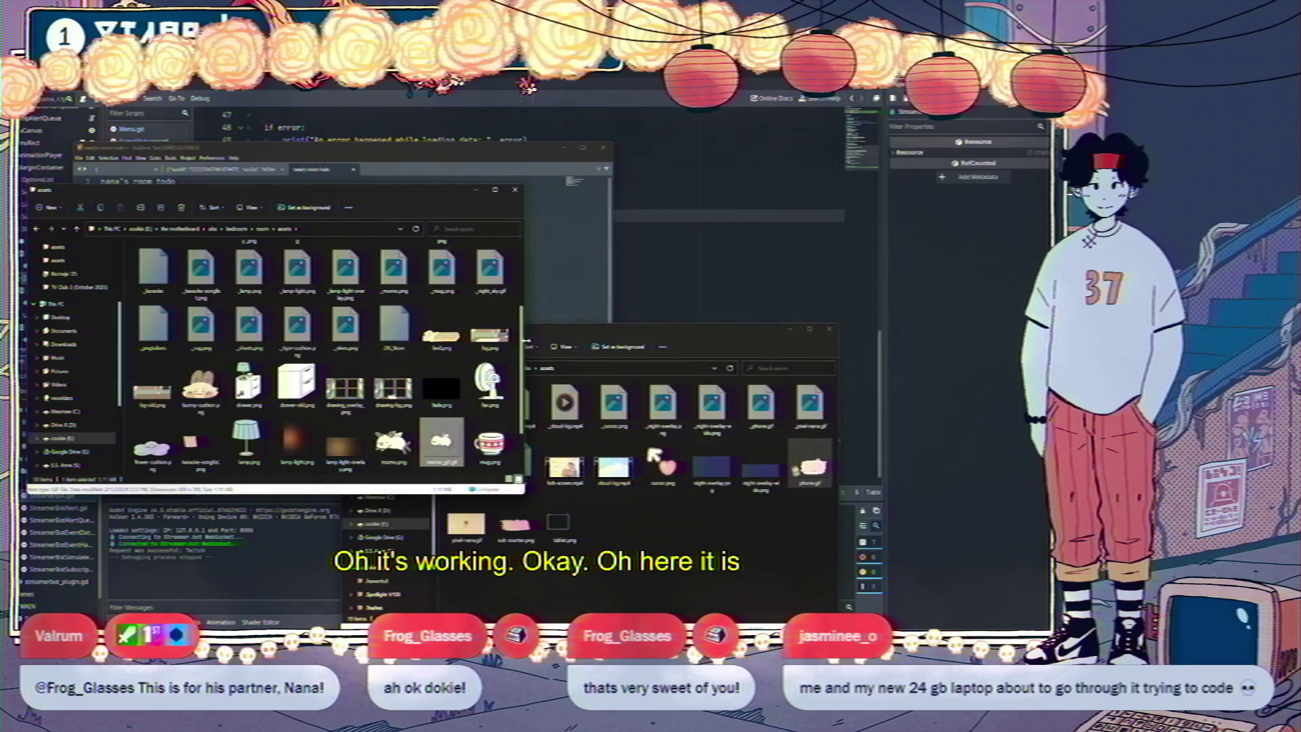
scroll(515, 391, "down", 1)
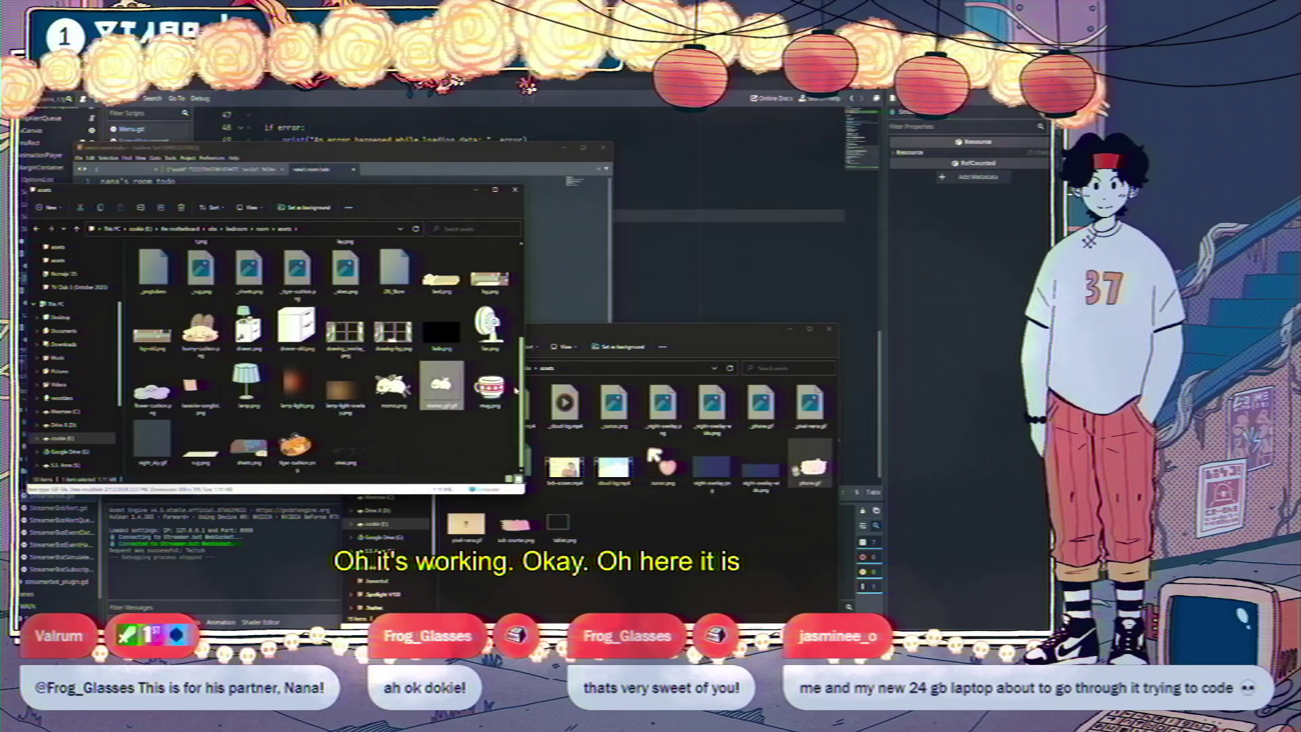
key("ctrl+w")
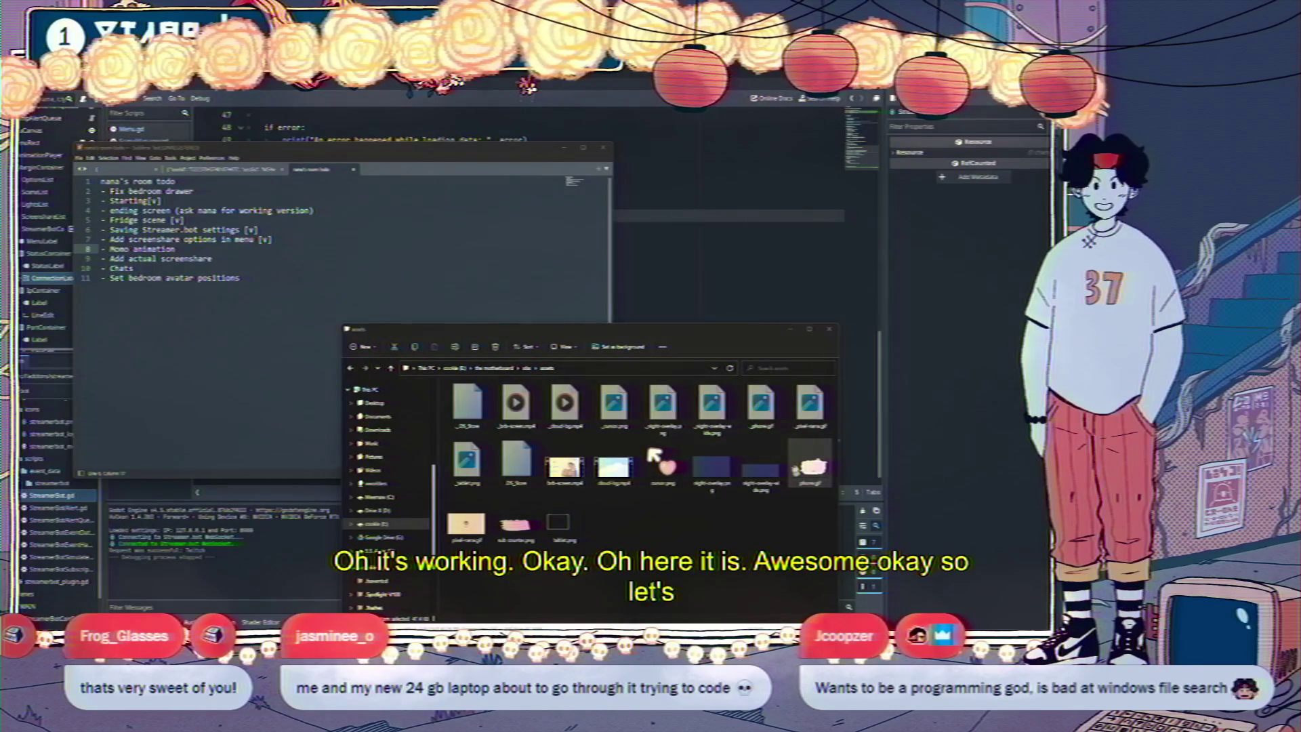
key("alt+Tab")
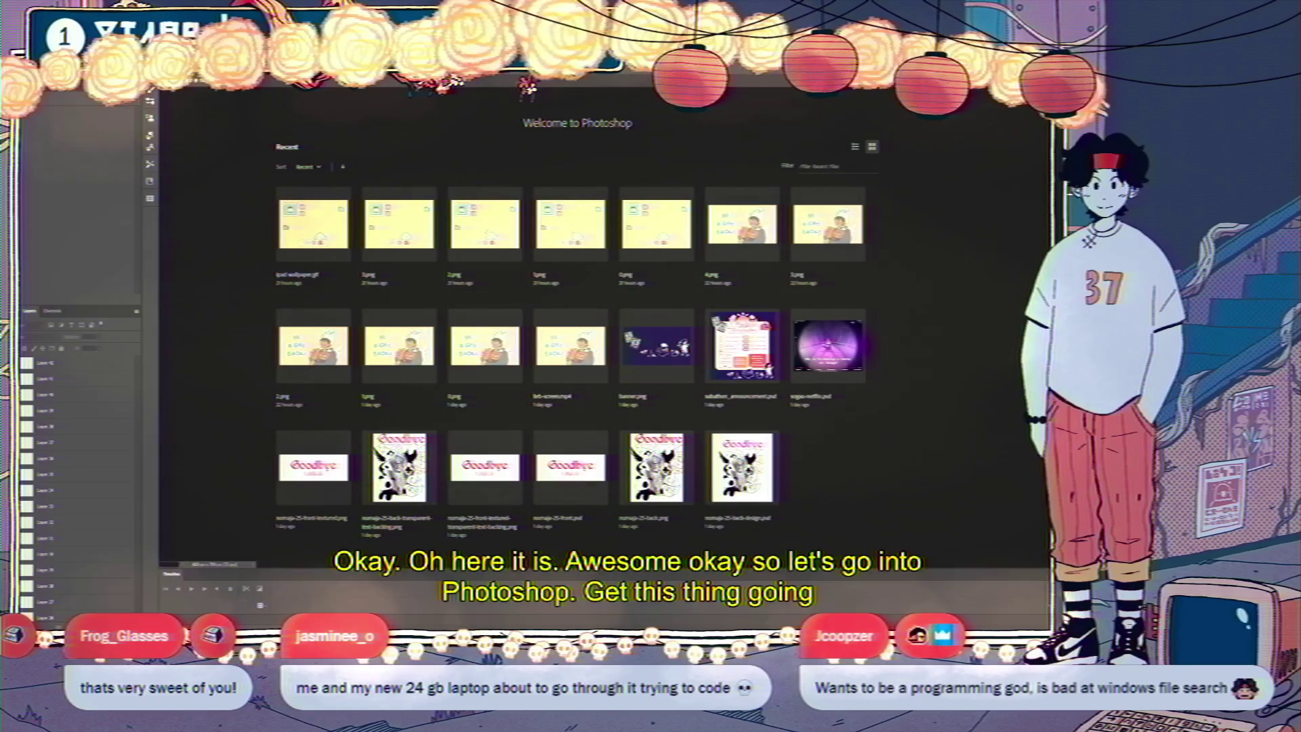
Step: Convert the momo cat frame animation to a video timeline and move the playhead back
key("Escape")
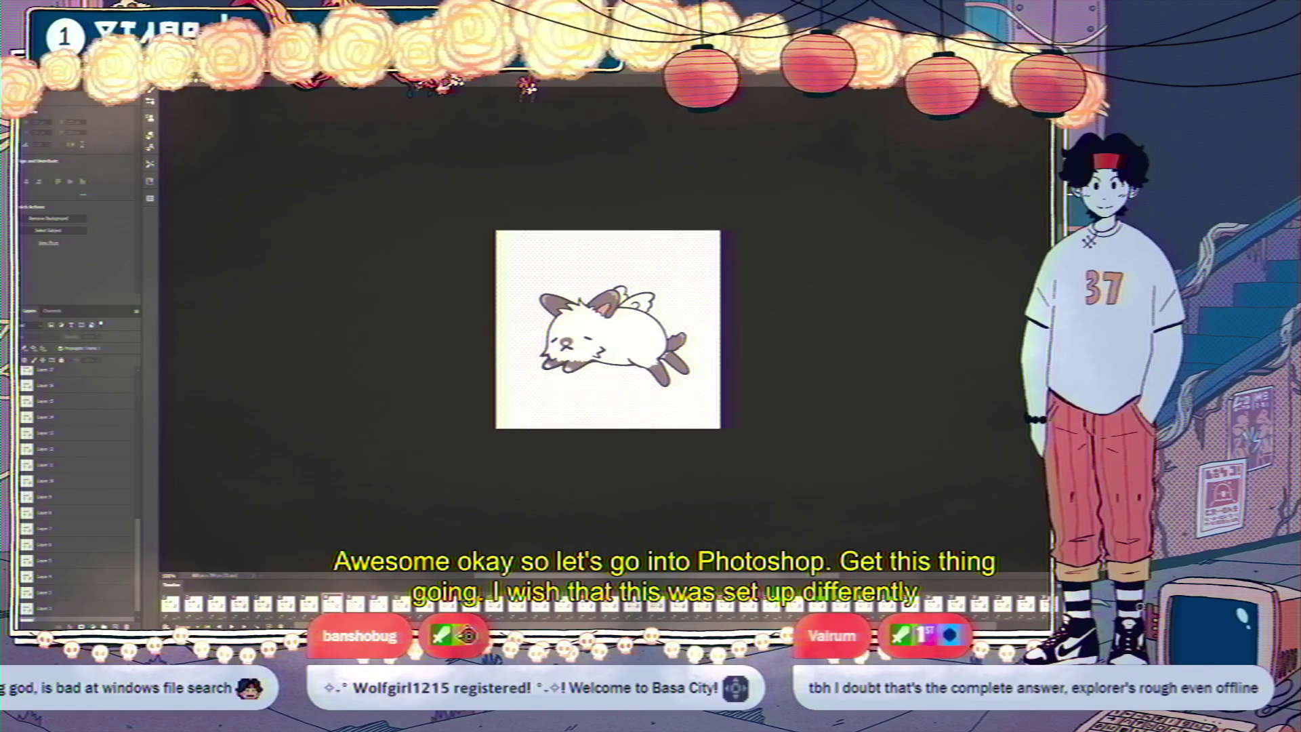
left_click(165, 626)
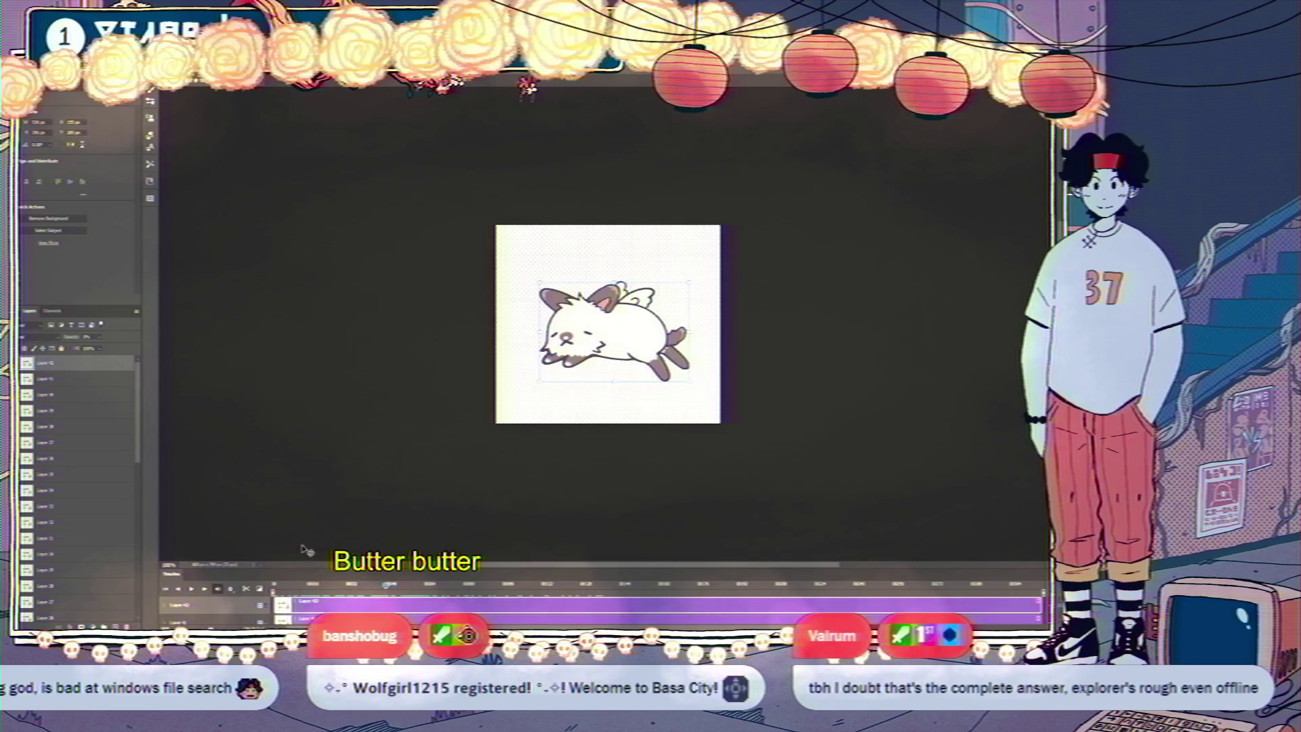
left_click(296, 586)
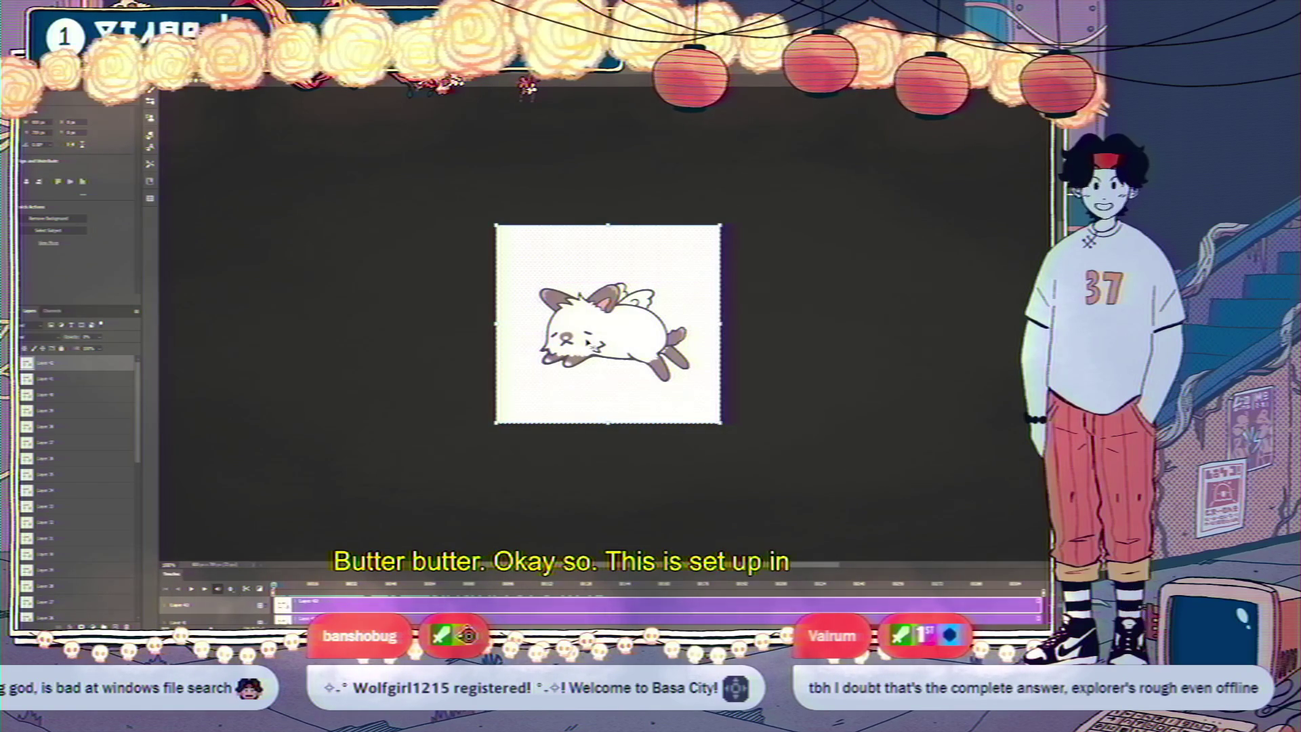
Step: Create a clipboard-sized document, paste the bunny frame, and delete the Background layer
key("ctrl+n")
key("Return")
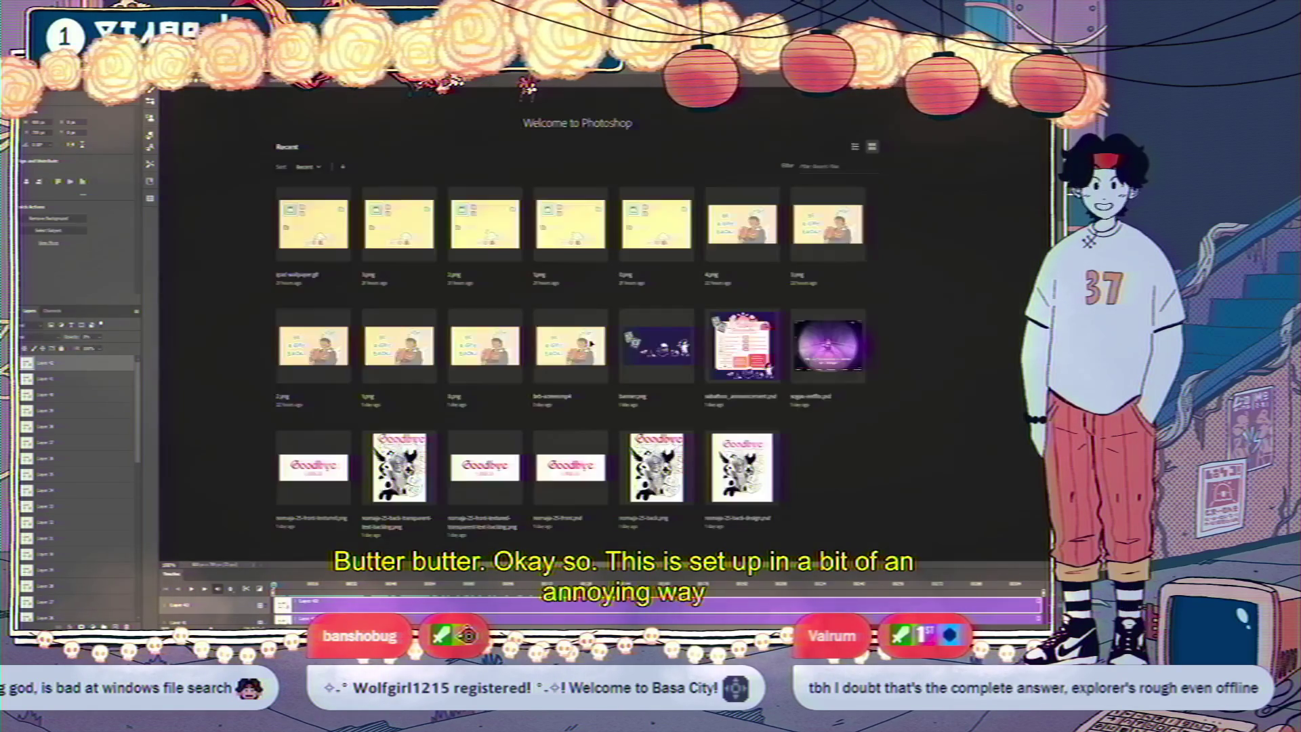
key("ctrl+v")
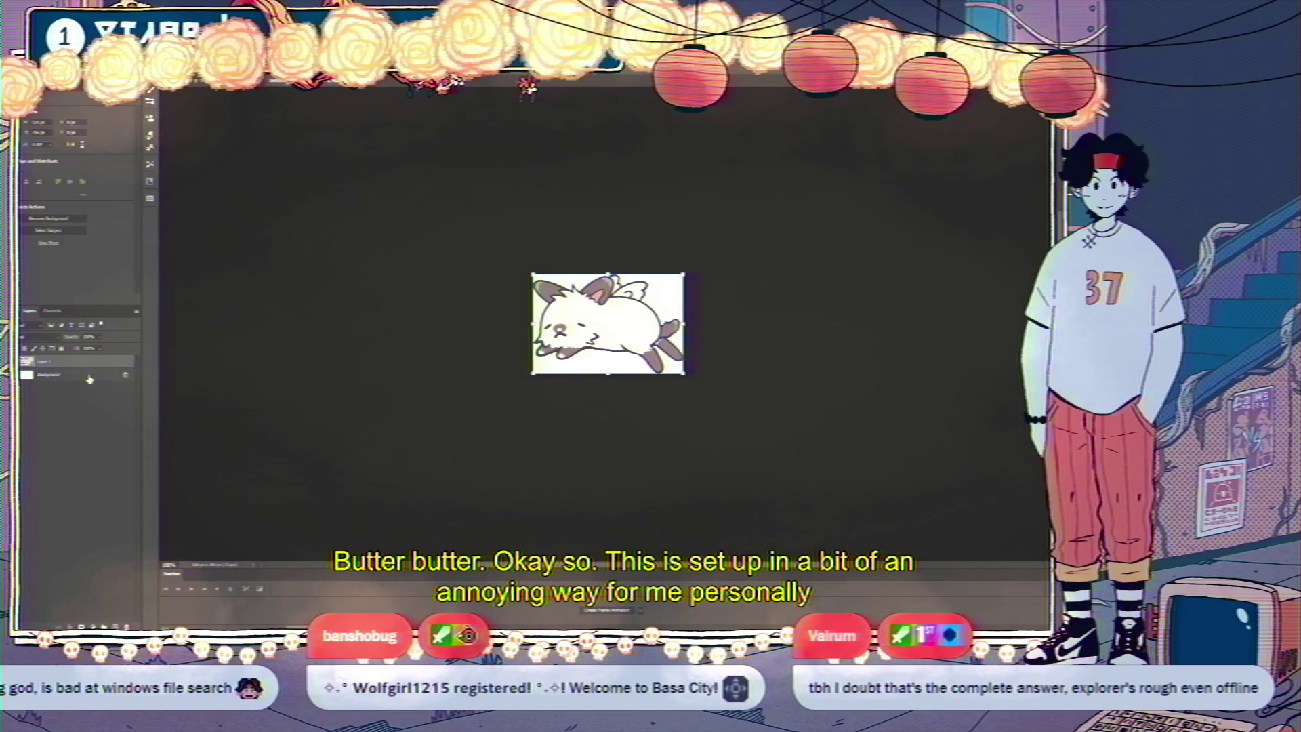
left_click(90, 377)
key("Delete")
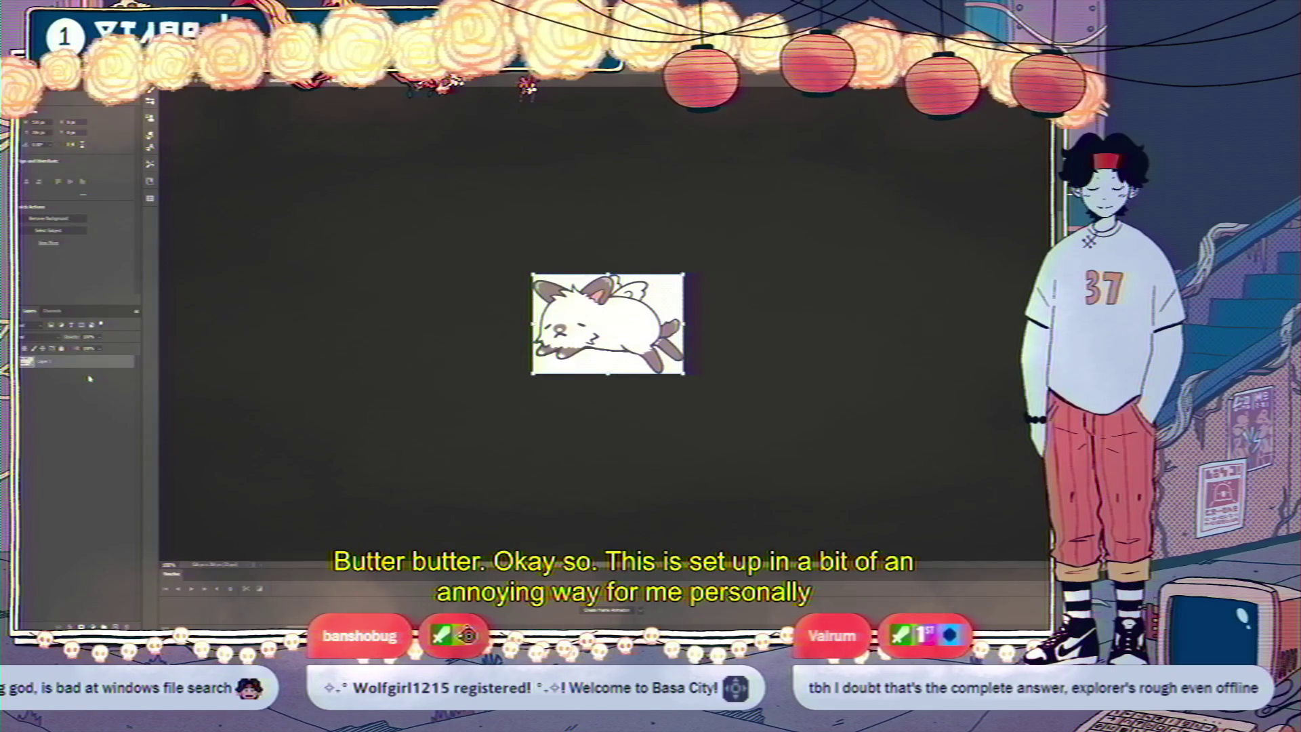
Step: Return to the animation document and check its canvas size
key("ctrl+Tab")
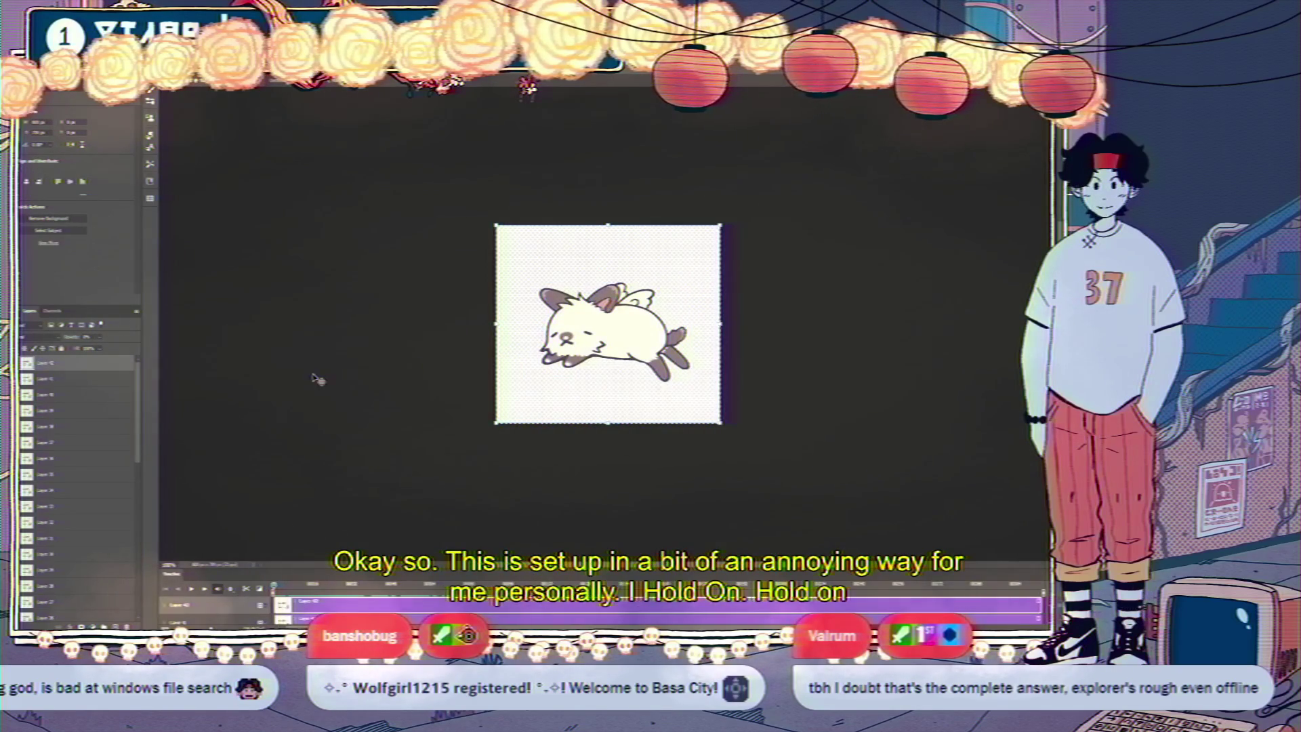
scroll(137, 454, "down", 8)
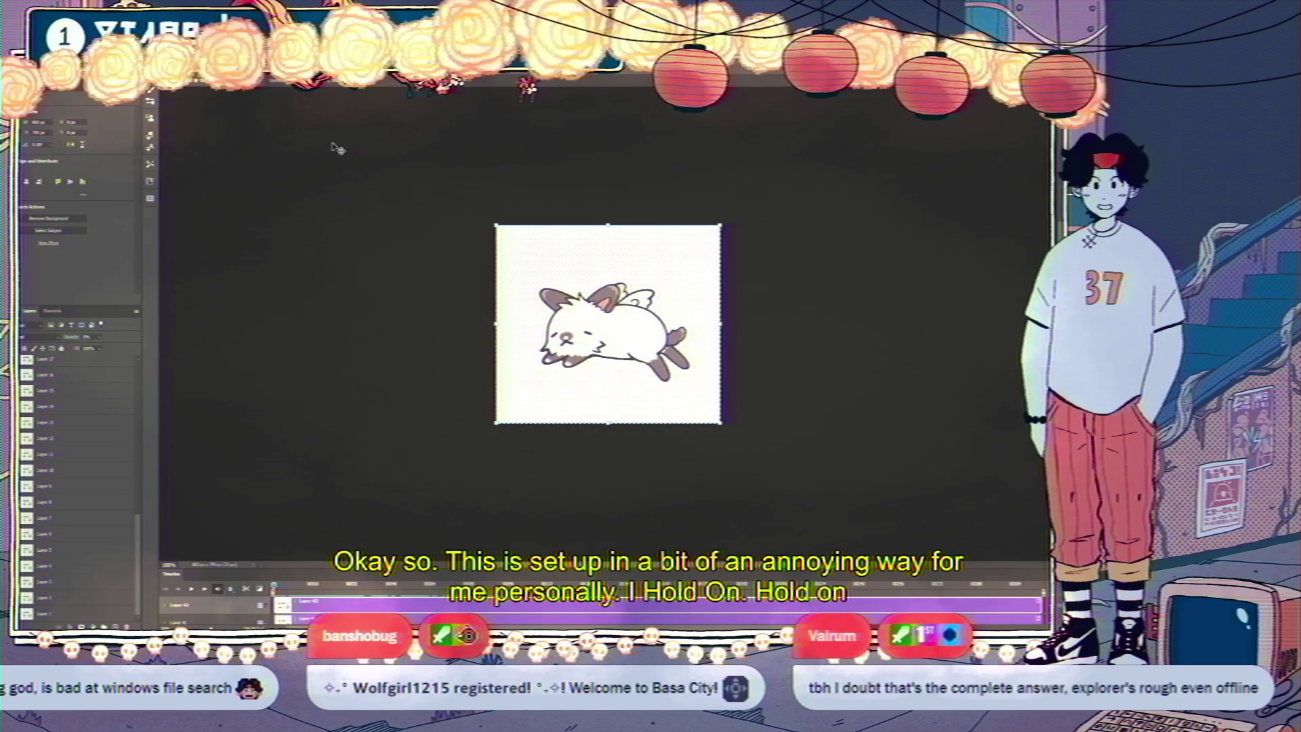
key("ctrl+alt+c")
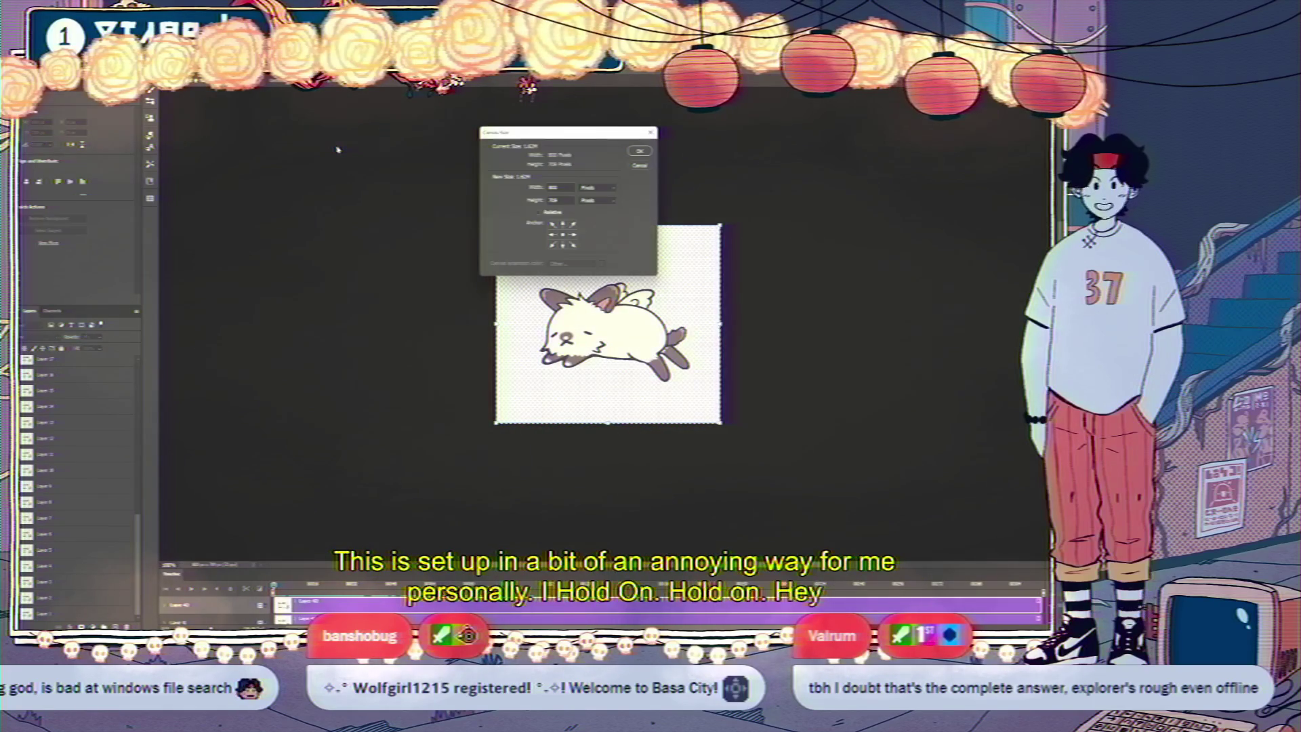
Step: Close the test document without saving changes
key("Escape")
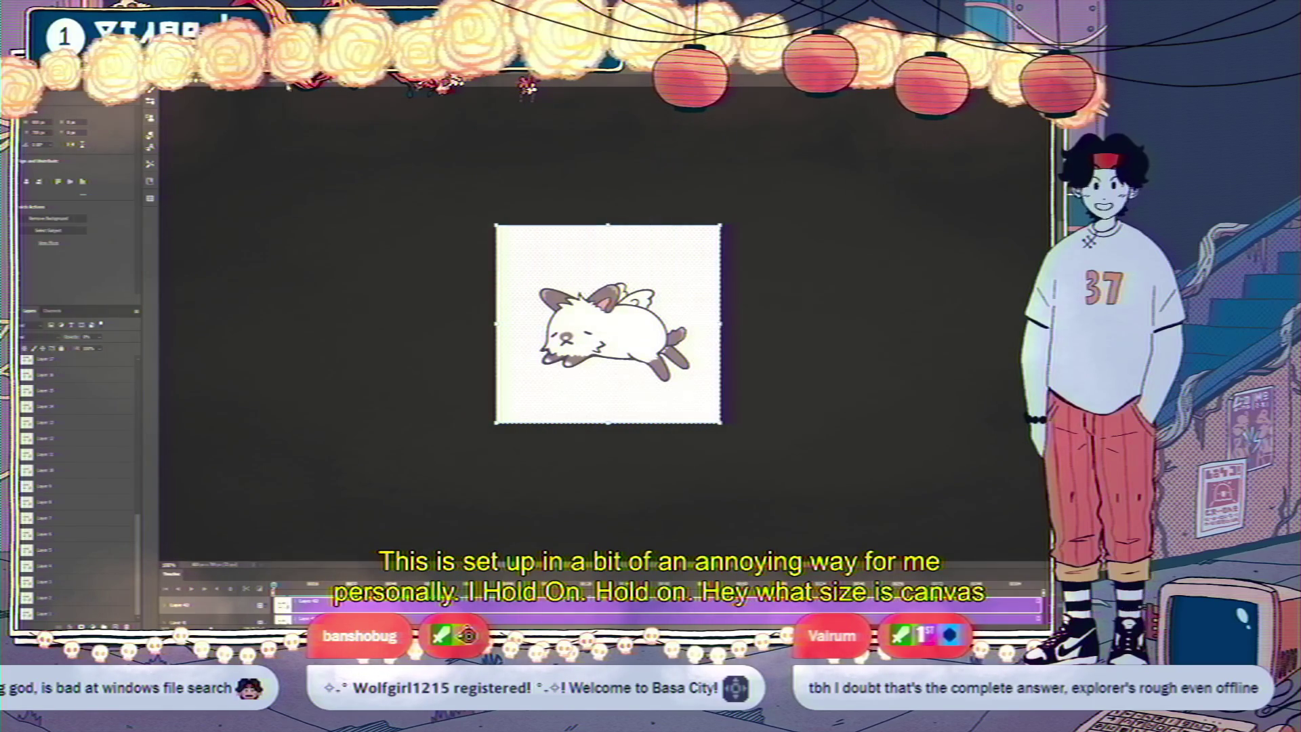
key("ctrl+w")
key("ctrl+w")
left_click(540, 274)
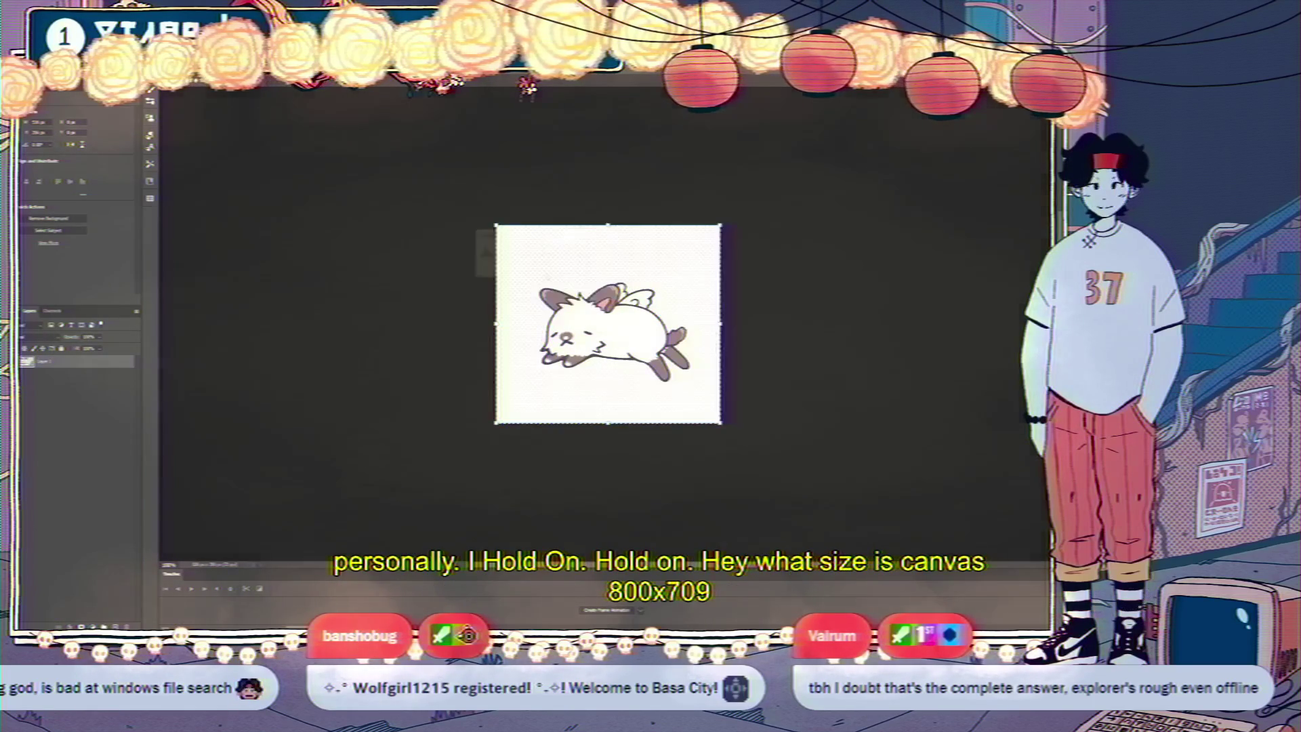
Step: Create an 800×709 document, paste the frame, and delete the white Background layer
key("ctrl+n")
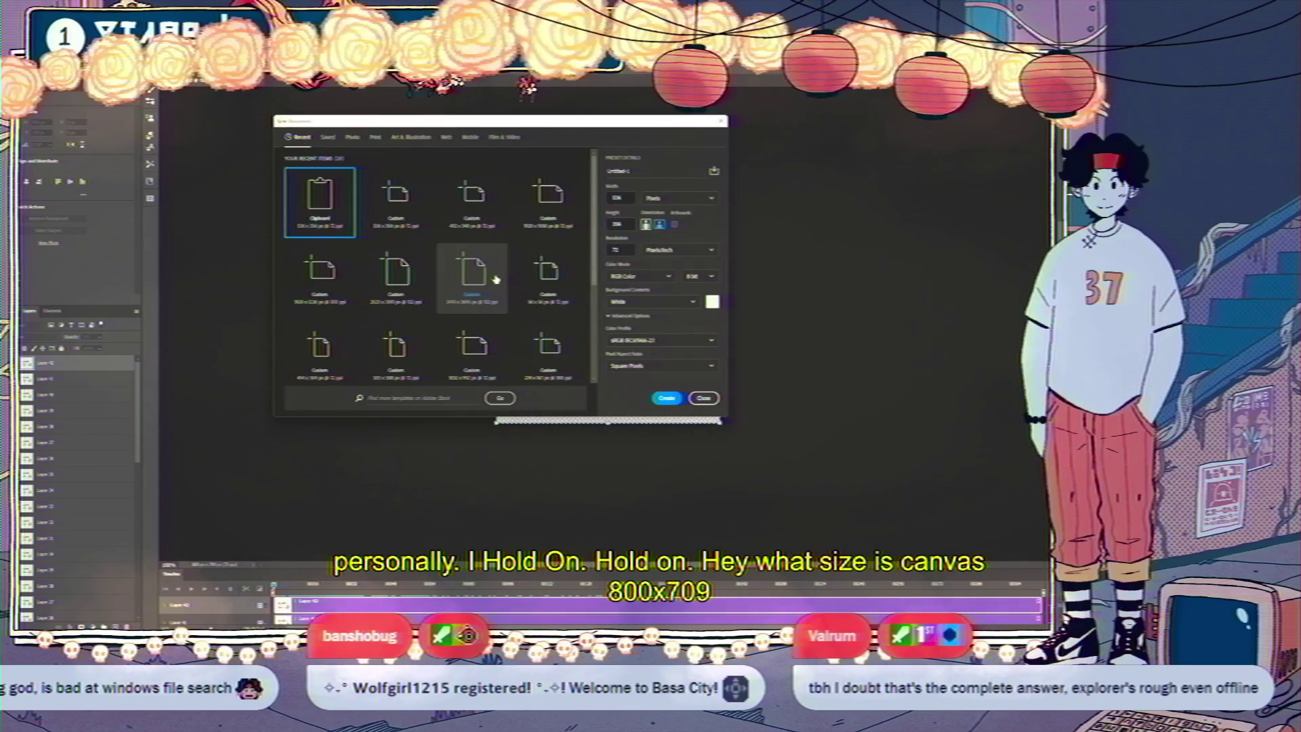
type("800")
key("Tab")
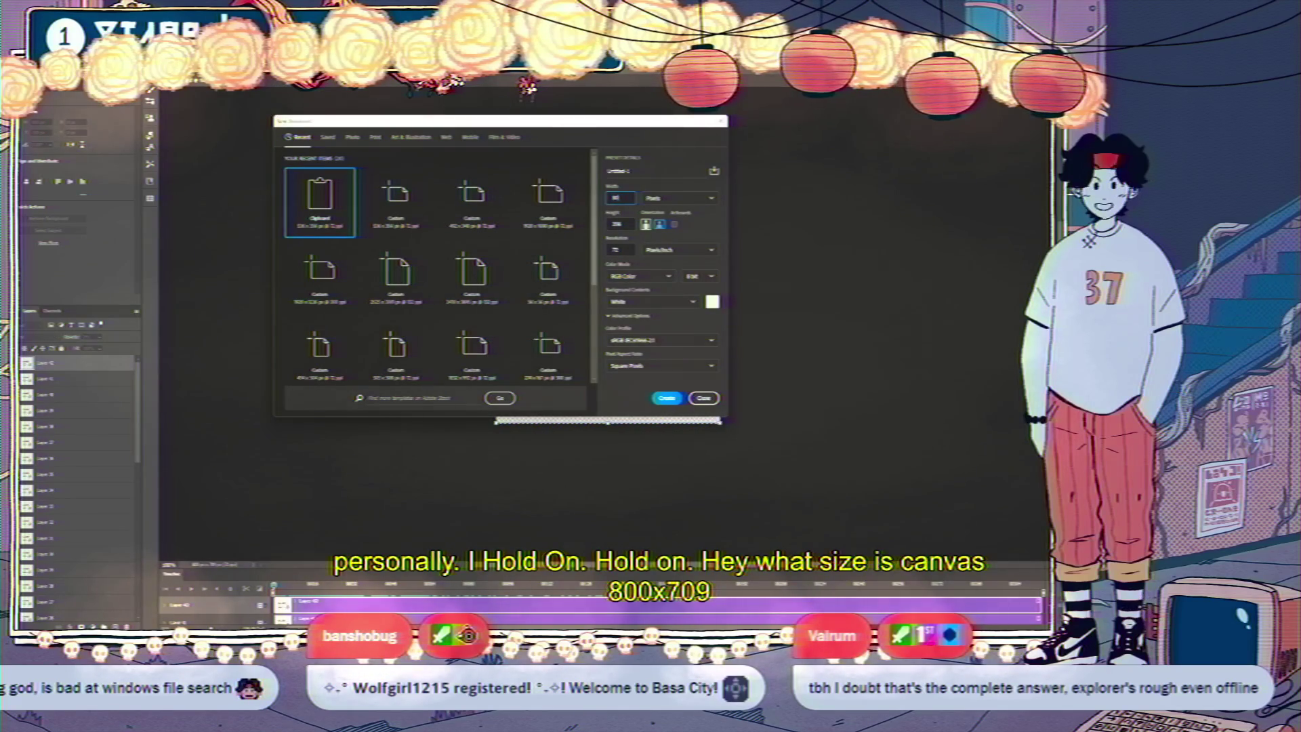
type("709")
key("Return")
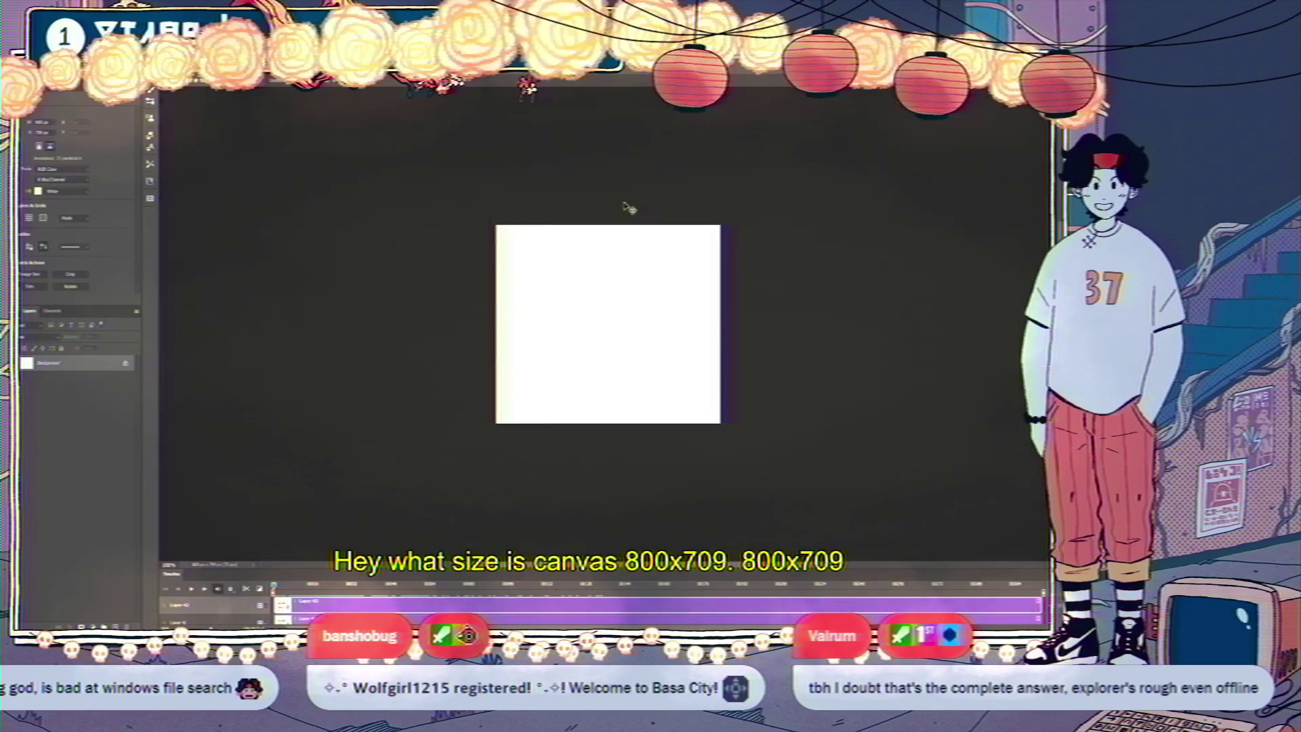
key("ctrl+v")
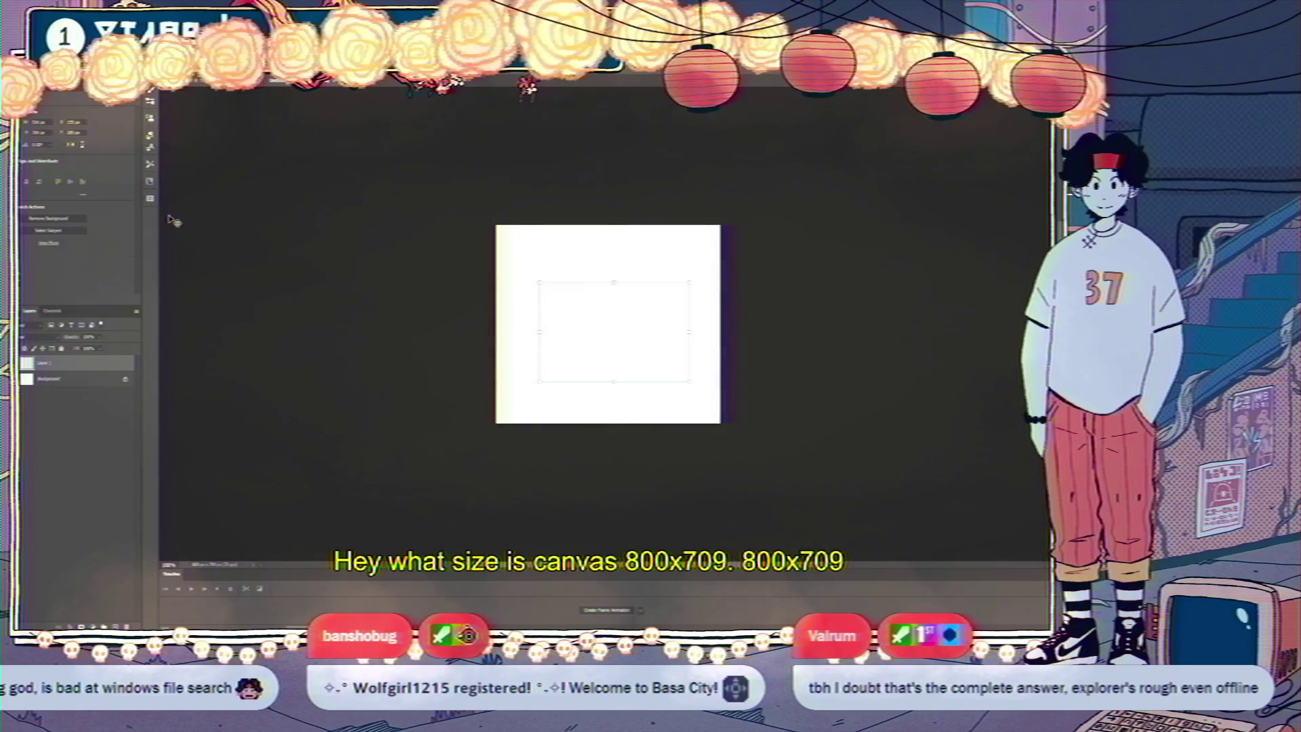
key("Delete")
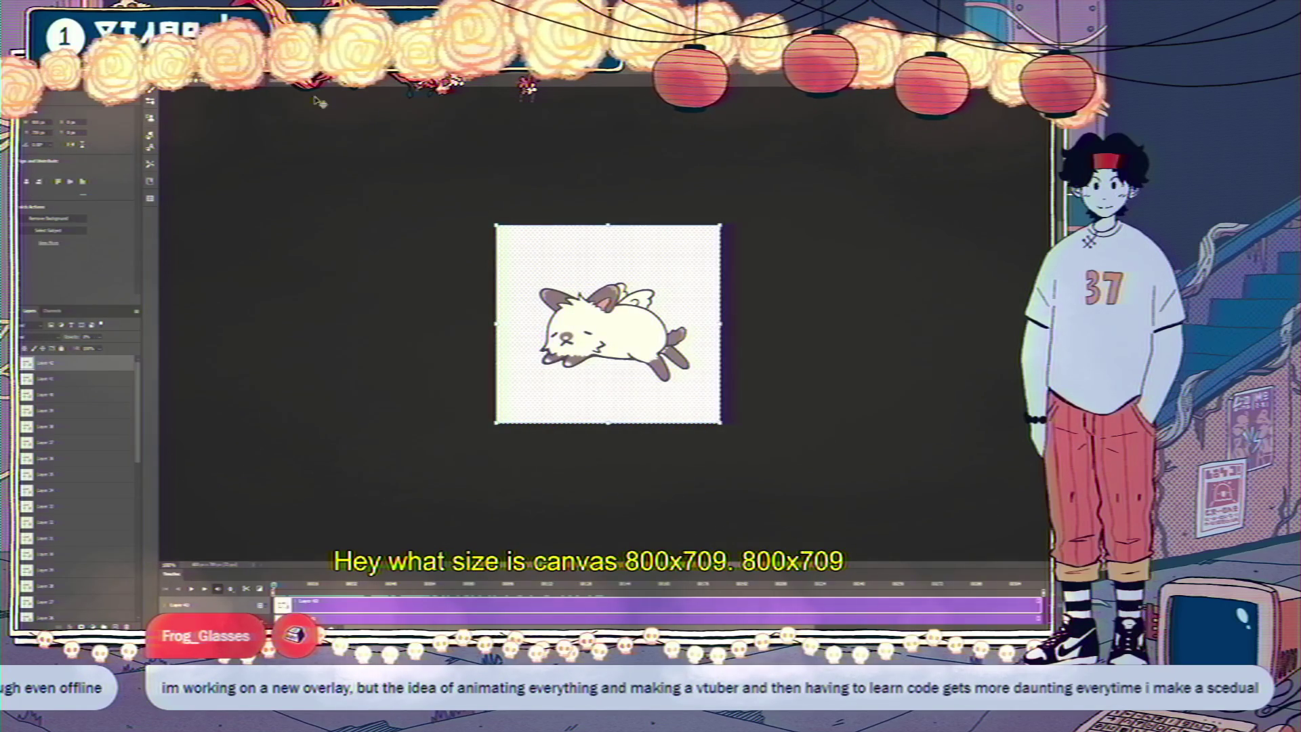
Step: Save the frame as momo.png inside a new momo folder in the bedroom assets
key("ctrl+shift+s")
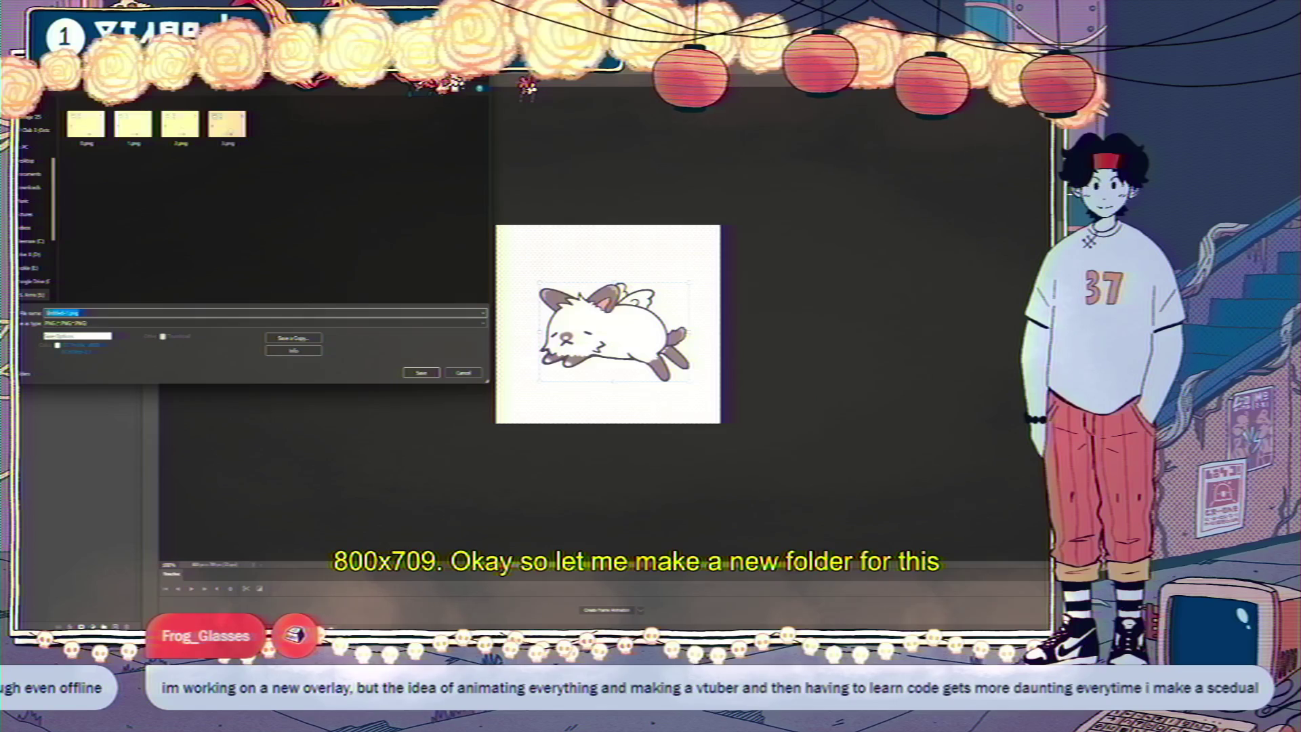
key("alt+Up")
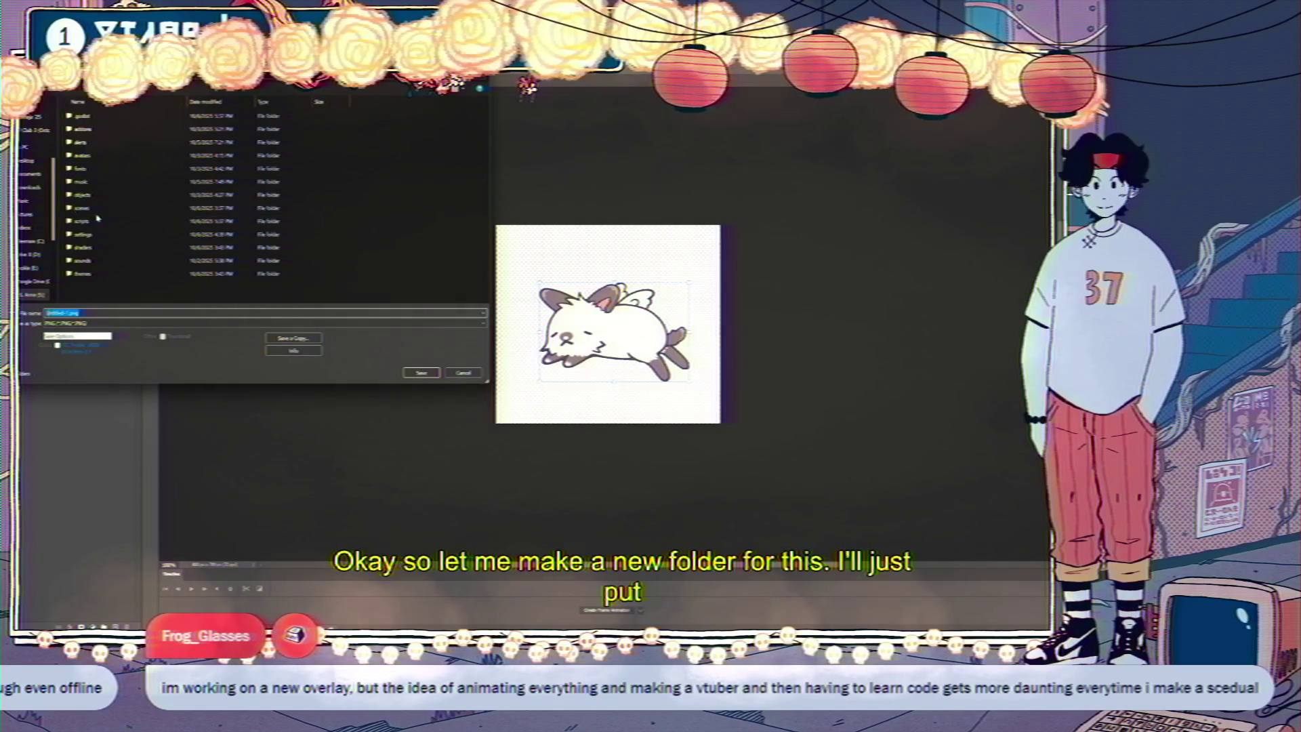
double_click(96, 142)
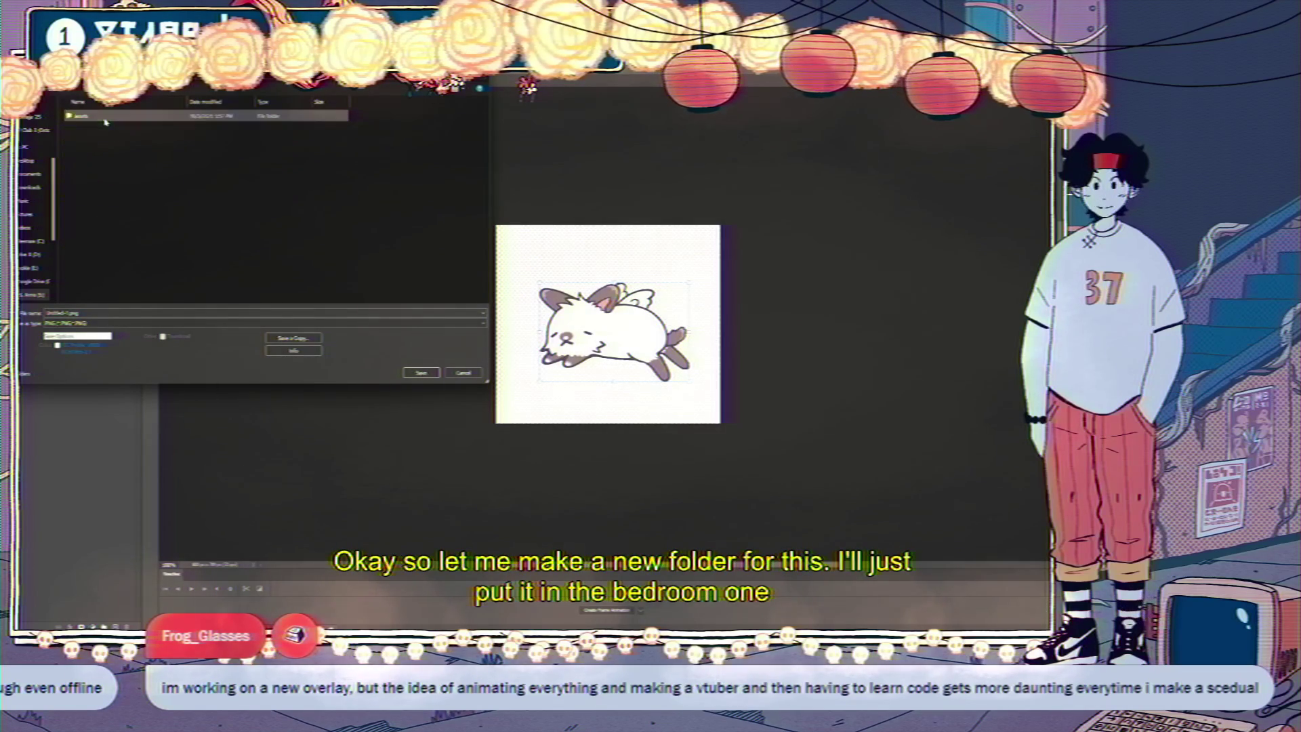
double_click(106, 118)
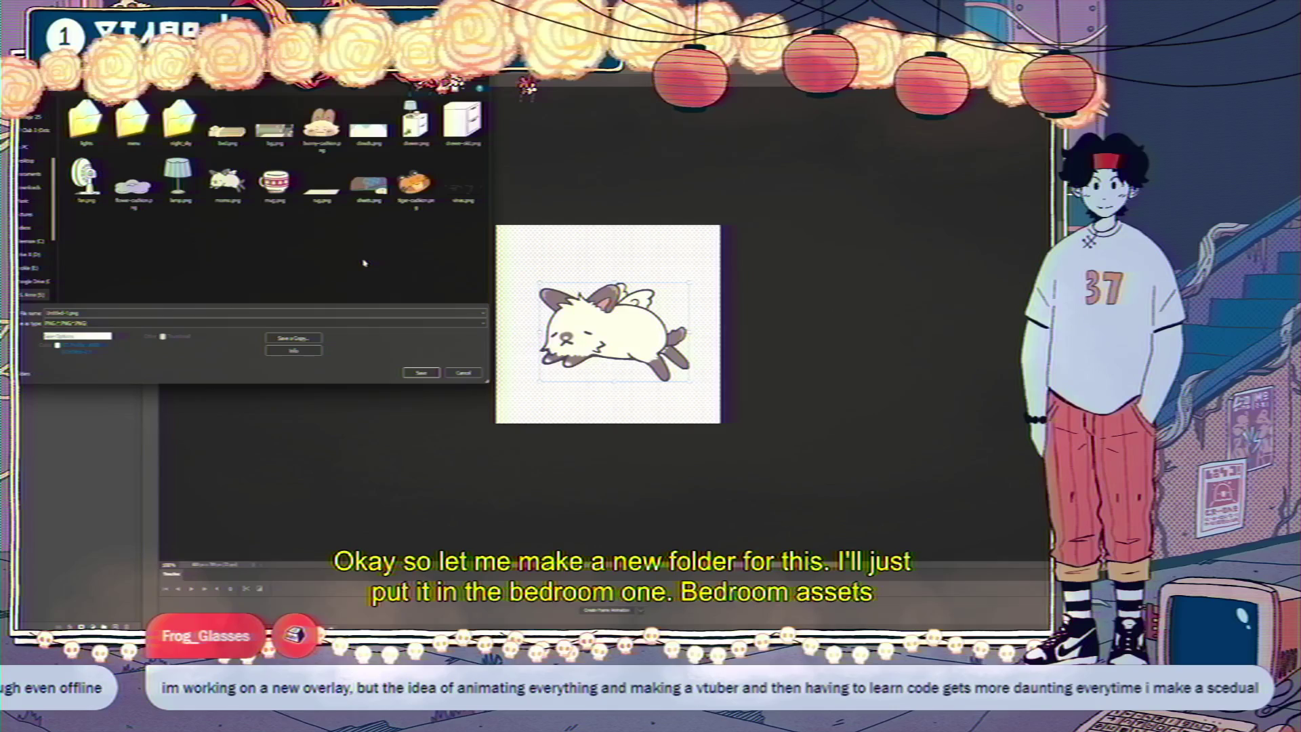
key("ctrl+shift+n")
key("Return")
double_click(173, 127)
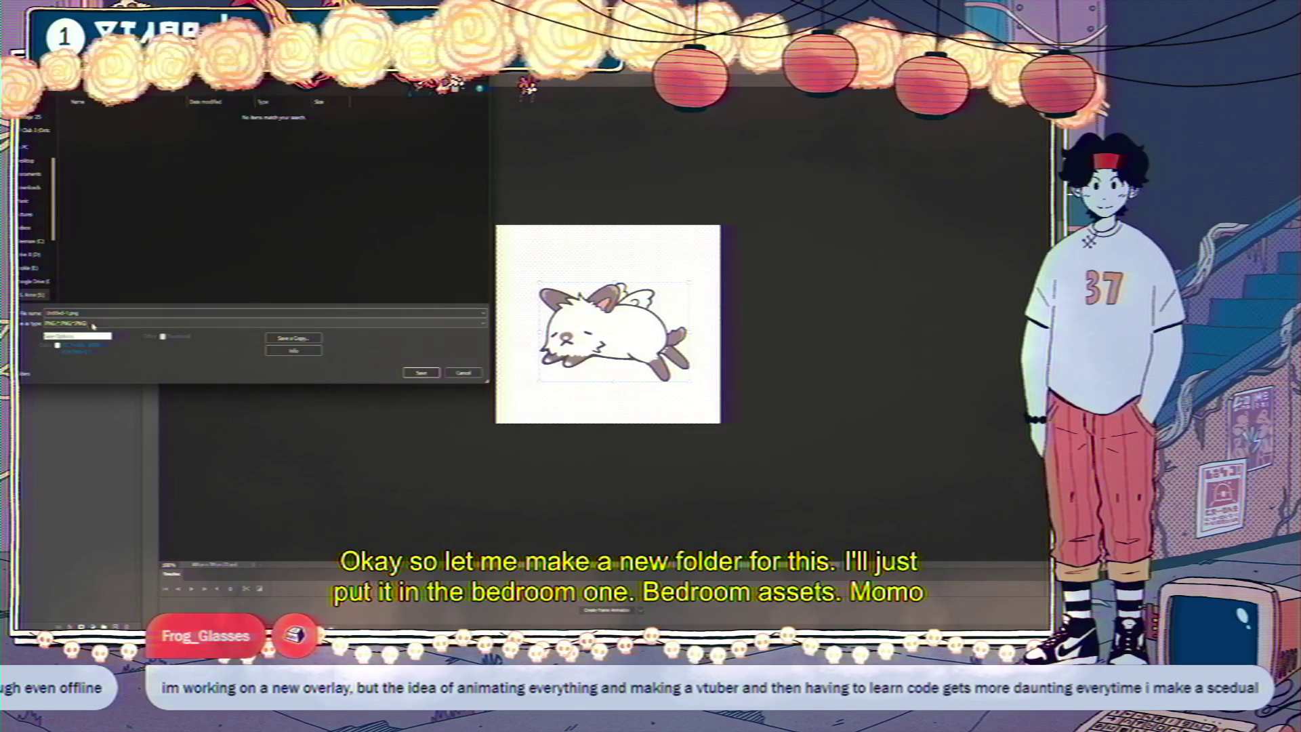
type("momo_8")
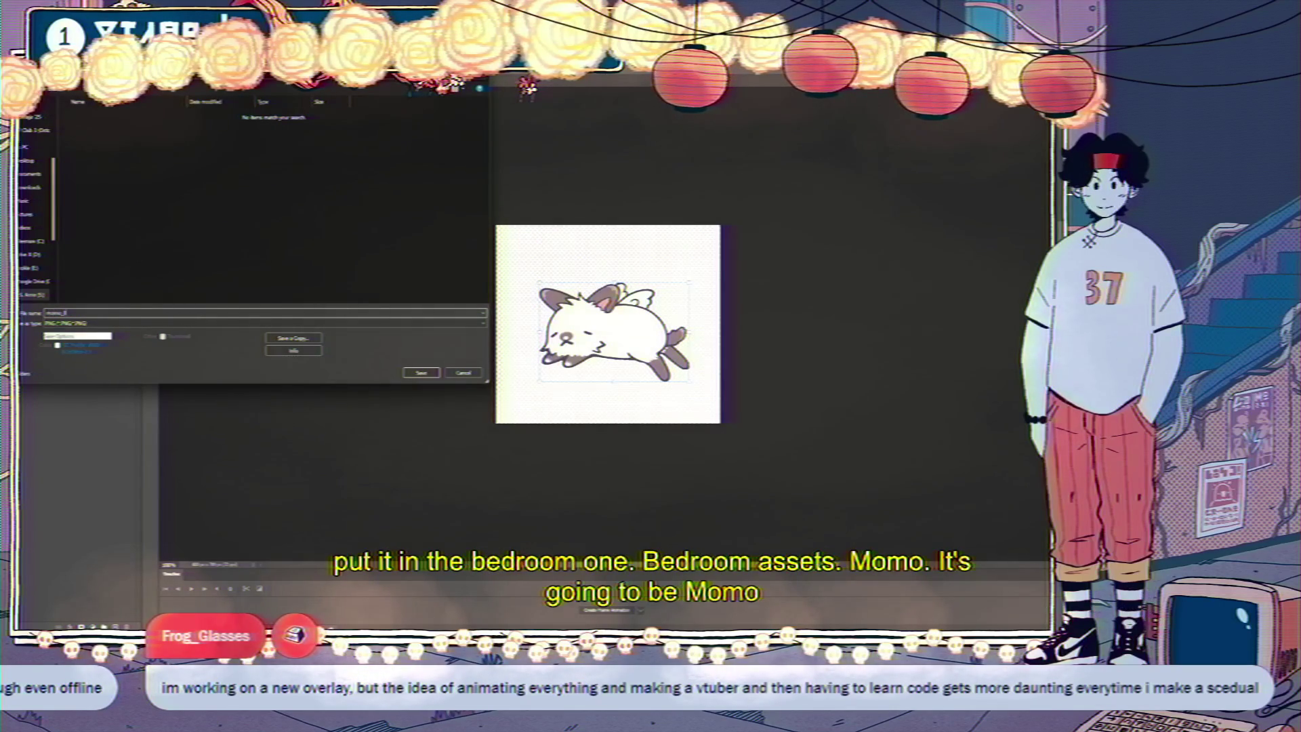
key("Return")
key("Return")
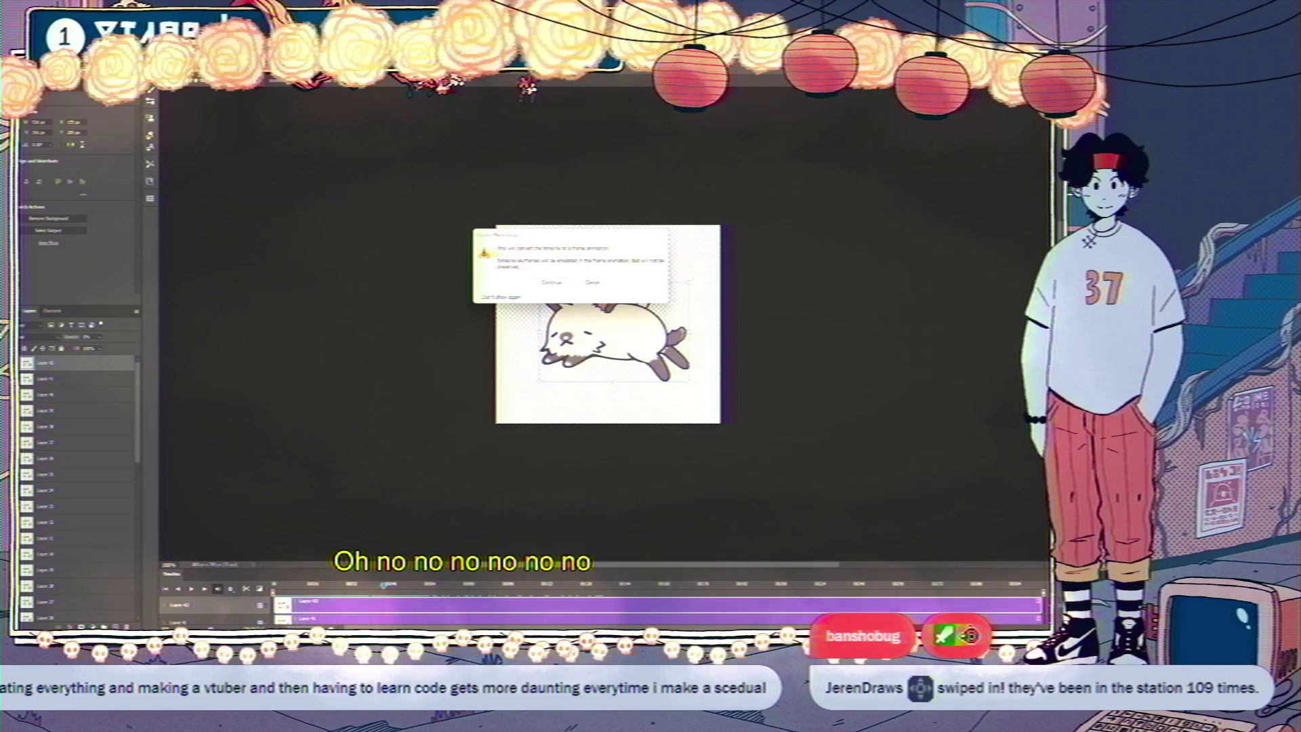
Step: Cancel the frame conversion, move a layer, and enlarge the timeline to inspect layer tracks
left_click(593, 282)
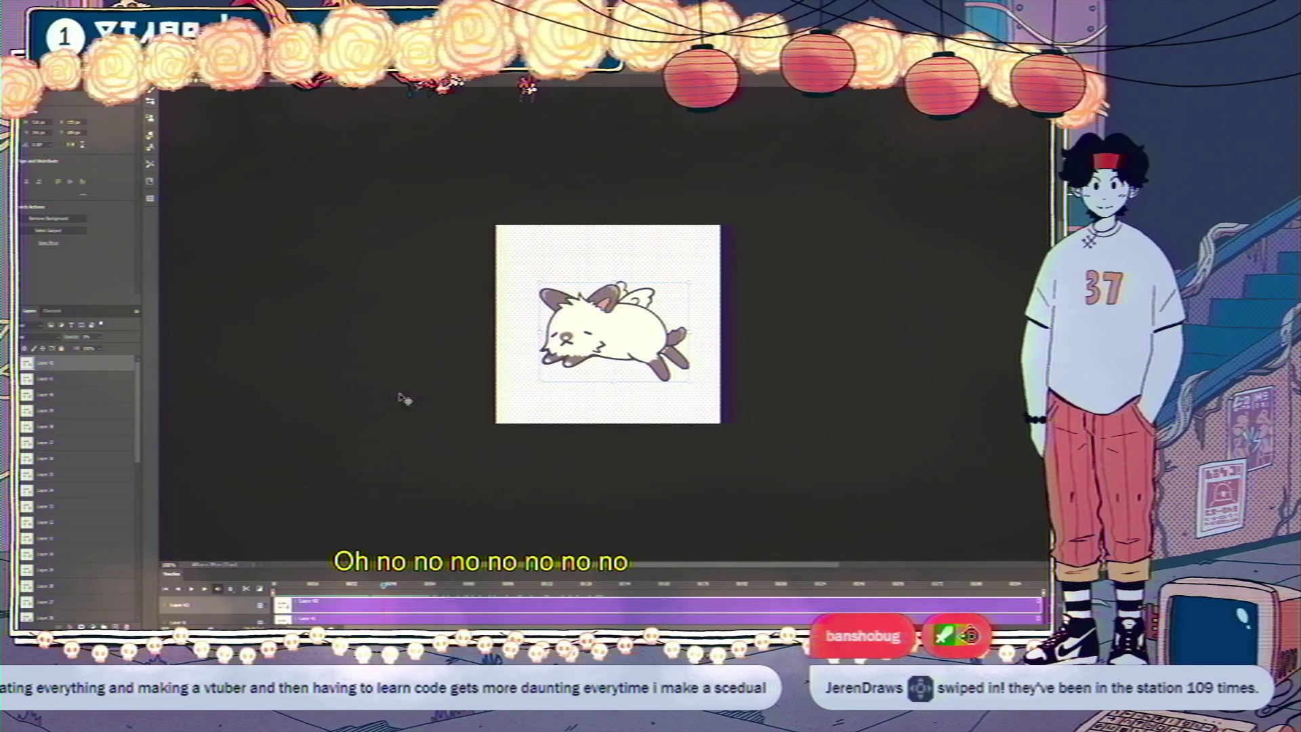
left_click(427, 389)
left_click_drag(136, 404, 137, 585)
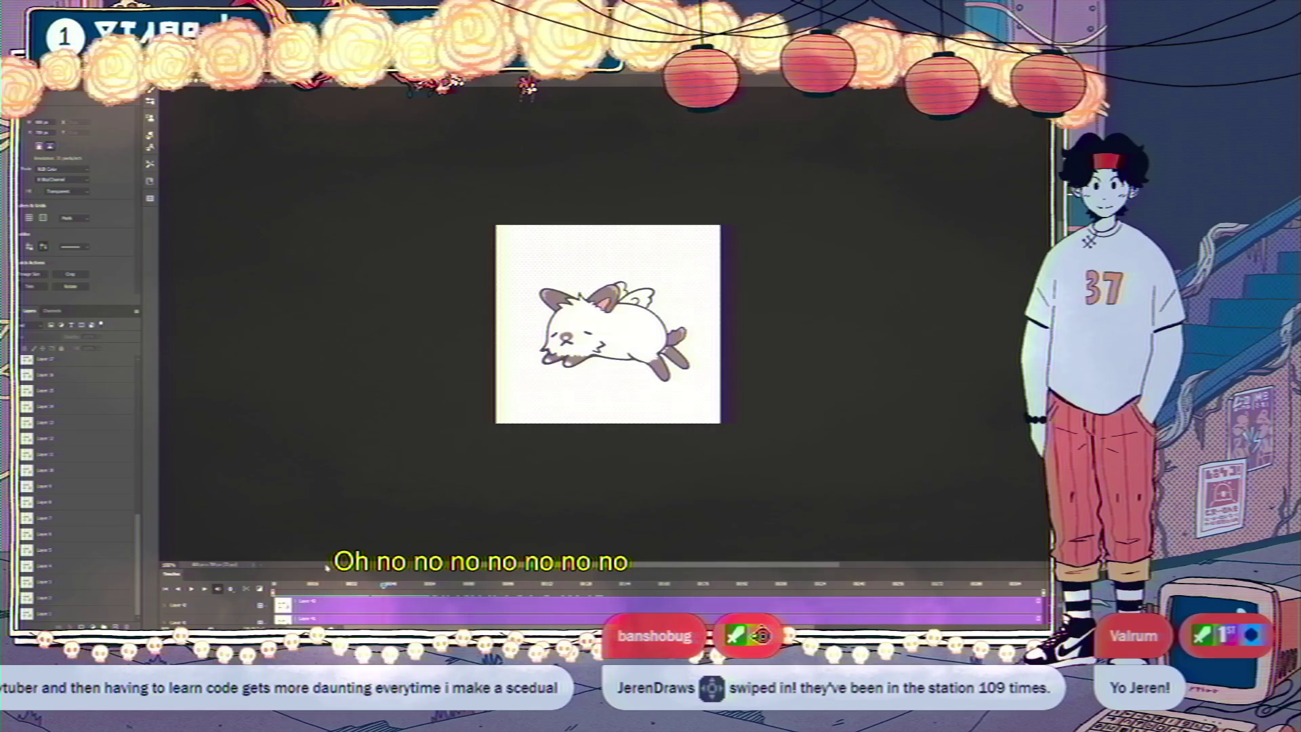
mouse_move(325, 568)
left_mouse_down()
mouse_move(332, 512)
mouse_move(390, 401)
left_mouse_up()
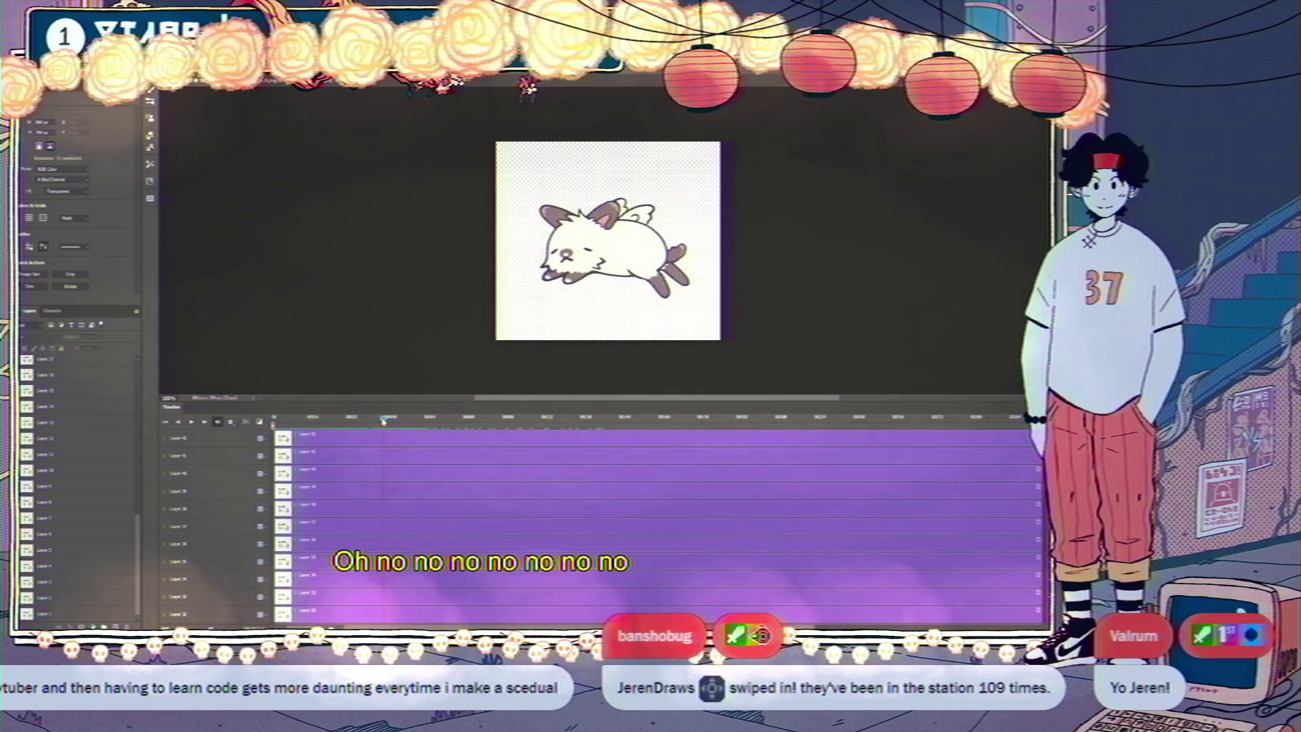
left_click_drag(381, 420, 389, 419)
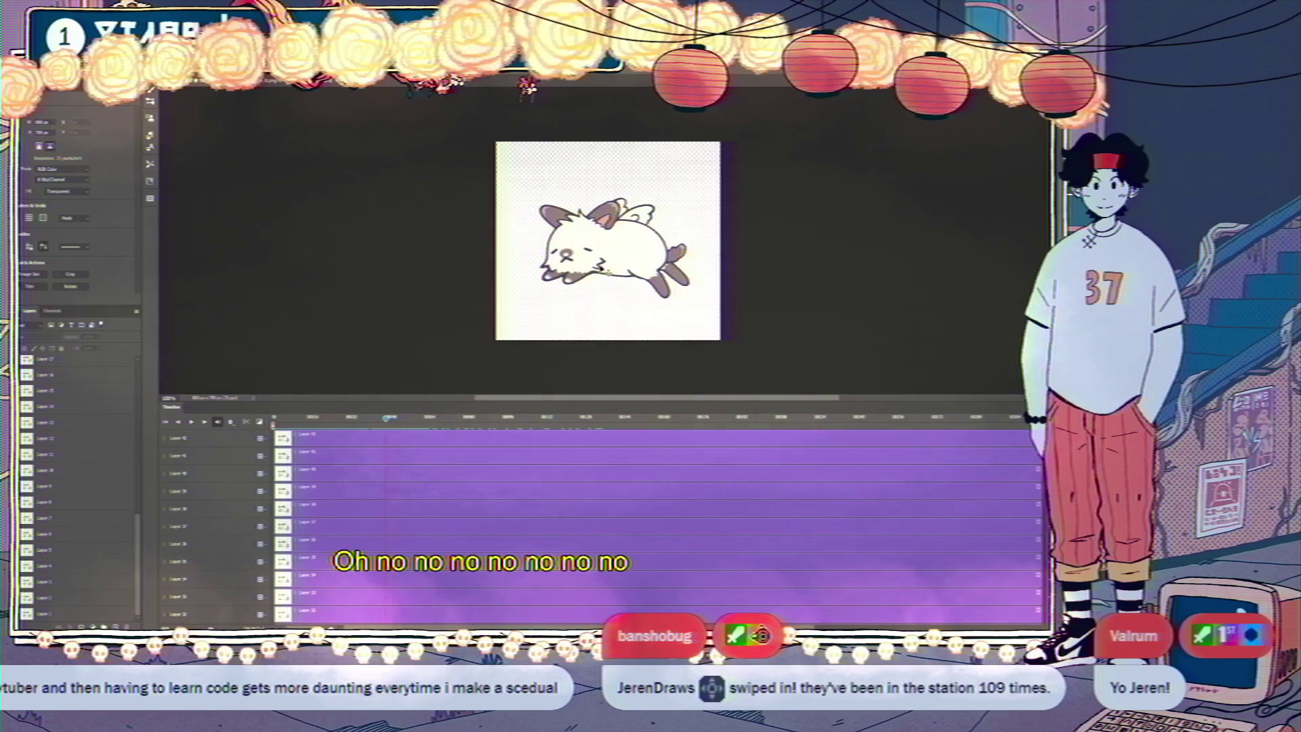
left_click(606, 271)
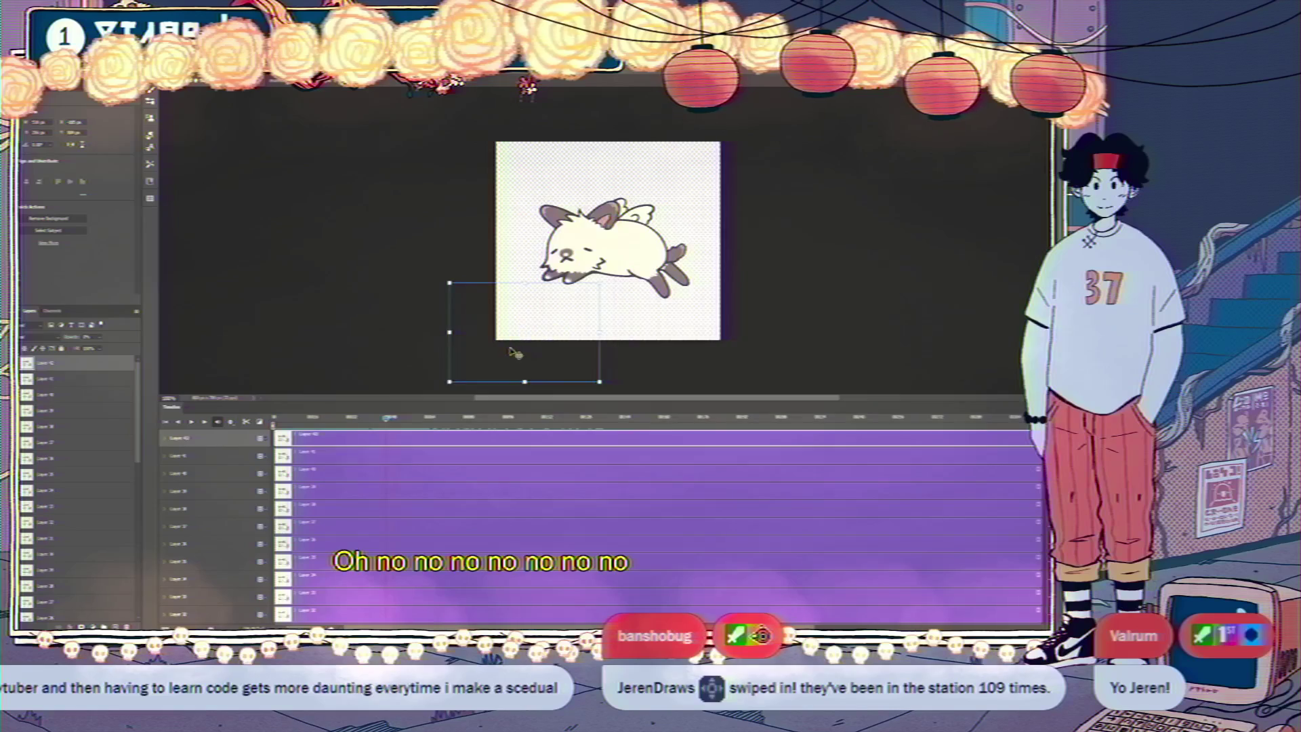
left_click(315, 473)
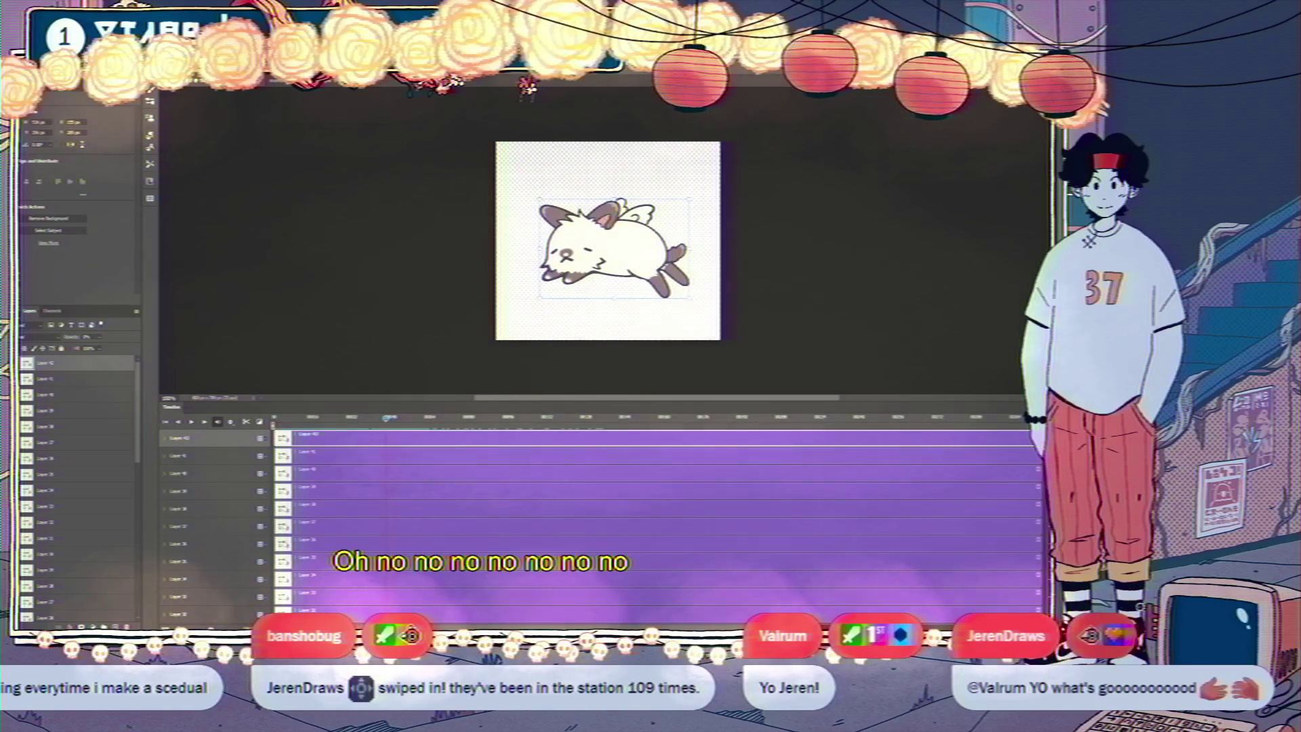
scroll(596, 522, "down", 10)
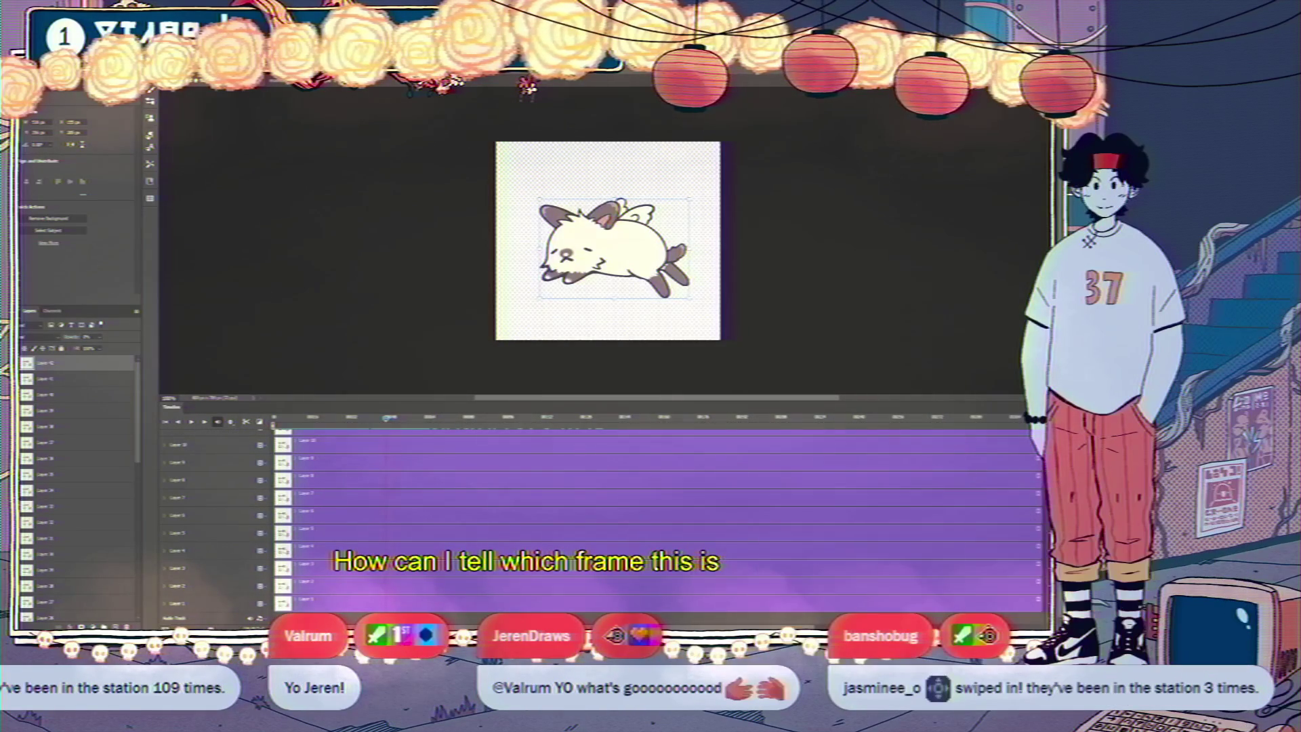
Step: Convert the timeline to a frame animation and step through its frames
left_click(254, 616)
left_click(551, 281)
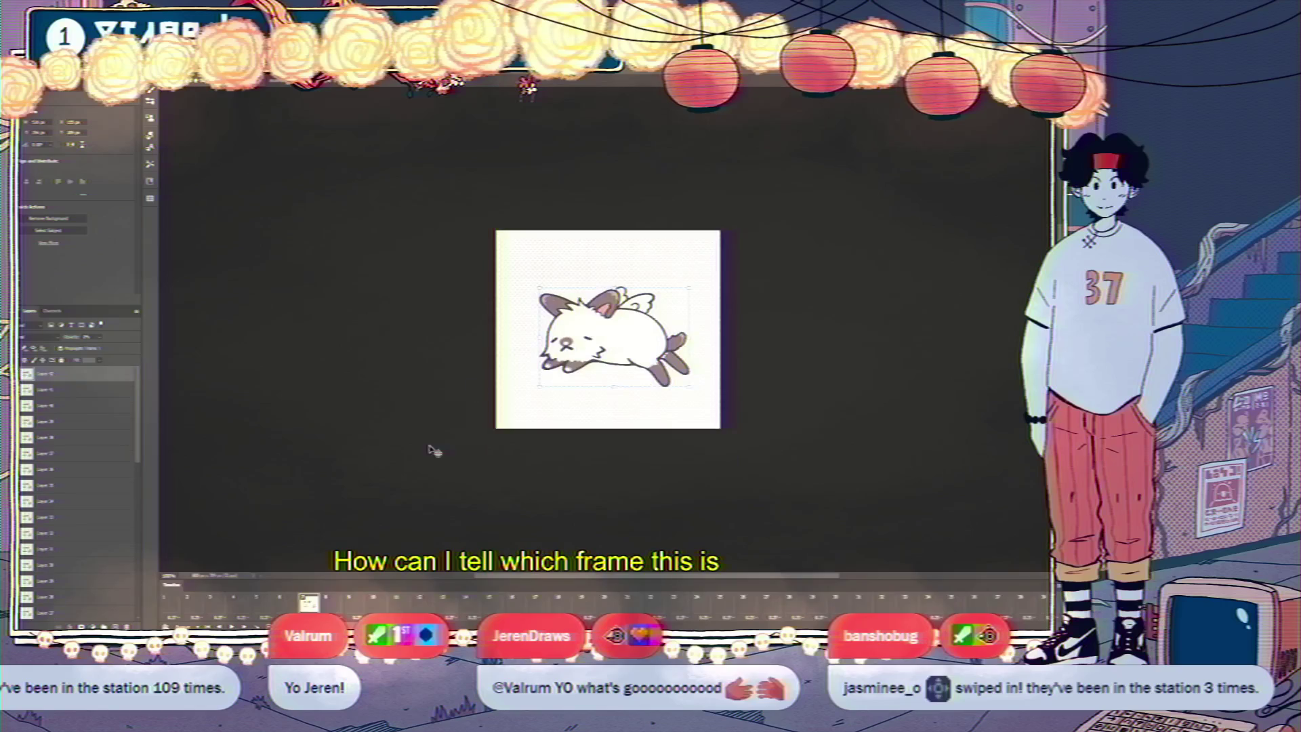
left_click(332, 603)
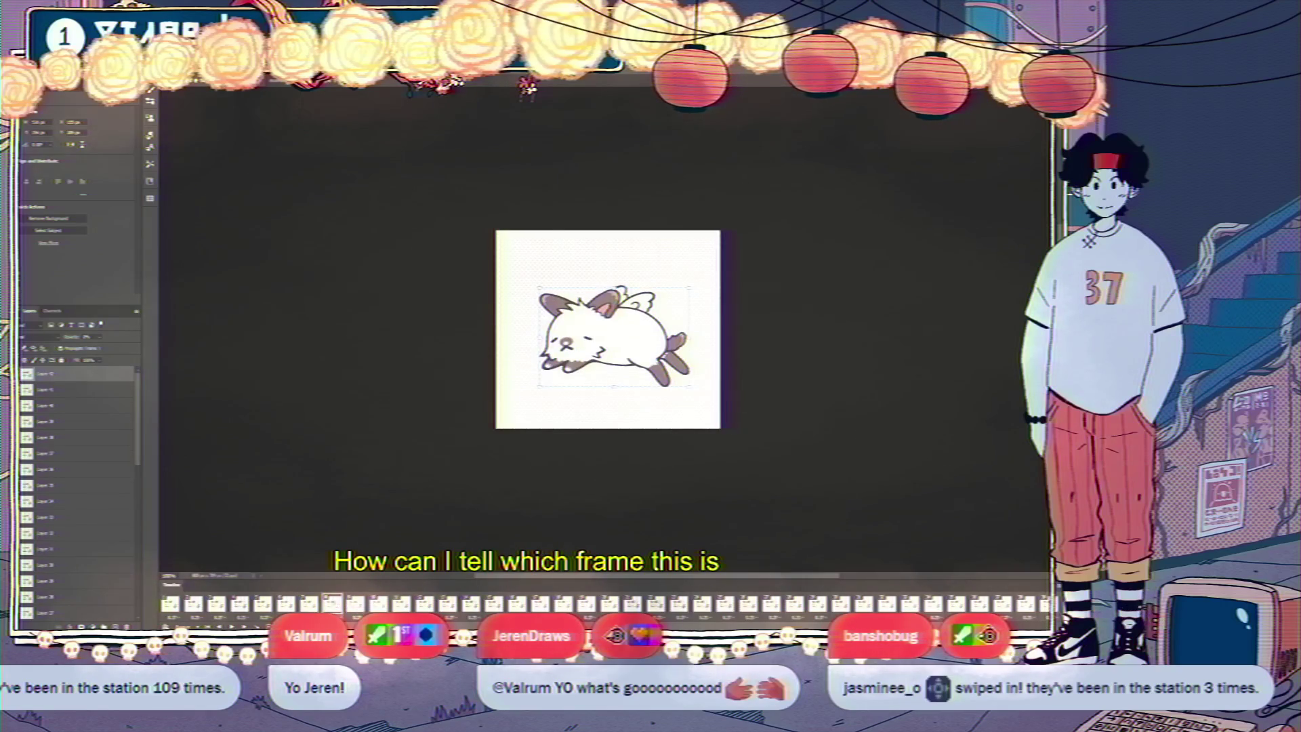
left_click(309, 603)
left_click(286, 602)
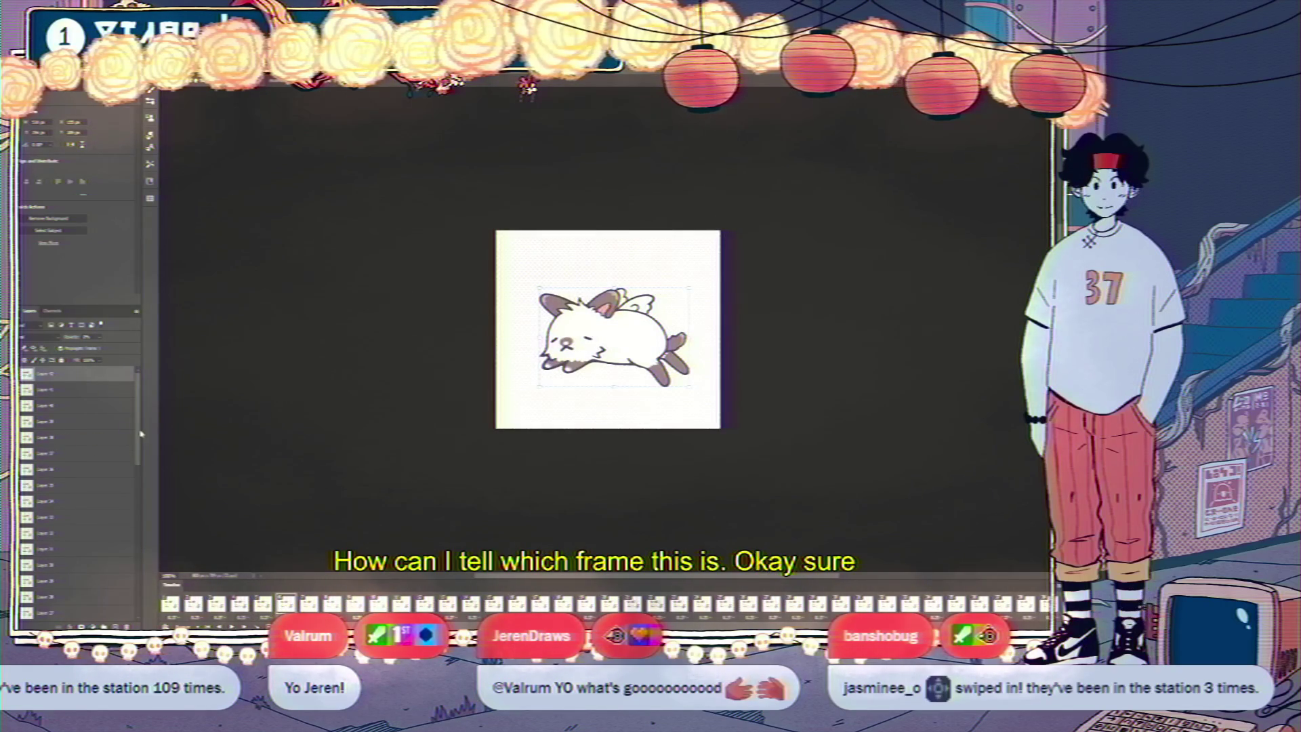
Step: Reorder layers in the stack and match the Momo drawing and Layer 7 to their frames
left_click_drag(130, 524, 132, 528)
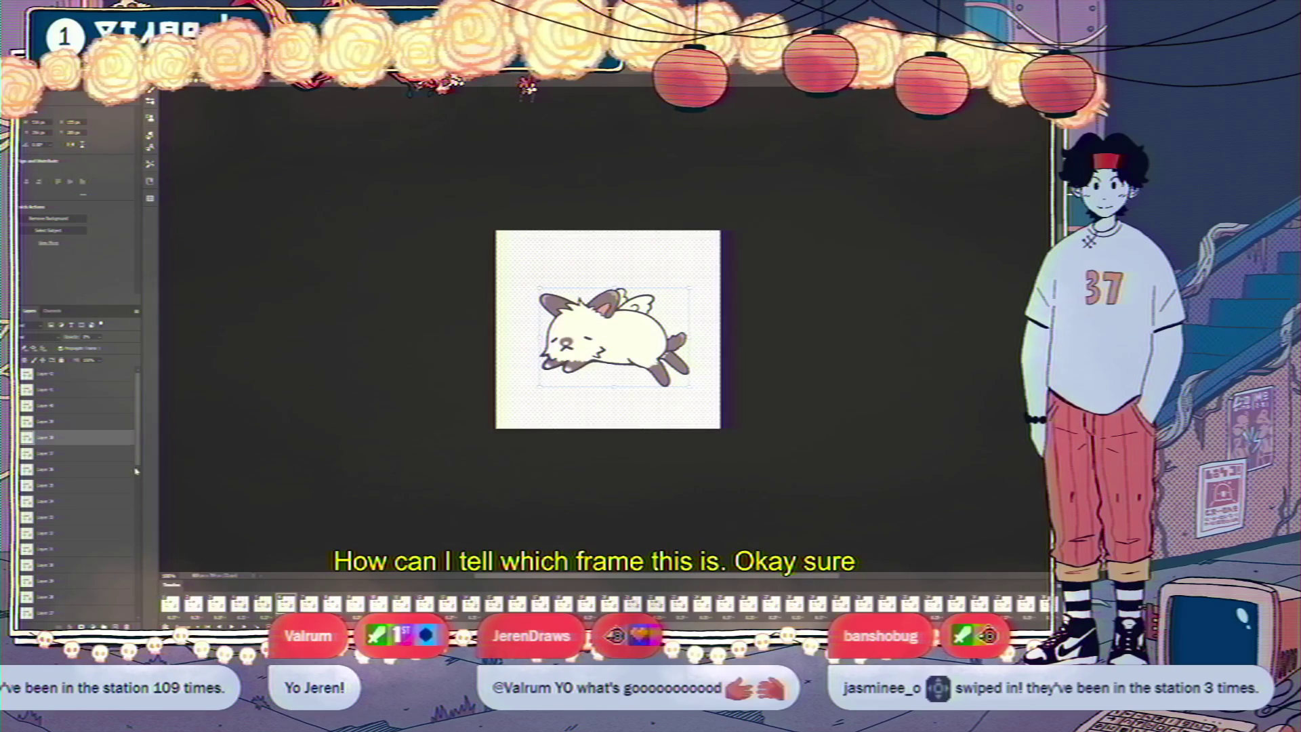
left_click_drag(139, 450, 127, 624)
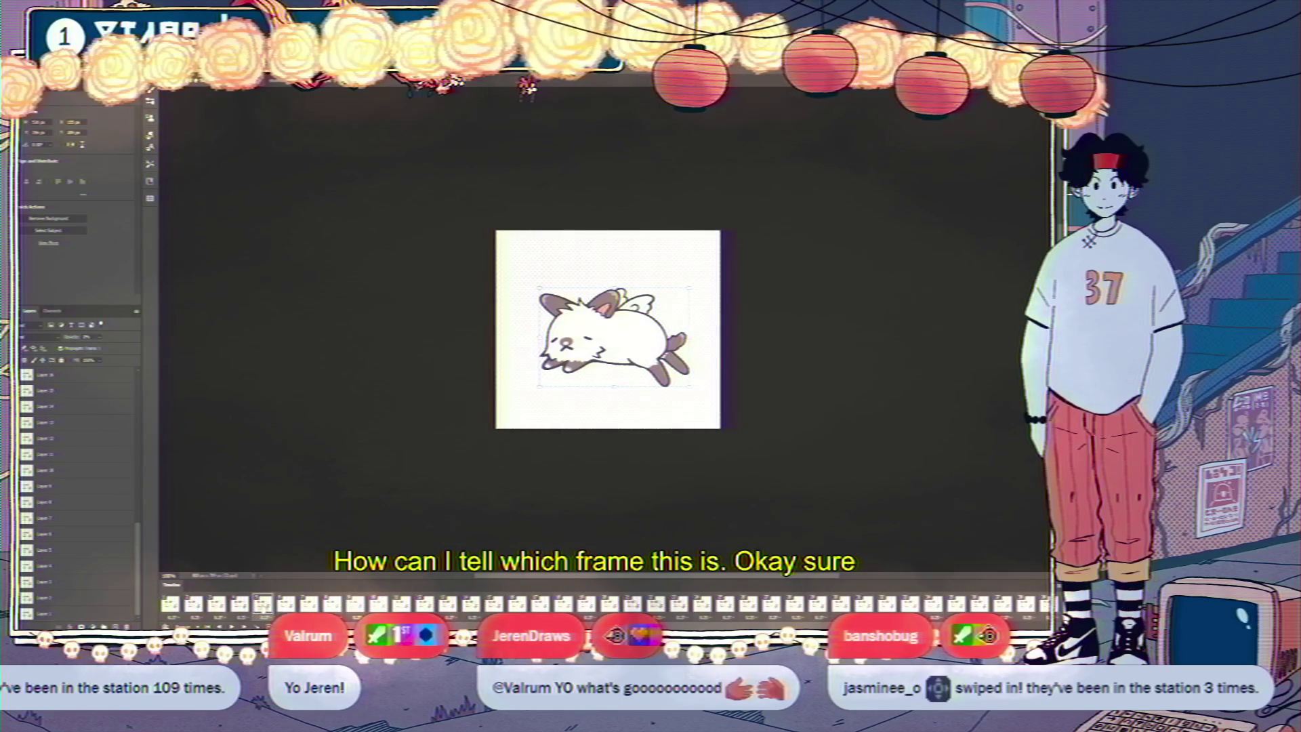
left_click(309, 603)
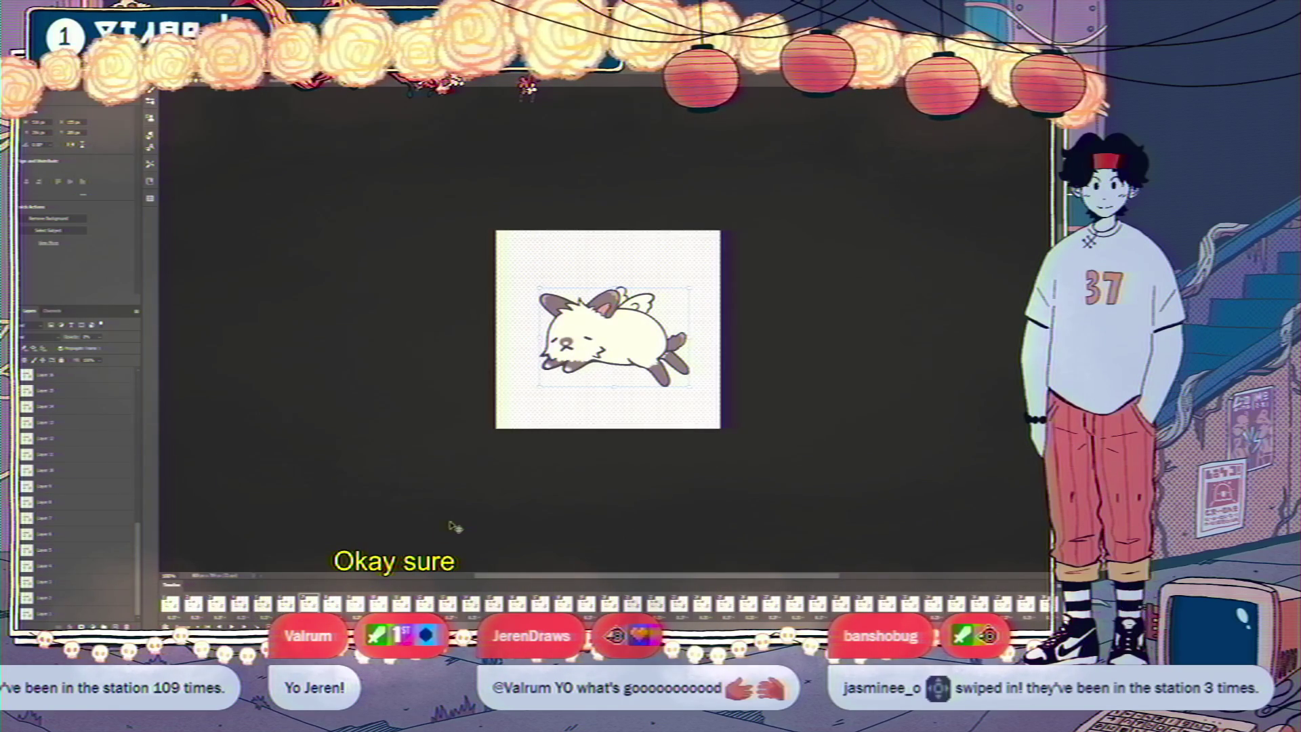
left_click(601, 354)
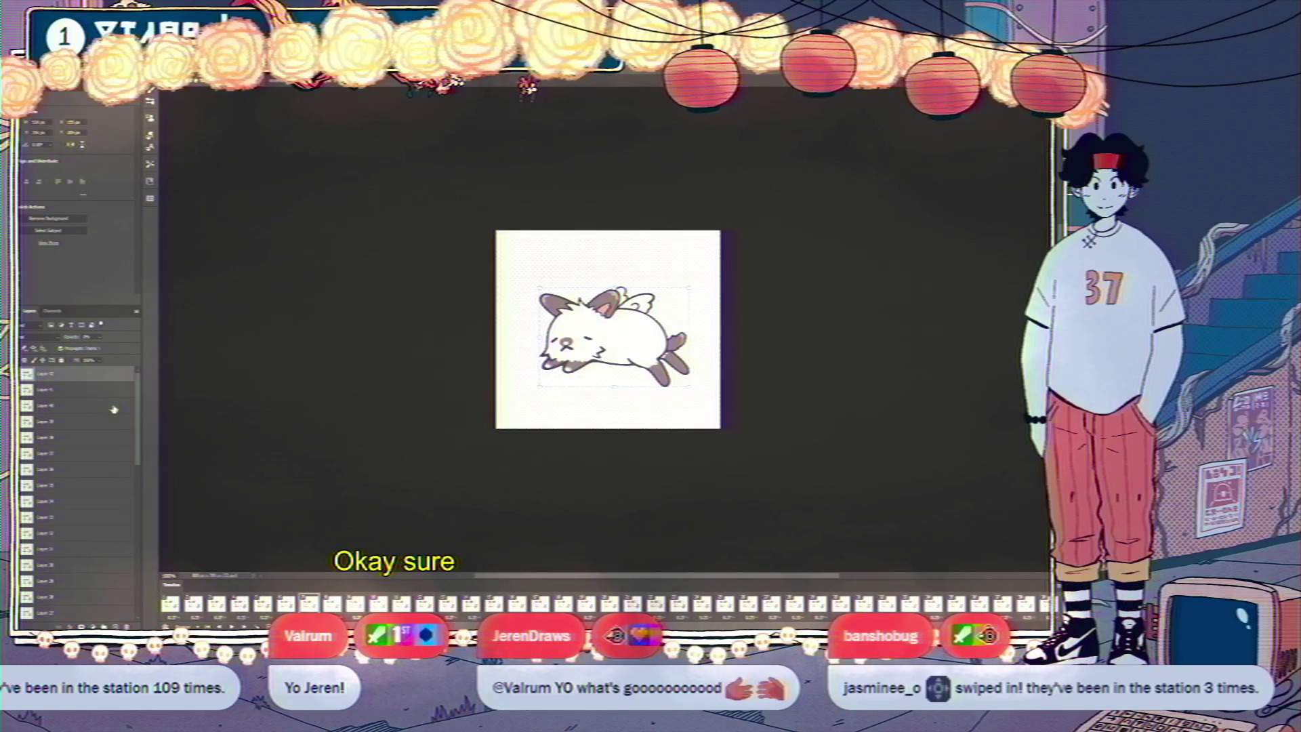
left_click_drag(138, 406, 123, 561)
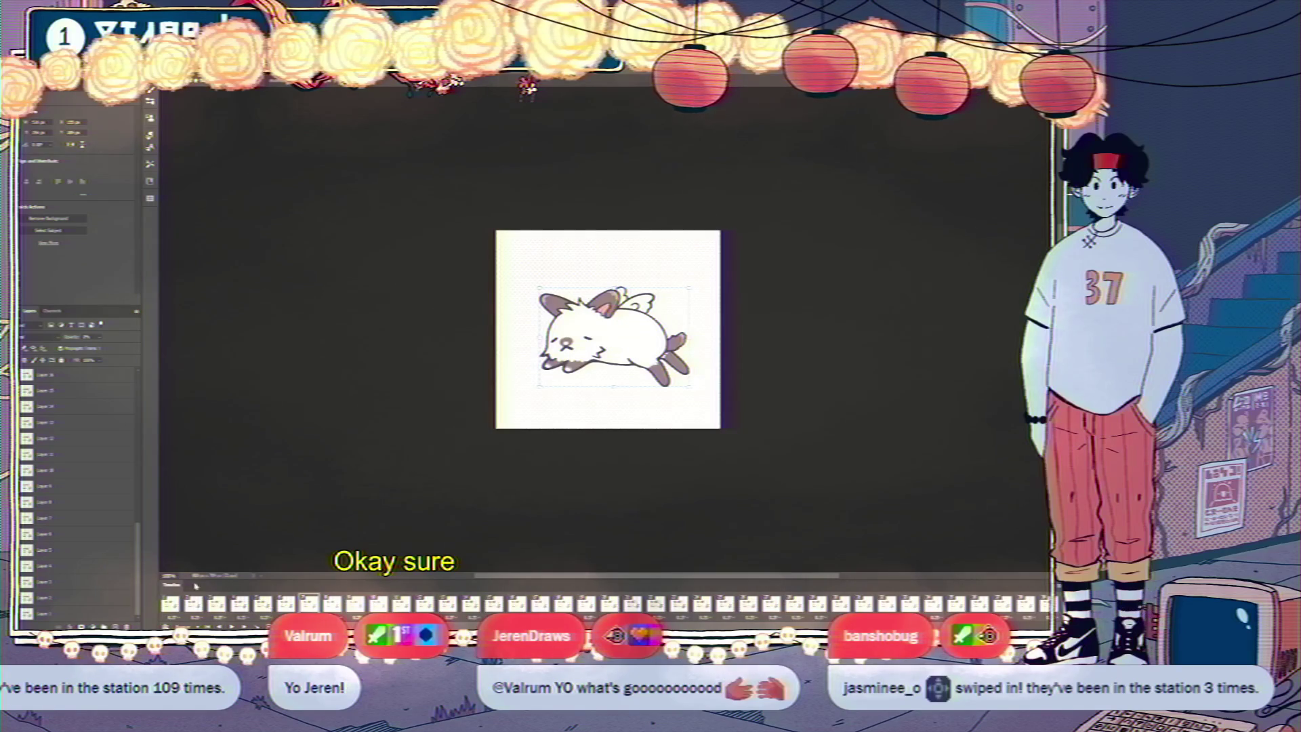
left_click(60, 526)
Step: Reduce the export document to one frame layer and save it as momo_0.png
left_click(272, 82)
key("ctrl+z")
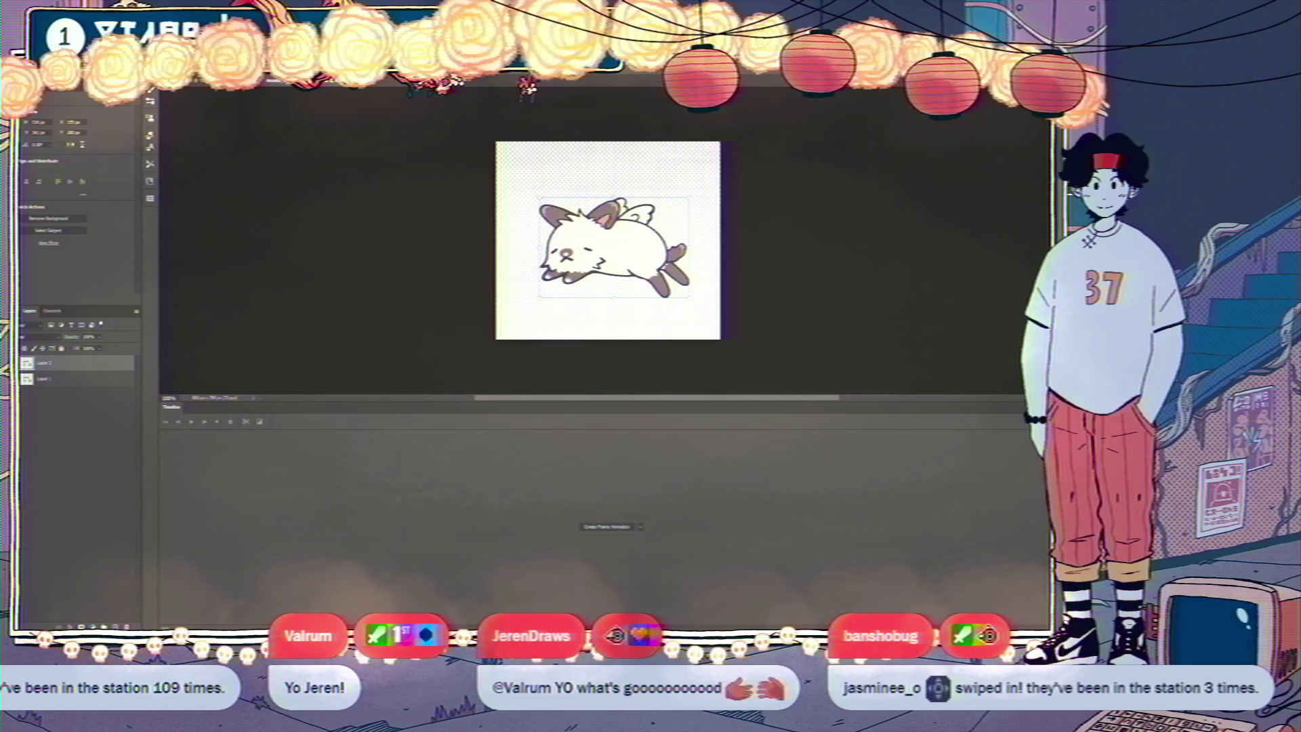
left_click(33, 383)
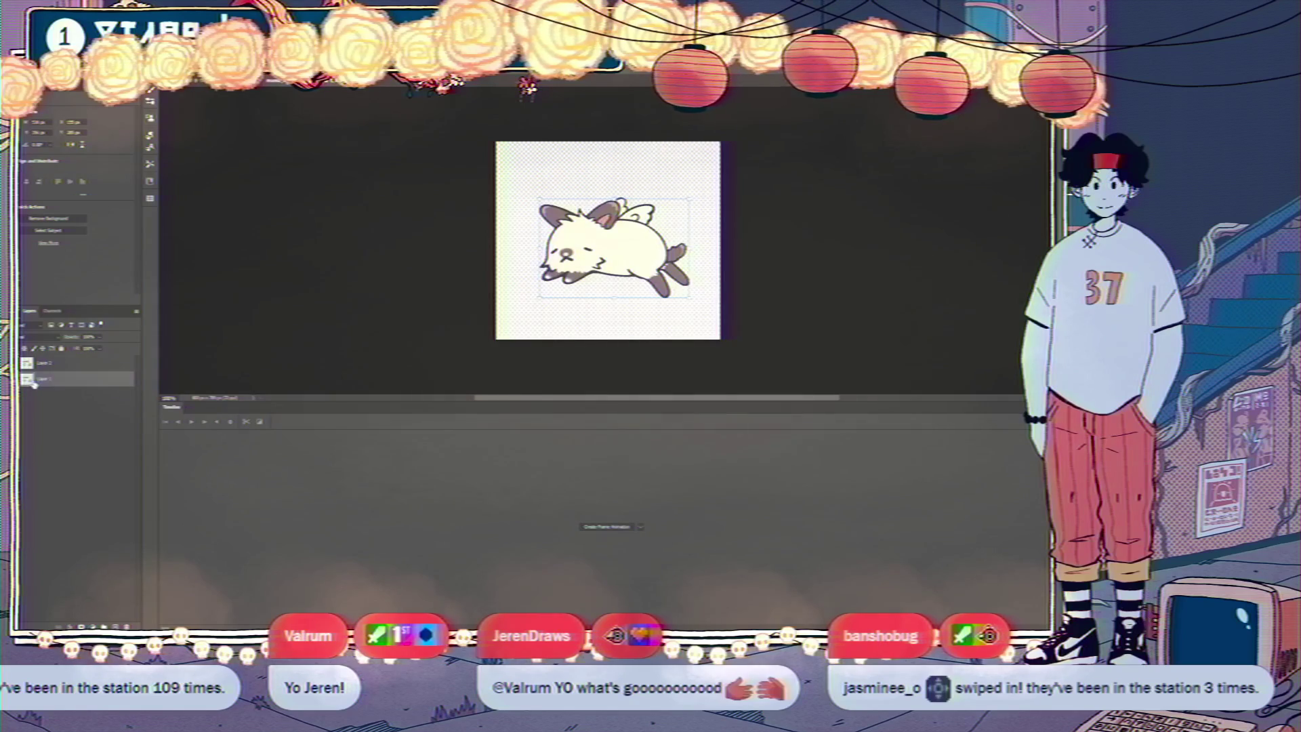
key("Delete")
key("ctrl+shift+s")
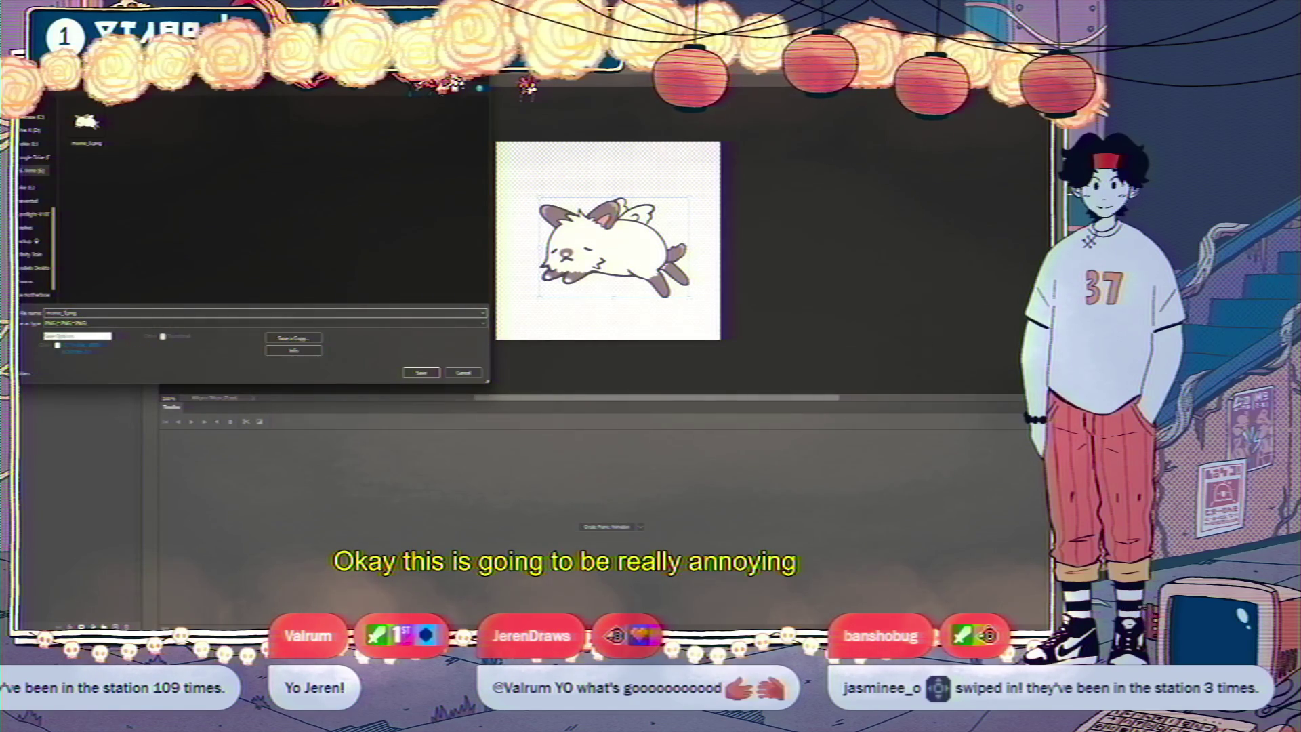
key("Return")
key("Return")
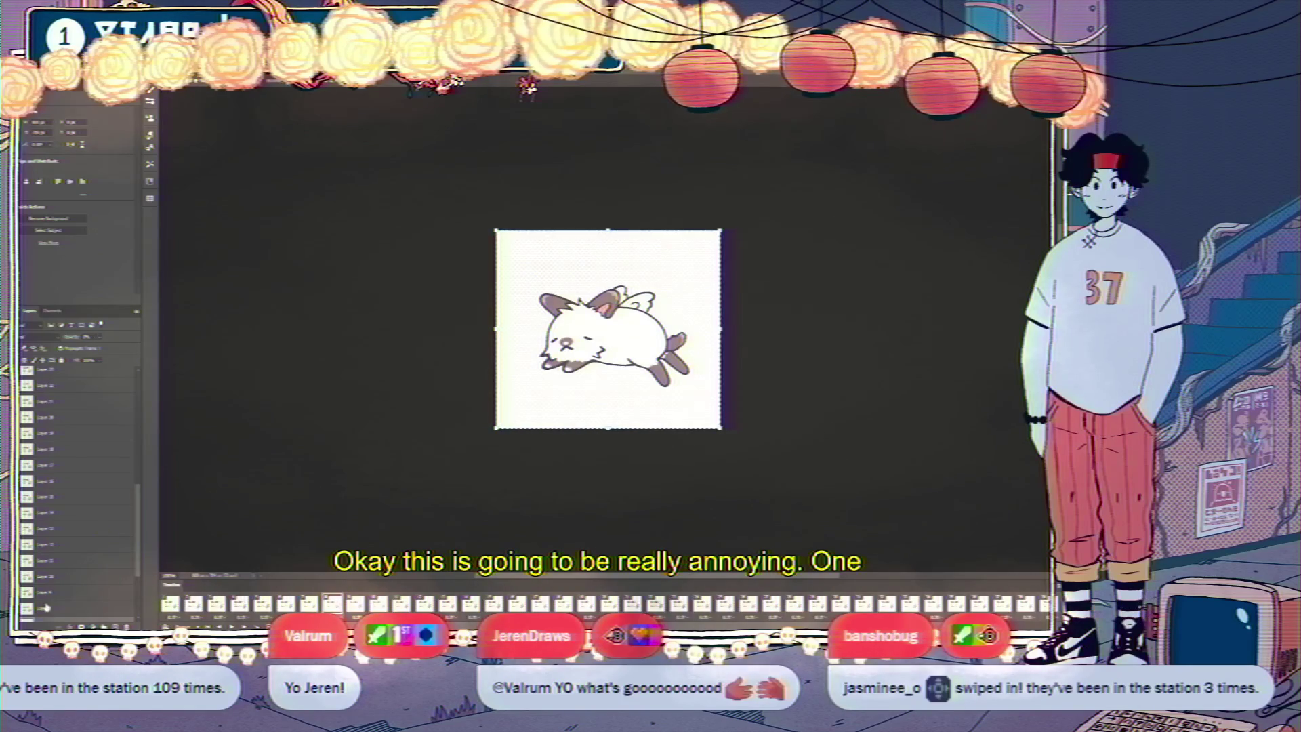
Step: Save the next frame as momo_1.png, accepting the PNG format options
left_click(69, 608)
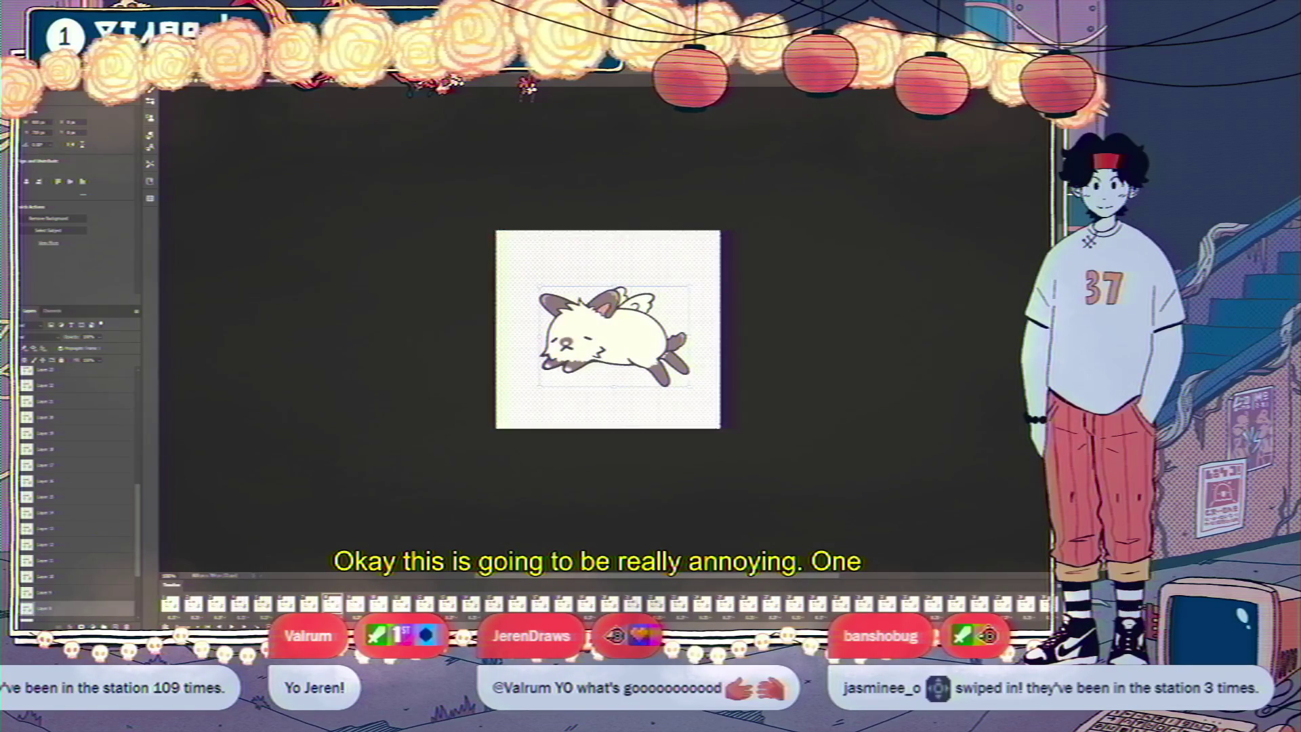
key("ctrl+z")
key("ctrl+z")
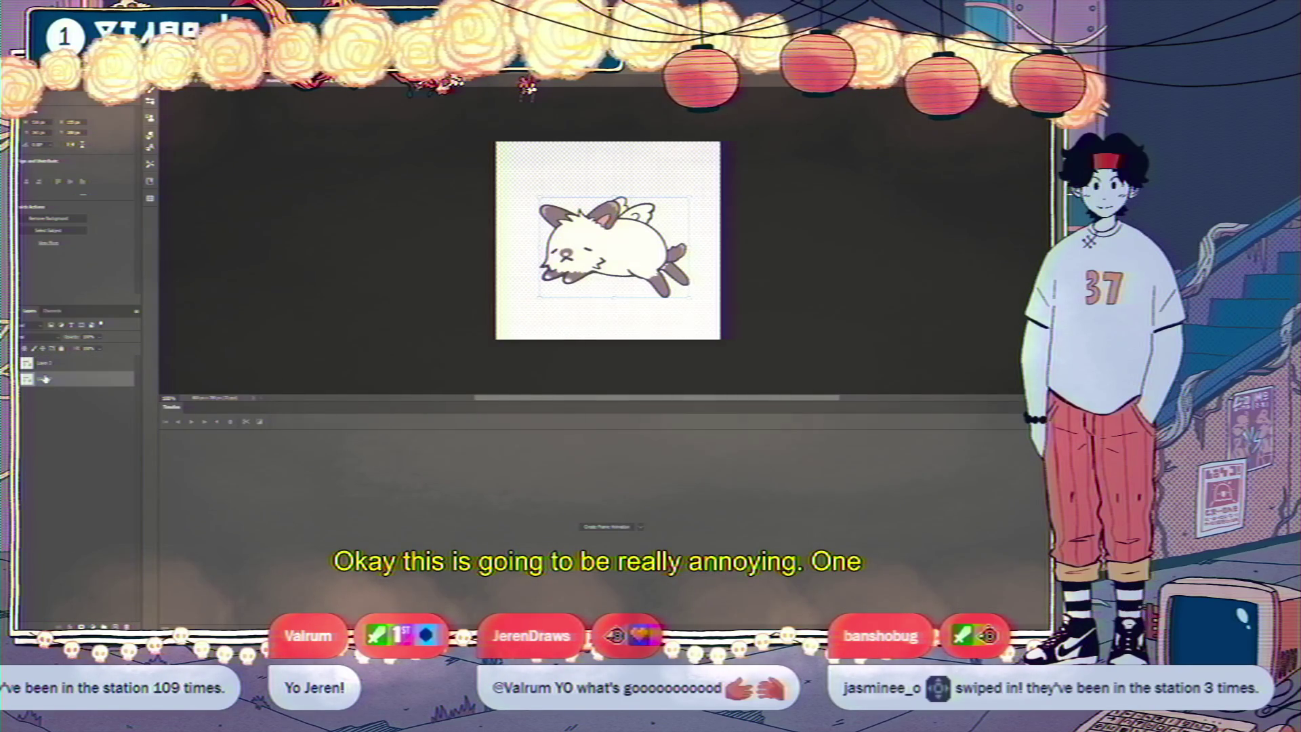
key("ctrl+shift+s")
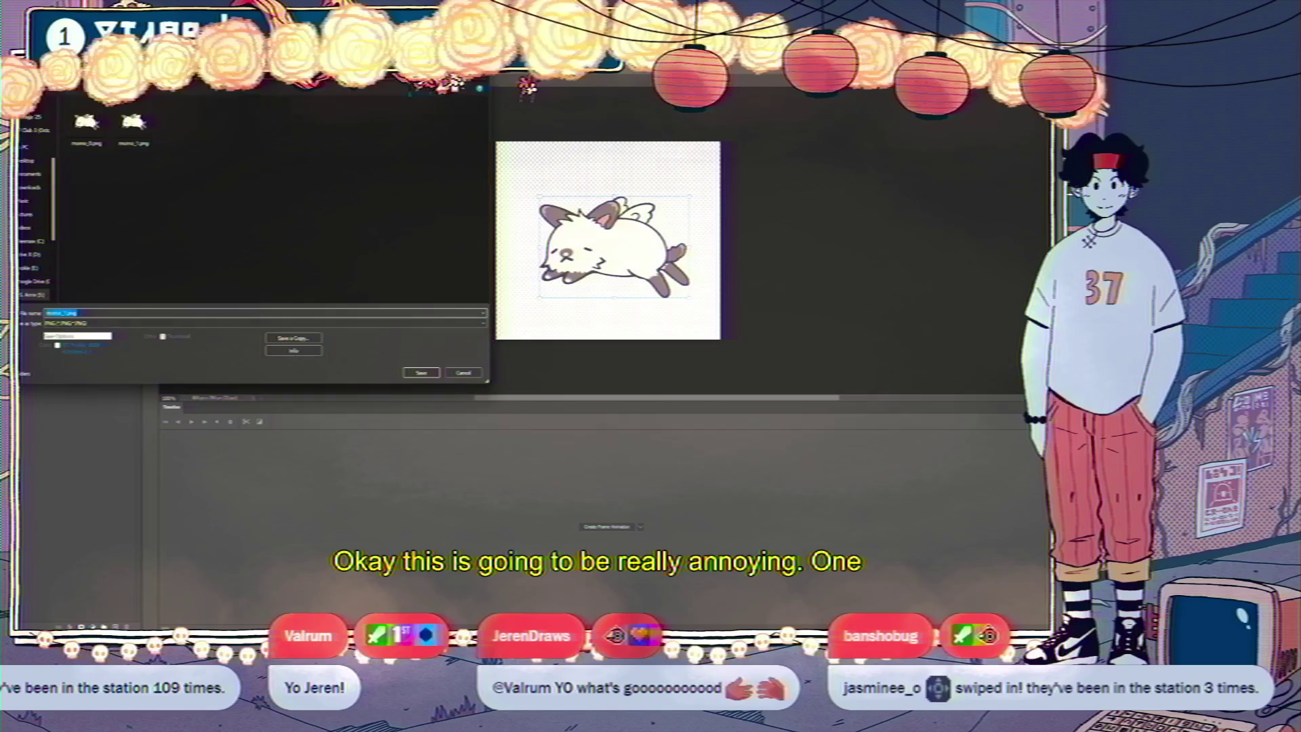
key("Return")
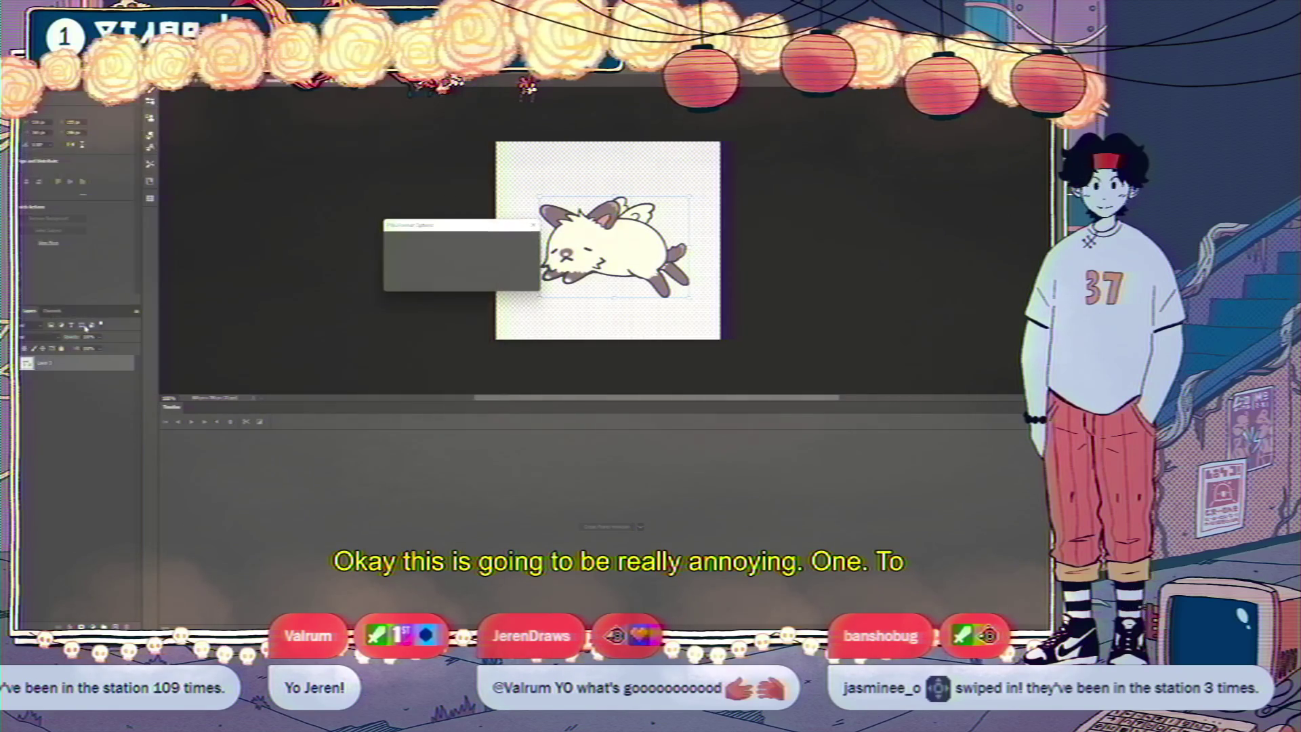
key("Return")
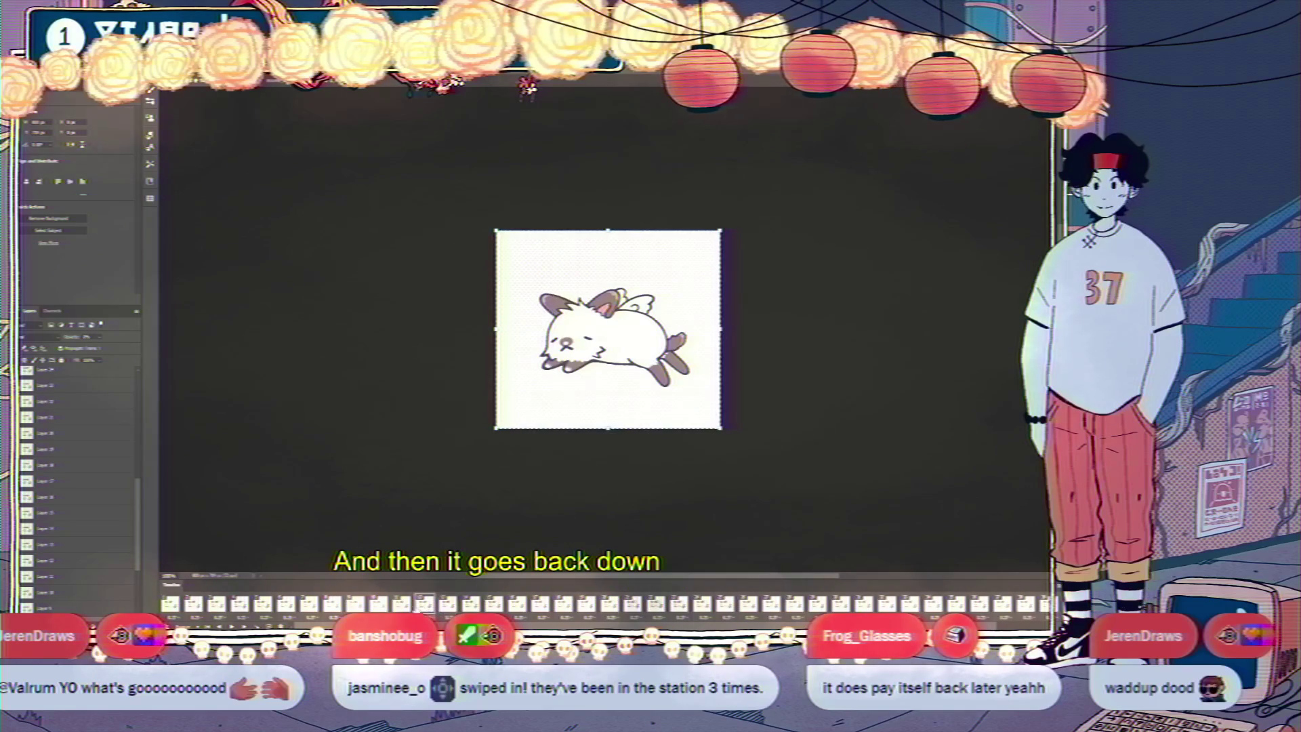
Step: Step through the timeline frames to find Momo's ear-twitch pose
left_click(454, 606)
left_click(478, 608)
left_click(494, 605)
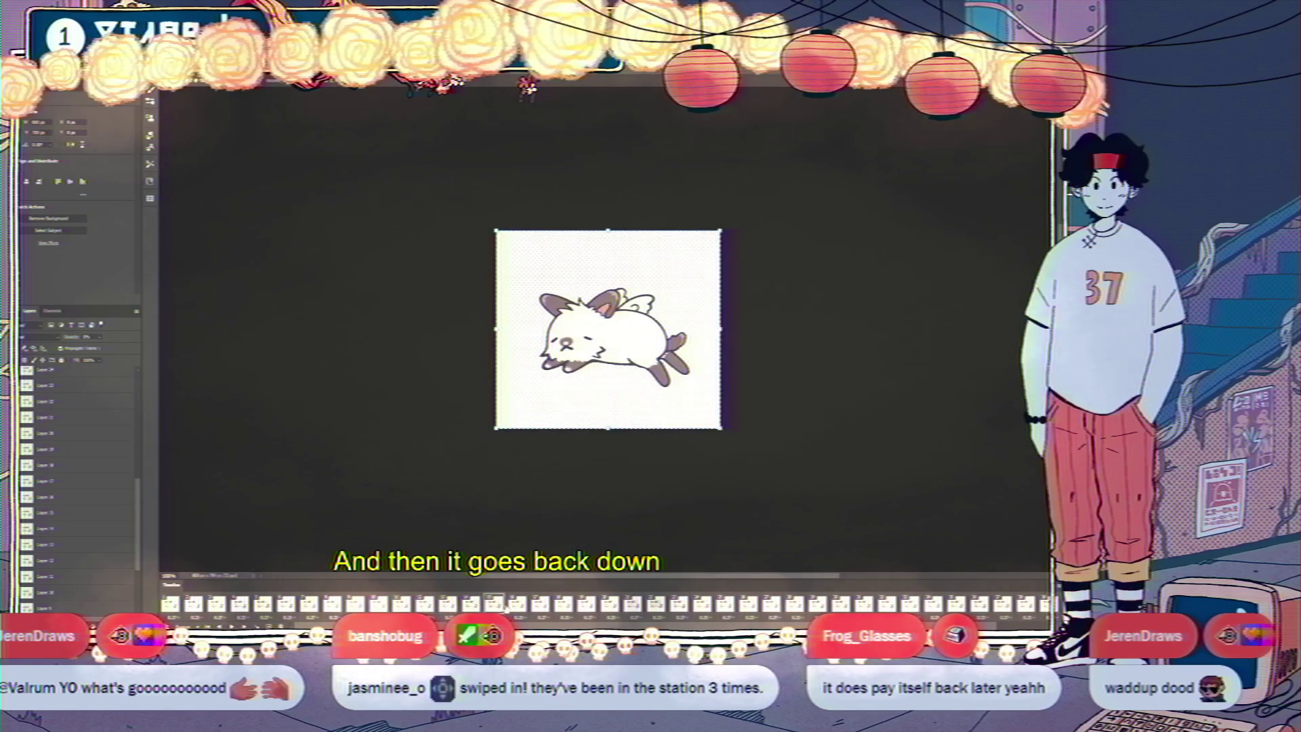
left_click(517, 605)
left_click(540, 605)
left_click(563, 606)
left_click(590, 608)
left_click(609, 605)
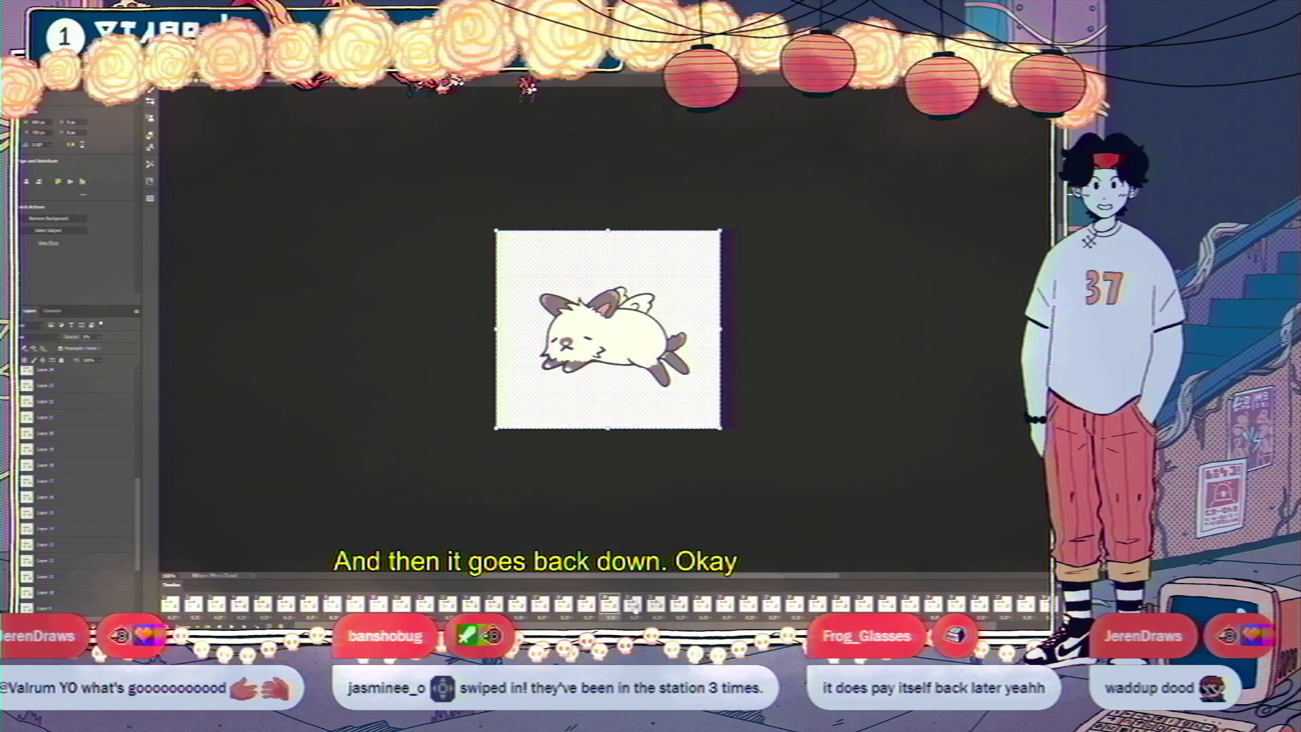
left_click(632, 605)
left_click(655, 607)
left_click(680, 606)
left_click(703, 606)
left_click(725, 607)
left_click(748, 607)
left_click(772, 607)
left_click(796, 606)
left_click(818, 607)
left_click(841, 606)
left_click(864, 606)
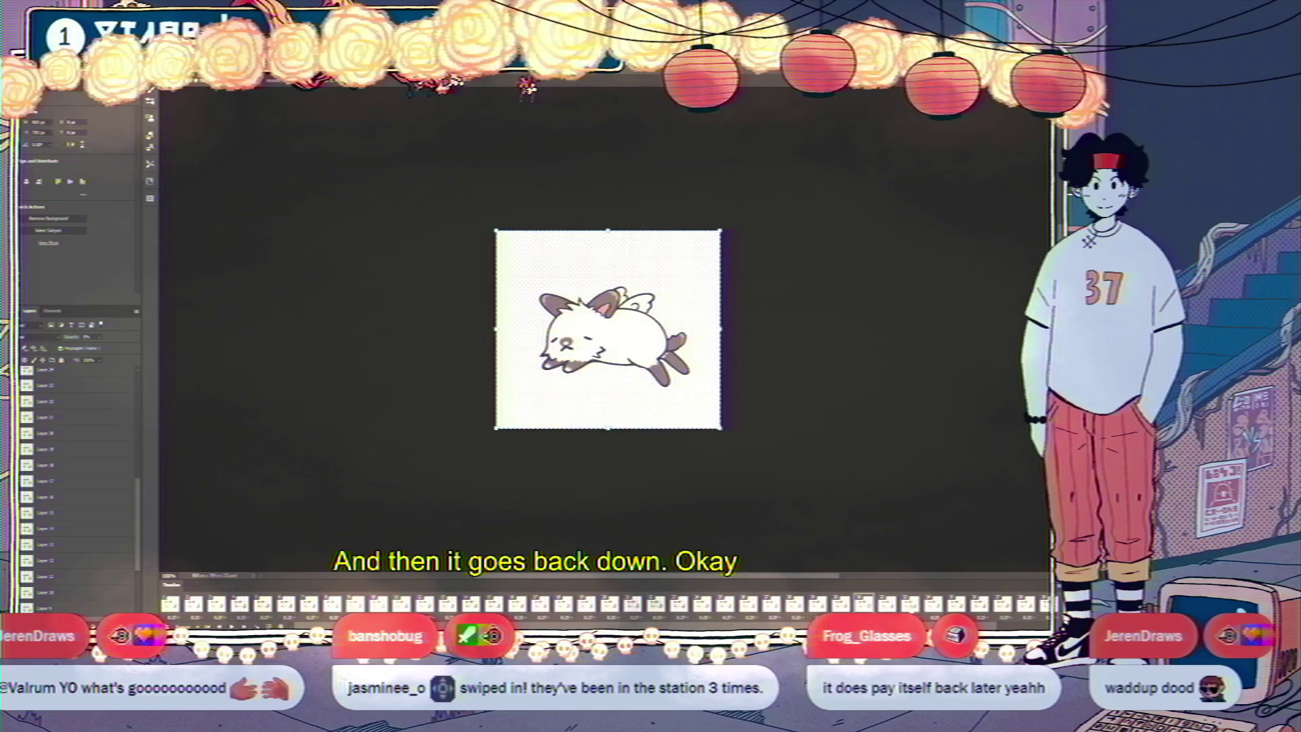
left_click(887, 606)
left_click(910, 607)
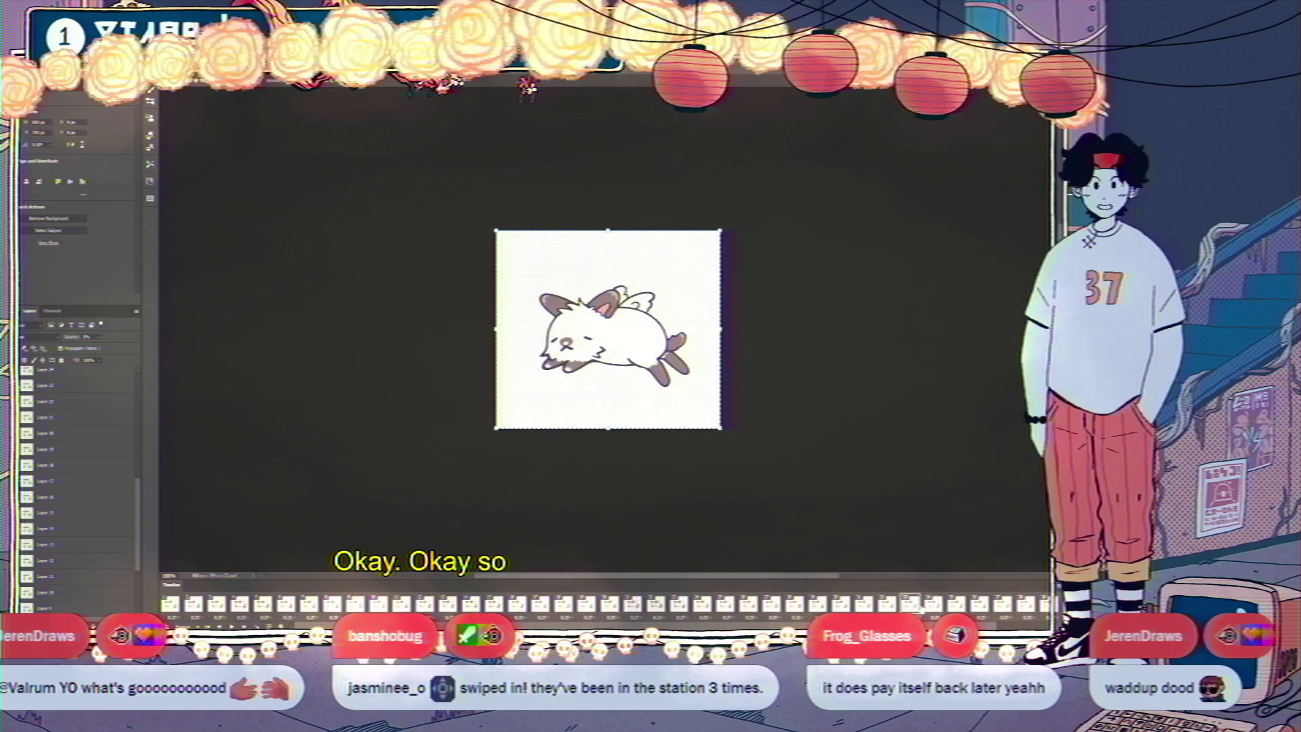
left_click(933, 607)
left_click(956, 606)
left_click(979, 607)
left_click(1002, 606)
left_click(1025, 606)
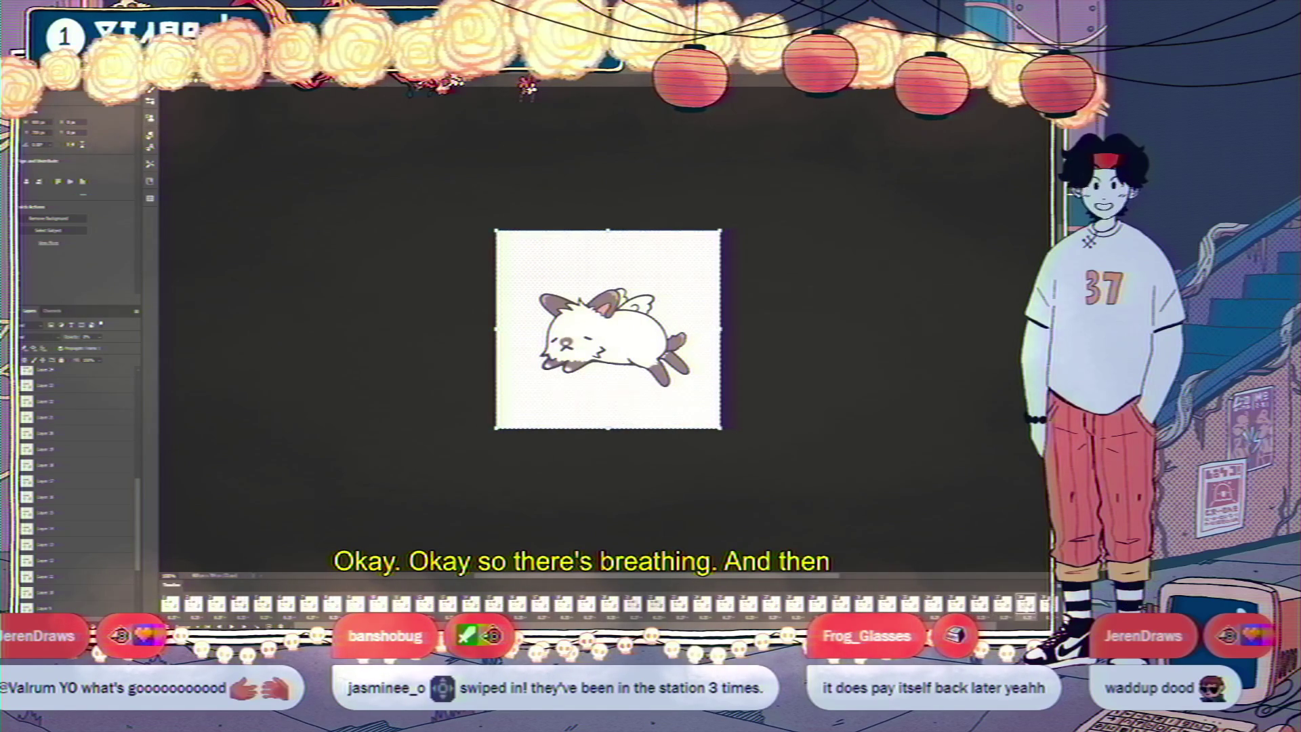
left_click(1047, 607)
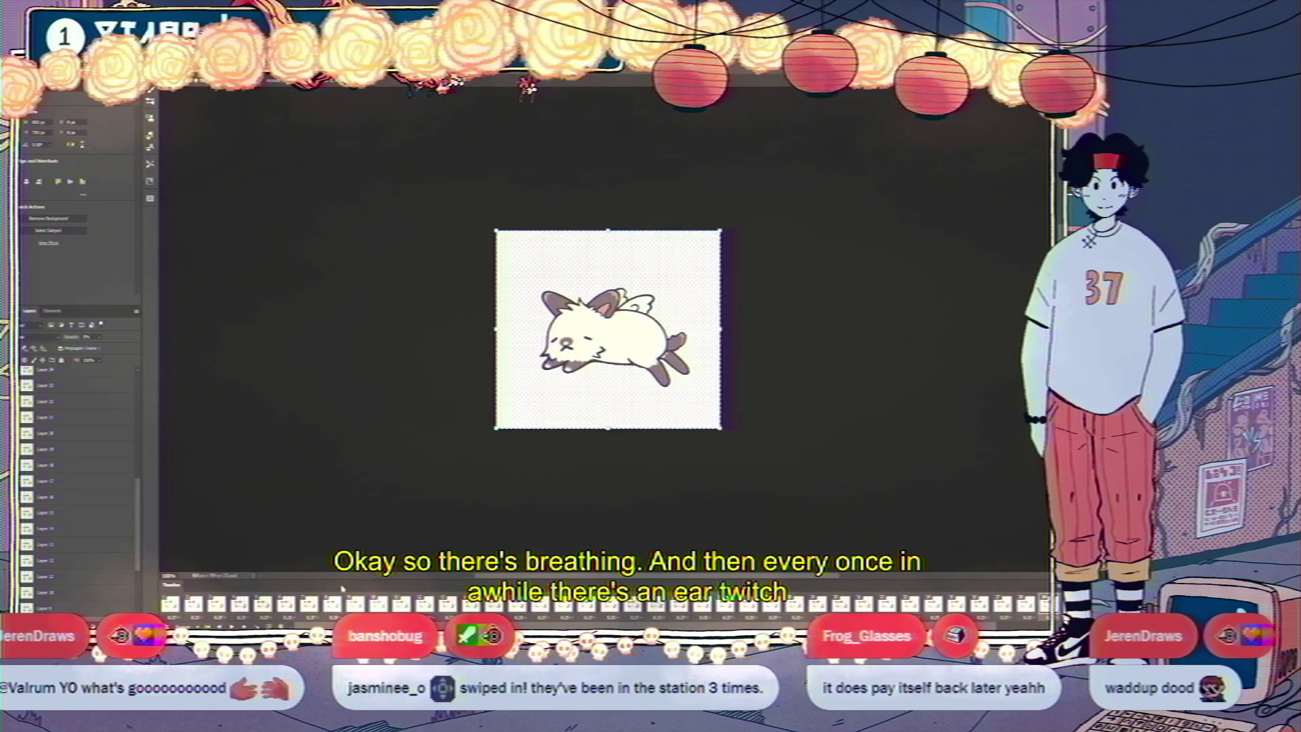
key("space")
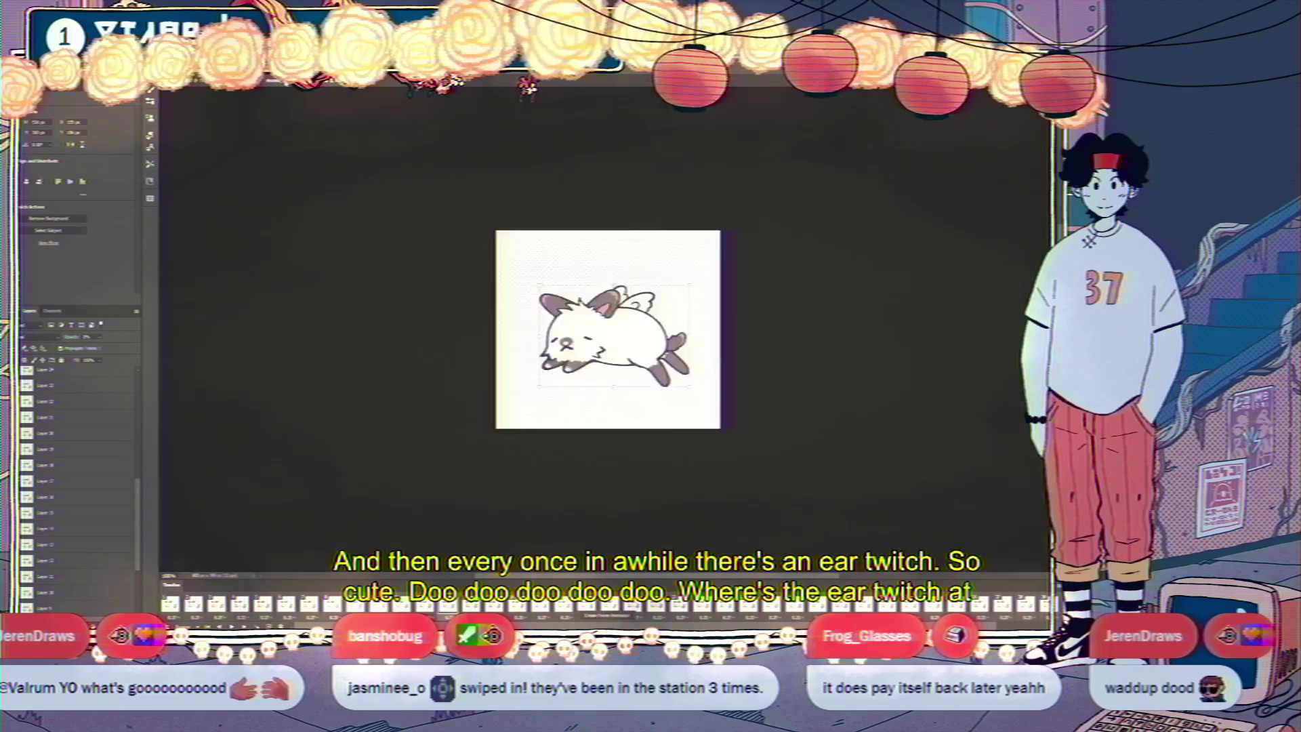
Step: Copy the ear-twitch frame into the export document as its only remaining layer
left_click(278, 83)
key("ctrl+j")
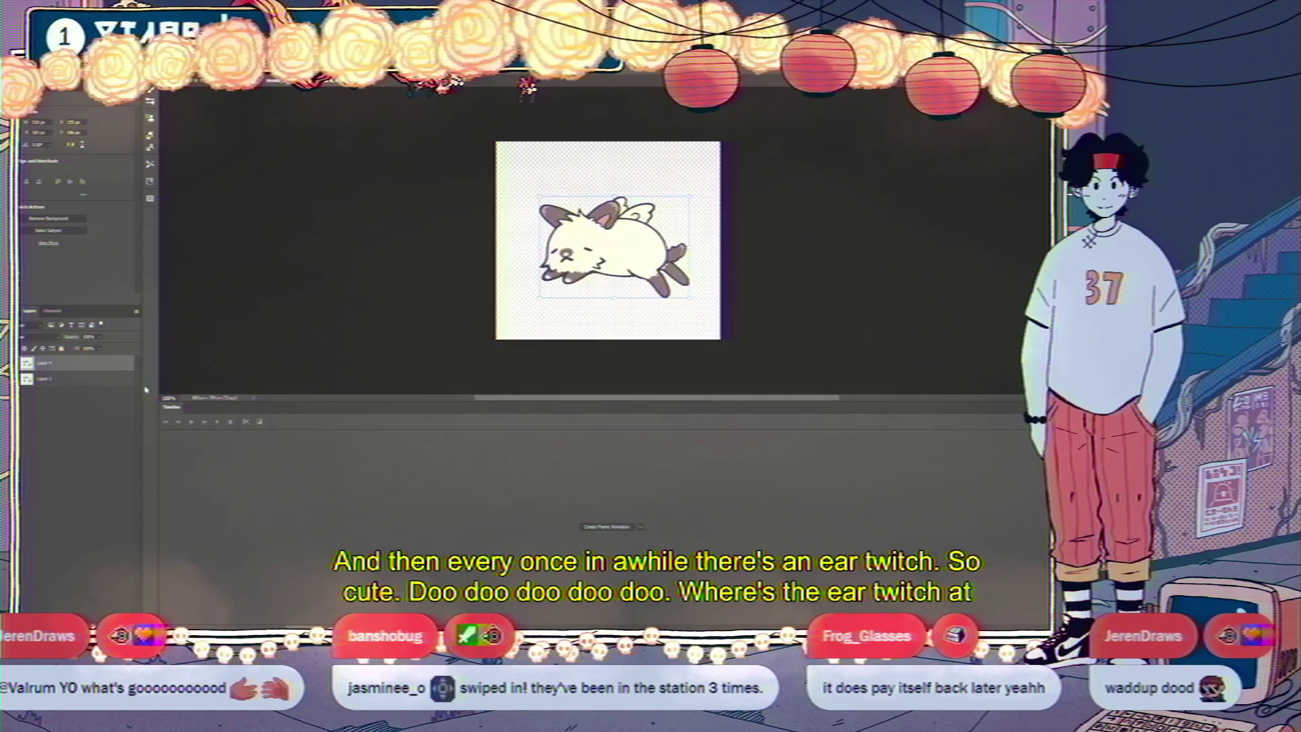
left_click(62, 381)
key("Delete")
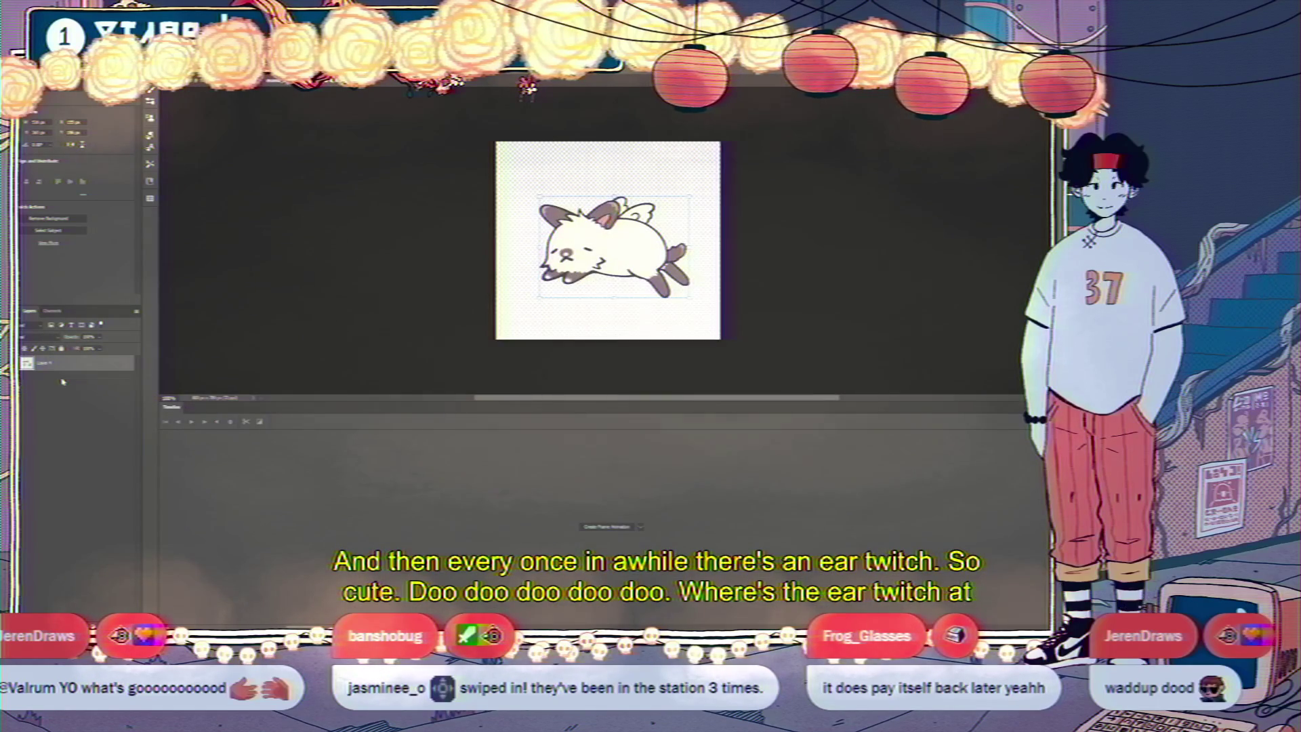
key("ctrl+z")
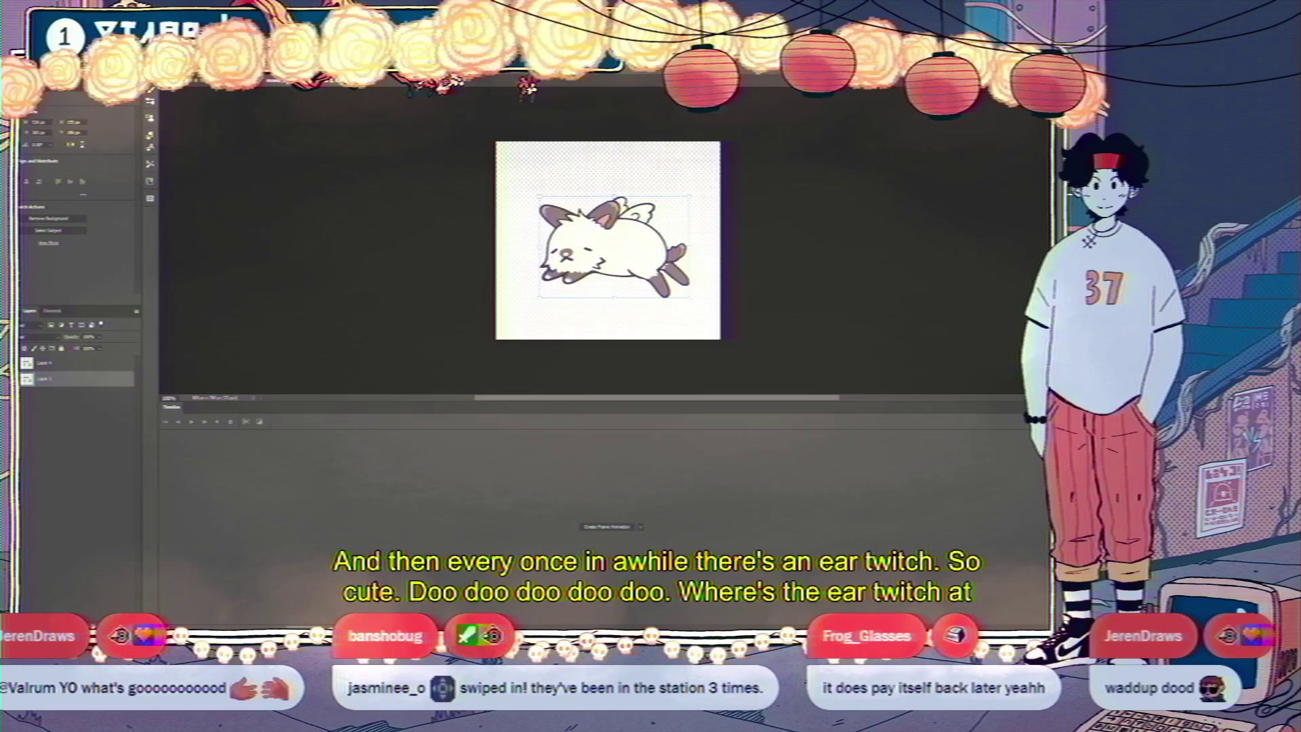
key("ctrl+Tab")
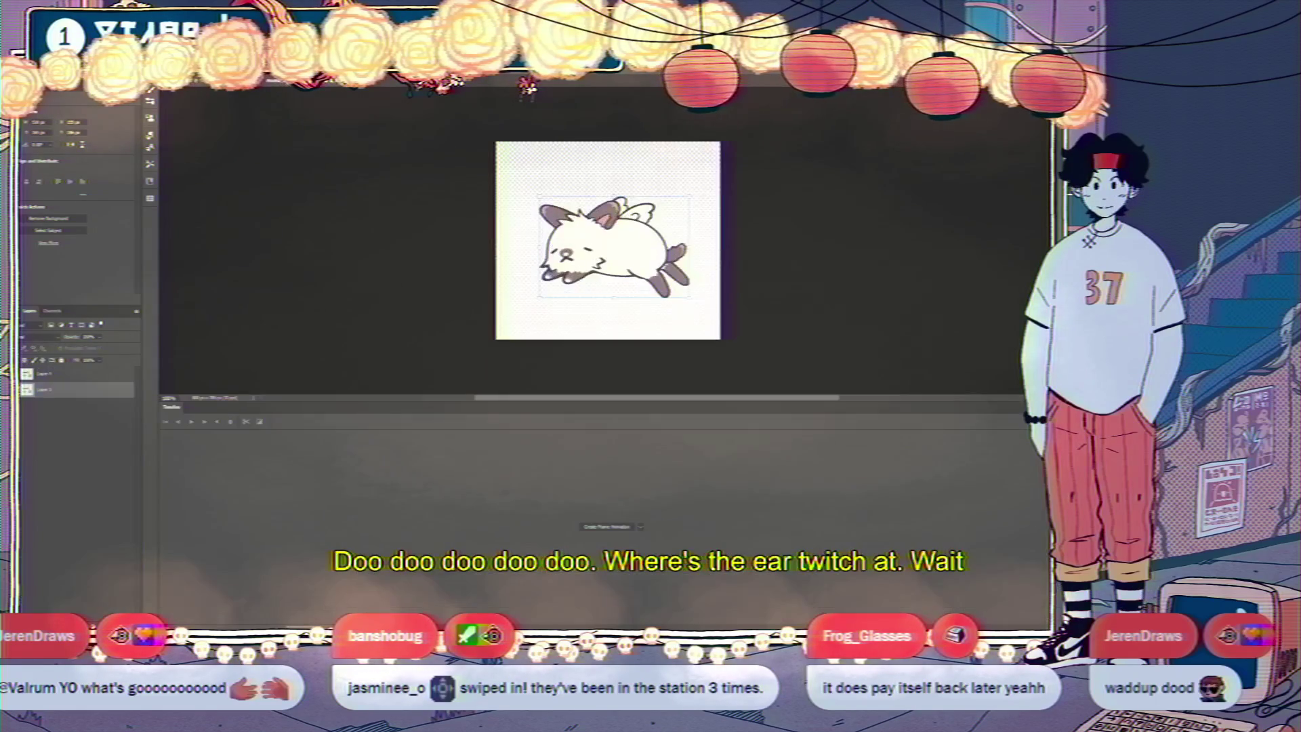
key("ctrl+t")
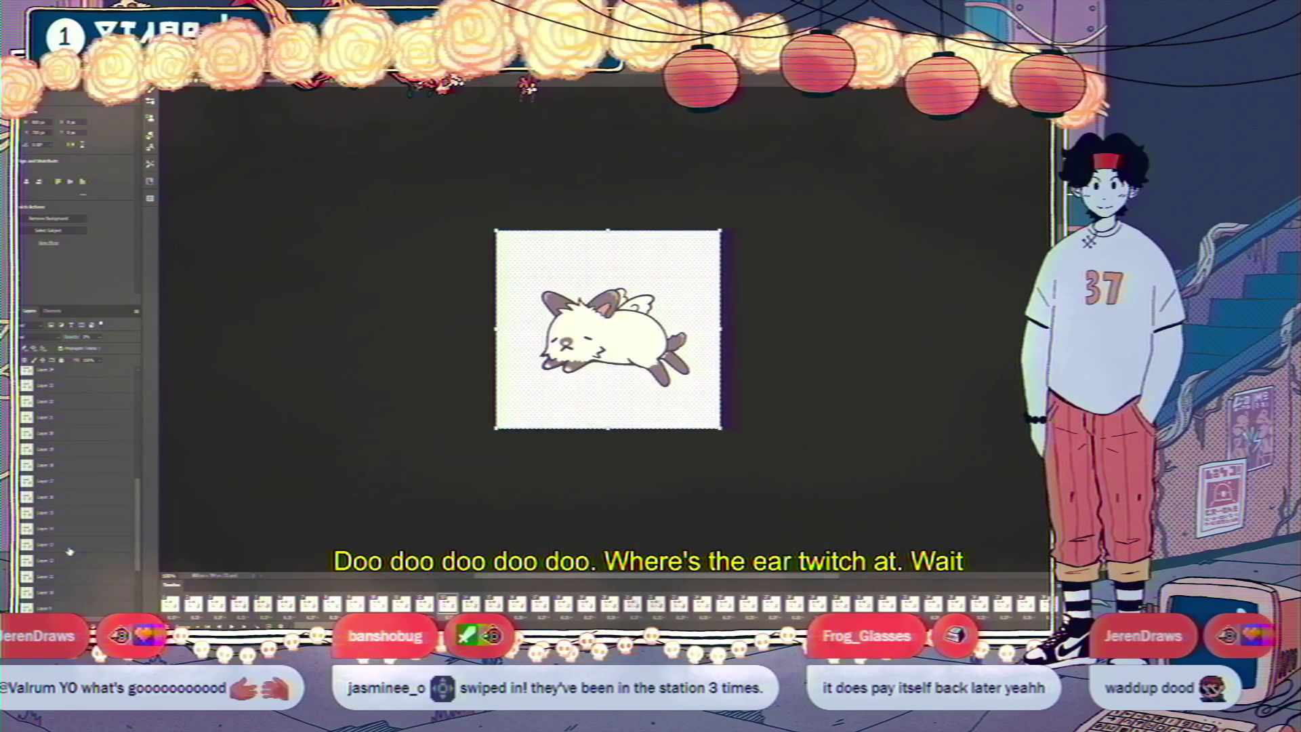
key("ctrl+Tab")
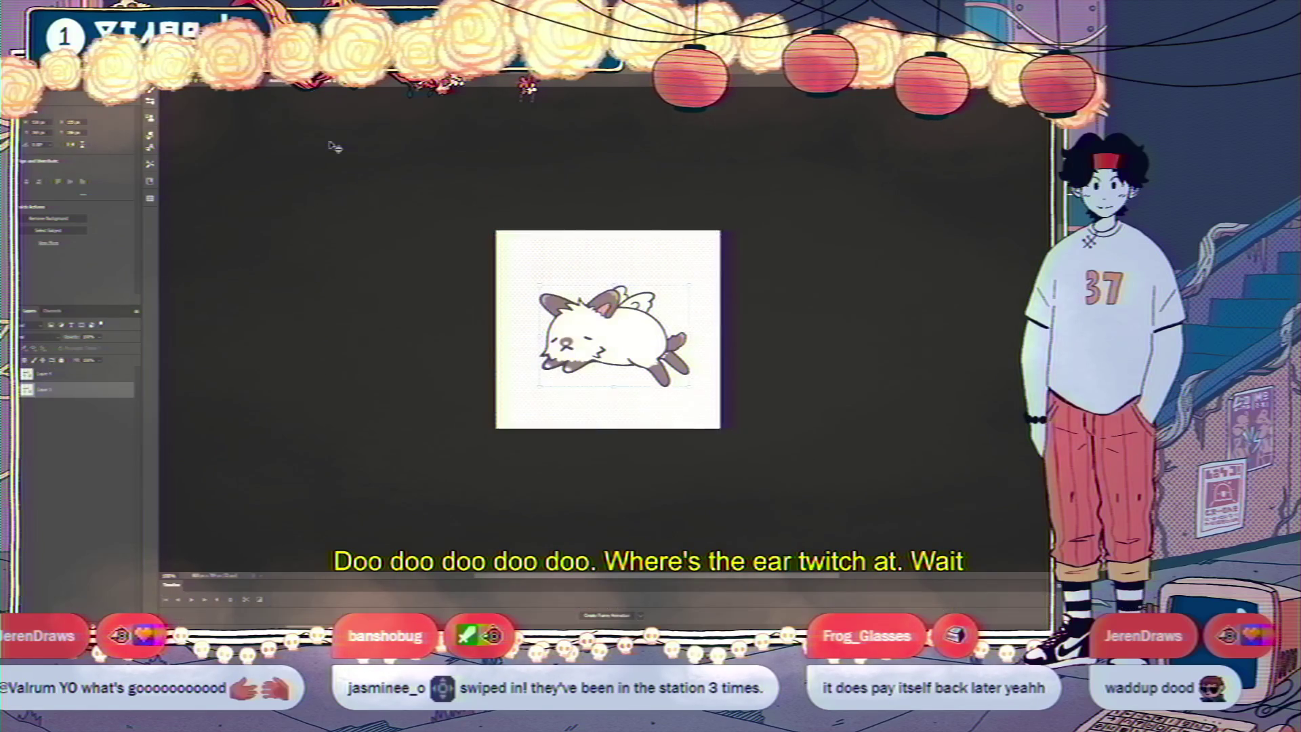
key("ctrl+Tab")
left_click(51, 366)
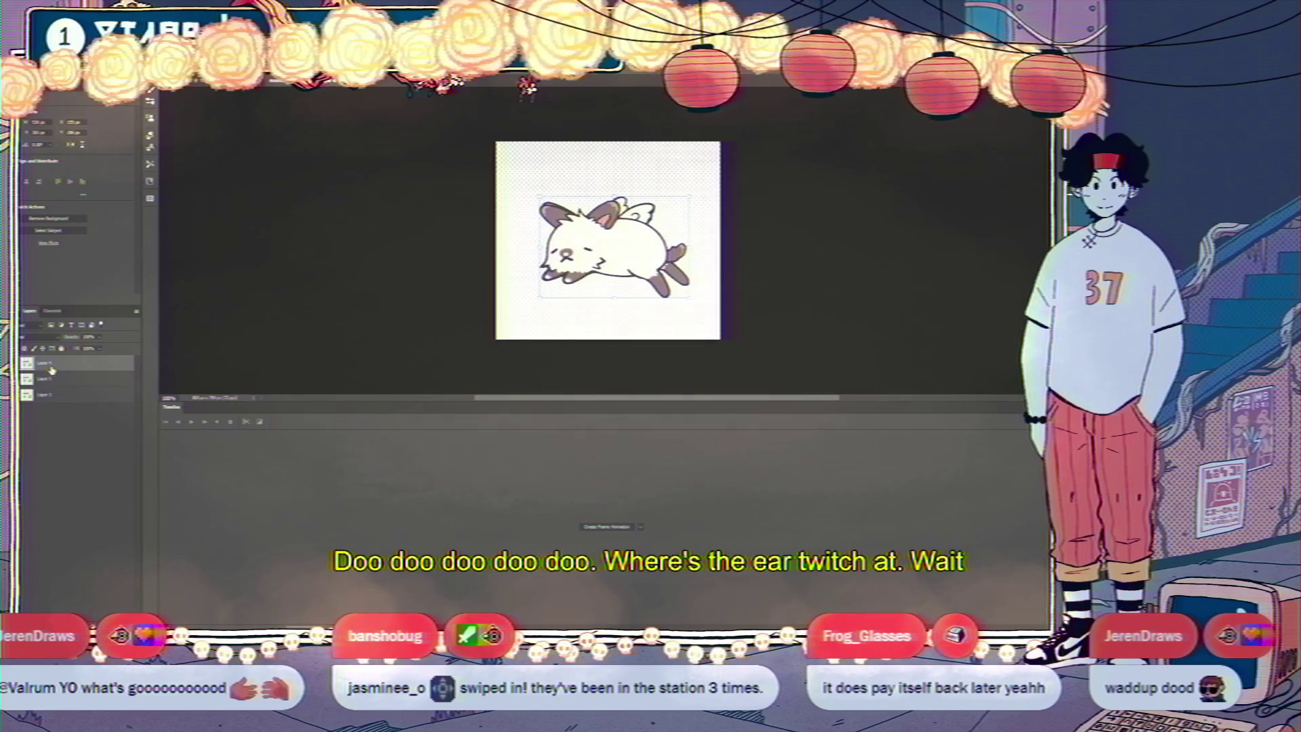
key("ctrl+e")
key("ctrl+e")
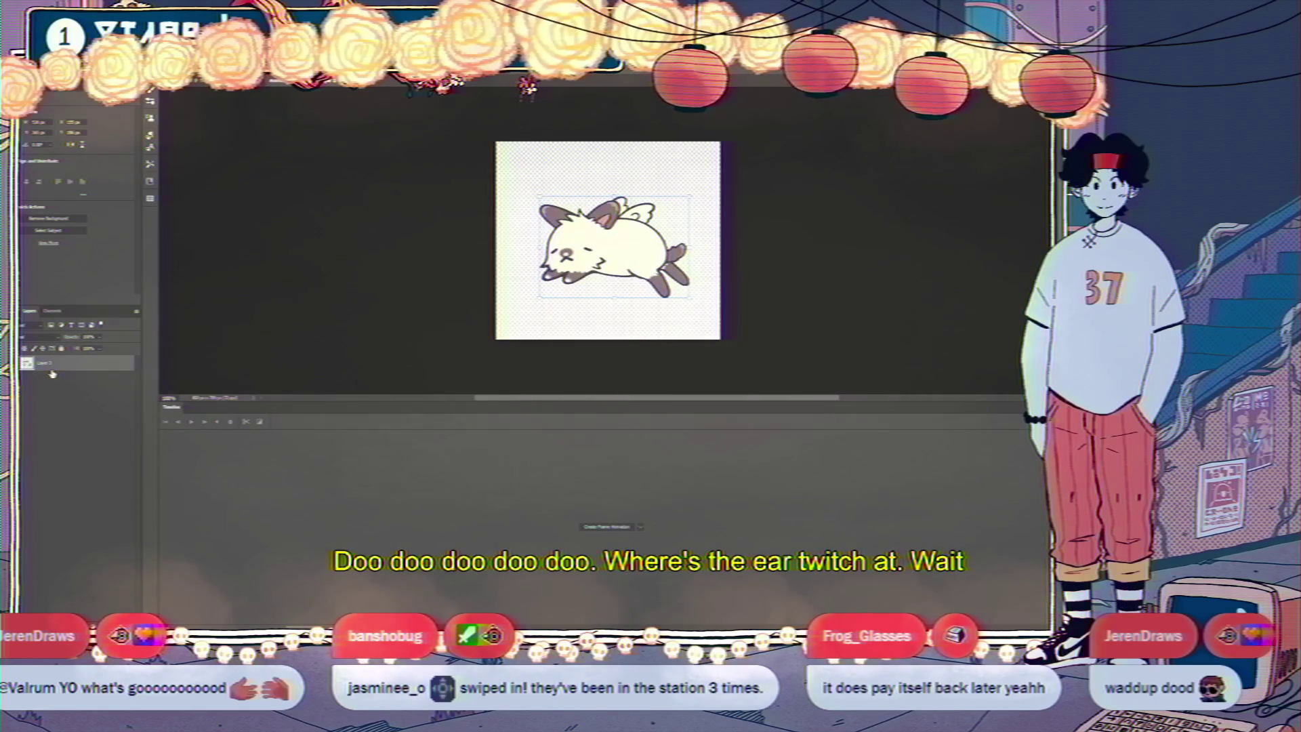
key("ctrl+z")
key("ctrl+e")
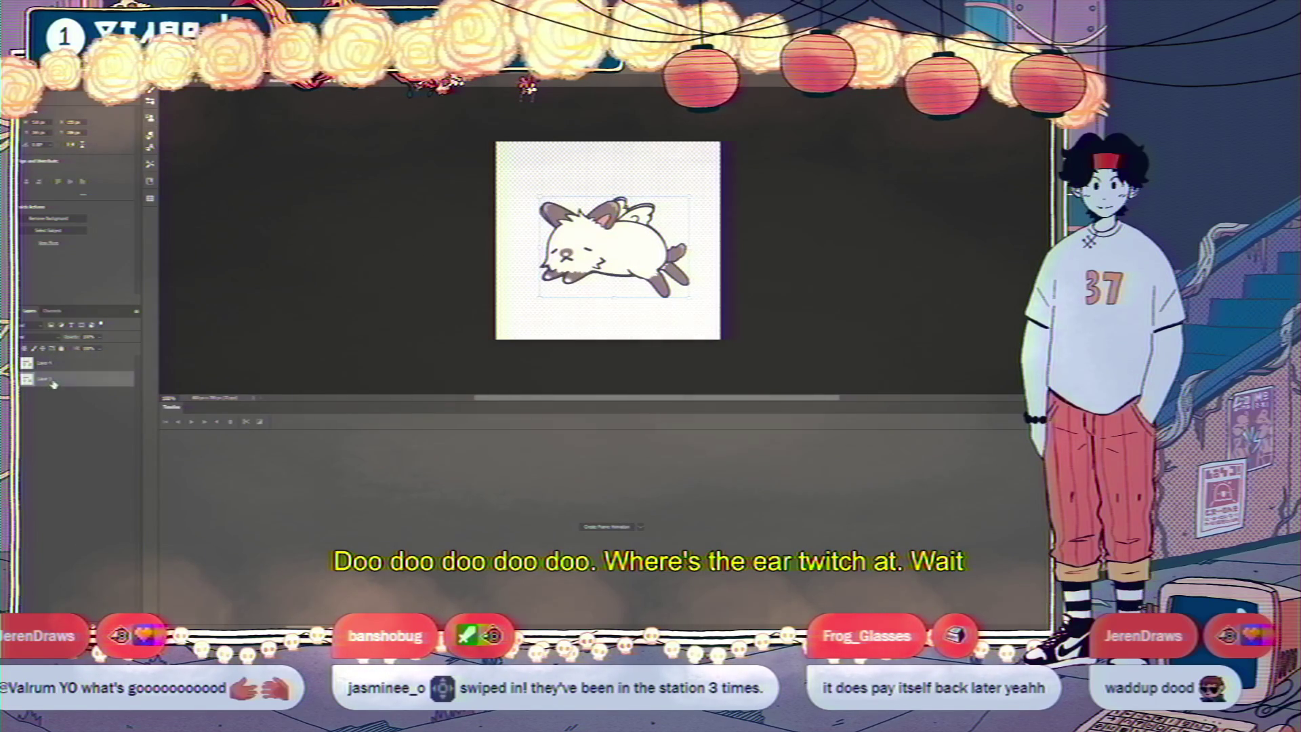
Step: Save the ear-twitch frame as momo_2.png with PNG options, then return to Godot
key("ctrl+shift+s")
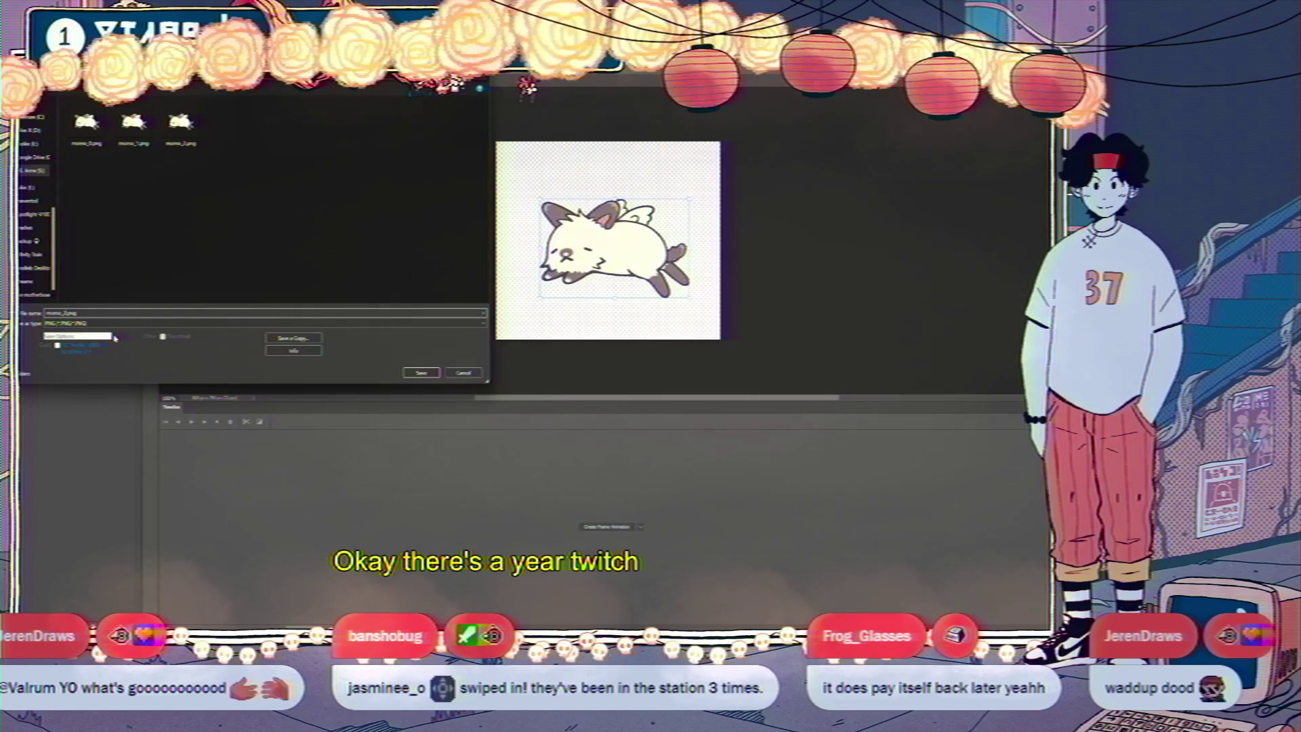
key("Return")
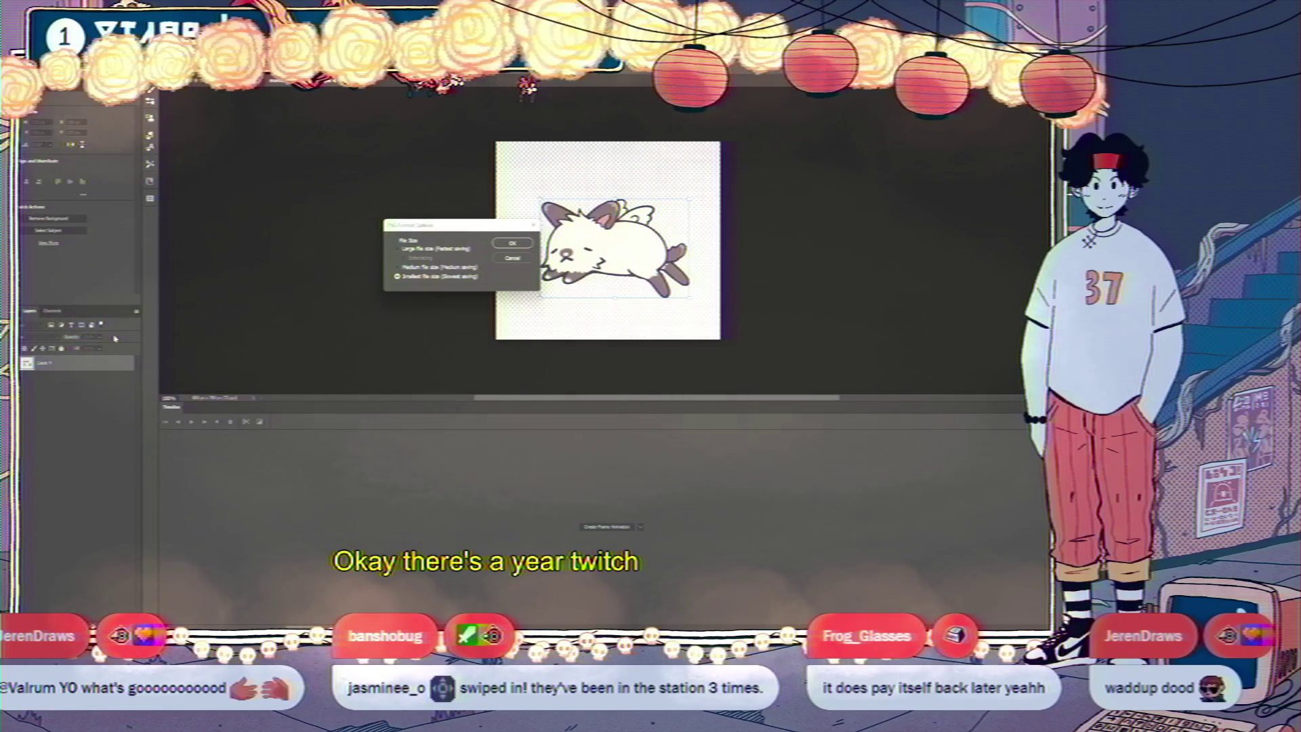
key("Return")
key("alt+Tab")
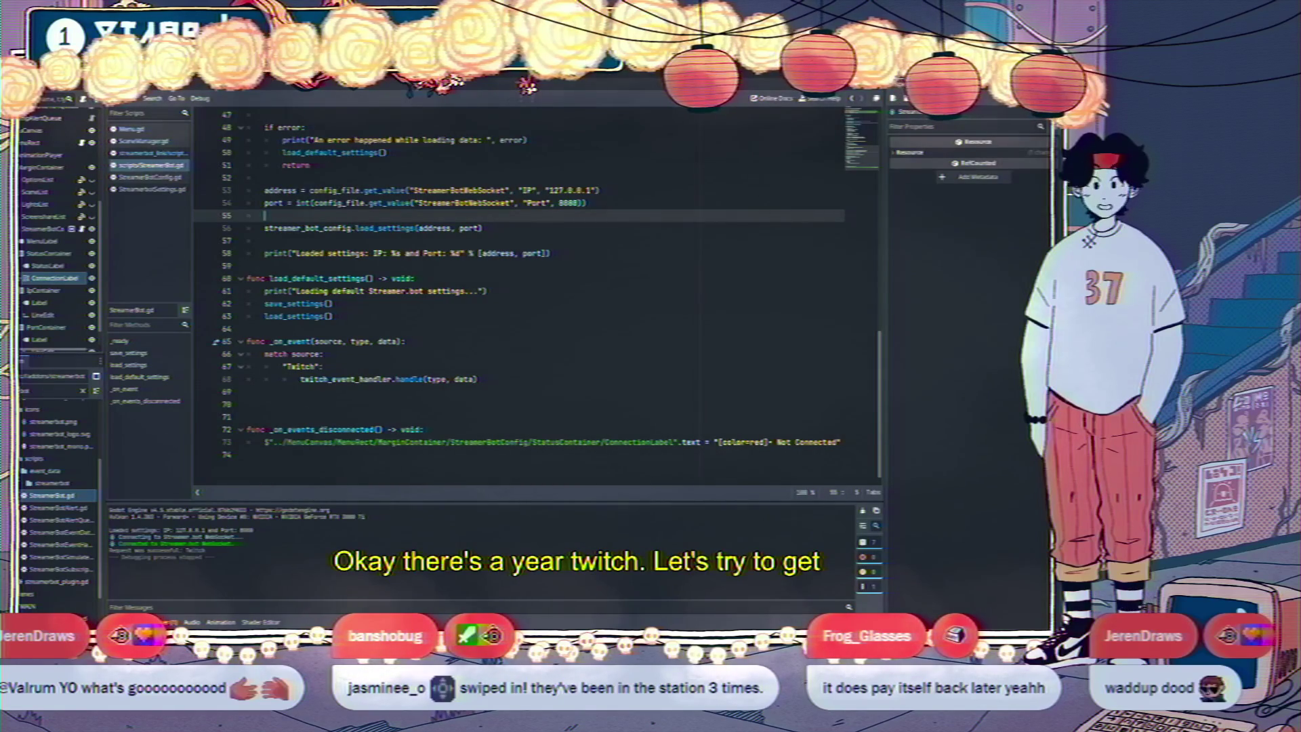
Step: Open Bedroom.tscn and lock the LightLight and LampLight nodes
type("bed")
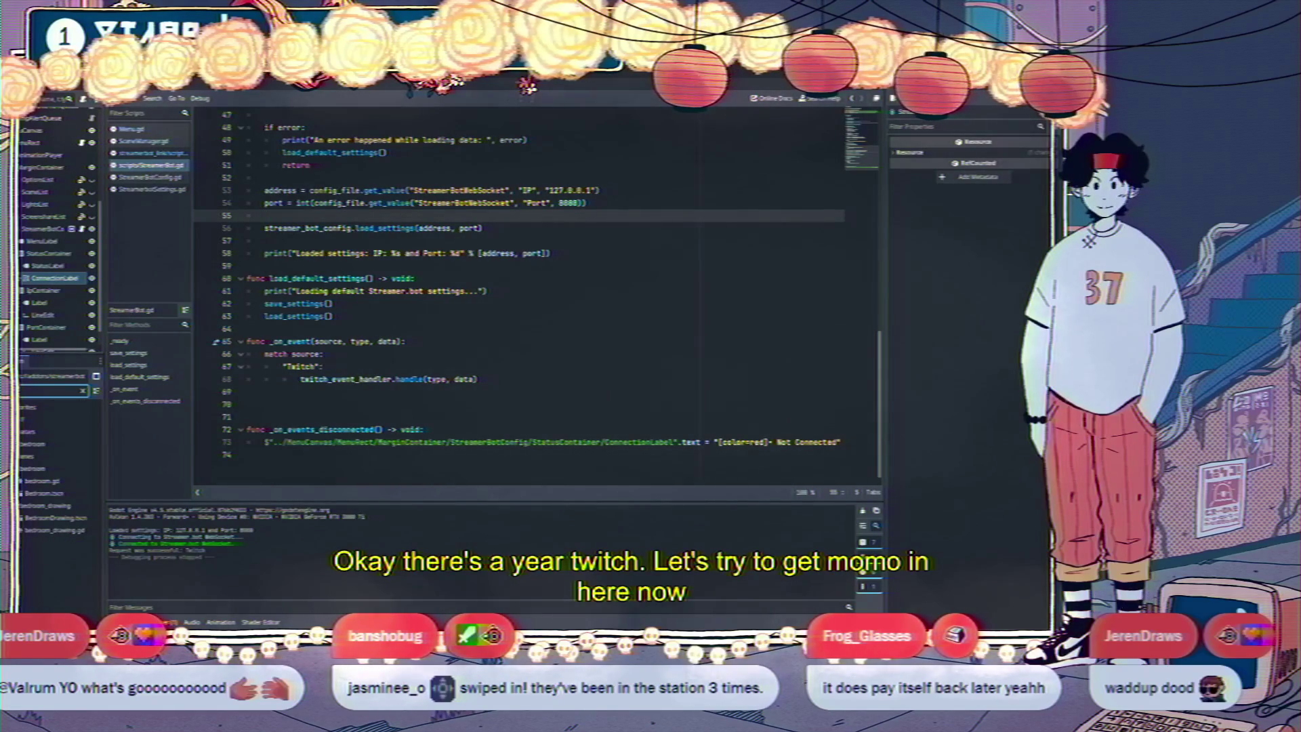
double_click(47, 492)
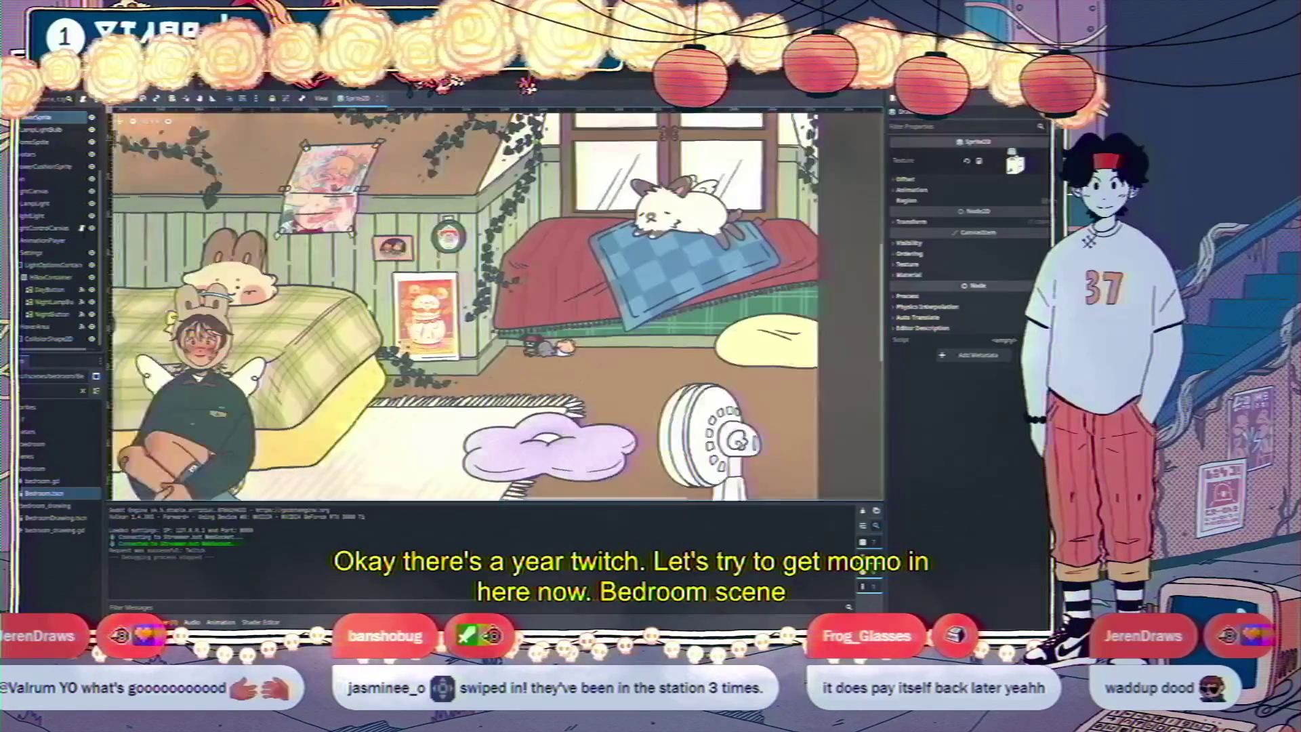
left_click(34, 215)
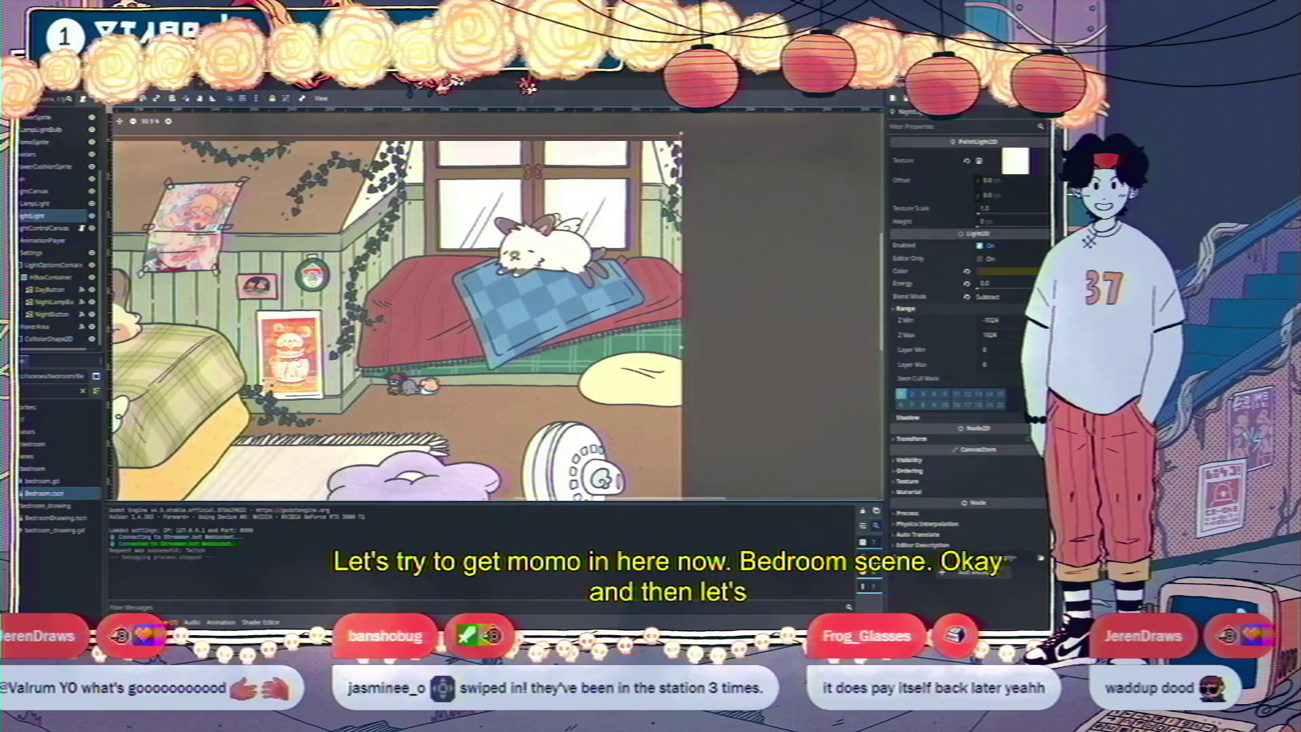
left_click(229, 98)
left_click(34, 203)
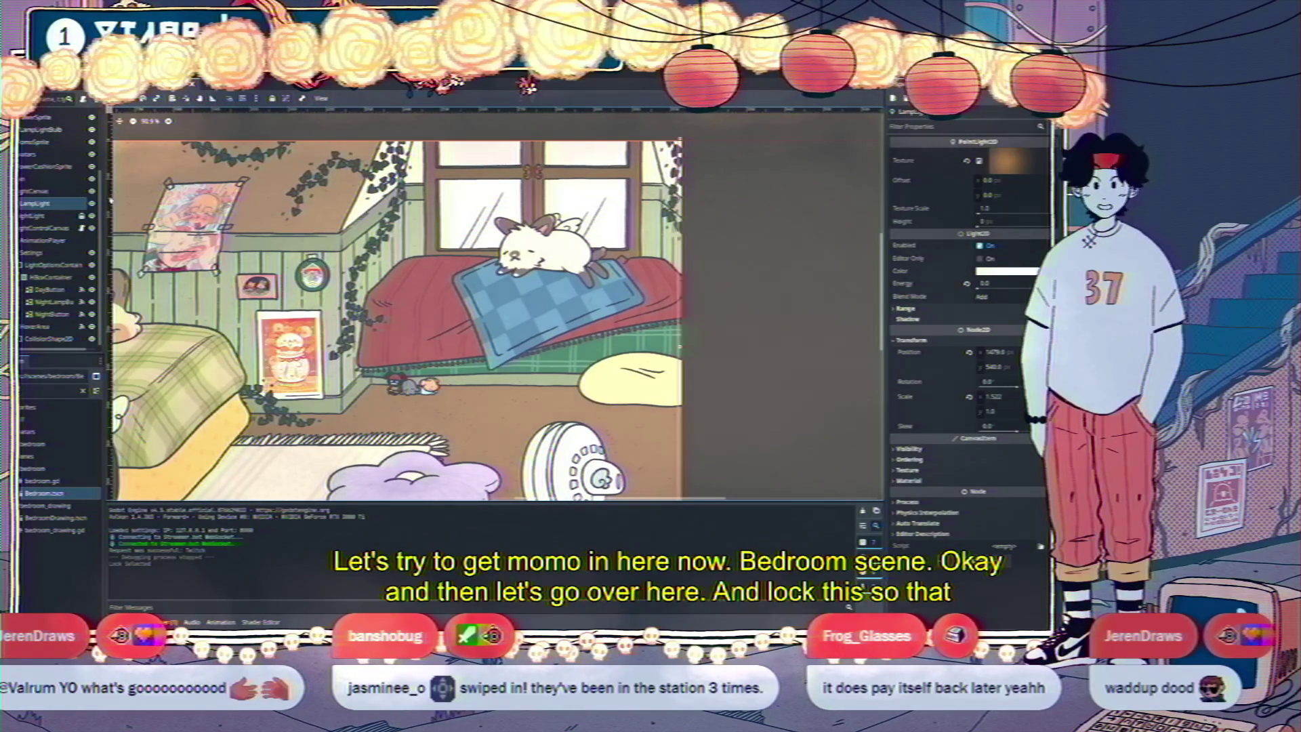
left_click(272, 98)
Step: Change momoSprite to an AnimatedSprite2D and give it a new SpriteFrames resource
left_click(34, 141)
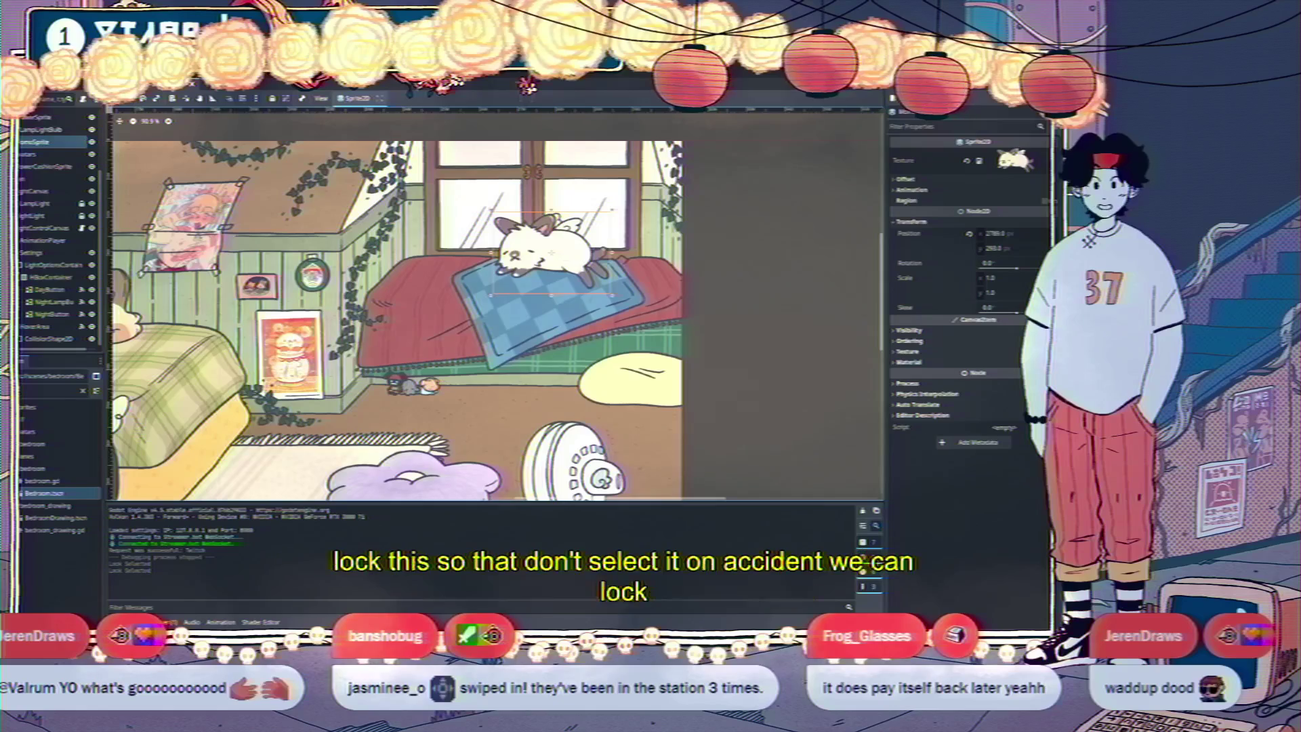
right_click(37, 144)
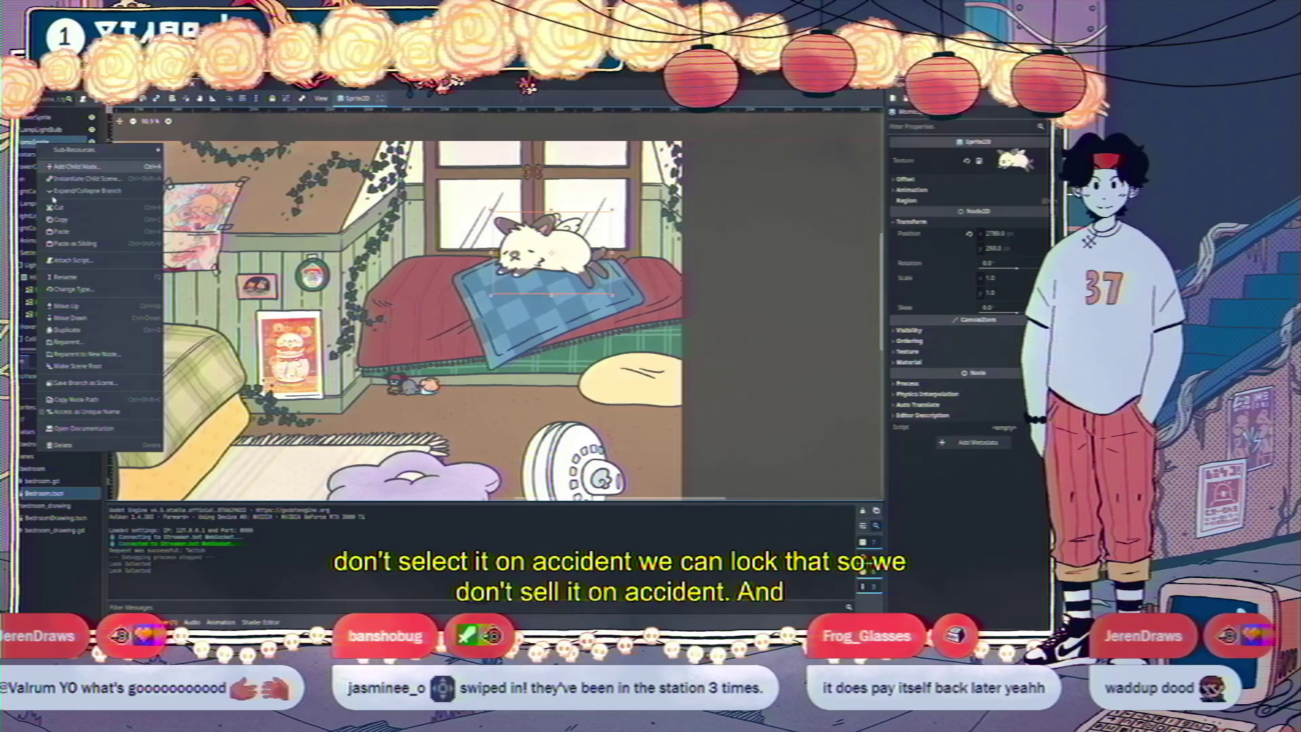
left_click(67, 289)
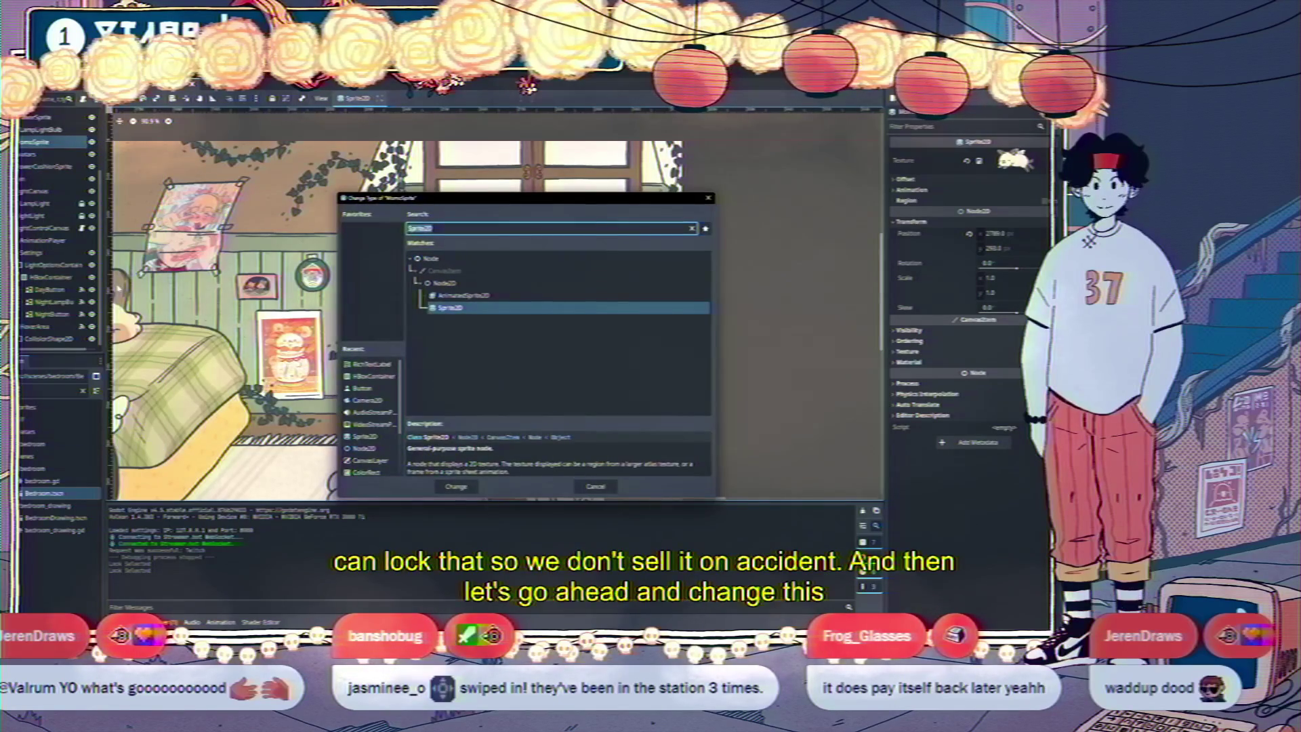
double_click(464, 296)
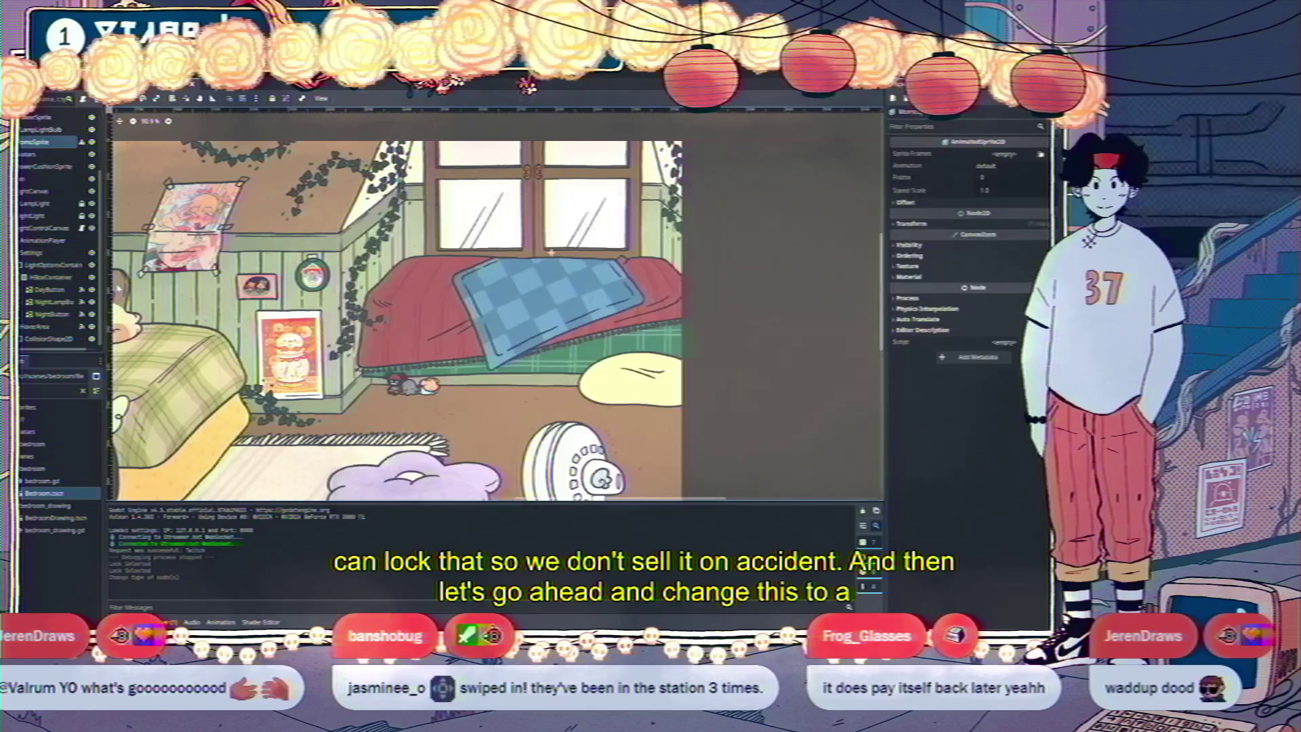
left_click(1002, 155)
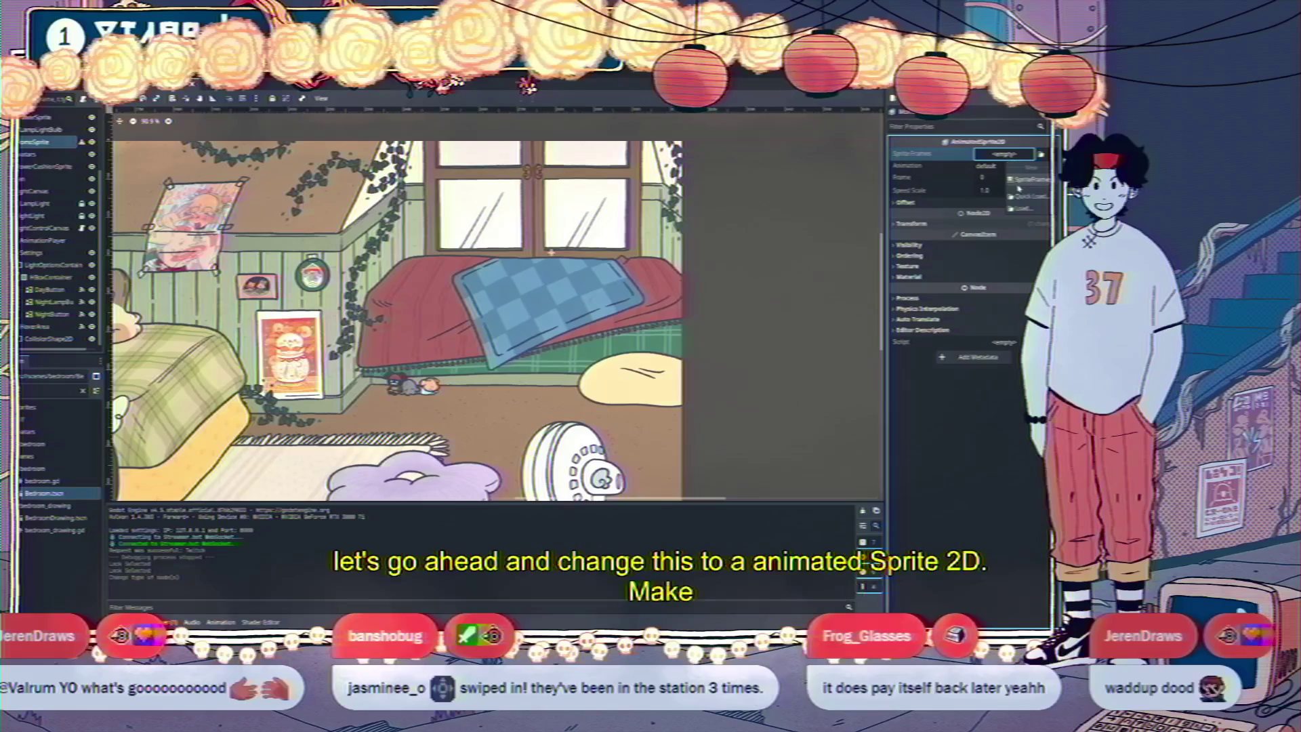
left_click(1012, 168)
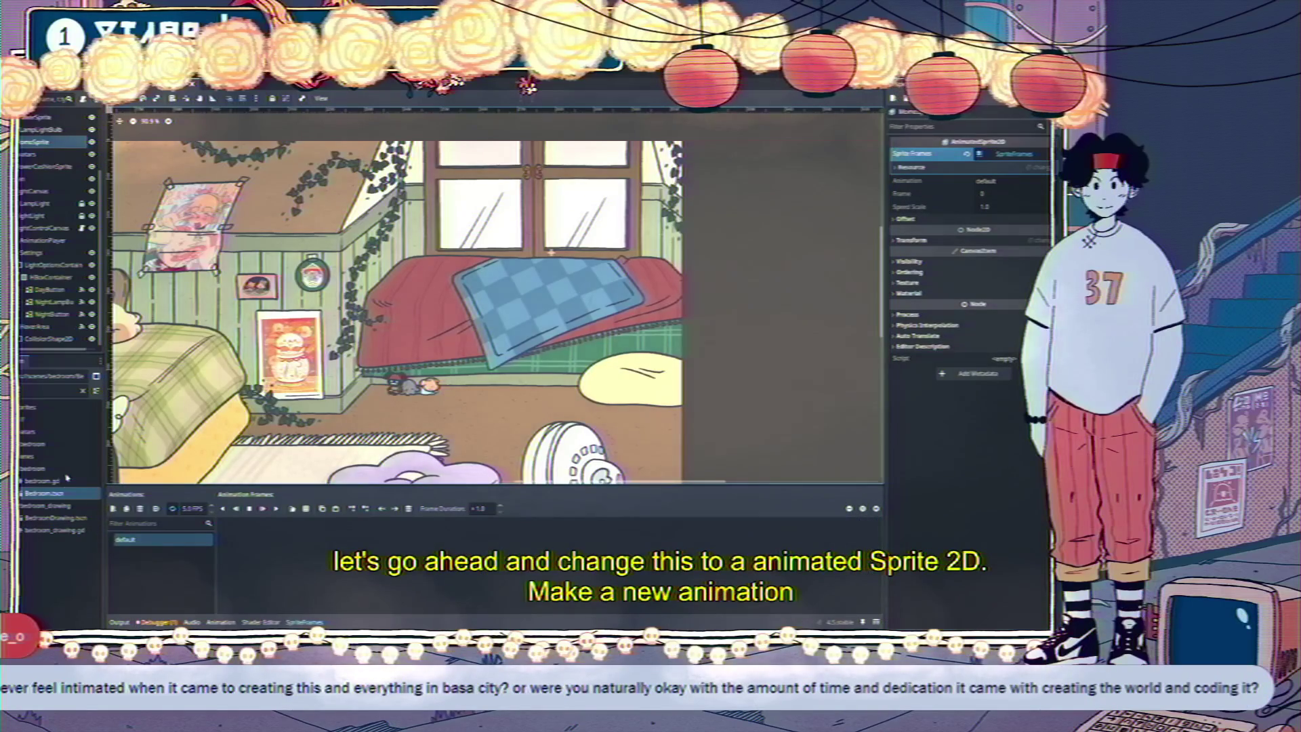
Step: Filter files for 'momo' and add momo_0.png and momo_1.png as animation frames
left_click(82, 392)
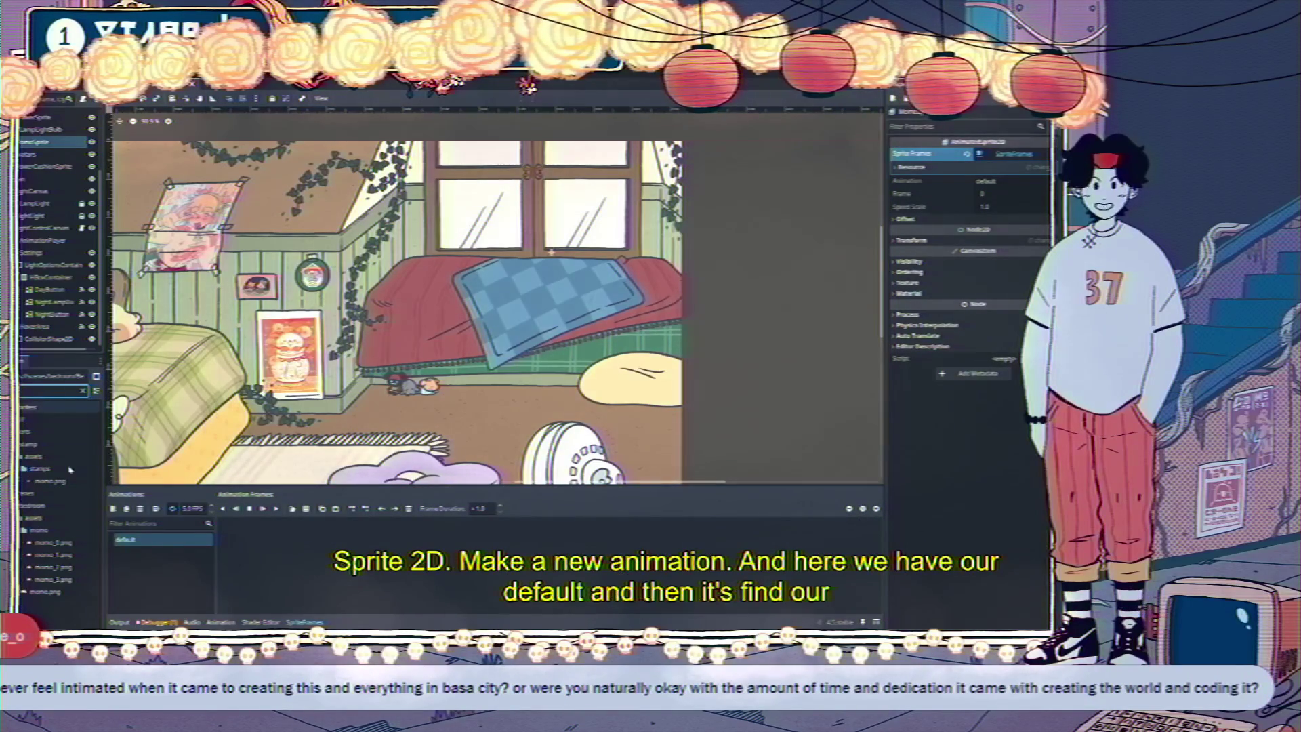
type("momo")
left_click_drag(236, 551, 242, 552)
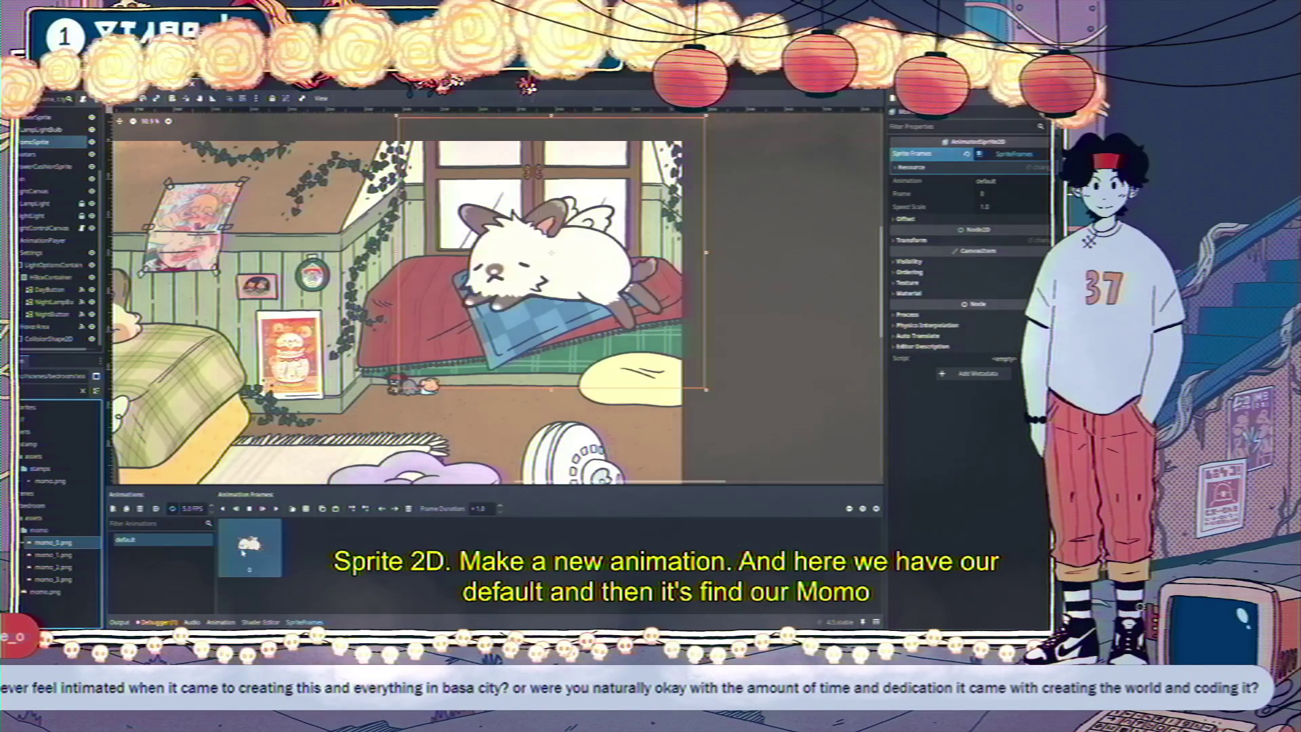
left_click(64, 554)
left_click_drag(335, 546, 265, 557)
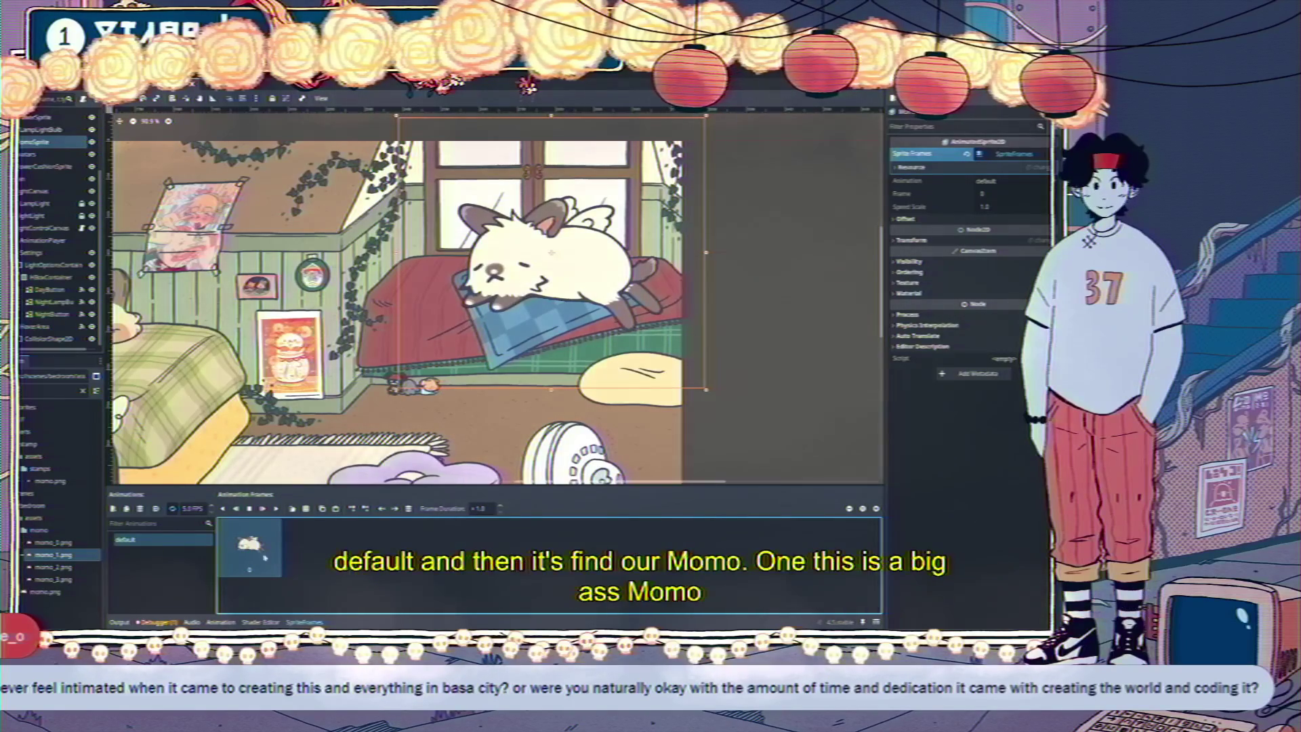
mouse_move(50, 557)
left_mouse_down()
mouse_move(331, 564)
mouse_move(322, 555)
left_mouse_up()
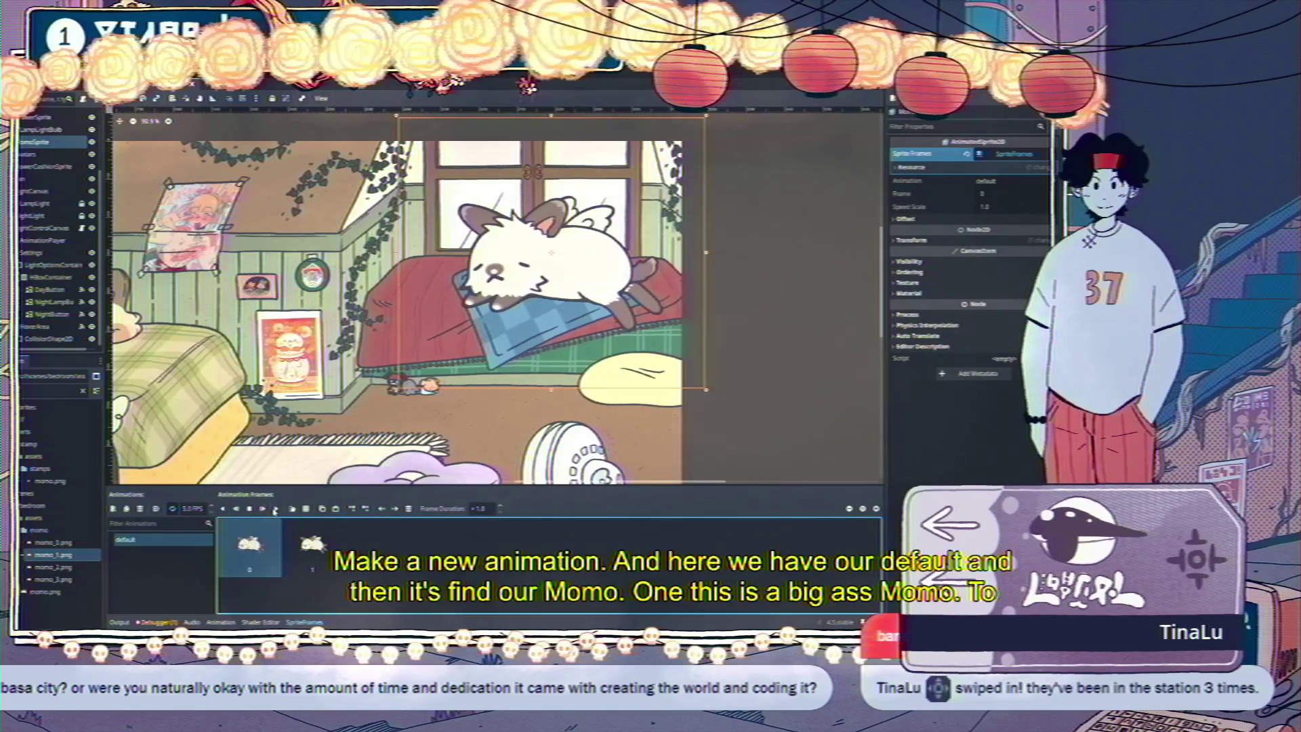
left_click(260, 509)
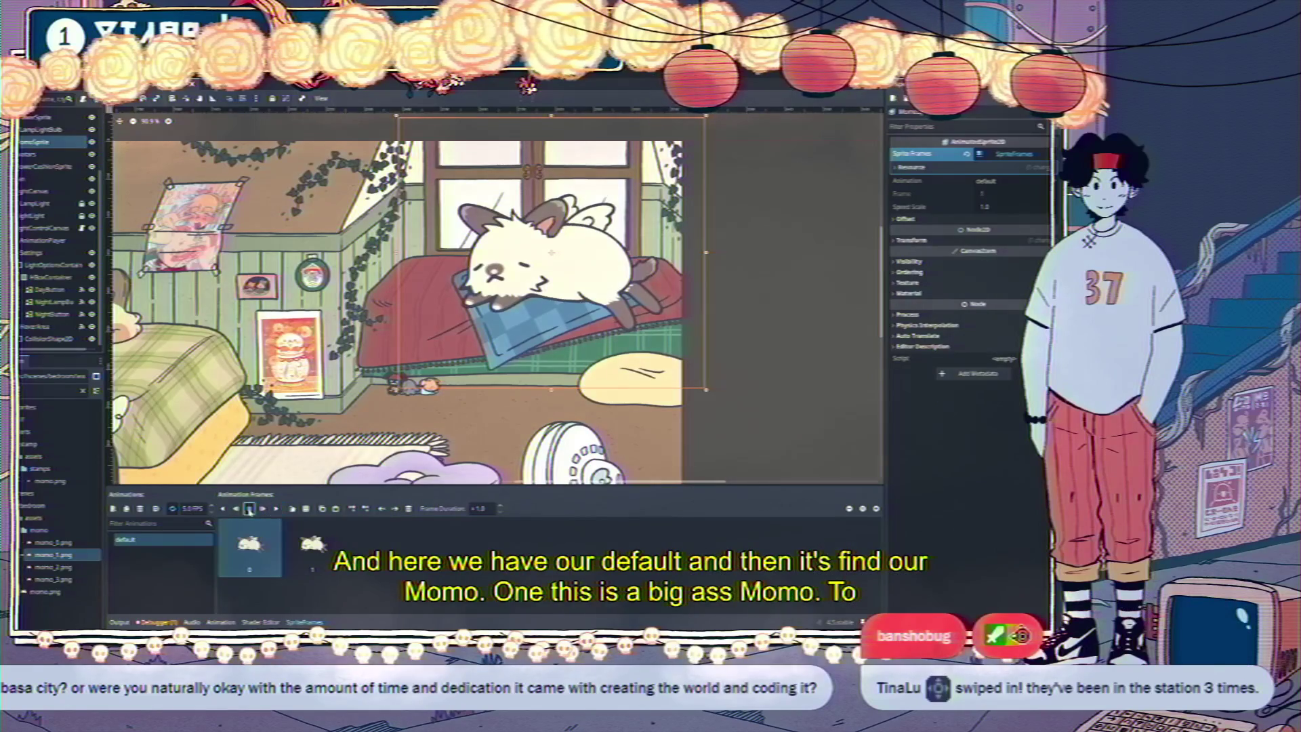
Step: Add momo_2.png as the third frame and play the animation from the start
mouse_move(71, 569)
left_mouse_down()
mouse_move(247, 568)
mouse_move(62, 571)
left_mouse_up()
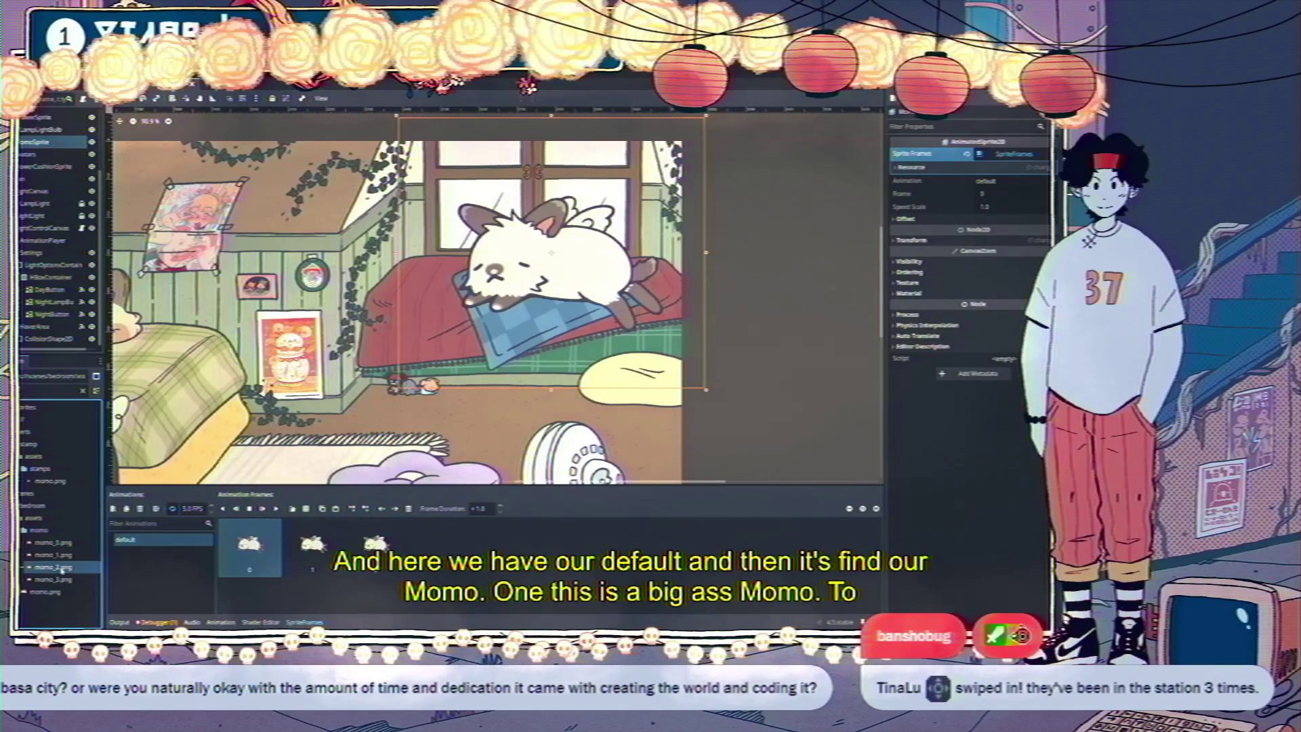
mouse_move(178, 562)
left_mouse_down()
mouse_move(376, 547)
mouse_move(249, 548)
left_mouse_up()
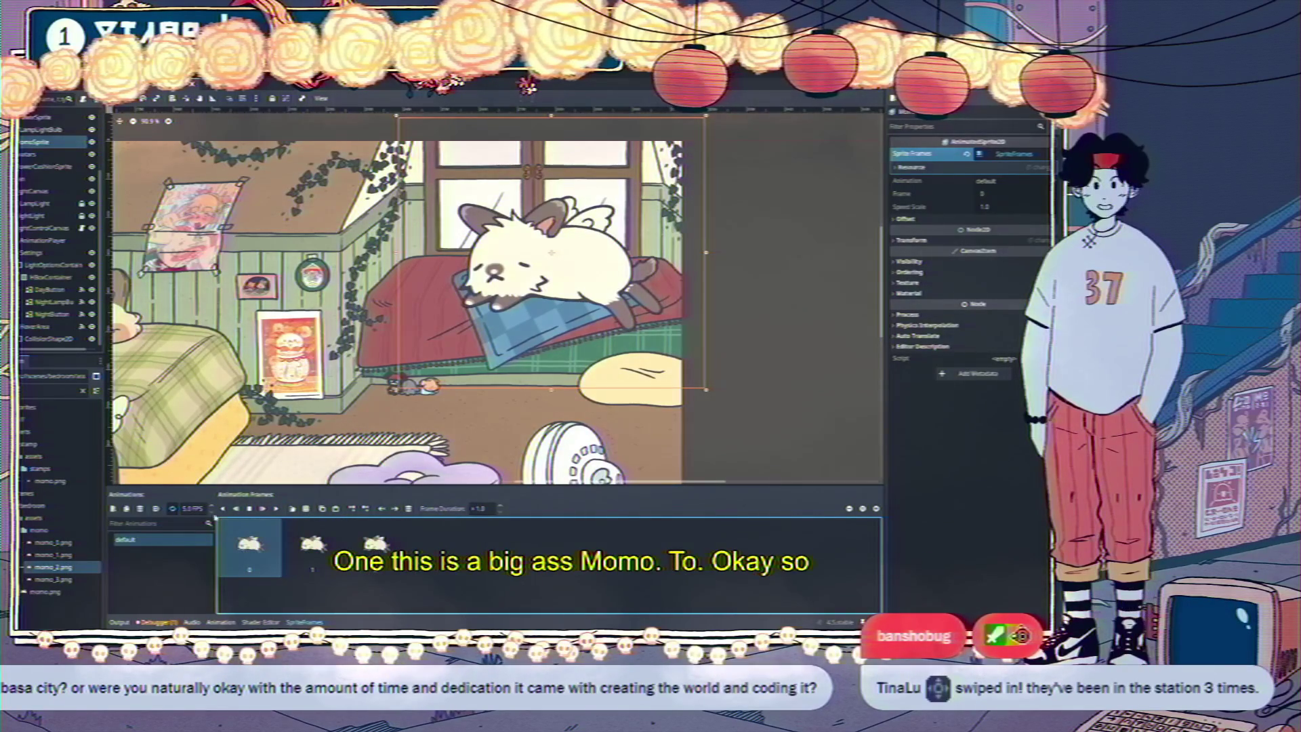
left_click_drag(479, 523, 277, 512)
left_click(277, 513)
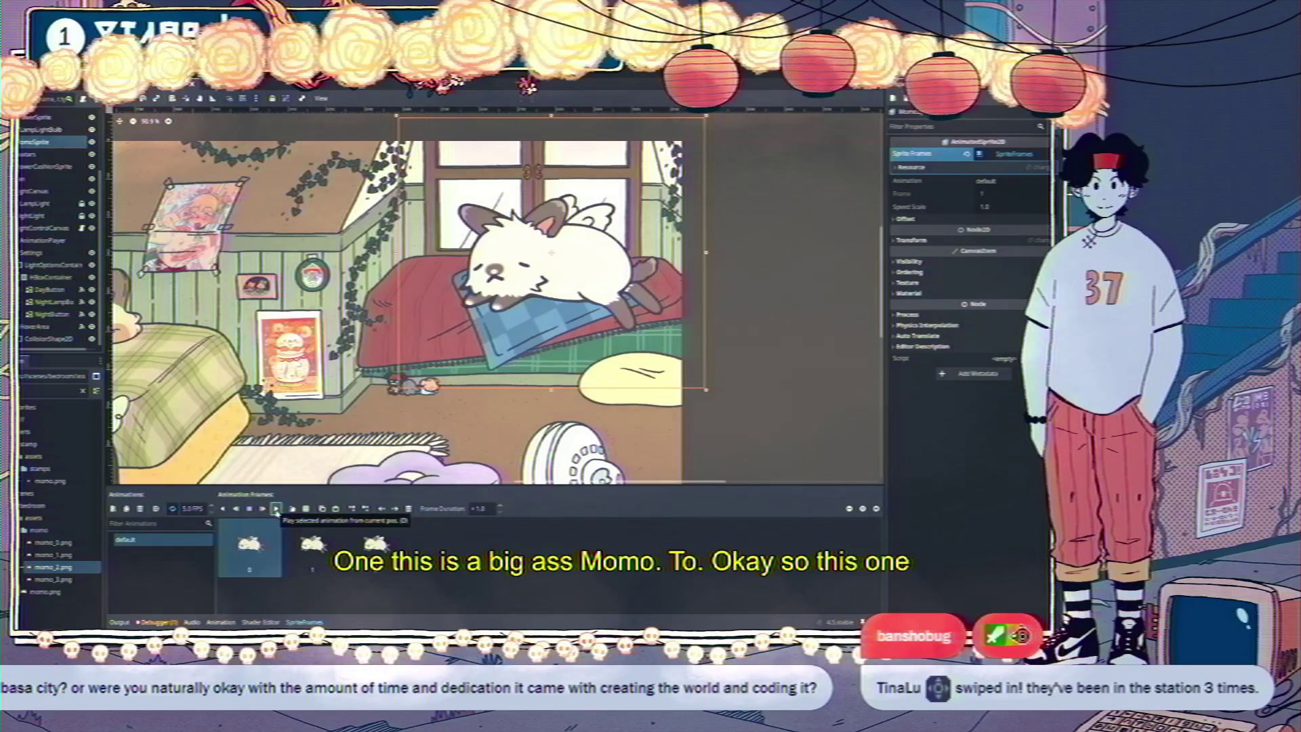
Step: Set Momo's animation speed to 2 FPS and restart playback
left_click(249, 509)
double_click(191, 508)
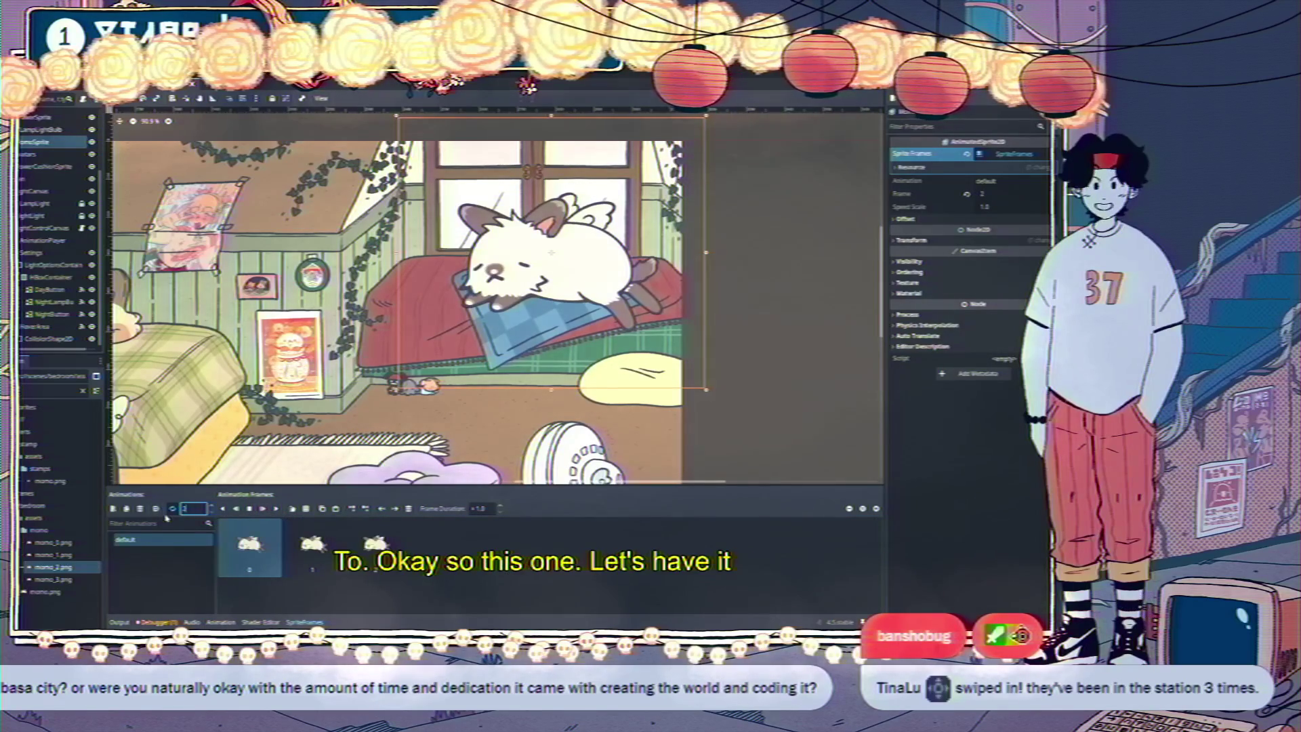
type("2")
key("Return")
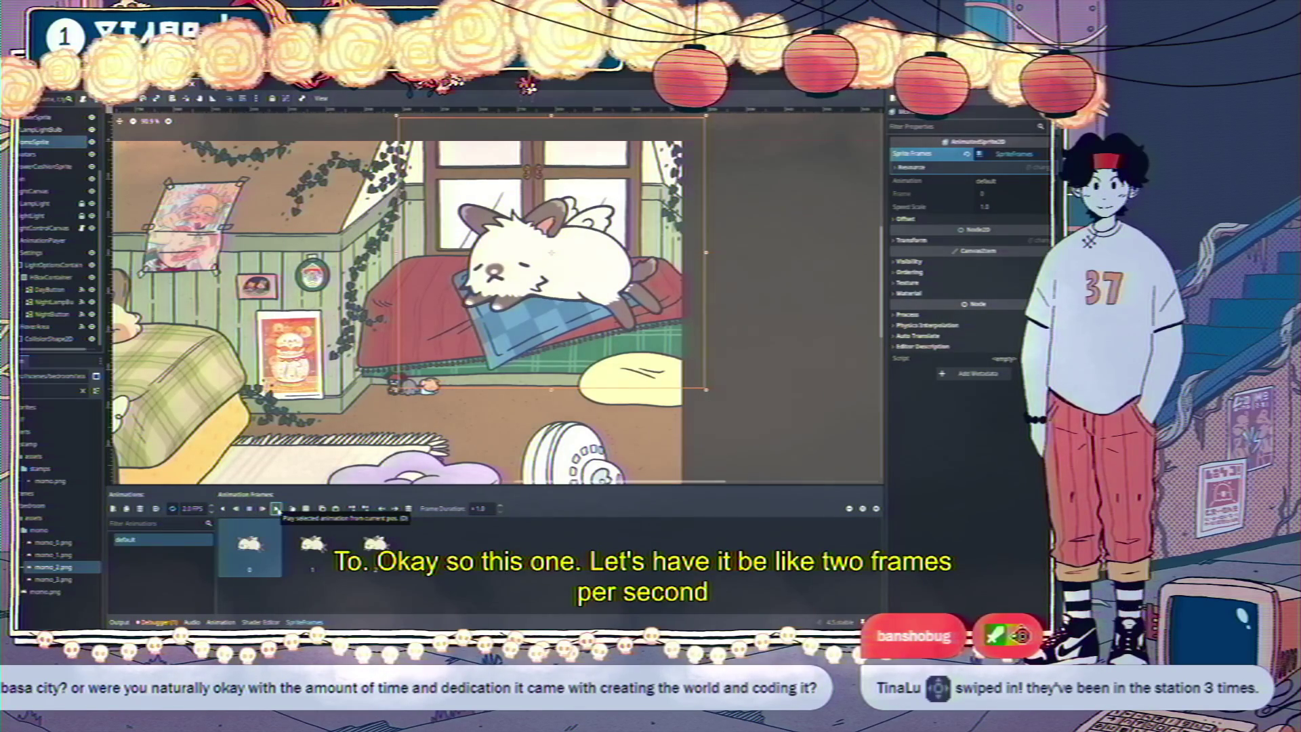
left_click(193, 509)
type("1")
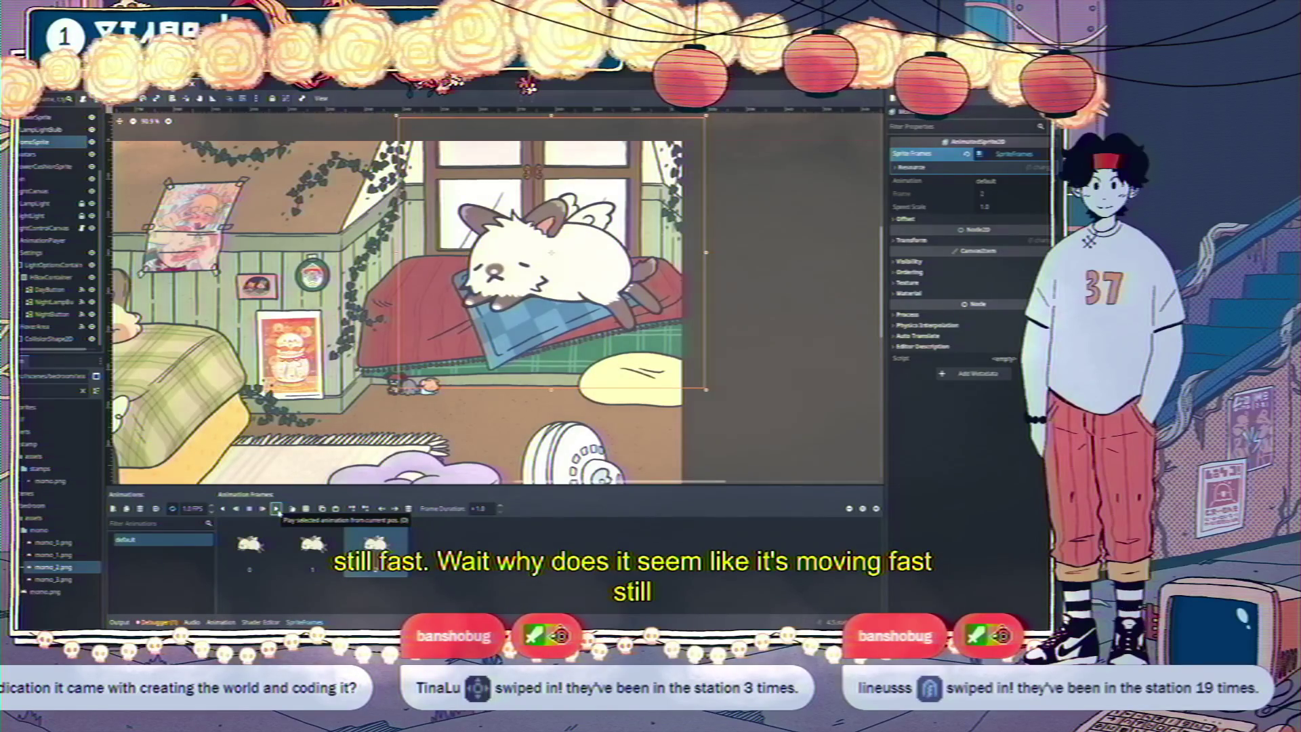
left_click(211, 509)
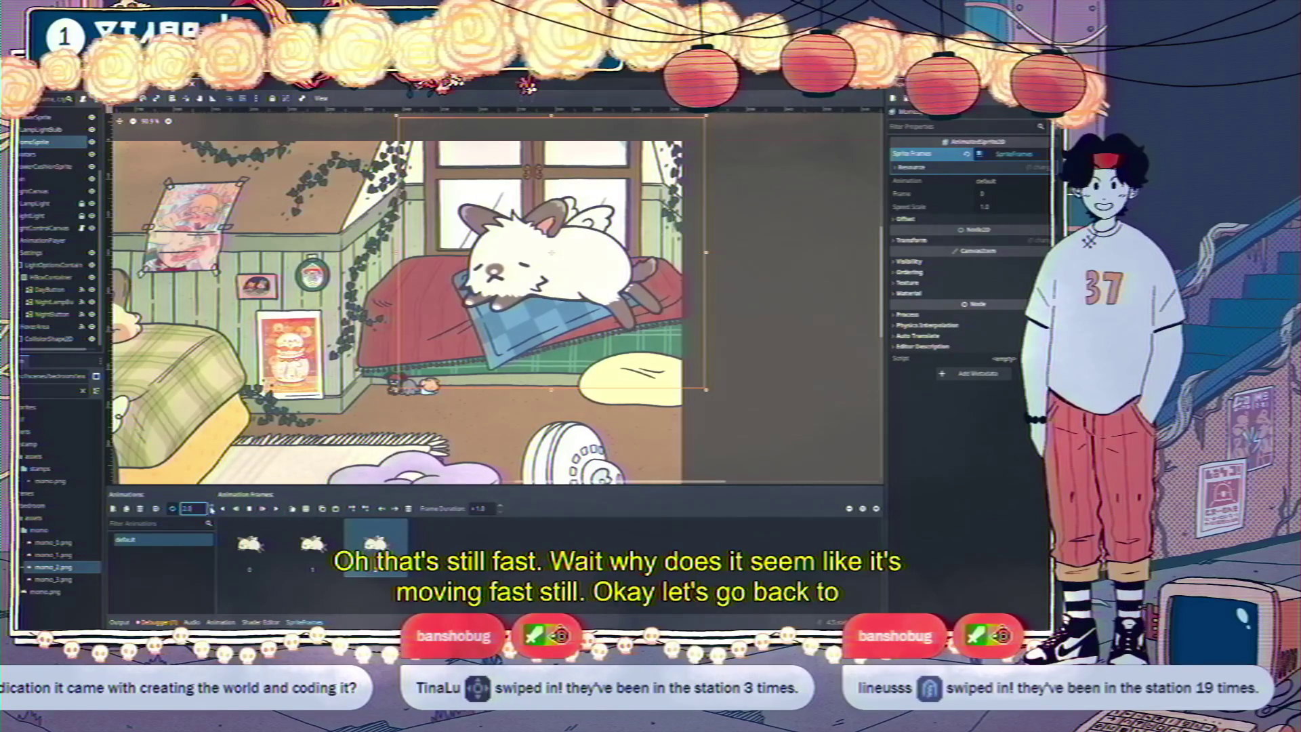
left_click(276, 509)
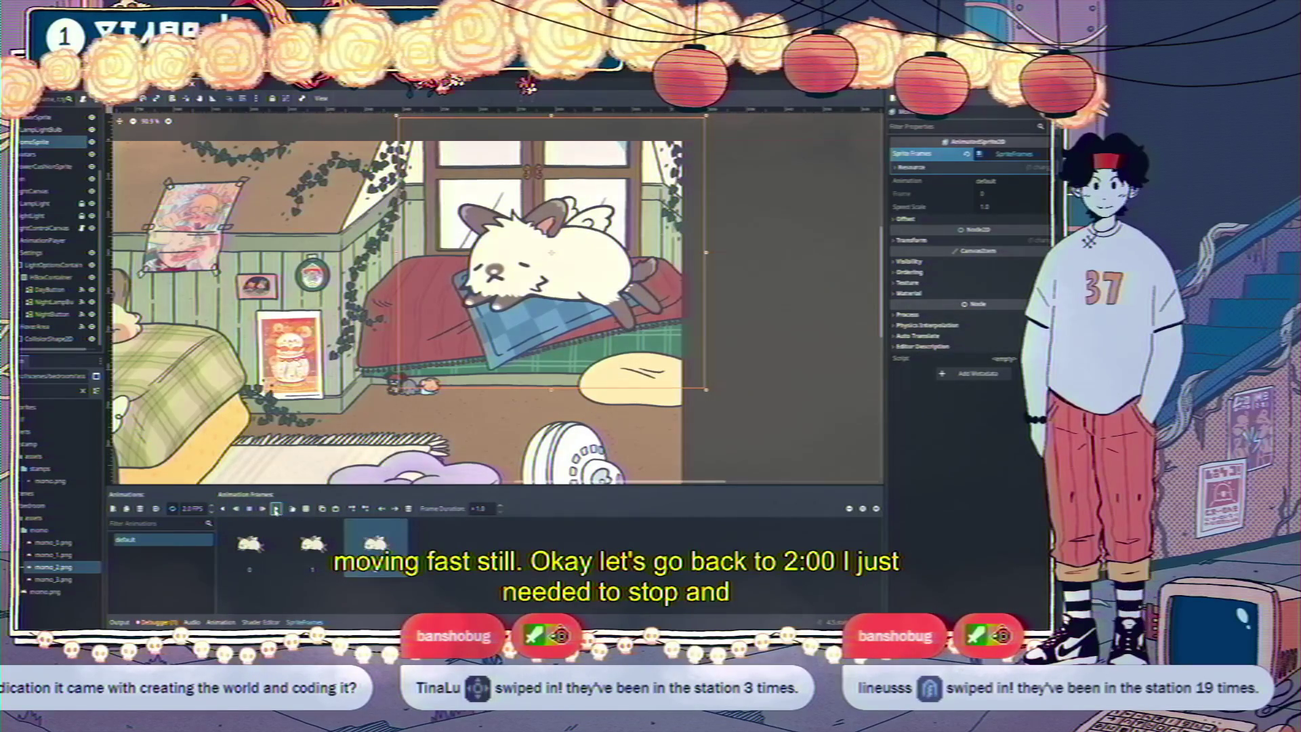
left_click(249, 509)
left_click(276, 509)
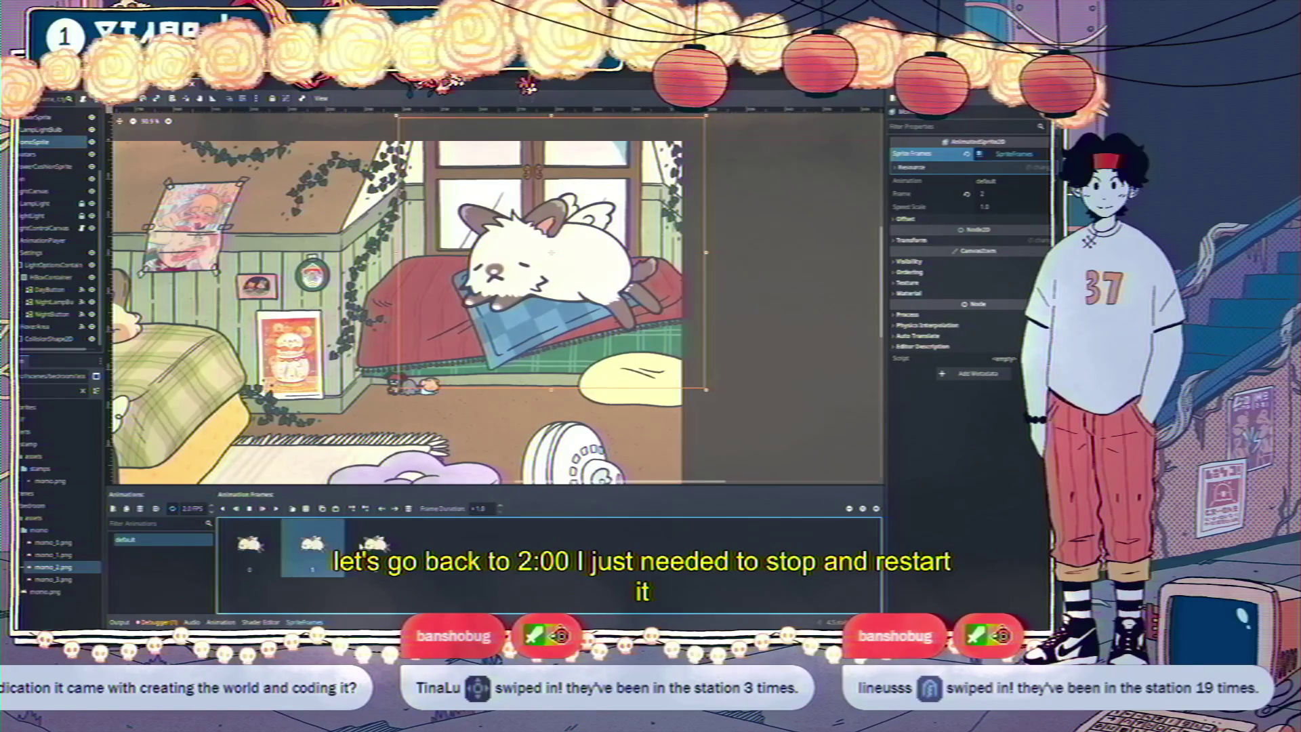
Step: Give the first frame a duration of 5.0 and replay the animation
left_click(482, 508)
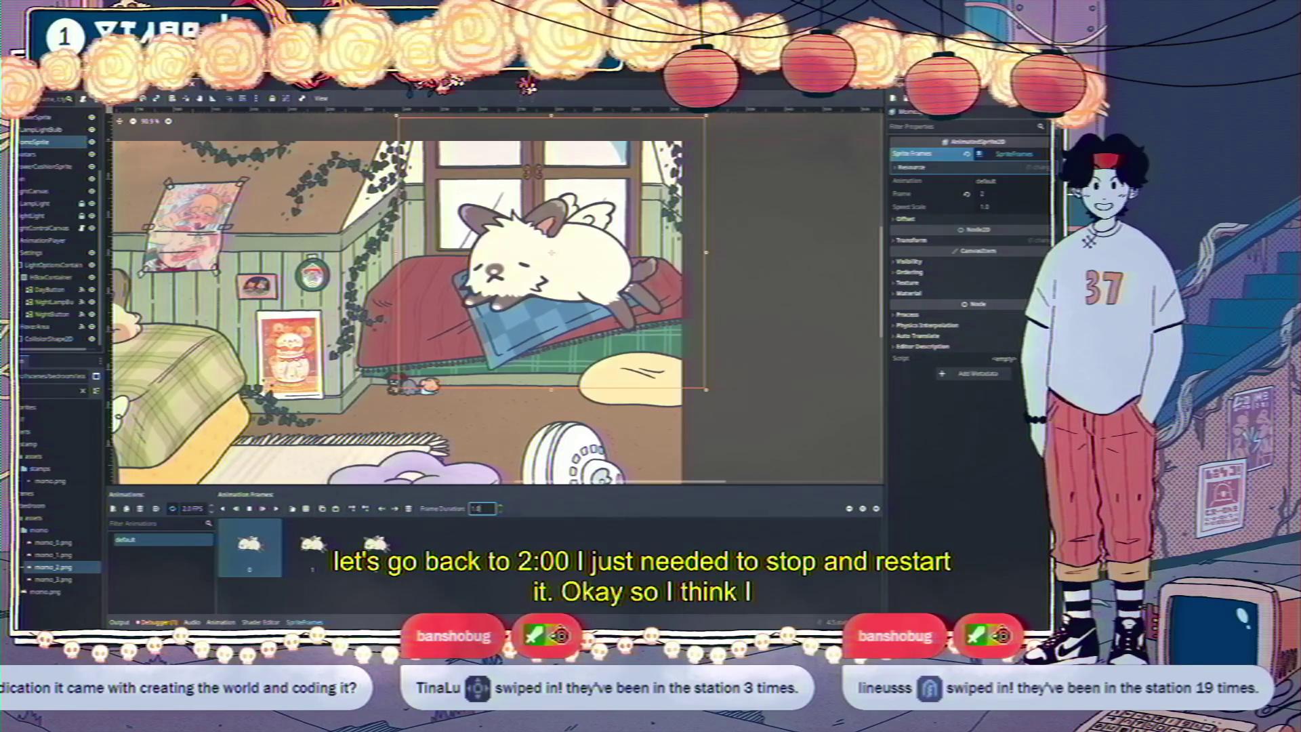
type("5")
key("Return")
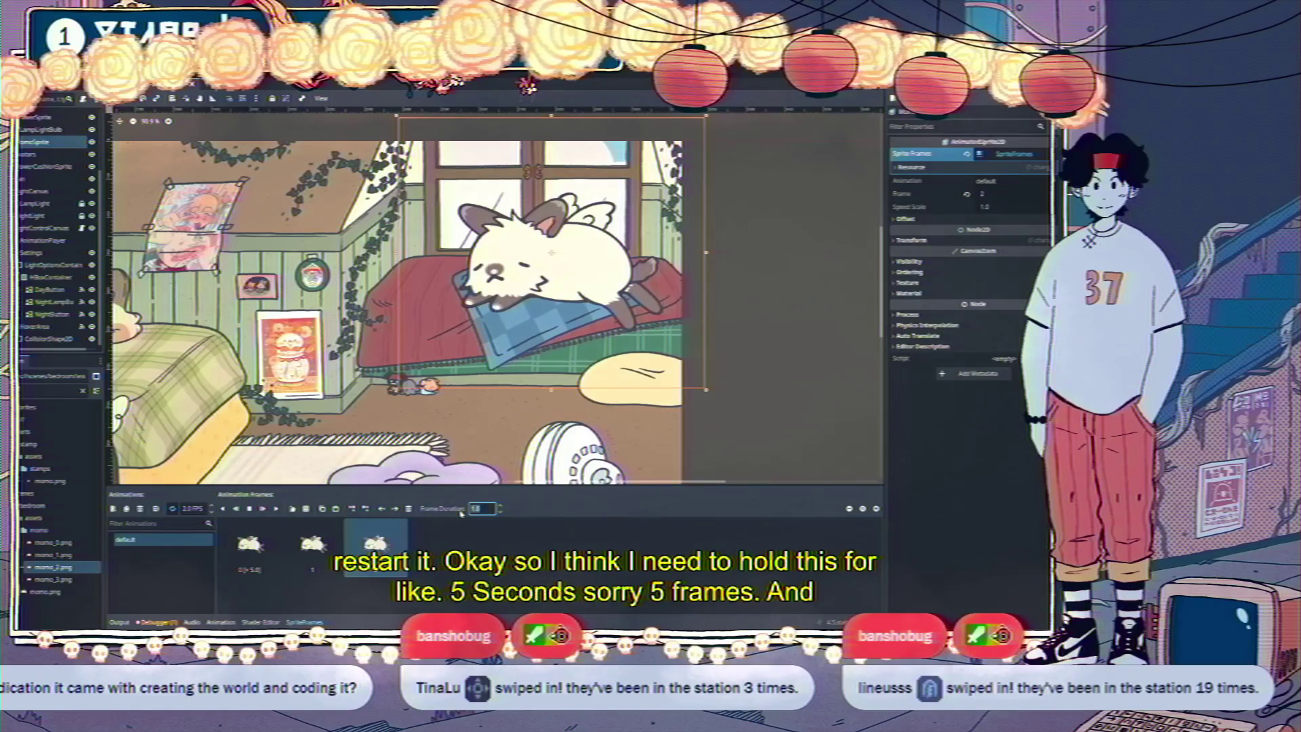
left_click(278, 510)
left_click(277, 509)
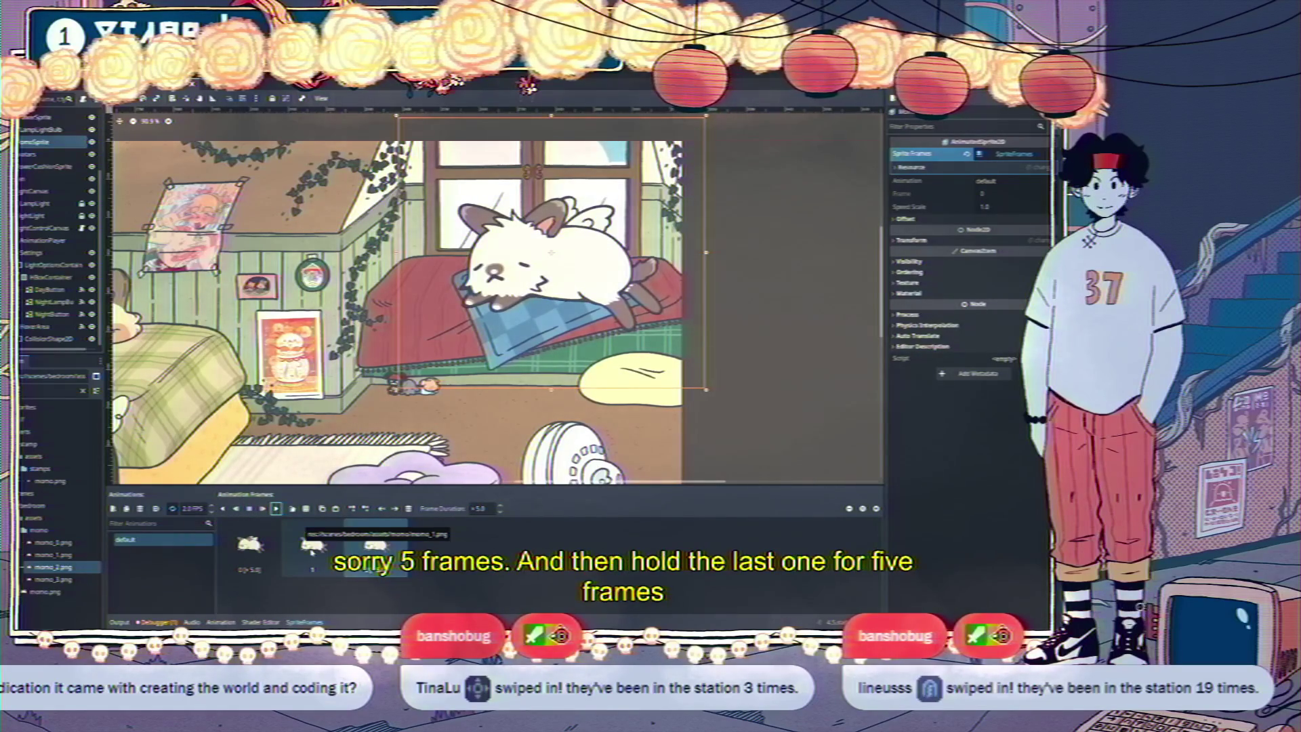
left_click(312, 543)
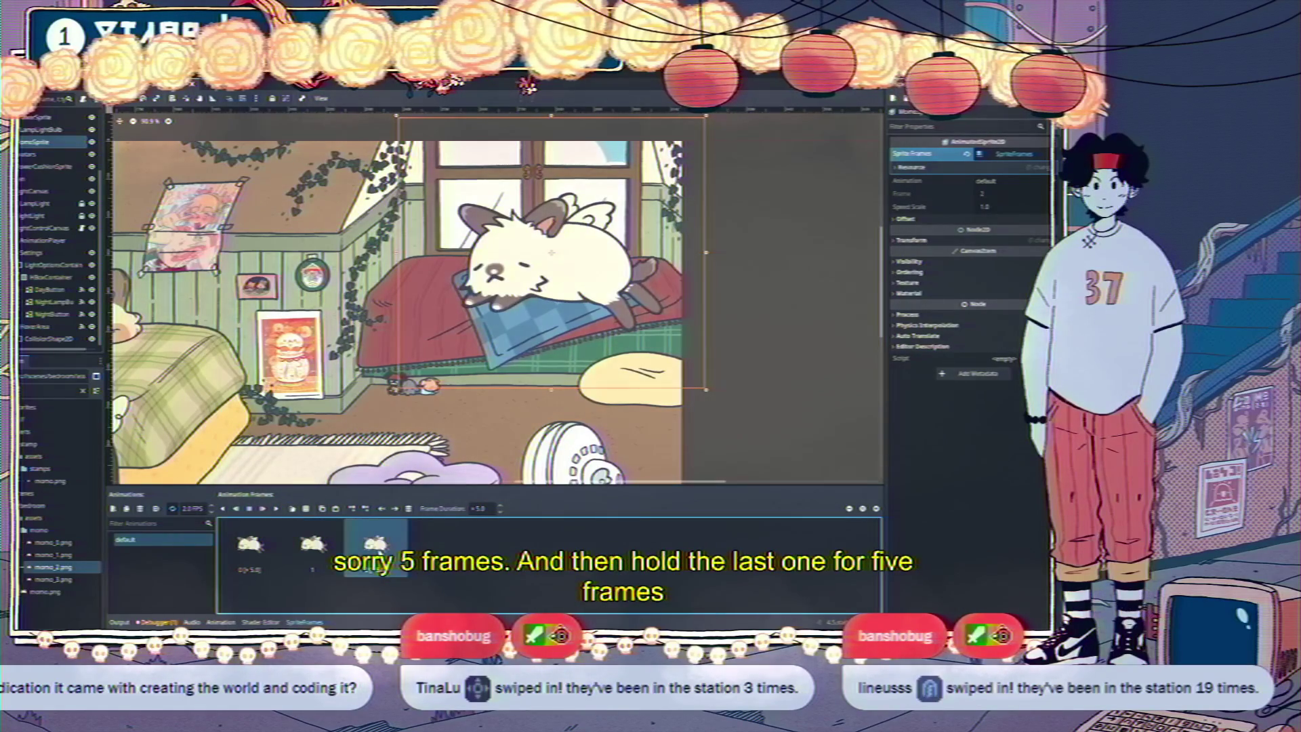